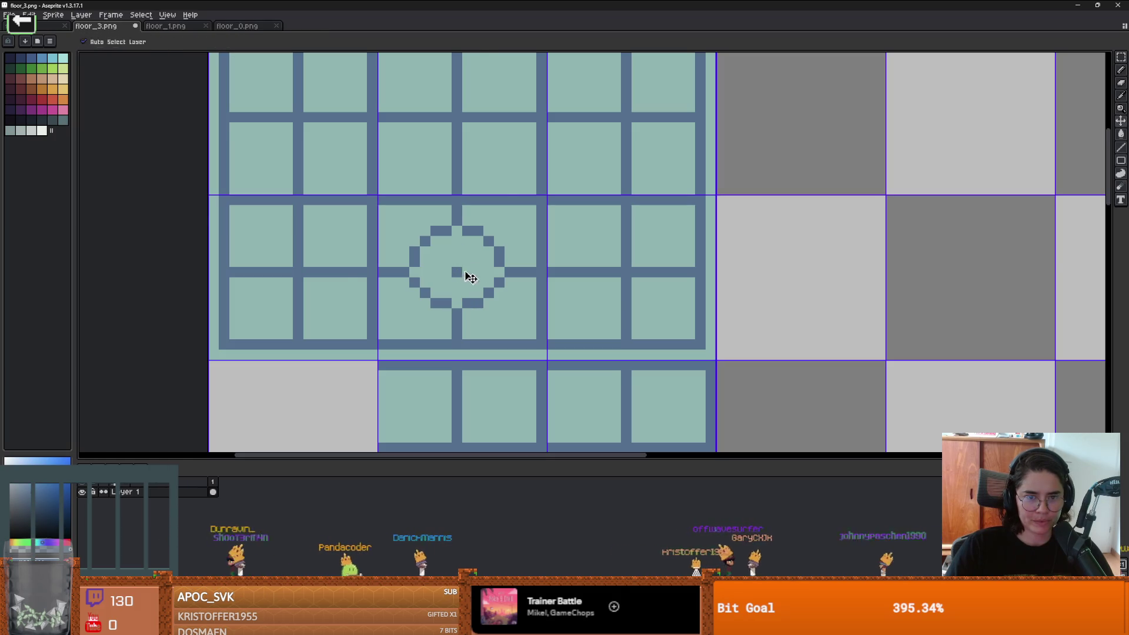
Step: Draw a small plus cross around the circle's centre dot with the Pencil
{"action": "scroll", "coordinate": [466, 275], "scroll_direction": "up", "scroll_amount": 3}
{"action": "left_click", "coordinate": [455, 250]}
{"action": "left_click", "coordinate": [428, 278]}
{"action": "key", "text": "ctrl+z"}
{"action": "left_click_drag", "start_coordinate": [428, 278], "coordinate": [472, 278]}
{"action": "left_click", "coordinate": [455, 305]}
Step: Make a rectangular marquee selection around the circle motif on the centre tile
{"action": "scroll", "coordinate": [457, 302], "scroll_direction": "down", "scroll_amount": 5}
{"action": "scroll", "coordinate": [499, 309], "scroll_direction": "up", "scroll_amount": 3}
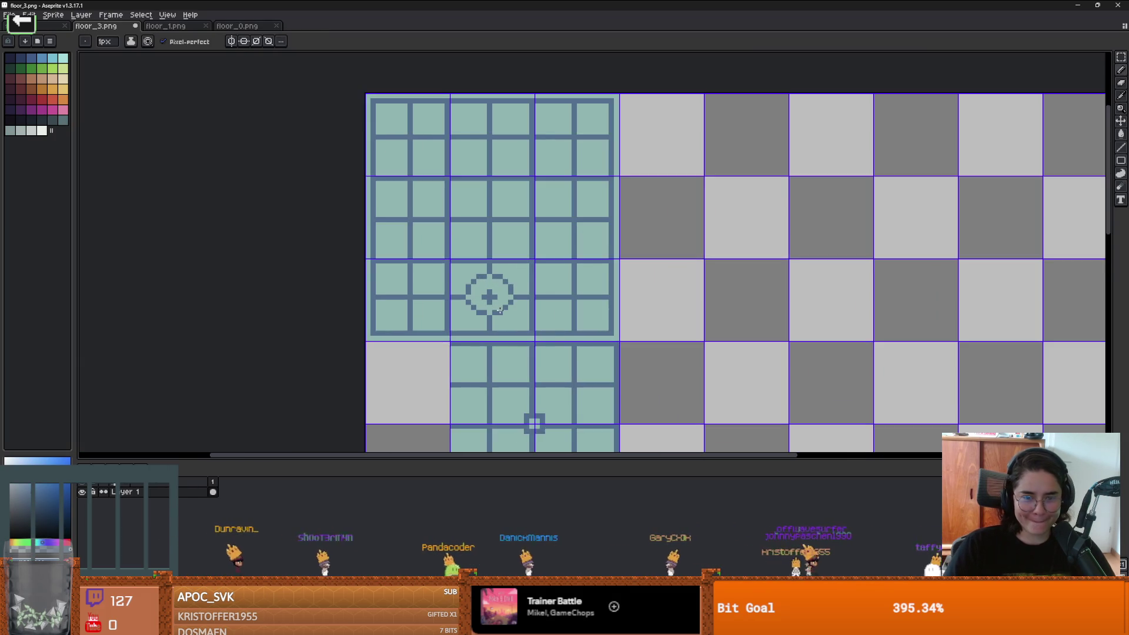
{"action": "scroll", "coordinate": [500, 309], "scroll_direction": "up", "scroll_amount": 1}
{"action": "key", "text": "m"}
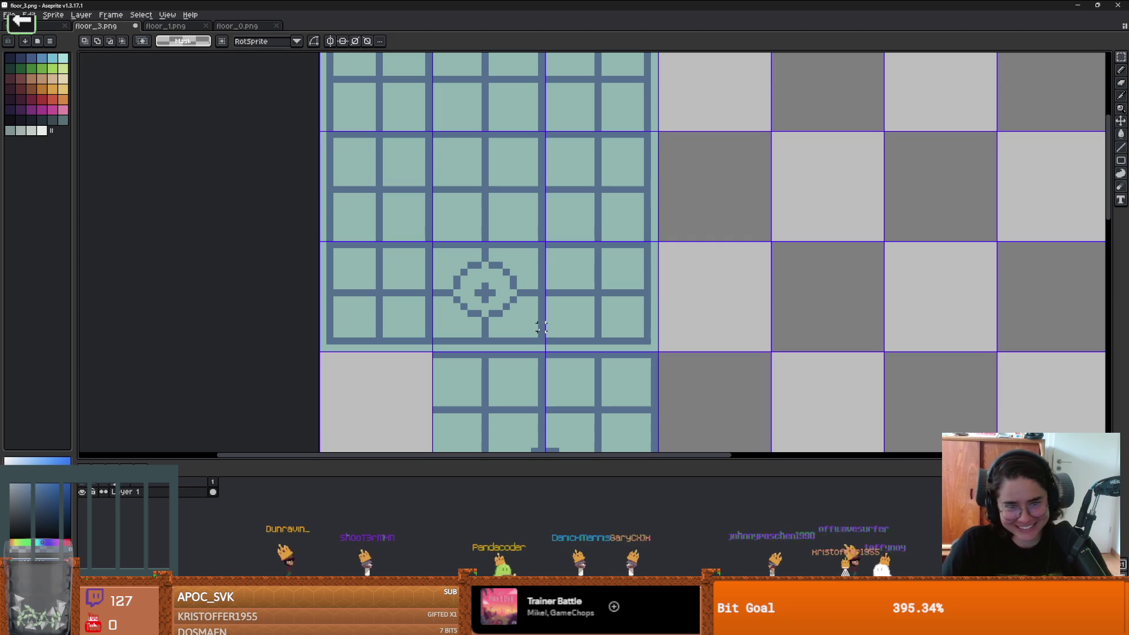
{"action": "mouse_move", "coordinate": [538, 334]}
{"action": "left_mouse_down"}
{"action": "mouse_move", "coordinate": [441, 263]}
{"action": "mouse_move", "coordinate": [488, 285]}
{"action": "left_mouse_up"}
{"action": "key", "text": "Escape"}
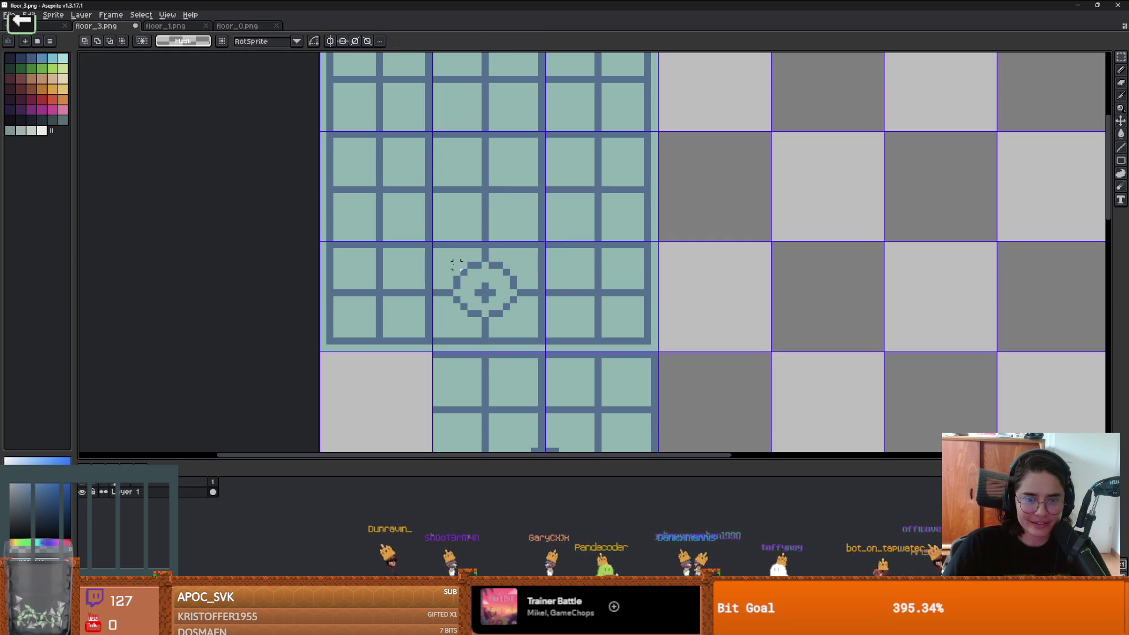
{"action": "left_click_drag", "start_coordinate": [511, 312], "coordinate": [518, 319]}
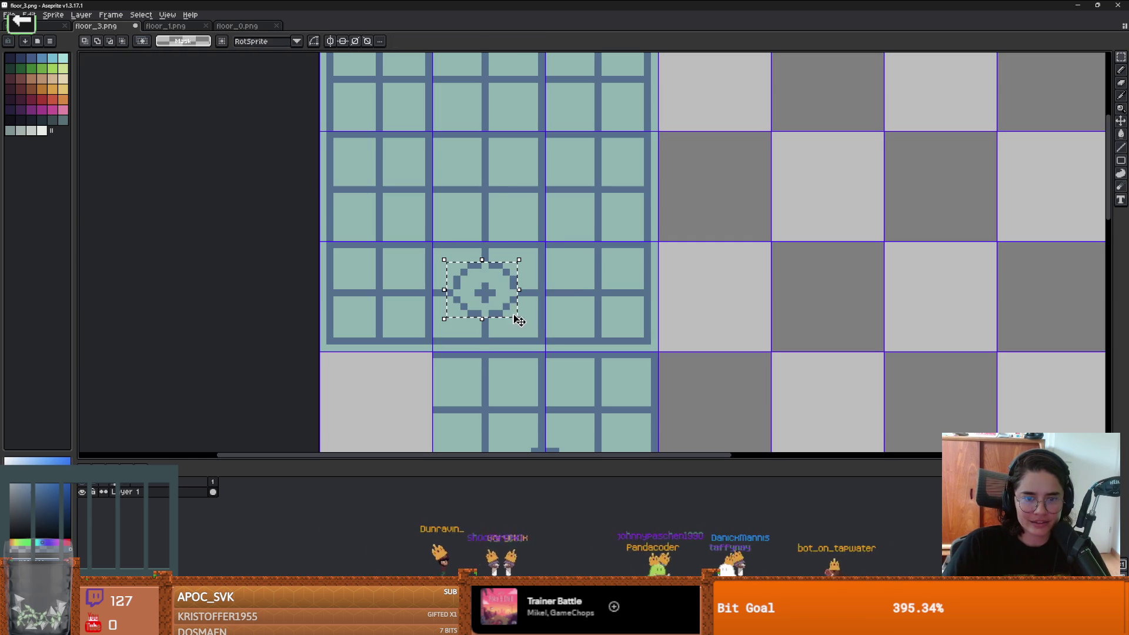
Step: Turn the selected circle-and-cross into a custom brush aligned to destination
{"action": "left_click", "coordinate": [507, 314]}
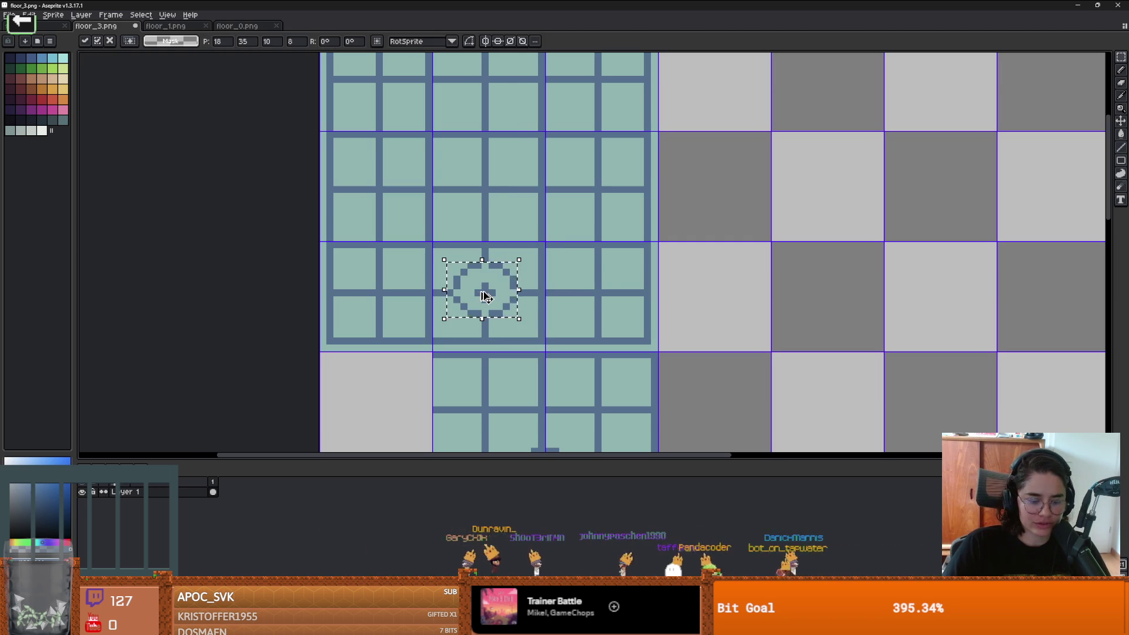
{"action": "key", "text": "ctrl+b"}
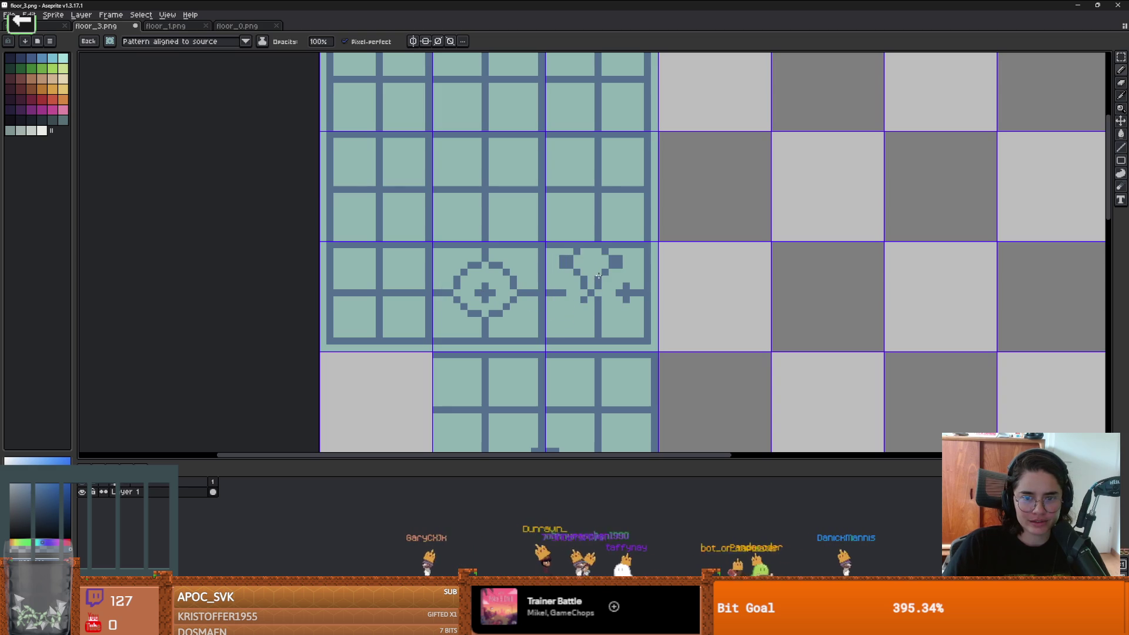
{"action": "left_click", "coordinate": [244, 42]}
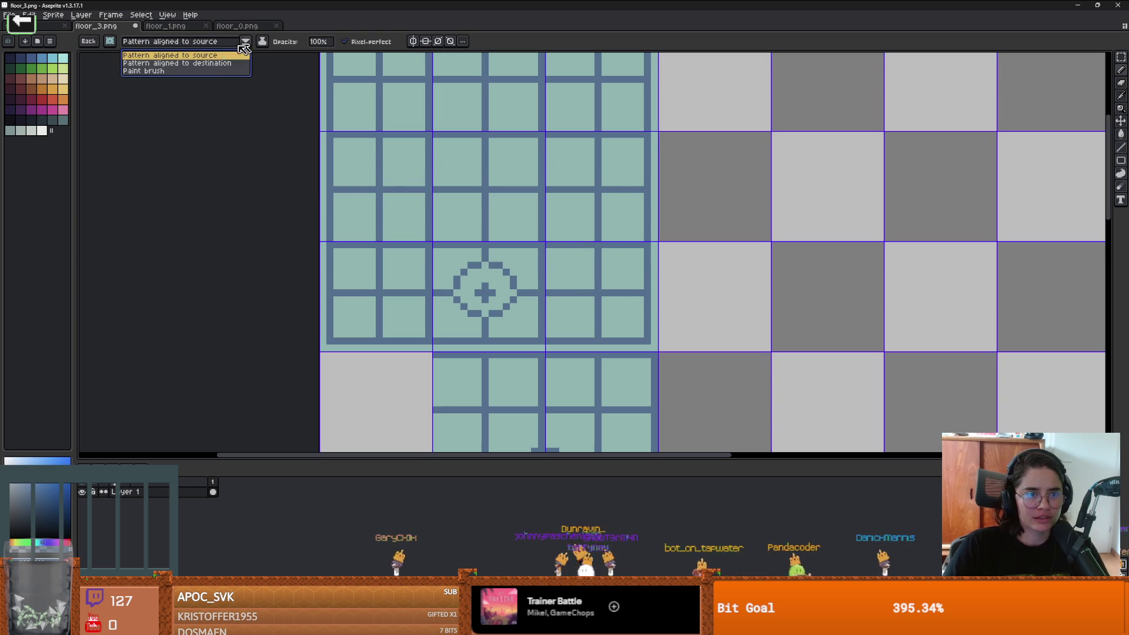
{"action": "left_click", "coordinate": [205, 66]}
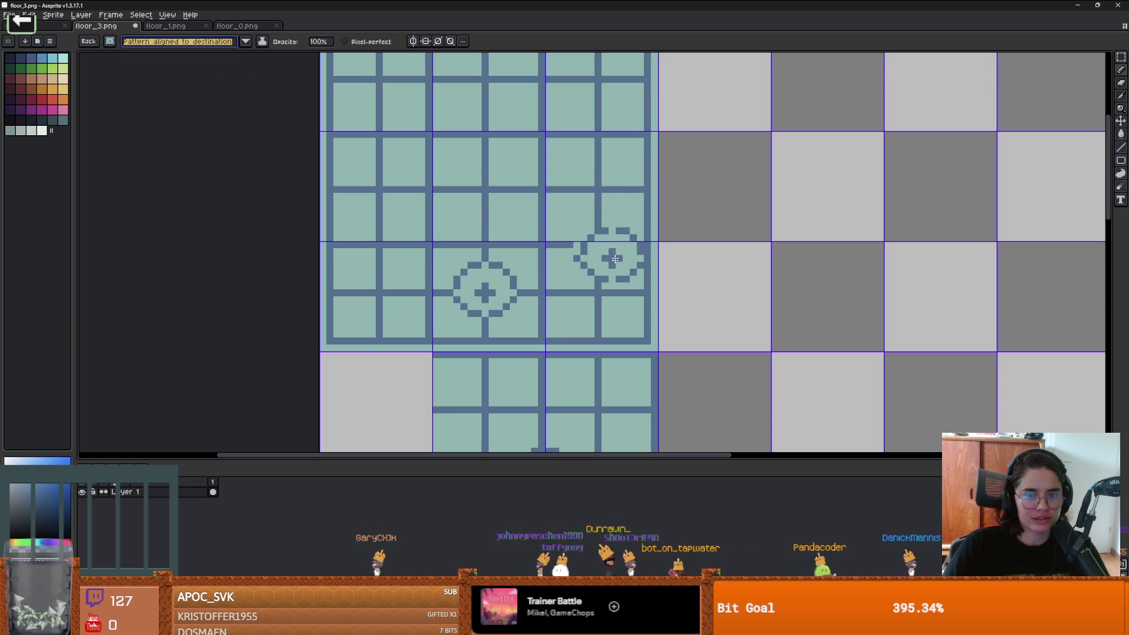
Step: Stamp the circle motif onto the right, left, top-middle and top-right tiles
{"action": "left_click", "coordinate": [595, 294]}
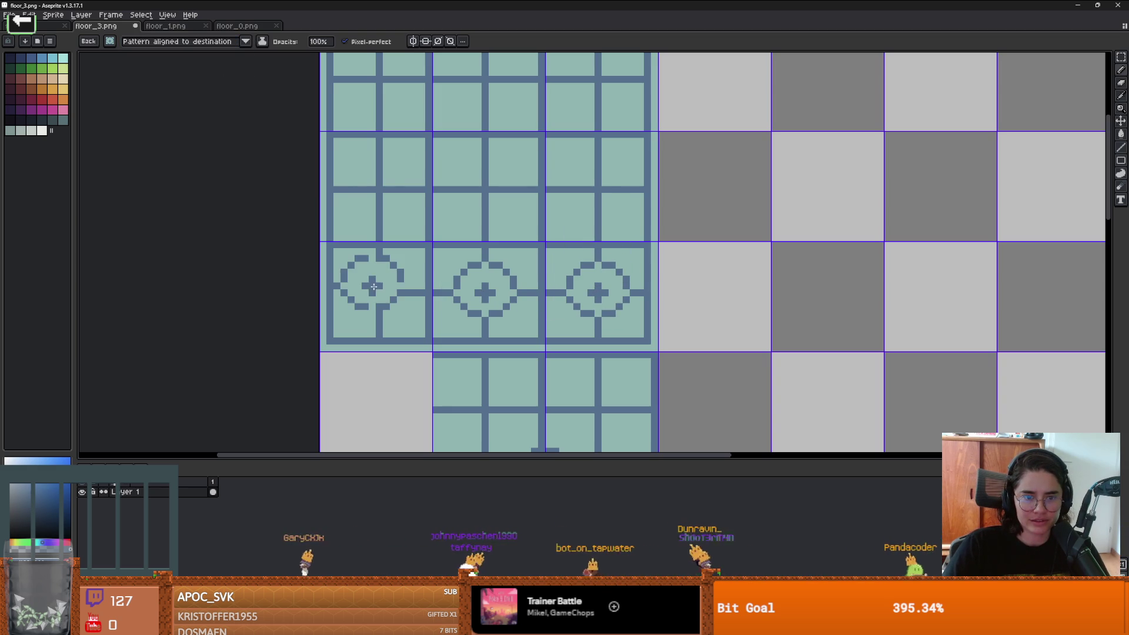
{"action": "left_click", "coordinate": [380, 294]}
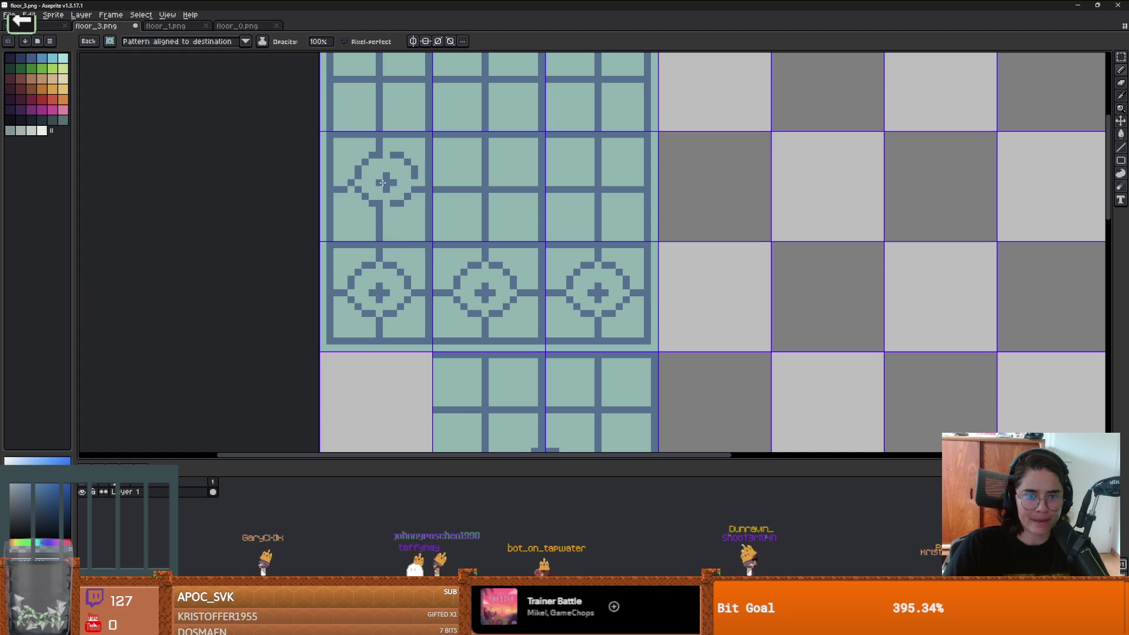
{"action": "left_click", "coordinate": [380, 188]}
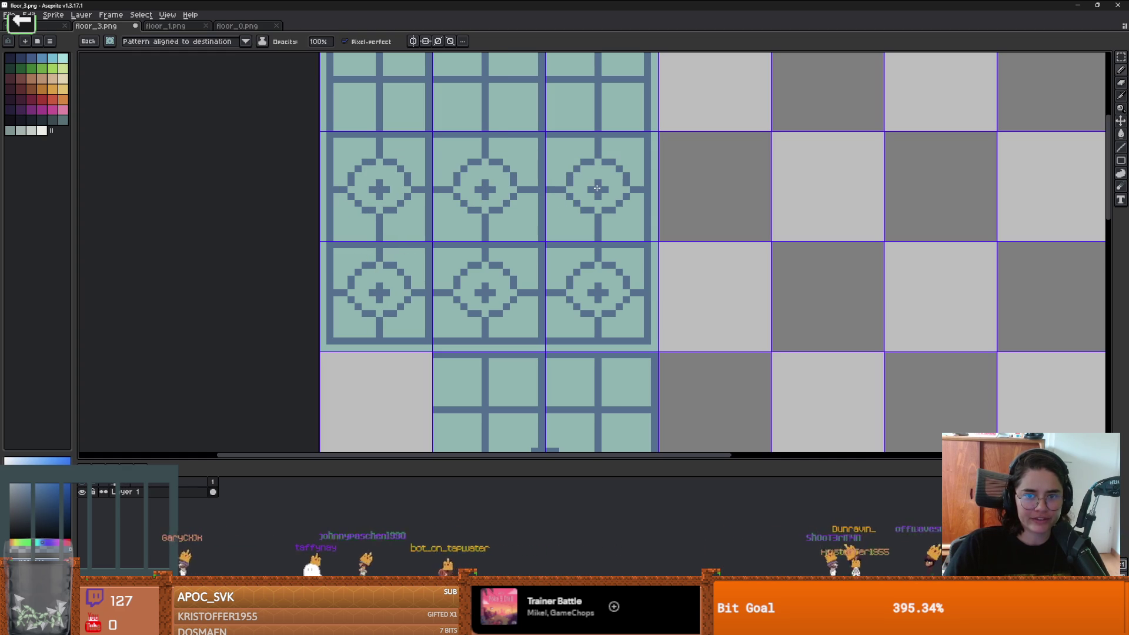
{"action": "scroll", "coordinate": [588, 177], "scroll_direction": "up", "scroll_amount": 3}
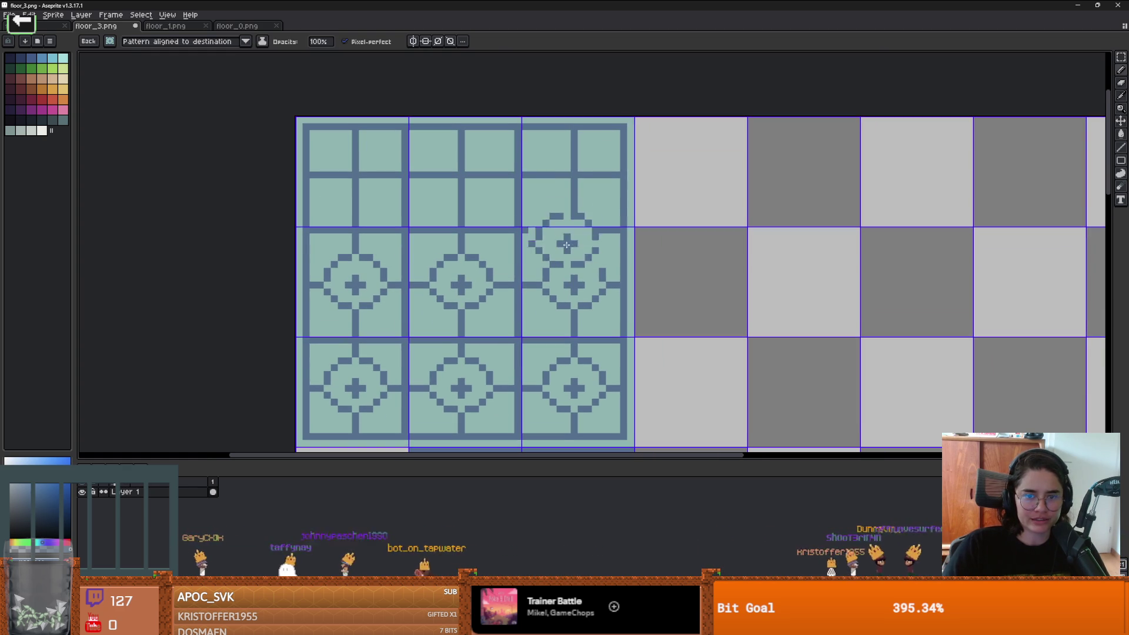
{"action": "left_click", "coordinate": [574, 178]}
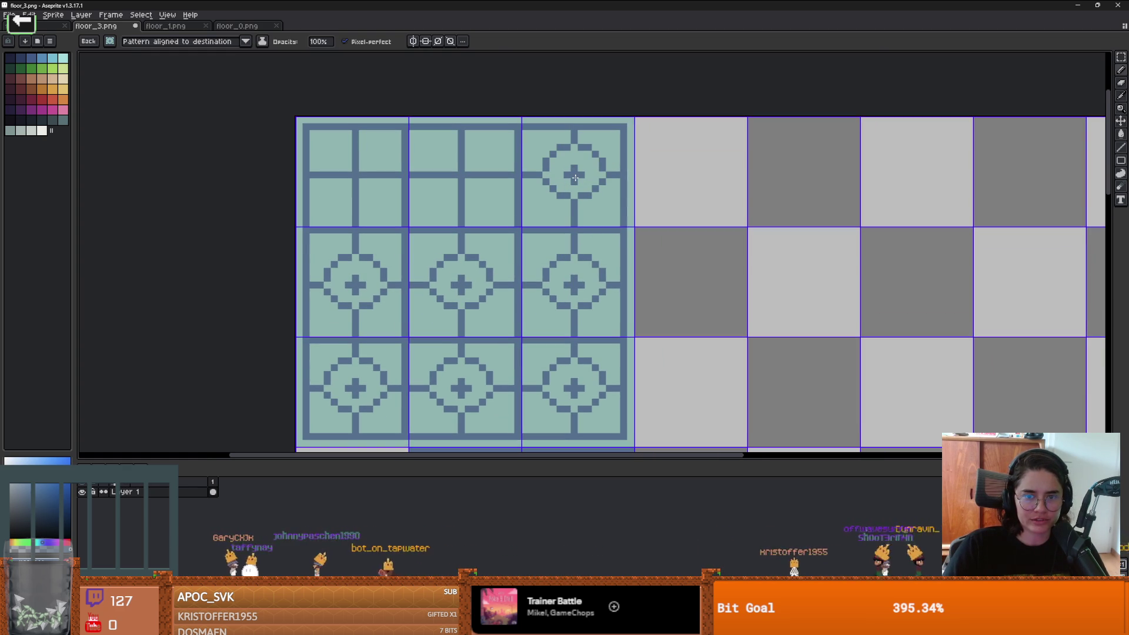
{"action": "left_click", "coordinate": [461, 176]}
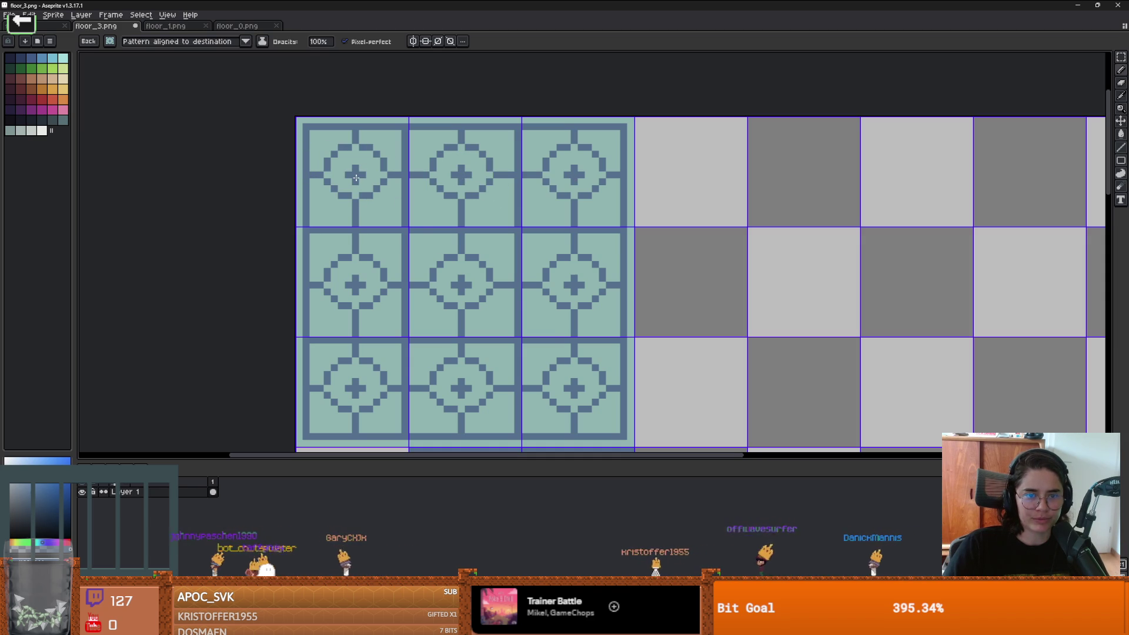
Step: Stamp the motif on the remaining lower tiles, then switch to Godot
{"action": "scroll", "coordinate": [576, 188], "scroll_direction": "down", "scroll_amount": 5}
{"action": "left_click", "coordinate": [554, 190]}
{"action": "left_click", "coordinate": [442, 194]}
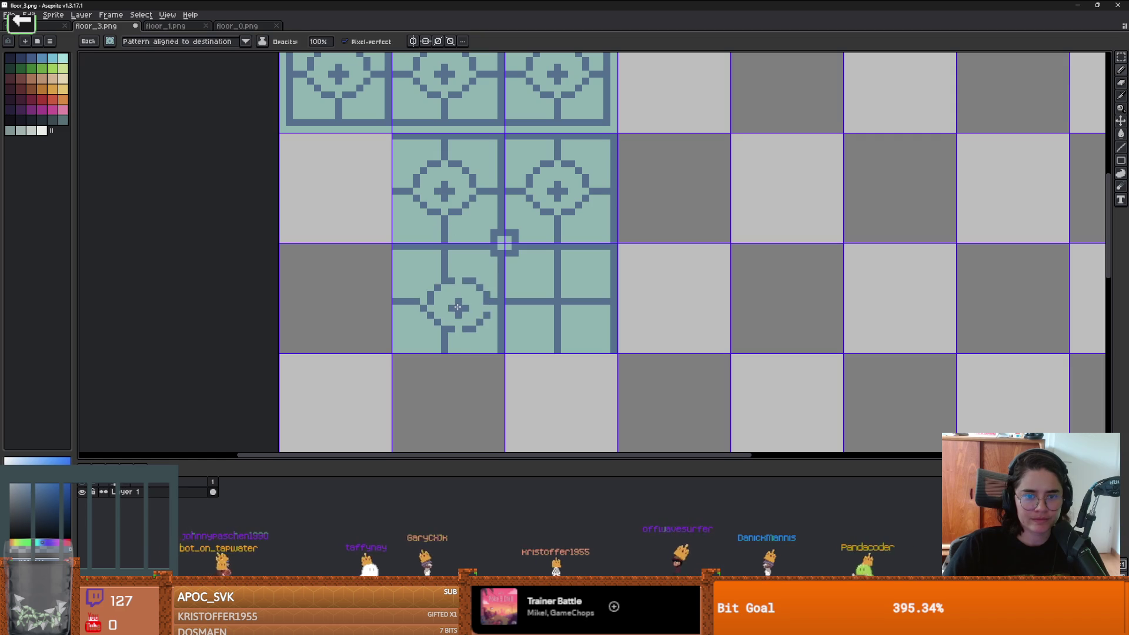
{"action": "left_click", "coordinate": [559, 301]}
{"action": "scroll", "coordinate": [559, 300], "scroll_direction": "down", "scroll_amount": 1}
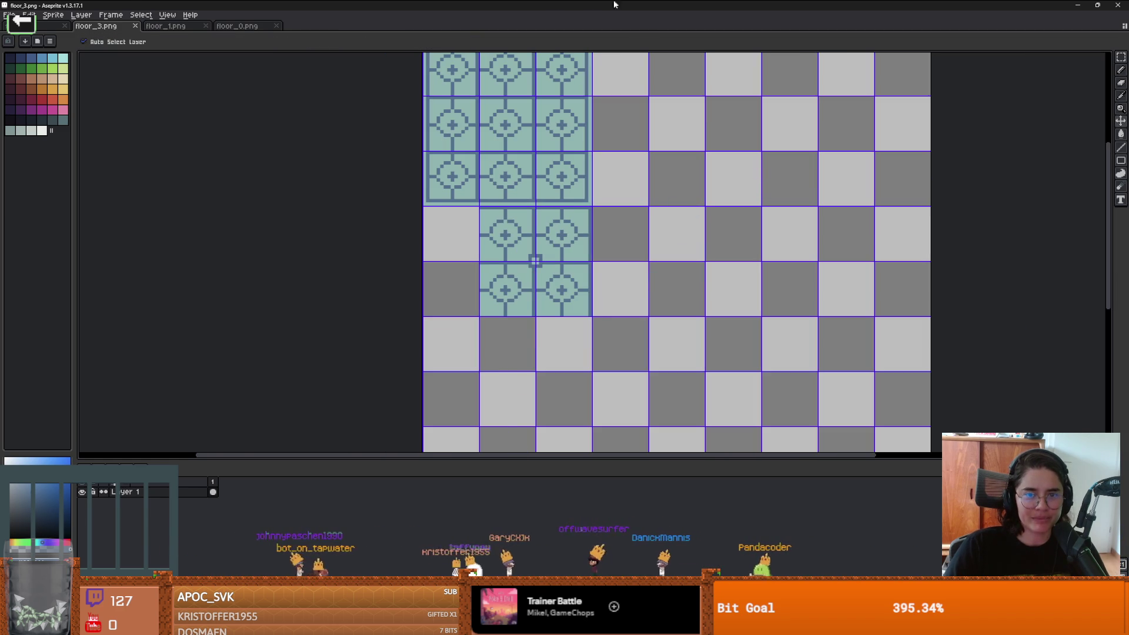
{"action": "key", "text": "alt+Tab"}
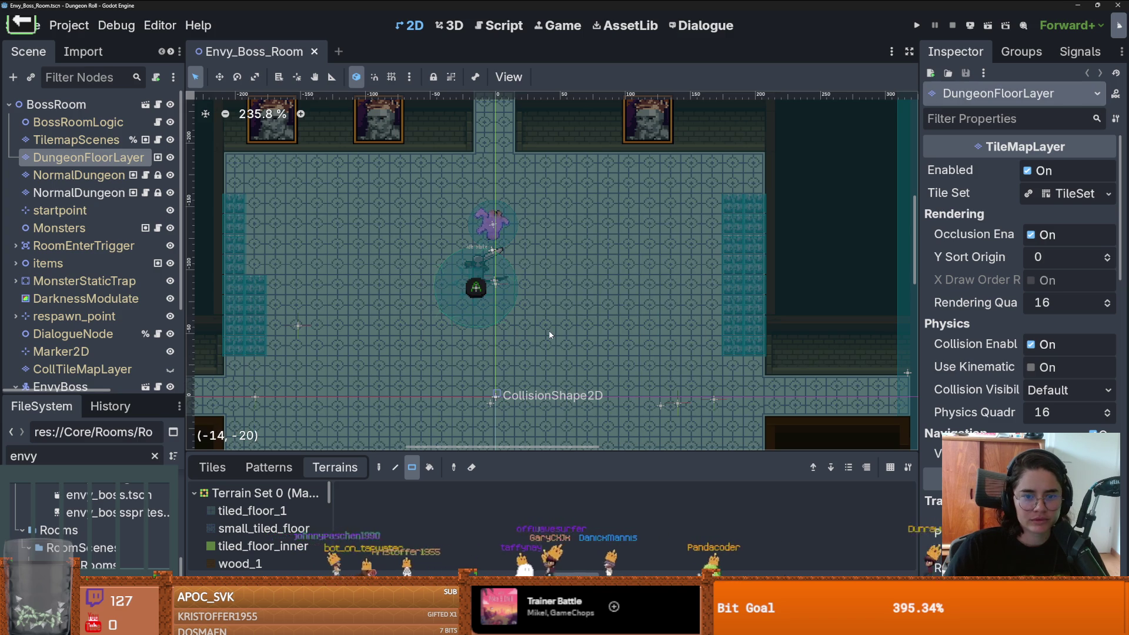
{"action": "scroll", "coordinate": [486, 324], "scroll_direction": "up", "scroll_amount": 5}
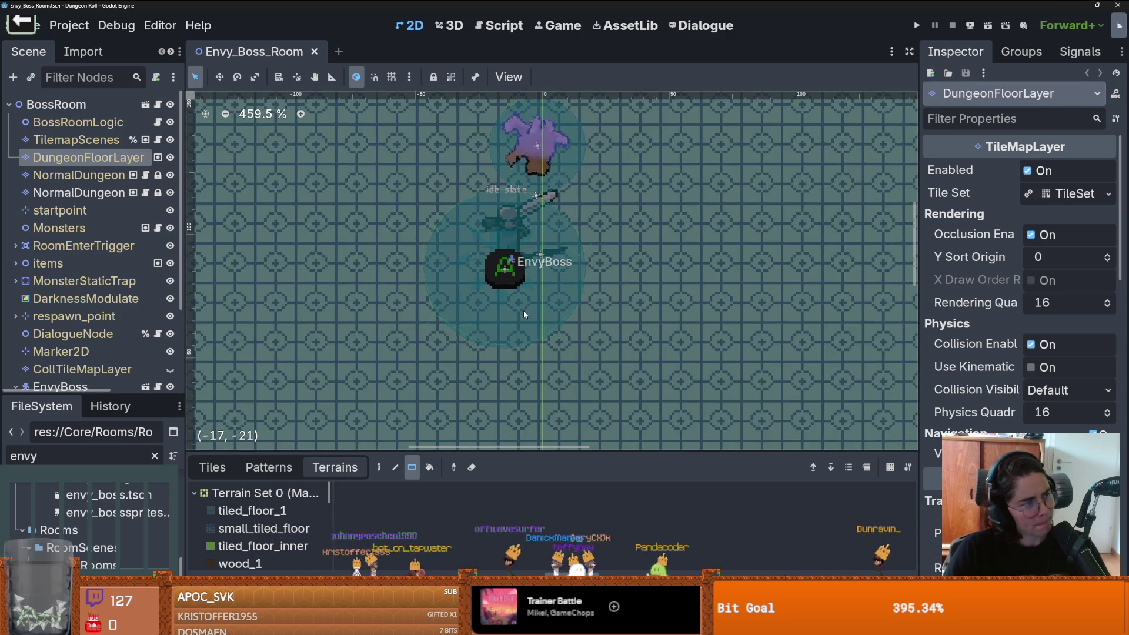
{"action": "scroll", "coordinate": [535, 311], "scroll_direction": "up", "scroll_amount": 2}
{"action": "scroll", "coordinate": [536, 310], "scroll_direction": "down", "scroll_amount": 4}
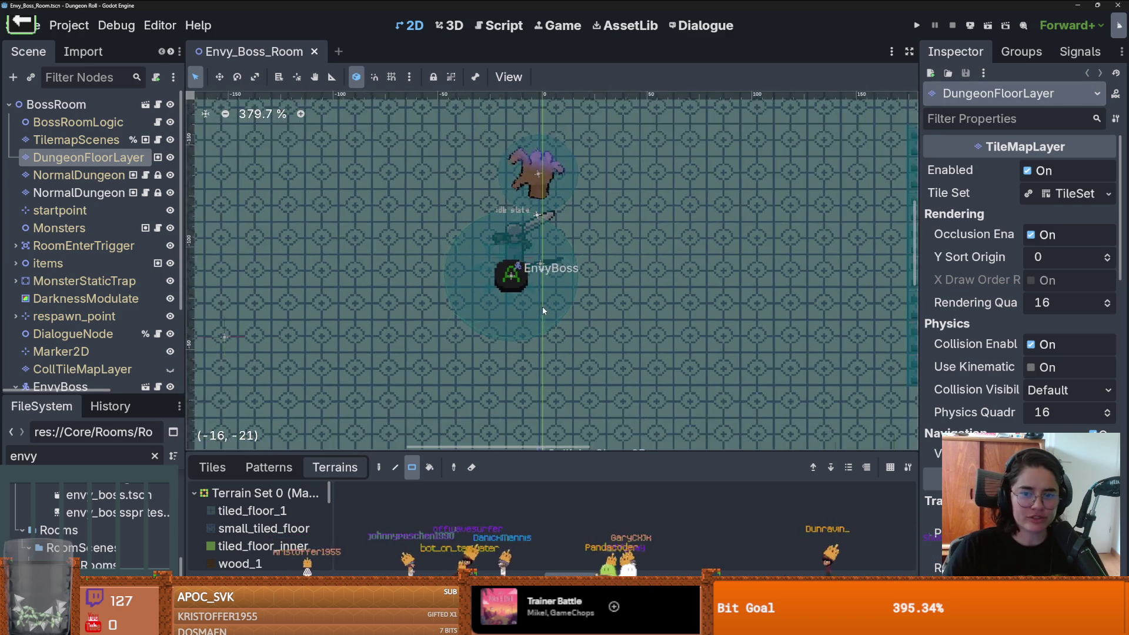
{"action": "scroll", "coordinate": [542, 307], "scroll_direction": "up", "scroll_amount": 4}
{"action": "scroll", "coordinate": [536, 288], "scroll_direction": "down", "scroll_amount": 3}
{"action": "scroll", "coordinate": [535, 274], "scroll_direction": "down", "scroll_amount": 1}
{"action": "scroll", "coordinate": [545, 279], "scroll_direction": "up", "scroll_amount": 2}
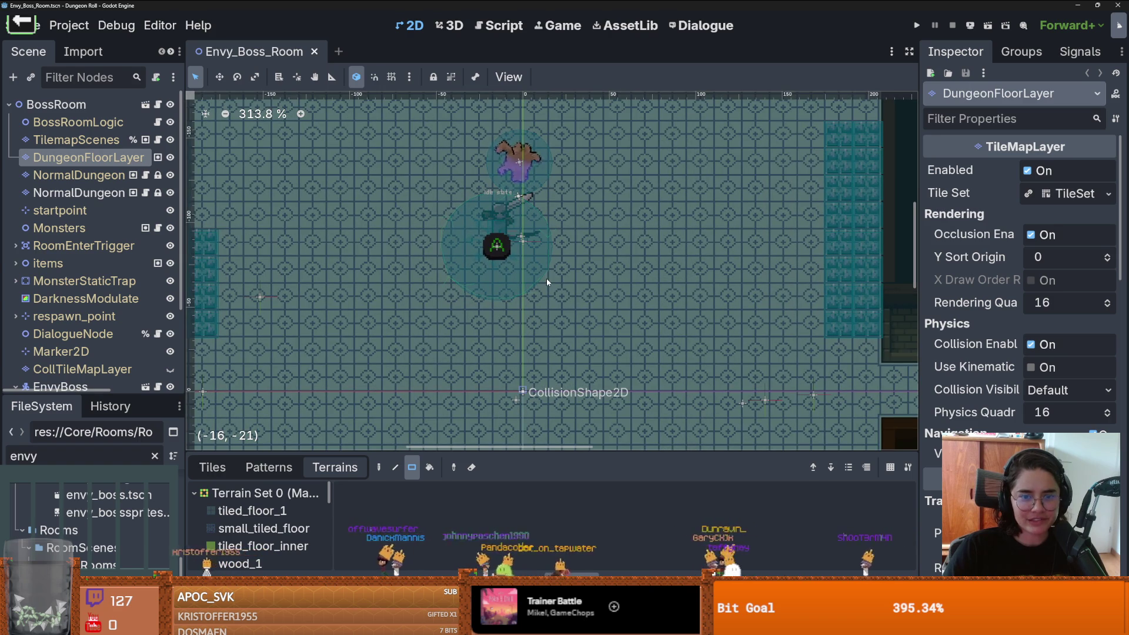
{"action": "key", "text": "alt+Tab"}
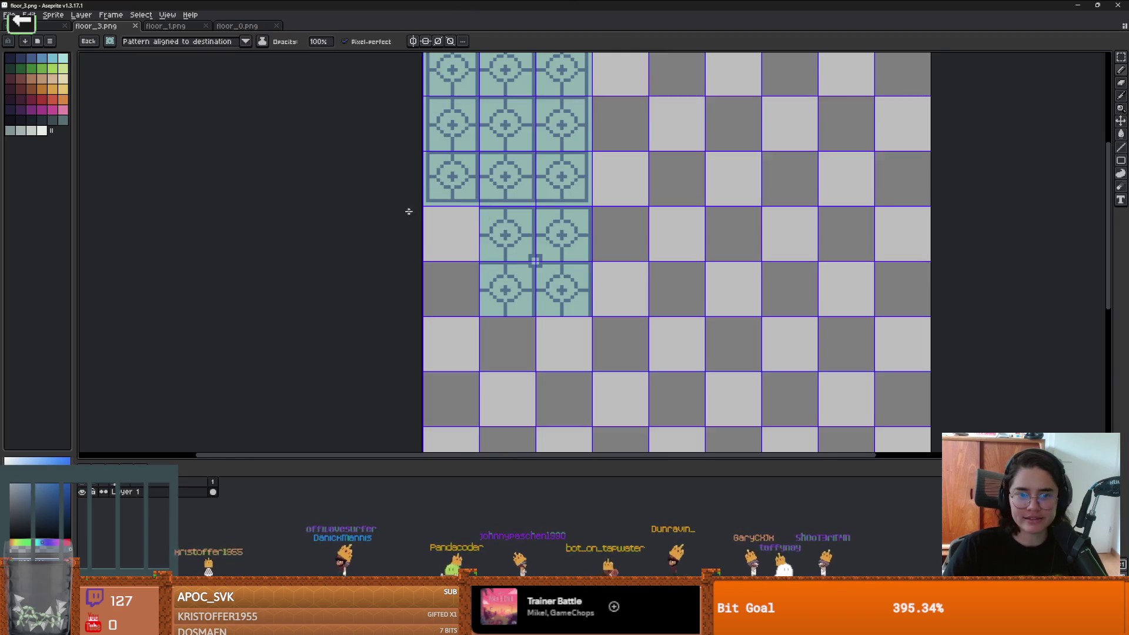
Step: Pattern-fill floor_3 tiles with the brush, preview in Godot and return to Aseprite
{"action": "scroll", "coordinate": [406, 205], "scroll_direction": "up", "scroll_amount": 2}
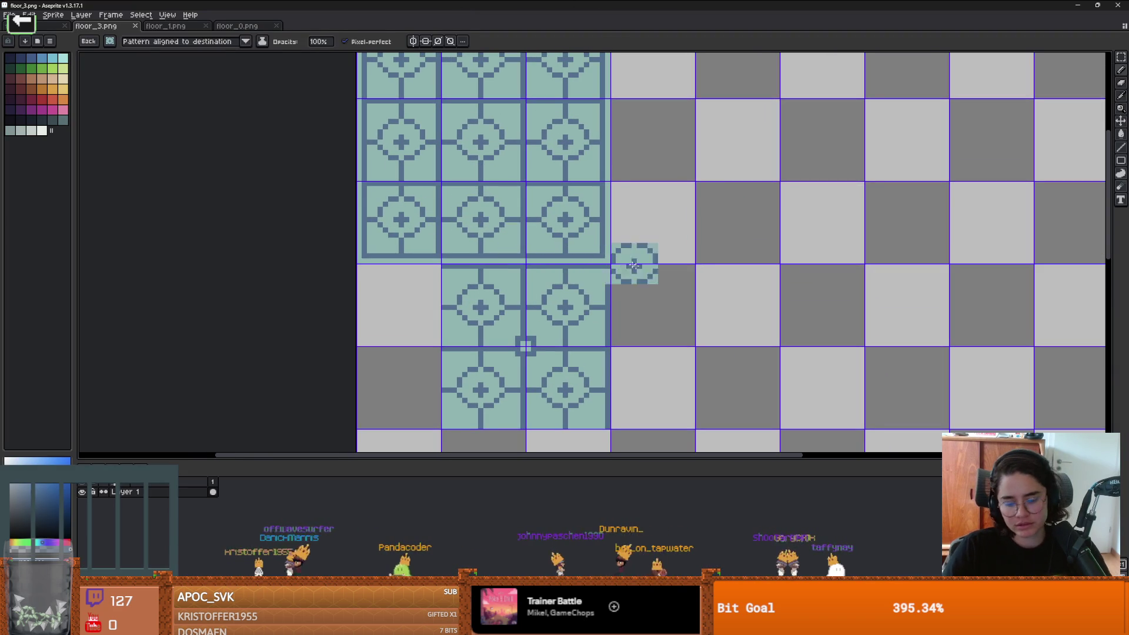
{"action": "key", "text": "m"}
{"action": "scroll", "coordinate": [447, 215], "scroll_direction": "up", "scroll_amount": 2}
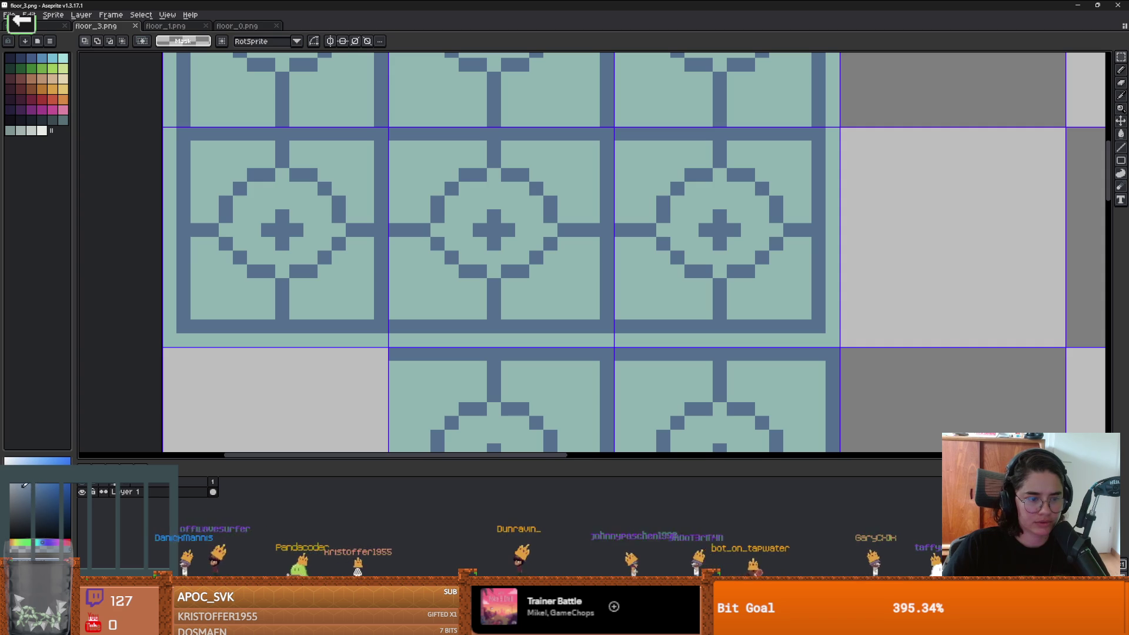
{"action": "key", "text": "g"}
{"action": "left_click", "coordinate": [317, 257]}
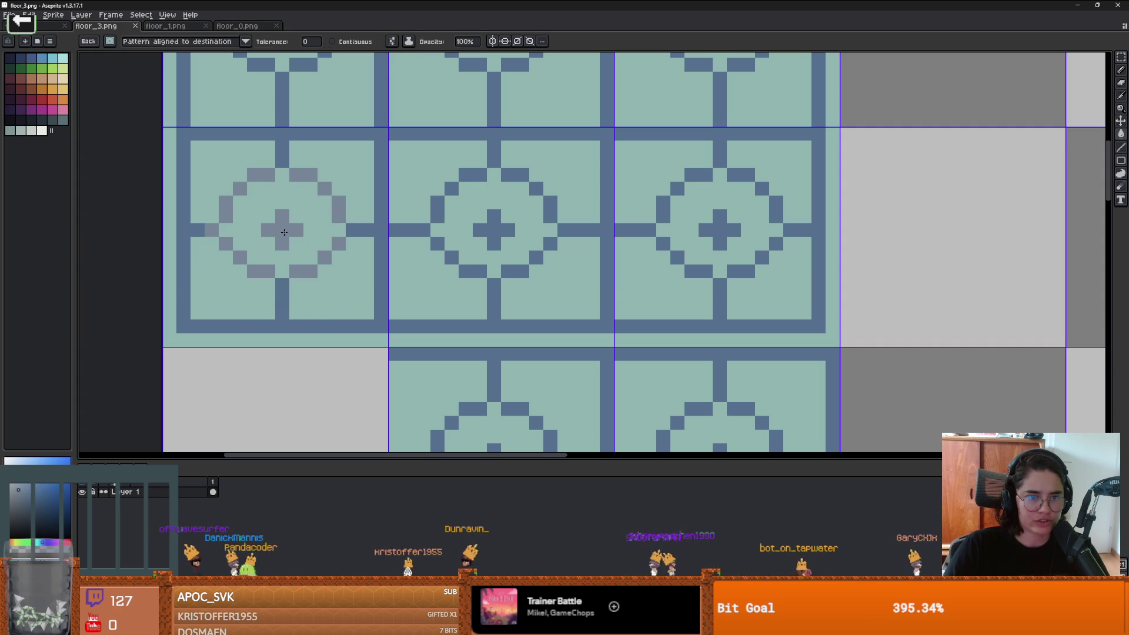
{"action": "left_click", "coordinate": [684, 314]}
{"action": "scroll", "coordinate": [684, 314], "scroll_direction": "down", "scroll_amount": 5}
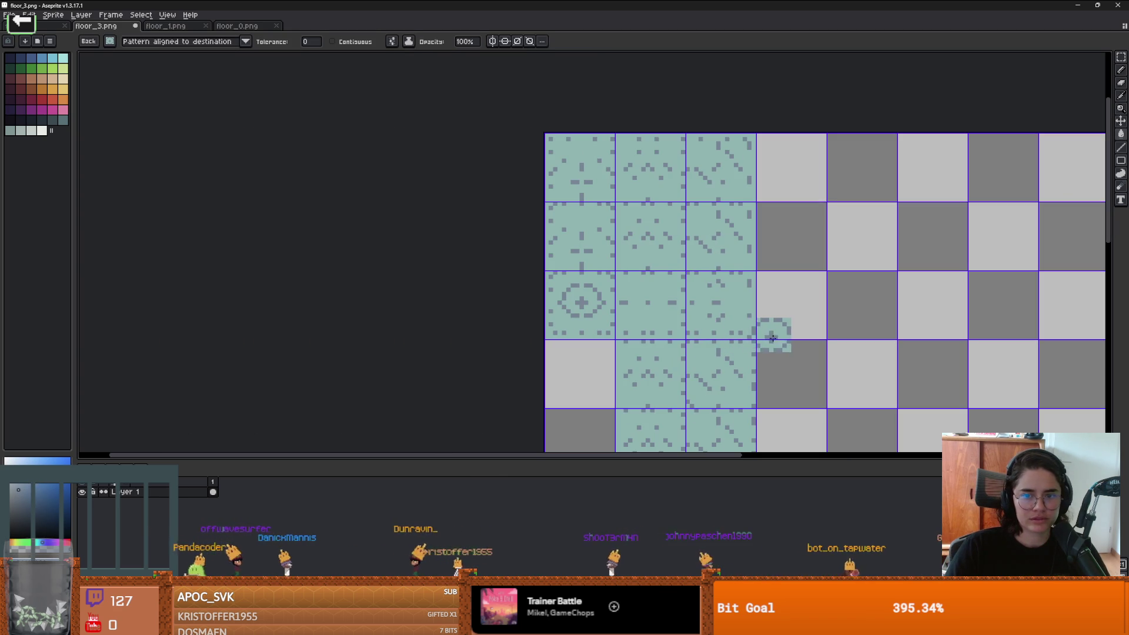
{"action": "left_click_drag", "start_coordinate": [779, 329], "coordinate": [653, 284]}
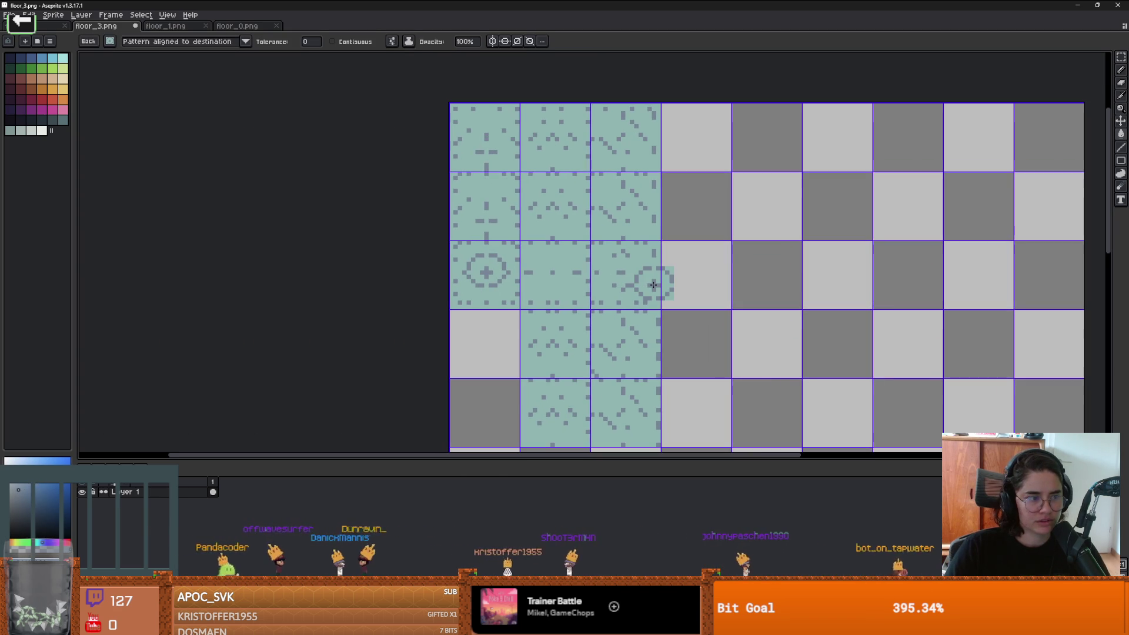
{"action": "key", "text": "alt+Tab"}
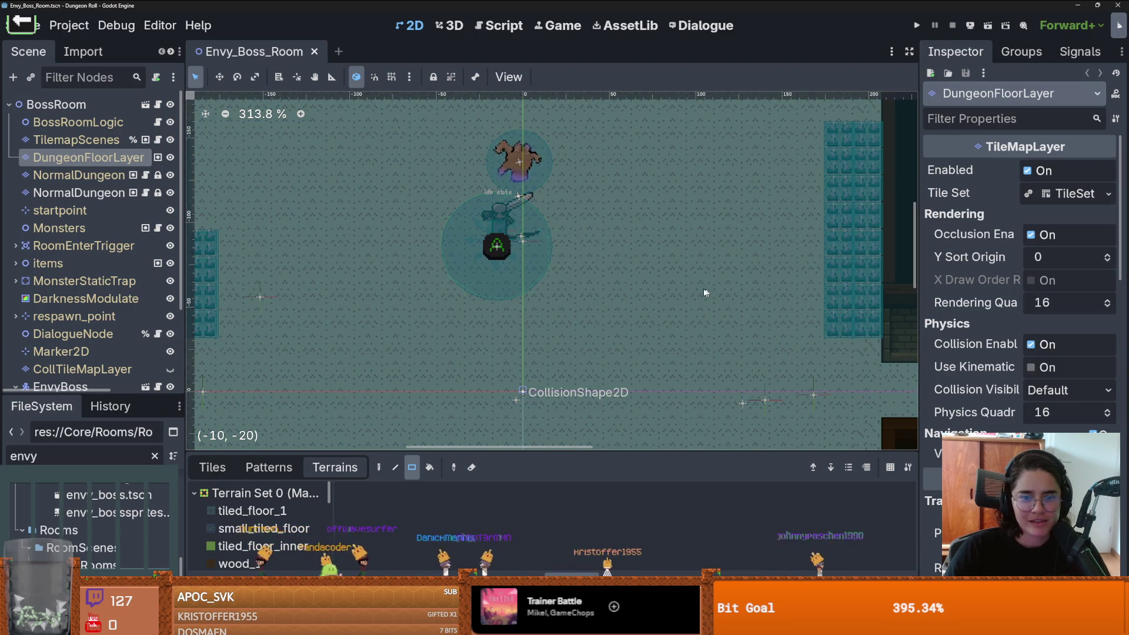
{"action": "key", "text": "alt+Tab"}
Step: Touch up the tiles with the Paint Bucket, save floor_3.png, and check Godot
{"action": "left_click", "coordinate": [650, 275]}
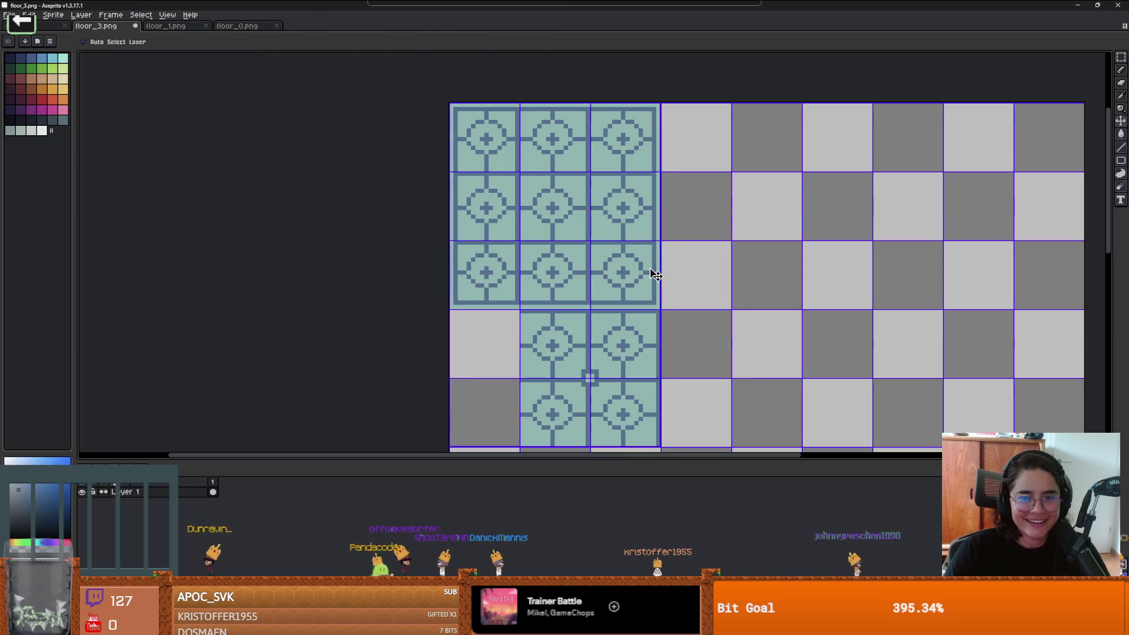
{"action": "scroll", "coordinate": [545, 273], "scroll_direction": "up", "scroll_amount": 2}
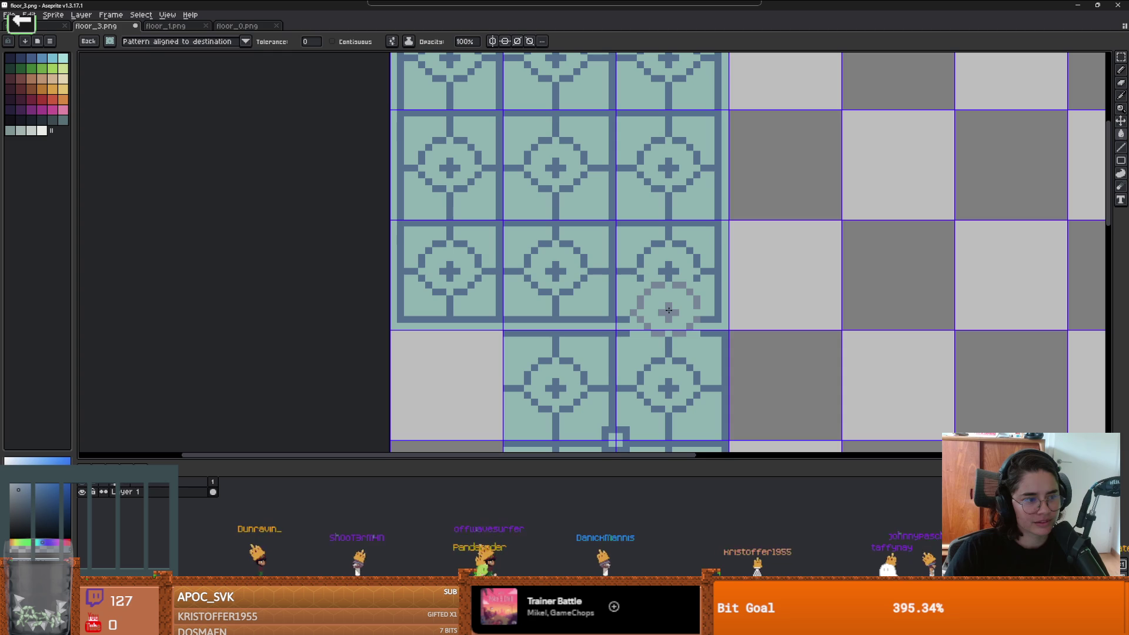
{"action": "key", "text": "m"}
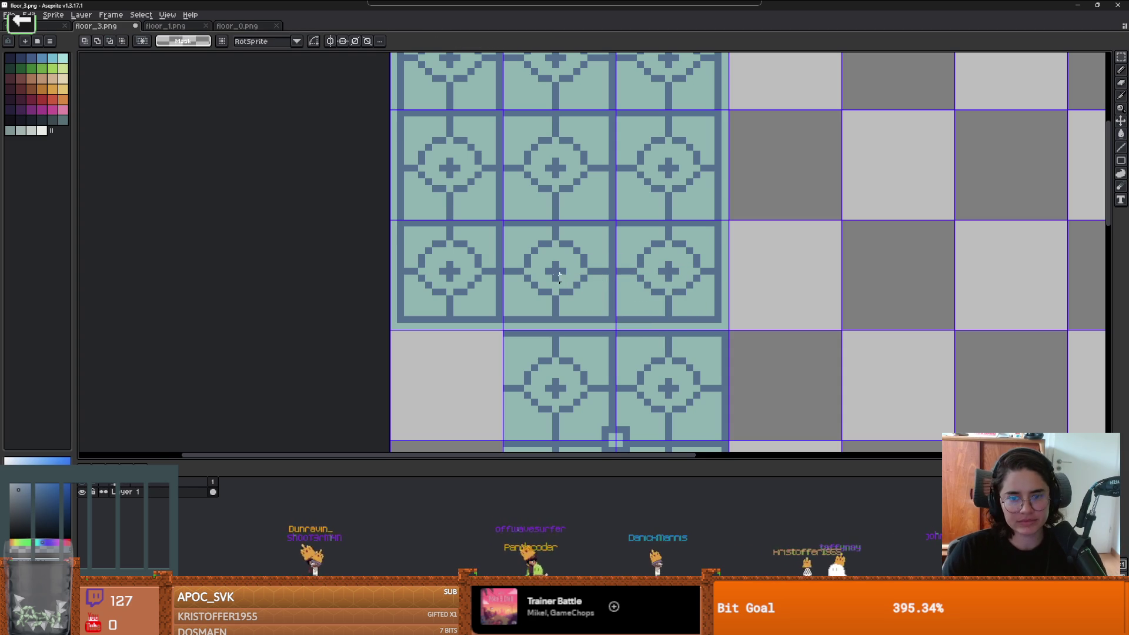
{"action": "scroll", "coordinate": [442, 264], "scroll_direction": "up", "scroll_amount": 2}
{"action": "key", "text": "g"}
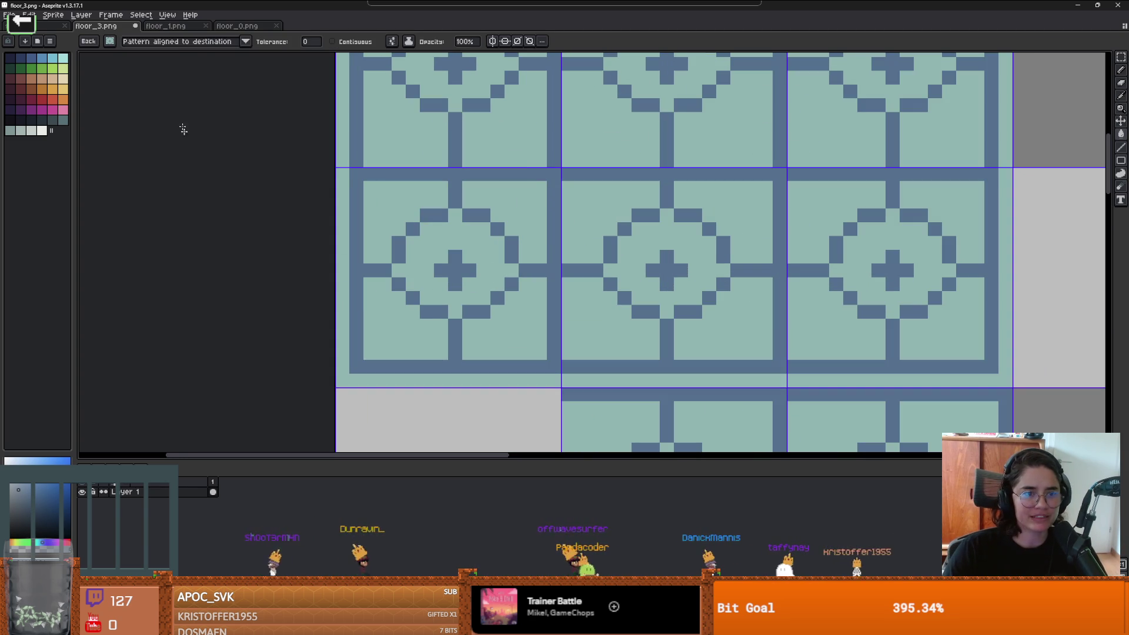
{"action": "left_click", "coordinate": [108, 43]}
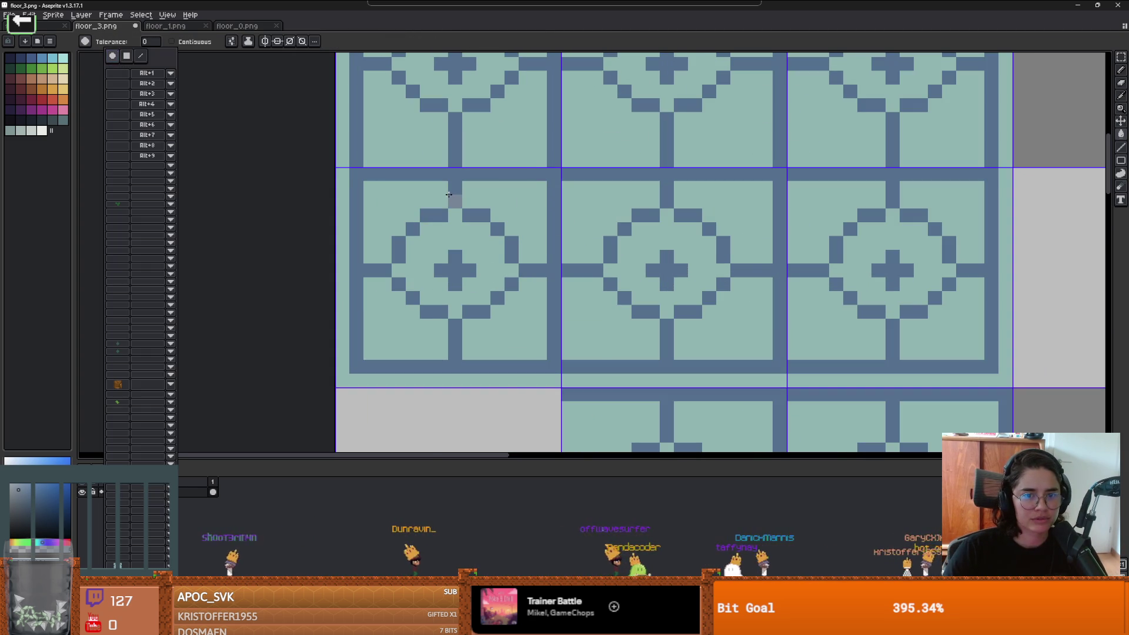
{"action": "scroll", "coordinate": [496, 254], "scroll_direction": "down", "scroll_amount": 2}
{"action": "right_click", "coordinate": [533, 270]}
{"action": "key", "text": "Escape"}
{"action": "key", "text": "alt+Tab"}
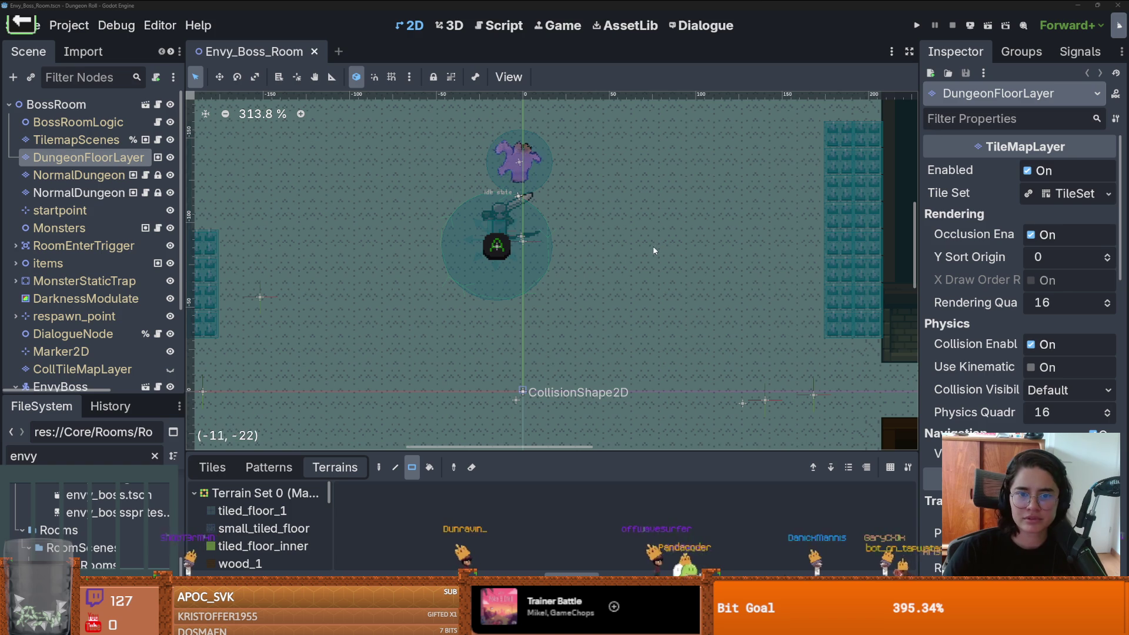
Step: Return to floor_3.png in Aseprite, then back to Godot to reimport lighter grid lines
{"action": "scroll", "coordinate": [547, 265], "scroll_direction": "up", "scroll_amount": 4}
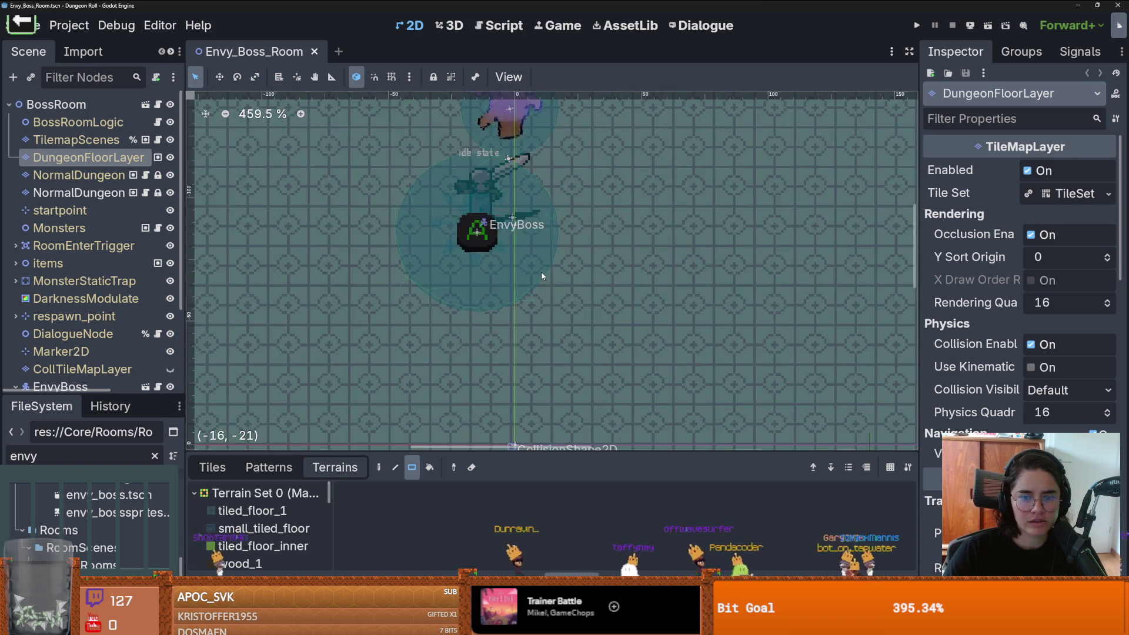
{"action": "key", "text": "alt+Tab"}
{"action": "scroll", "coordinate": [524, 234], "scroll_direction": "up", "scroll_amount": 2}
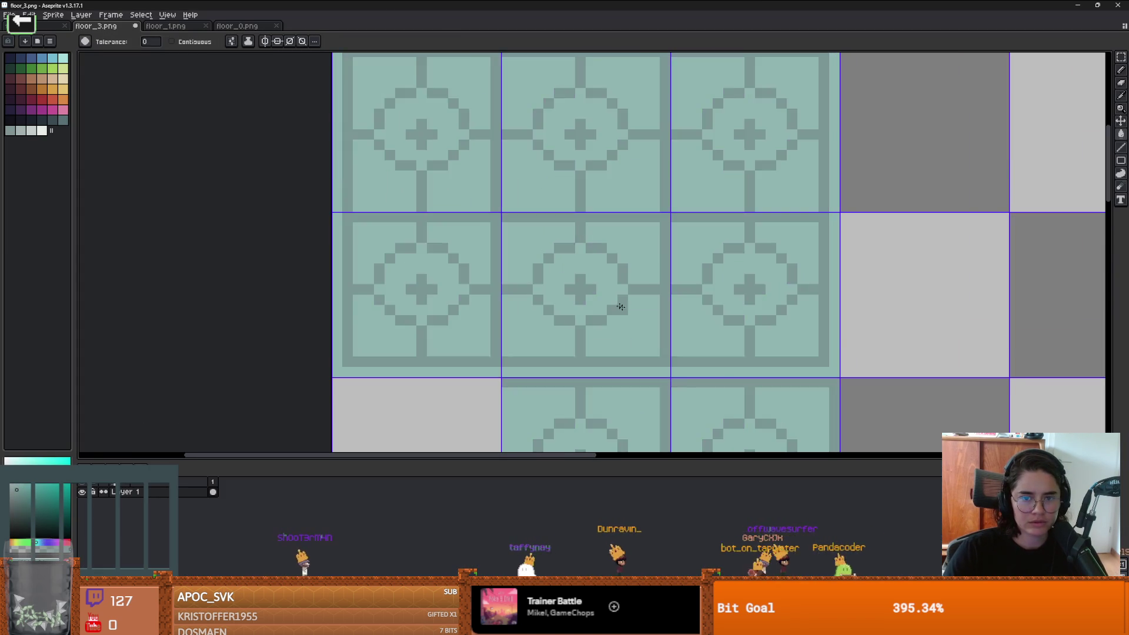
{"action": "scroll", "coordinate": [606, 294], "scroll_direction": "down", "scroll_amount": 2}
{"action": "key", "text": "alt+Tab"}
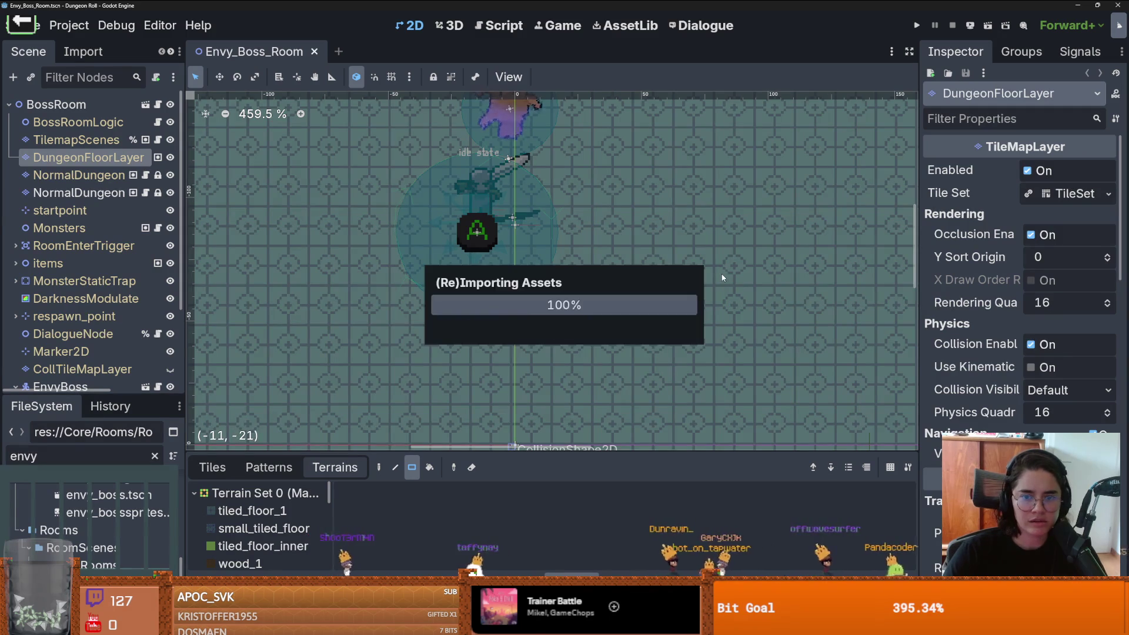
Step: Zoom around the boss room view and expand the RoomEnterTrigger node
{"action": "scroll", "coordinate": [721, 278], "scroll_direction": "down", "scroll_amount": 5}
{"action": "scroll", "coordinate": [725, 282], "scroll_direction": "down", "scroll_amount": 2}
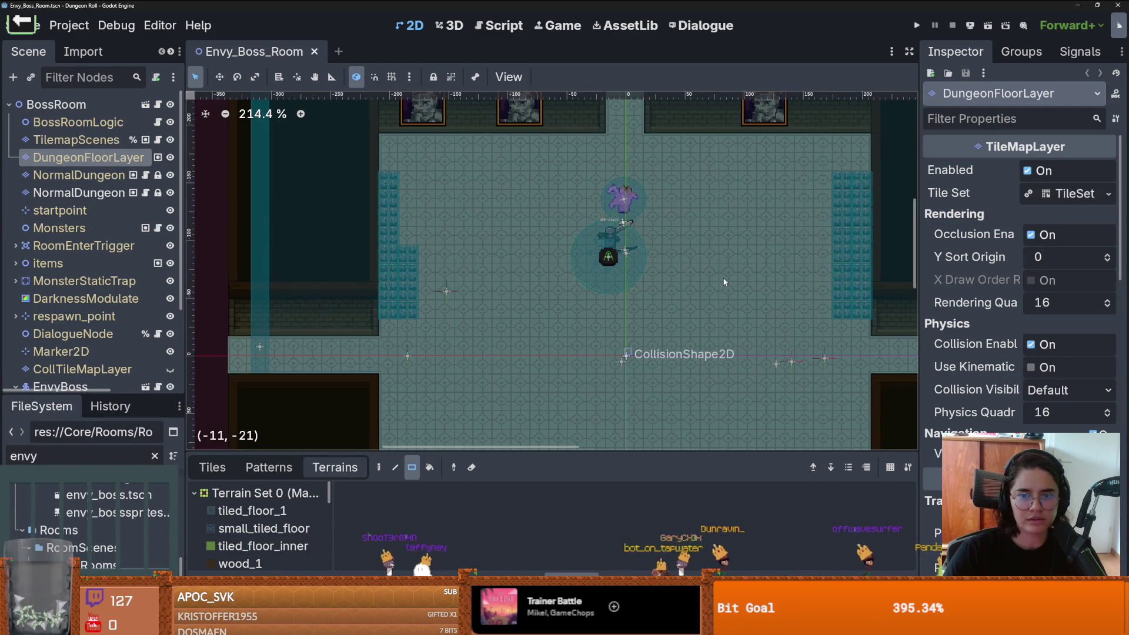
{"action": "scroll", "coordinate": [400, 288], "scroll_direction": "down", "scroll_amount": 4}
{"action": "scroll", "coordinate": [400, 288], "scroll_direction": "up", "scroll_amount": 2}
{"action": "scroll", "coordinate": [400, 288], "scroll_direction": "up", "scroll_amount": 1}
{"action": "scroll", "coordinate": [622, 429], "scroll_direction": "down", "scroll_amount": 4}
{"action": "scroll", "coordinate": [515, 247], "scroll_direction": "up", "scroll_amount": 3}
{"action": "scroll", "coordinate": [515, 246], "scroll_direction": "up", "scroll_amount": 2}
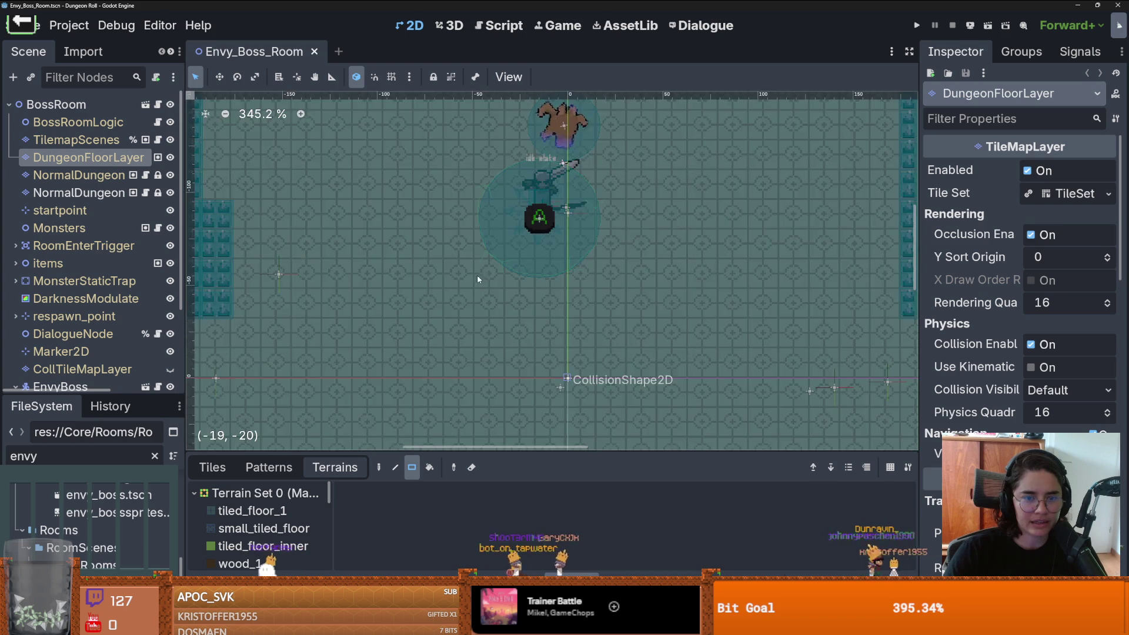
{"action": "scroll", "coordinate": [471, 283], "scroll_direction": "down", "scroll_amount": 6}
{"action": "scroll", "coordinate": [487, 247], "scroll_direction": "up", "scroll_amount": 3}
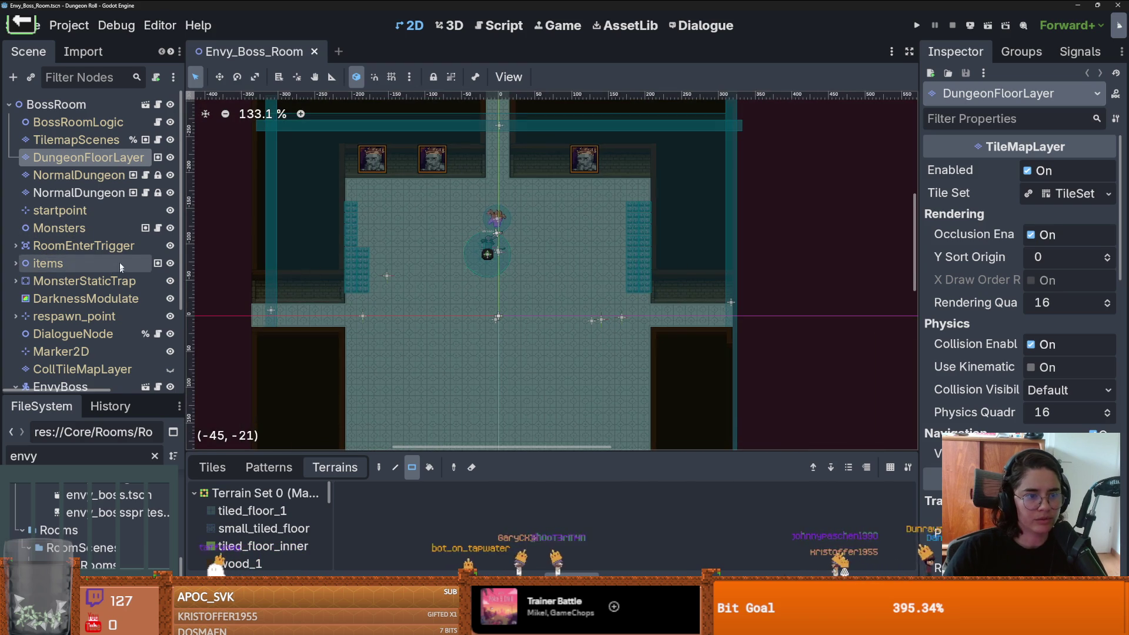
{"action": "left_click", "coordinate": [15, 245]}
Step: Move the left, top, right and bottom trap collision bars onto the room edges
{"action": "left_click", "coordinate": [88, 263]}
{"action": "left_click_drag", "start_coordinate": [272, 317], "coordinate": [339, 318]}
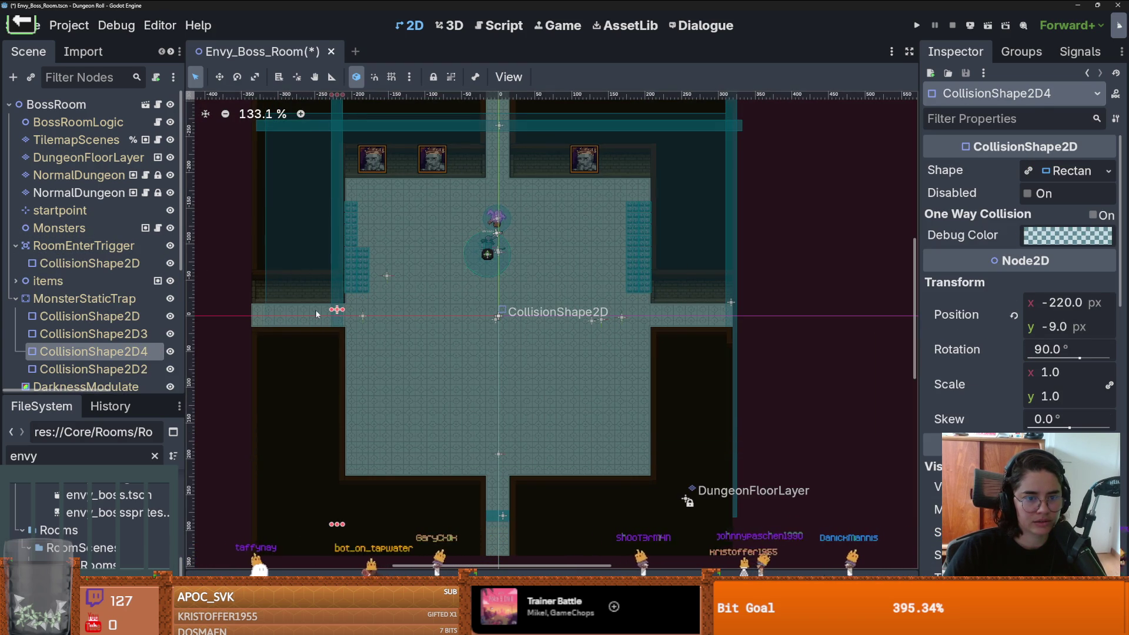
{"action": "key", "text": "ctrl+z"}
{"action": "left_click_drag", "start_coordinate": [269, 283], "coordinate": [342, 286]}
{"action": "scroll", "coordinate": [379, 280], "scroll_direction": "up", "scroll_amount": 3}
{"action": "left_click_drag", "start_coordinate": [525, 191], "coordinate": [528, 240]}
{"action": "left_click_drag", "start_coordinate": [701, 299], "coordinate": [620, 301]}
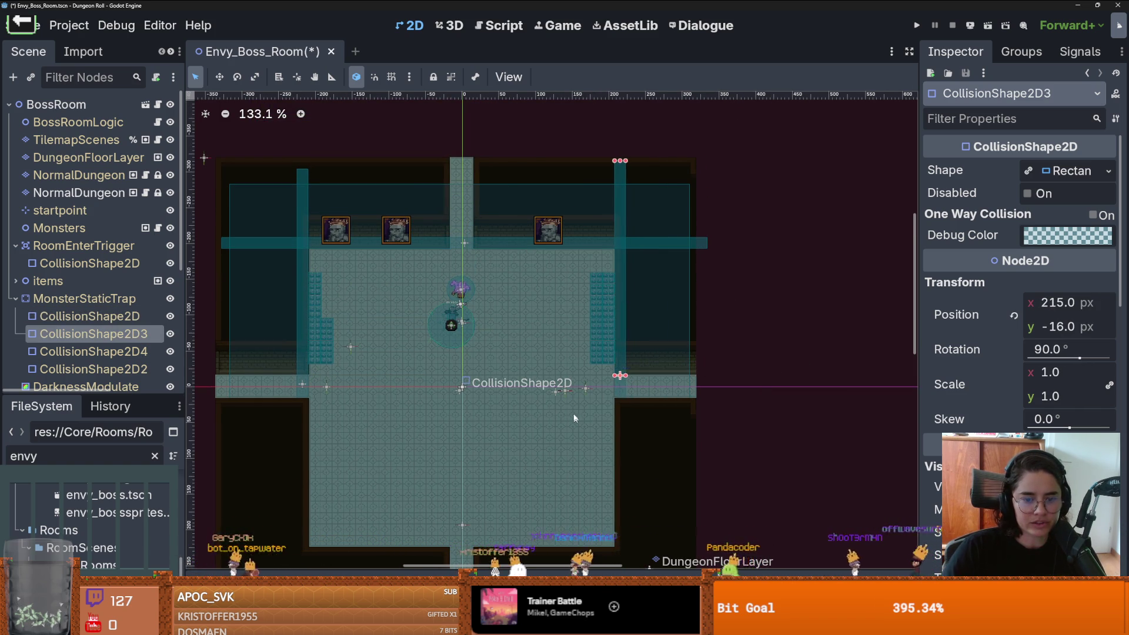
{"action": "scroll", "coordinate": [575, 420], "scroll_direction": "down", "scroll_amount": 5}
{"action": "left_click_drag", "start_coordinate": [486, 406], "coordinate": [487, 370]}
{"action": "scroll", "coordinate": [488, 371], "scroll_direction": "down", "scroll_amount": 2}
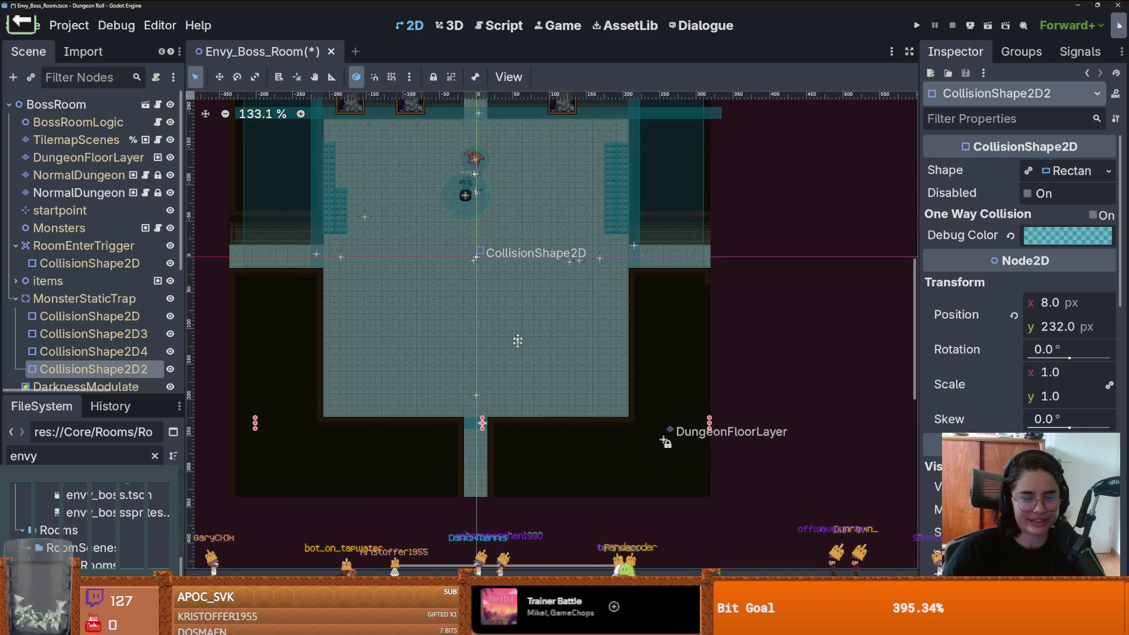
Step: Shrink RoomEnterTrigger's shape to the floor on all four sides, then run the game
{"action": "left_click", "coordinate": [673, 211]}
{"action": "left_click_drag", "start_coordinate": [675, 285], "coordinate": [616, 288]}
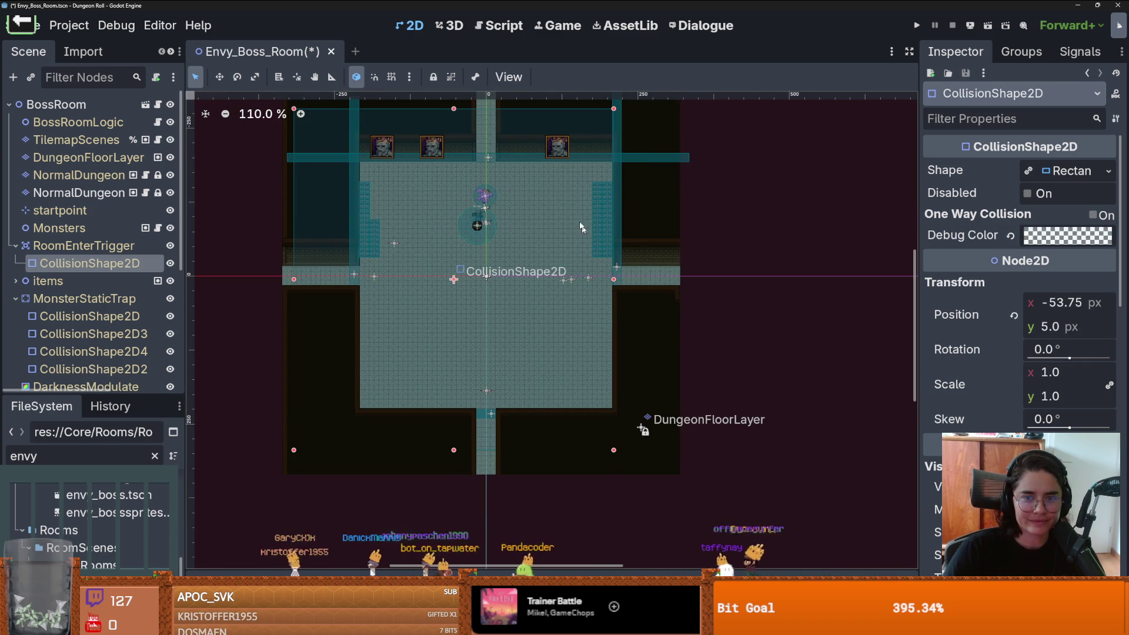
{"action": "scroll", "coordinate": [442, 143], "scroll_direction": "up", "scroll_amount": 1}
{"action": "left_click_drag", "start_coordinate": [454, 137], "coordinate": [447, 190]}
{"action": "left_click_drag", "start_coordinate": [294, 188], "coordinate": [359, 188]}
{"action": "left_click_drag", "start_coordinate": [491, 476], "coordinate": [488, 439]}
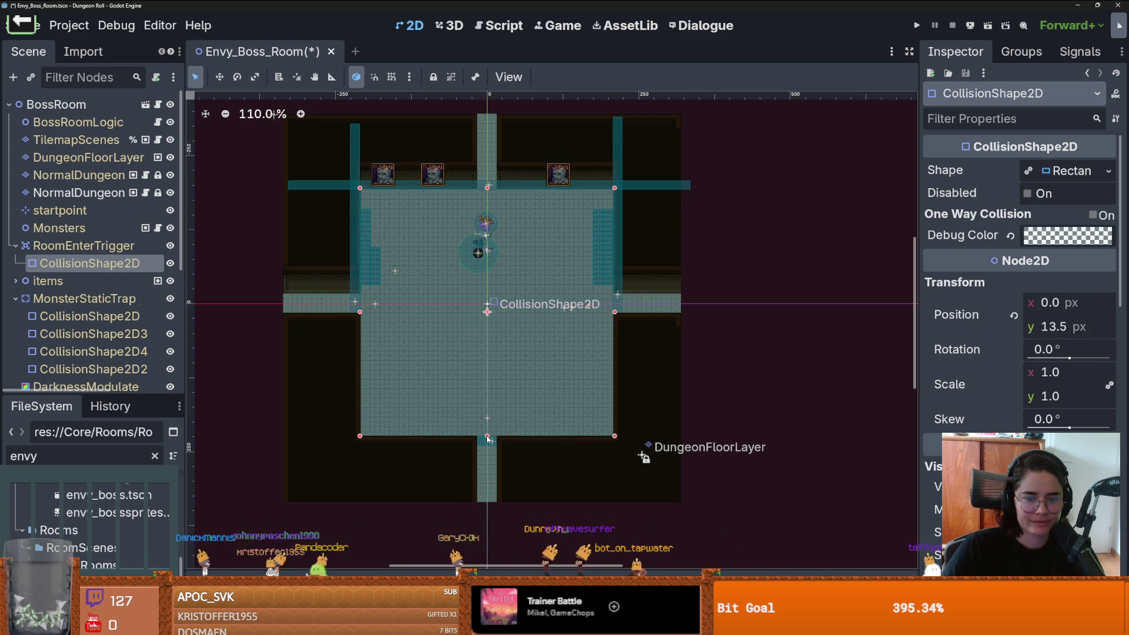
{"action": "left_click", "coordinate": [916, 26]}
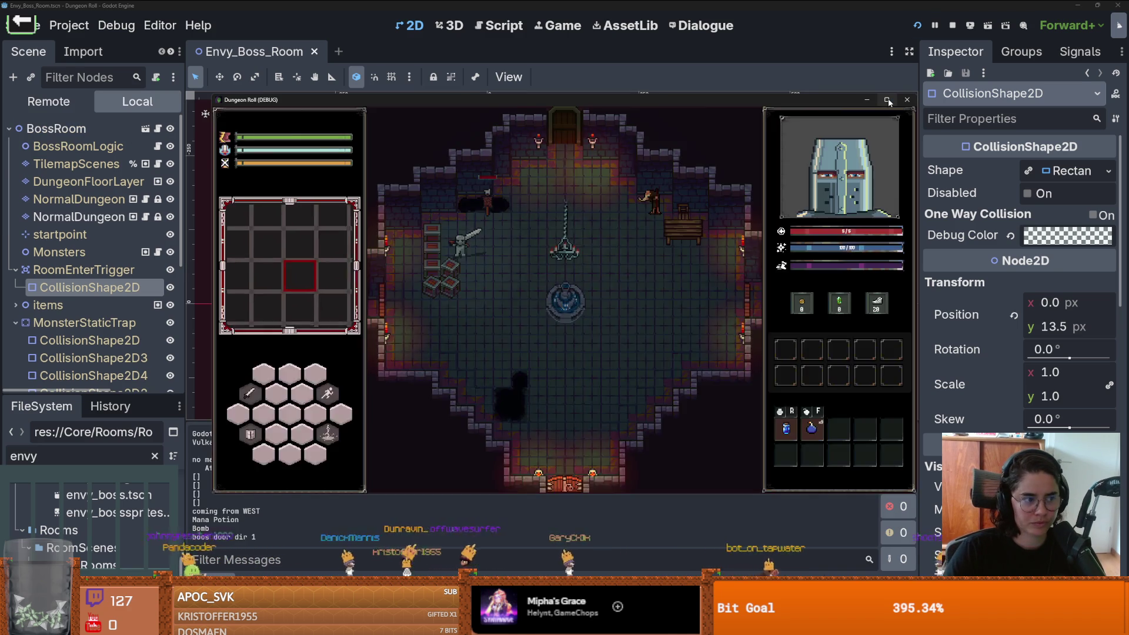
Step: Maximise the game window and run the tp command in the debug console
{"action": "left_click", "coordinate": [888, 100]}
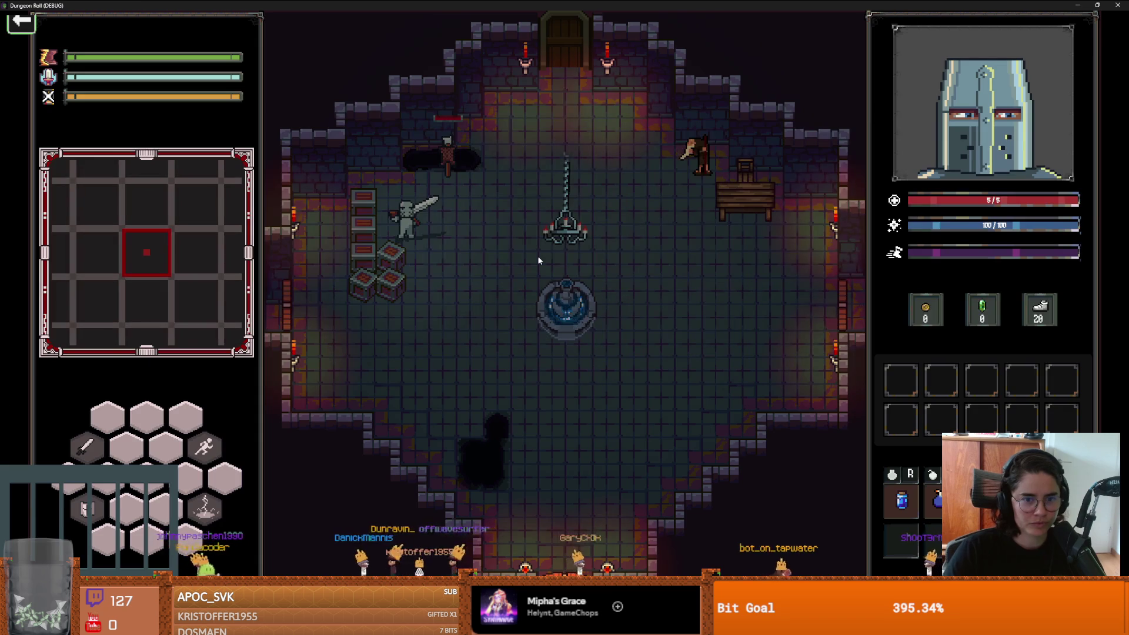
{"action": "key", "text": "grave"}
{"action": "type", "text": "tp"}
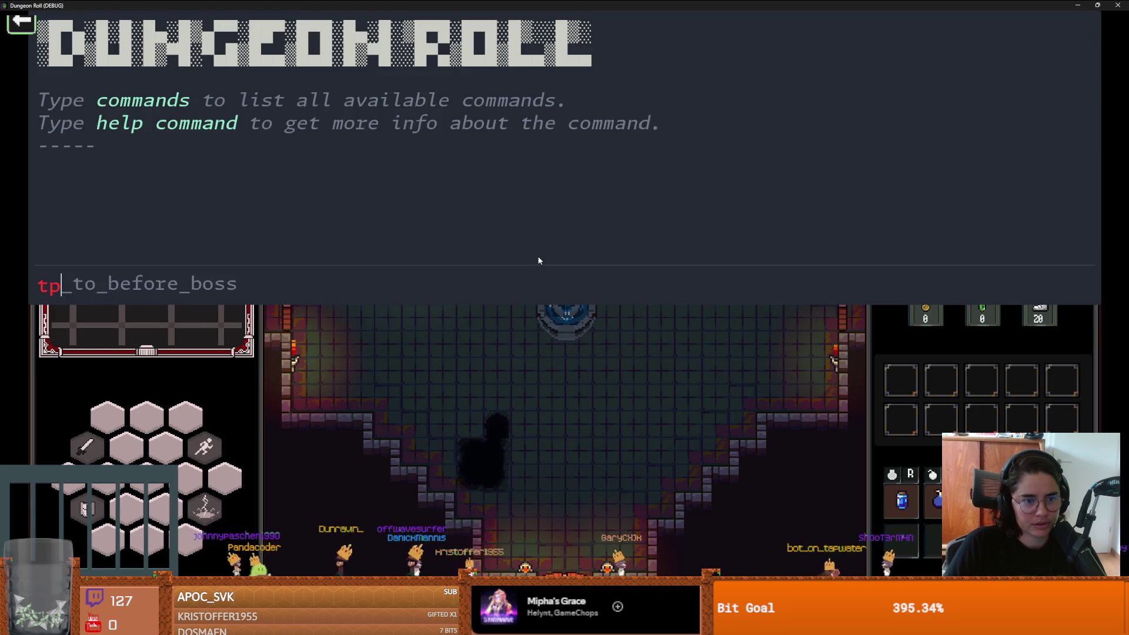
{"action": "key", "text": "Return"}
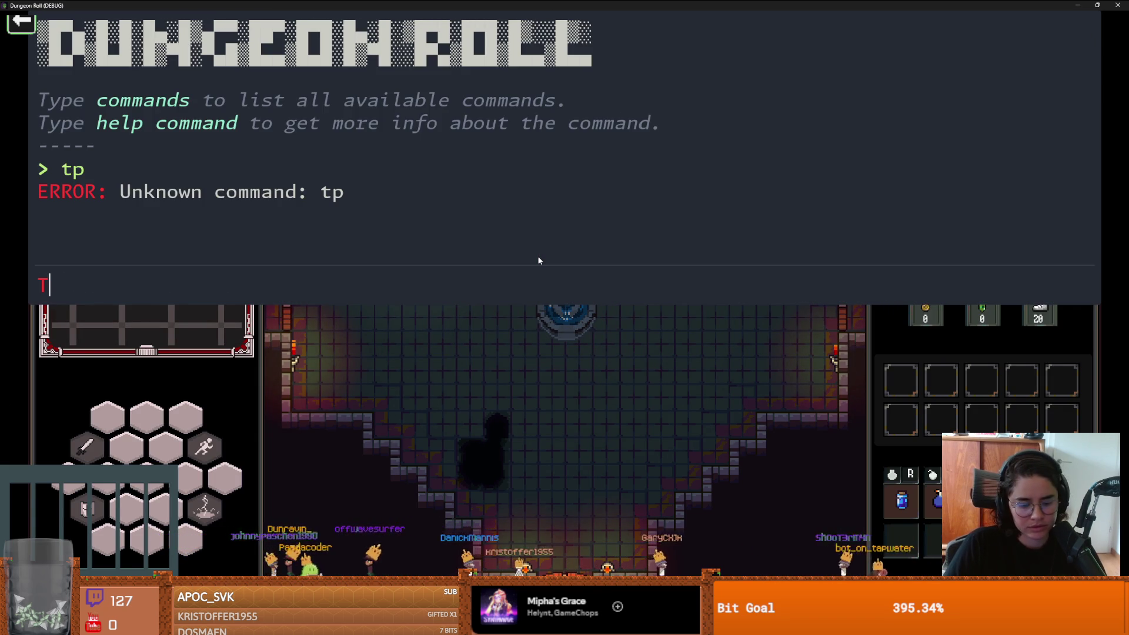
{"action": "key", "text": "grave"}
Step: Walk through the top door, enable debug room choices, choose The Astrologer Room, approach the Astrologer
{"action": "key", "text": "w+d"}
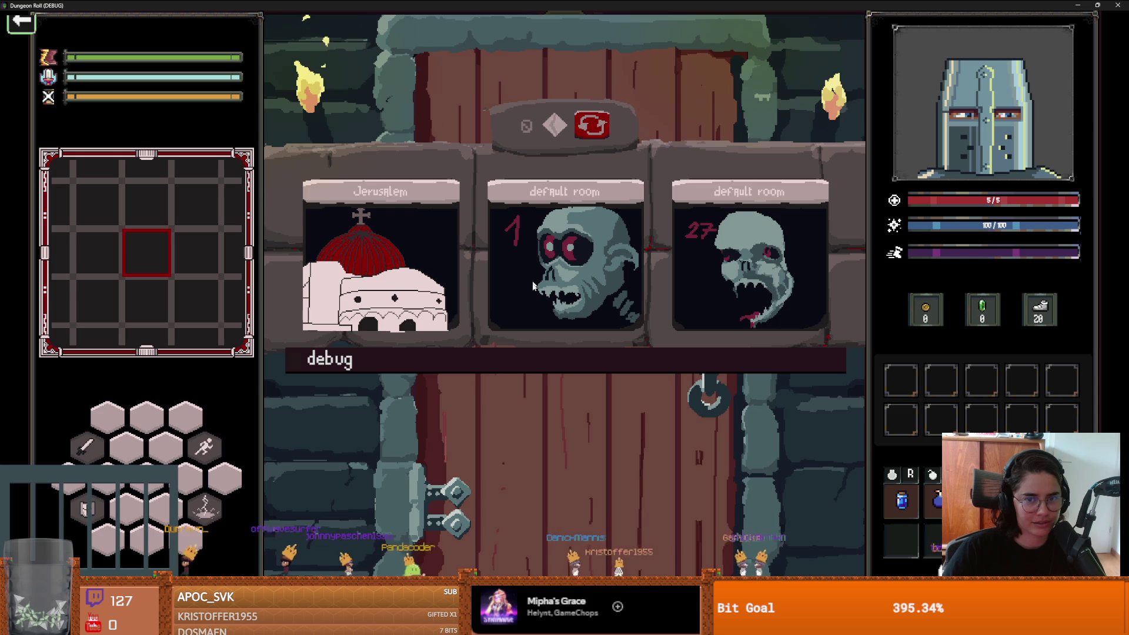
{"action": "left_click", "coordinate": [622, 364]}
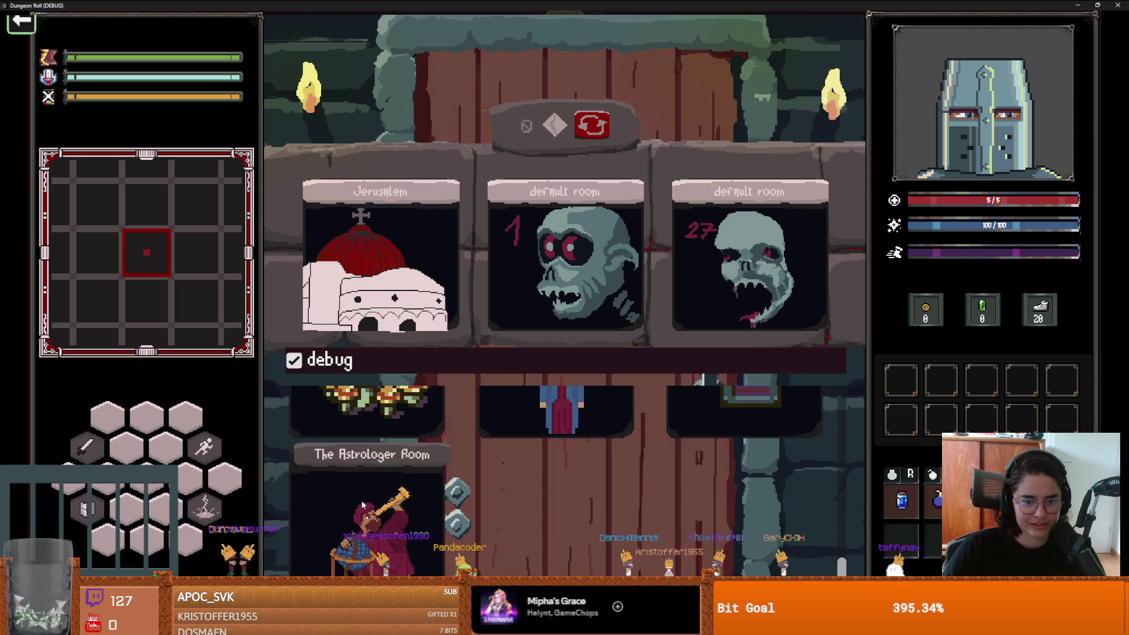
{"action": "left_click", "coordinate": [363, 505]}
{"action": "key", "text": "w+a"}
{"action": "key", "text": "space"}
{"action": "key", "text": "w+a"}
{"action": "key", "text": "w"}
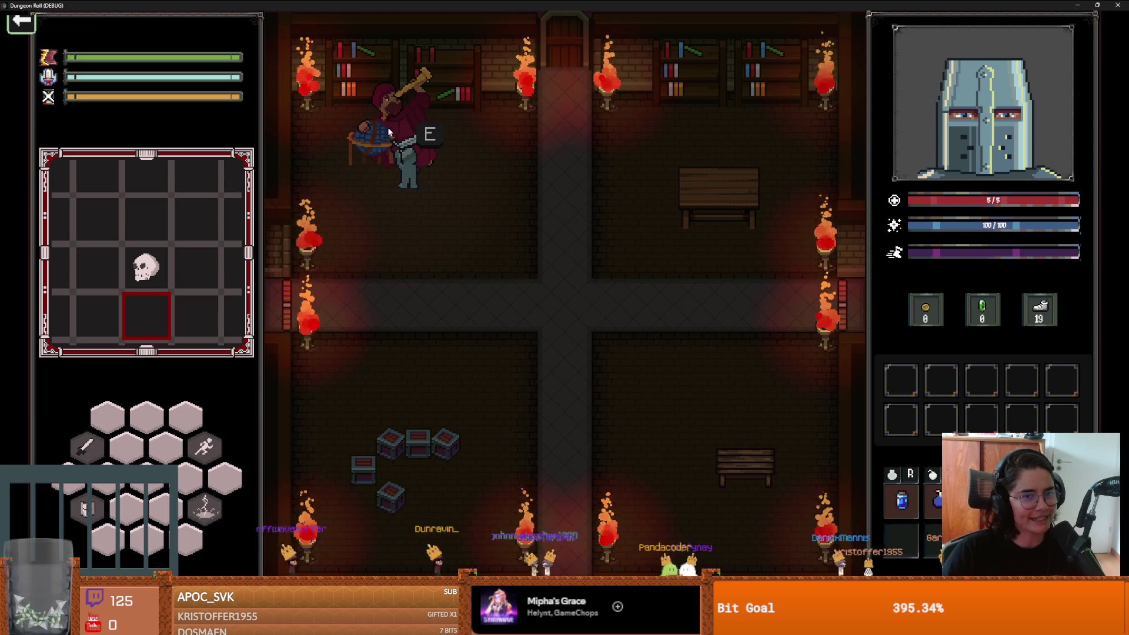
Step: Take the Astrologer's Shorter Lightning upgrade and test casting and dashing around the room
{"action": "key", "text": "e"}
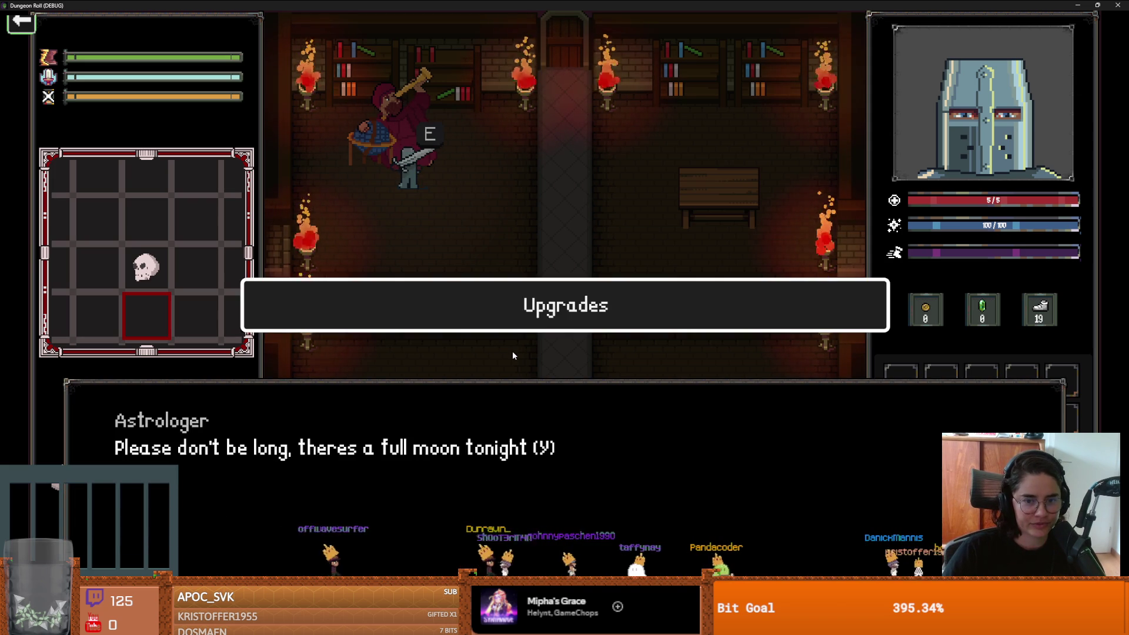
{"action": "left_click", "coordinate": [488, 308]}
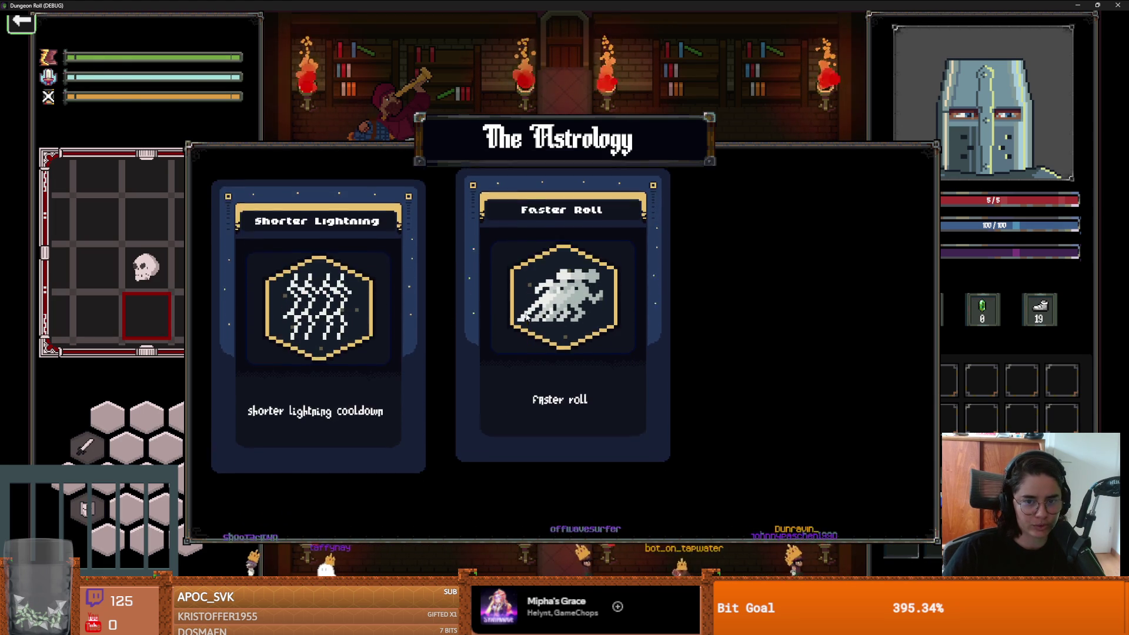
{"action": "left_click", "coordinate": [342, 325]}
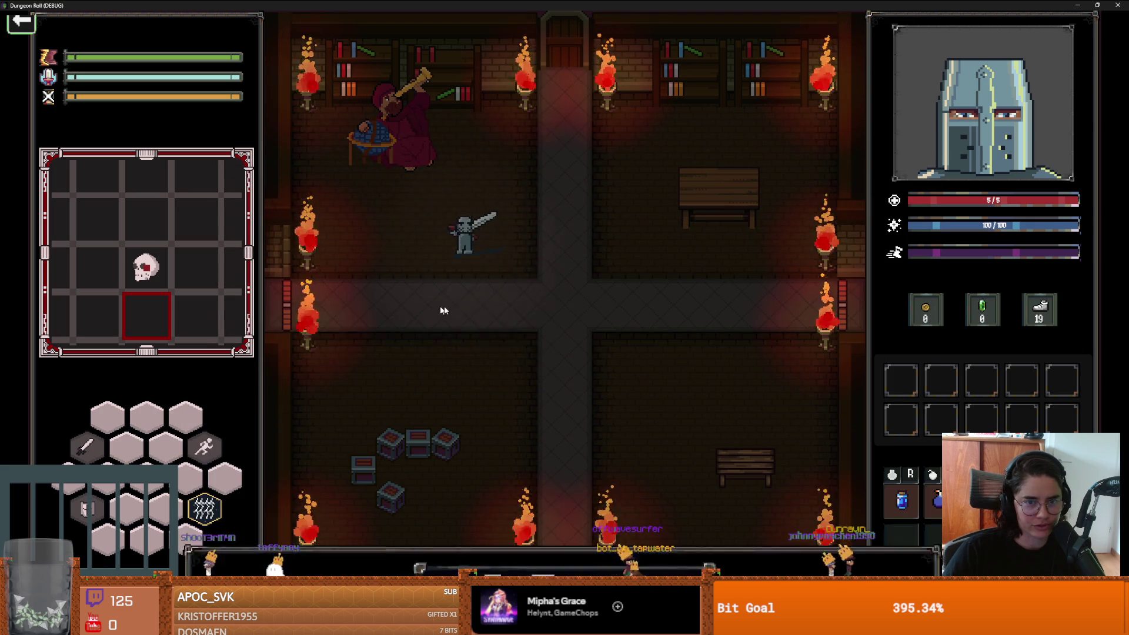
{"action": "key", "text": "d"}
{"action": "key", "text": "space"}
{"action": "key", "text": "a"}
{"action": "key", "text": "w"}
{"action": "key", "text": "d"}
{"action": "key", "text": "a"}
{"action": "key", "text": "w"}
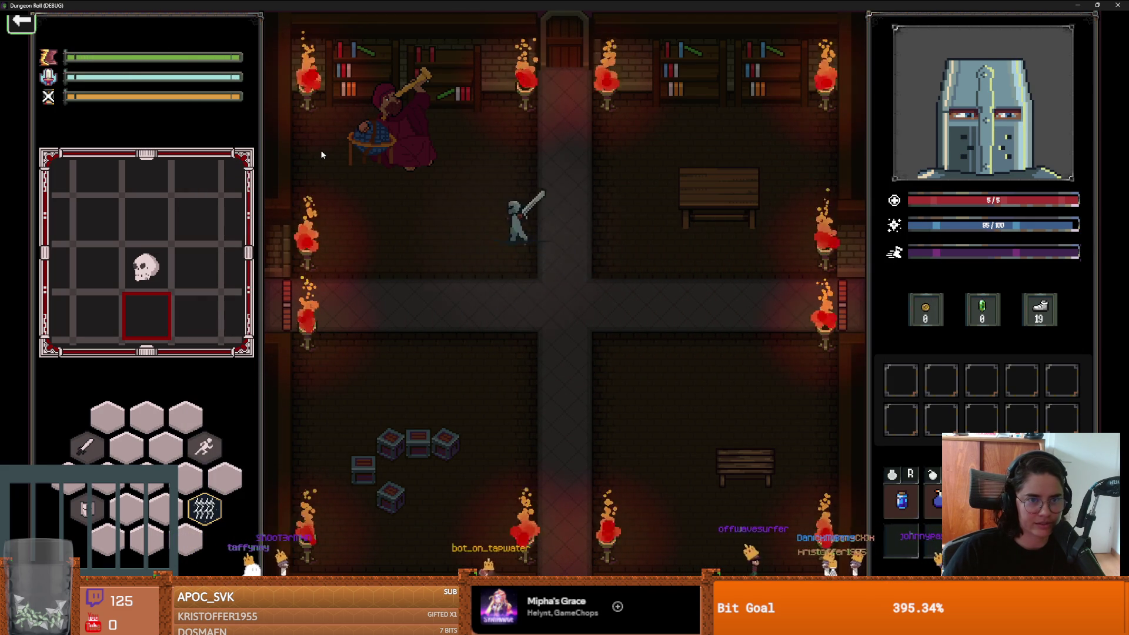
Step: Dash to the crossroads, return to the Astrologer, and accept the upgrades for Faster Roll
{"action": "key", "text": "s"}
{"action": "key", "text": "d"}
{"action": "key", "text": "space"}
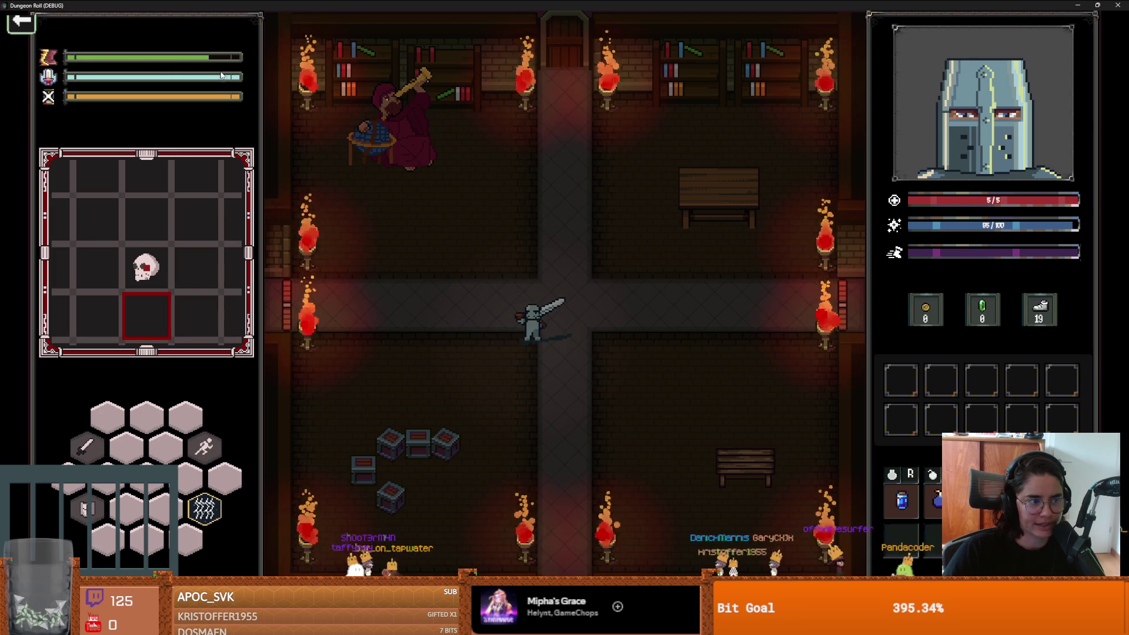
{"action": "key", "text": "w"}
{"action": "key", "text": "a"}
{"action": "key", "text": "w"}
{"action": "key", "text": "a"}
{"action": "key", "text": "e"}
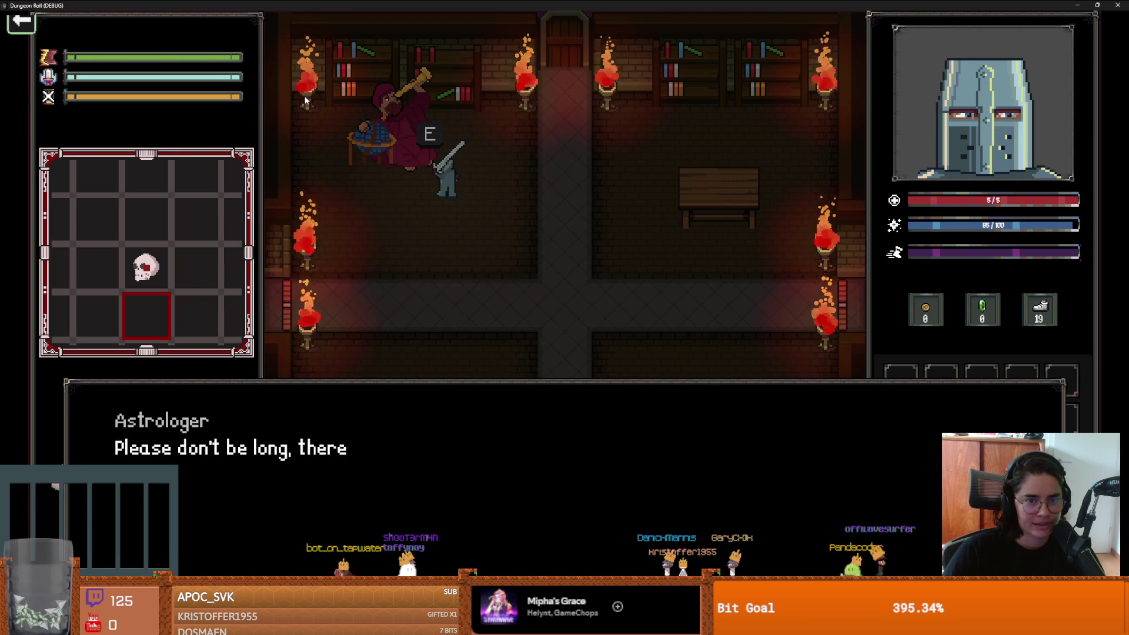
{"action": "left_click", "coordinate": [483, 290]}
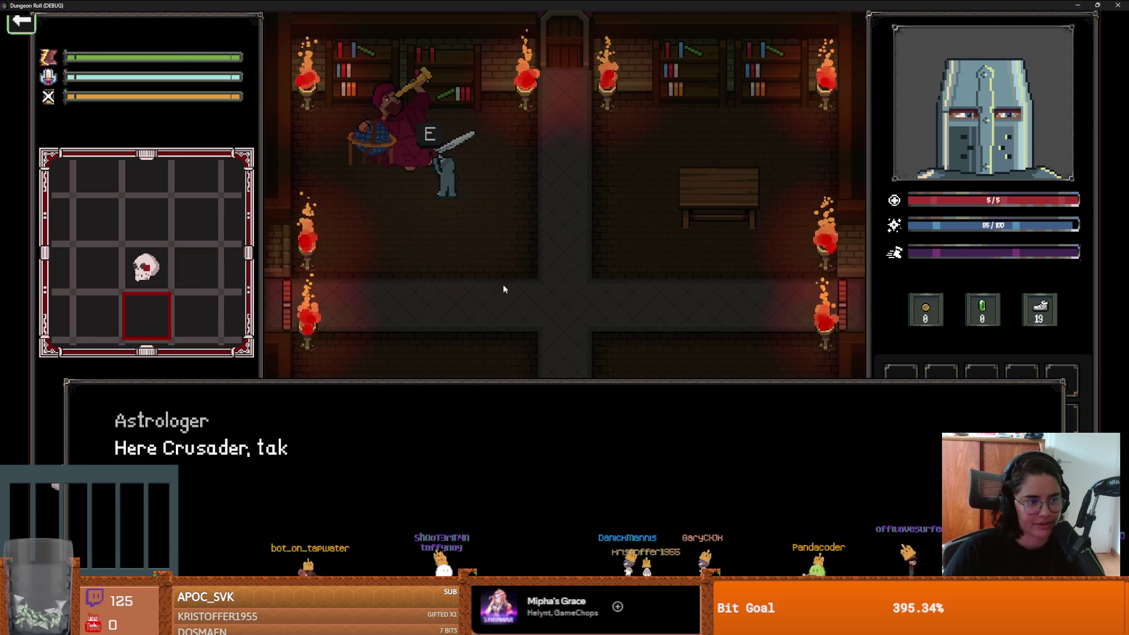
{"action": "left_click", "coordinate": [474, 353]}
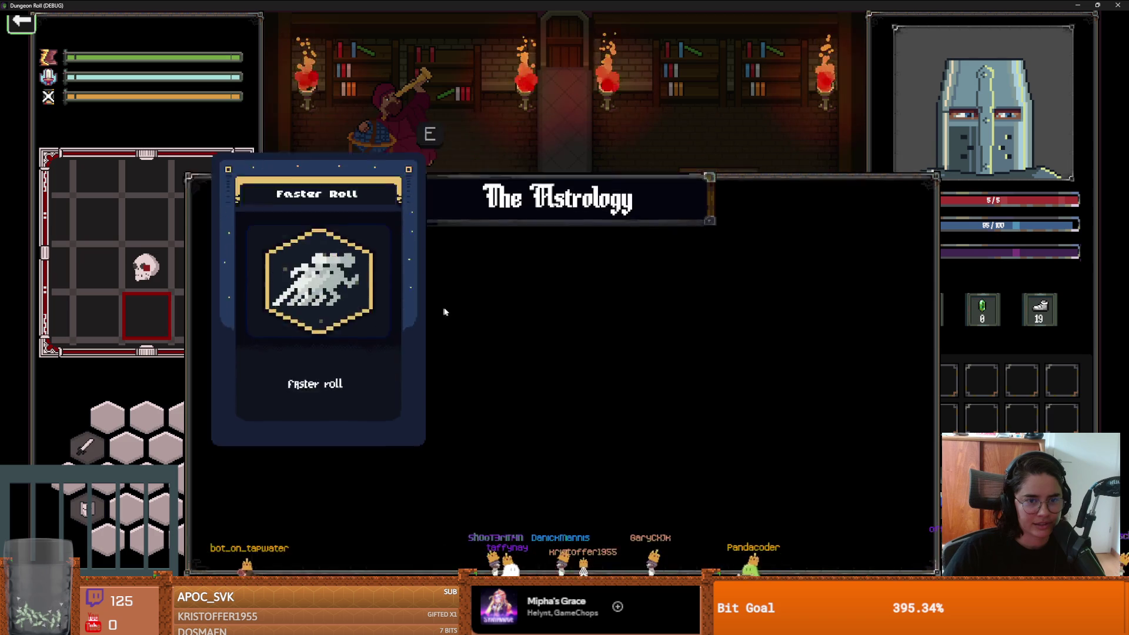
Step: Walk to the corridor junction and test Faster Roll along the right corridor
{"action": "key", "text": "s"}
{"action": "key", "text": "d"}
{"action": "key", "text": "d"}
{"action": "key", "text": "s"}
{"action": "key", "text": "space"}
{"action": "key", "text": "a"}
Step: Walk the knight past the junction into the upper-left room, then return to Aseprite
{"action": "key", "text": "d"}
{"action": "key", "text": "d"}
{"action": "key", "text": "space"}
{"action": "key", "text": "a"}
{"action": "key", "text": "space"}
{"action": "key", "text": "a"}
{"action": "key", "text": "d"}
{"action": "key", "text": "s"}
{"action": "key", "text": "d"}
{"action": "key", "text": "a"}
{"action": "key", "text": "w+a"}
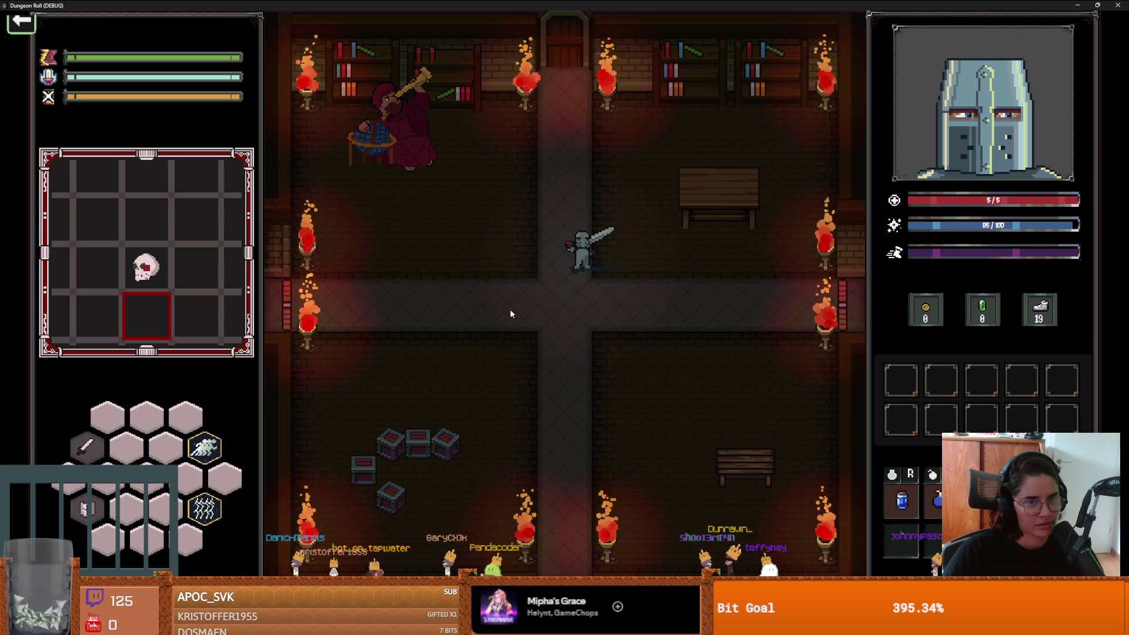
{"action": "key", "text": "w+a"}
{"action": "key", "text": "a"}
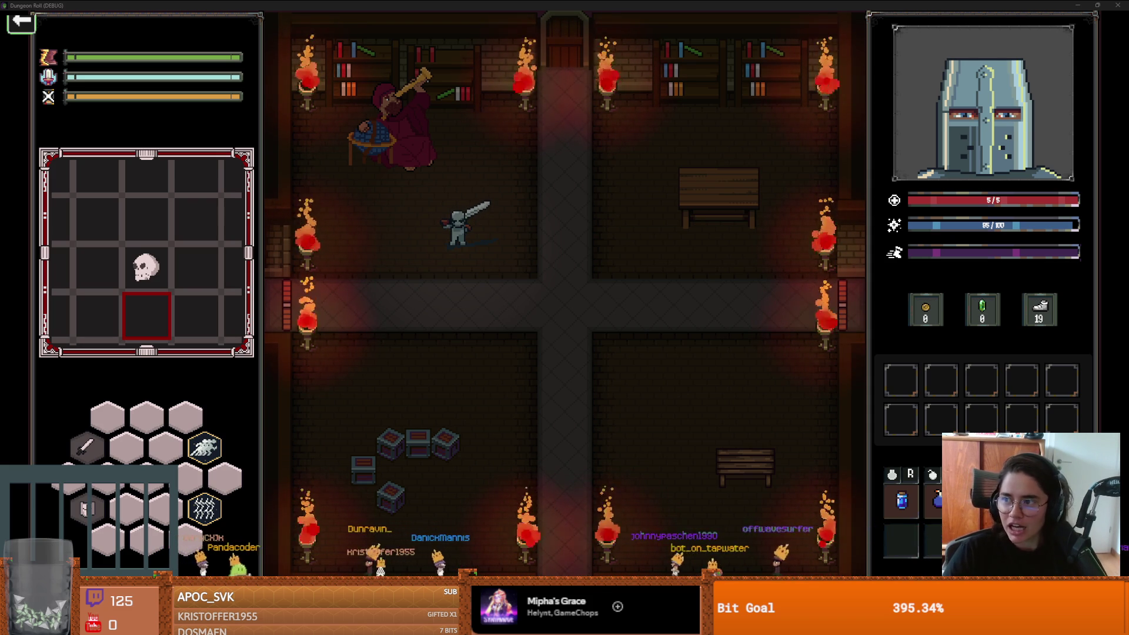
{"action": "key", "text": "alt+Tab"}
{"action": "scroll", "coordinate": [323, 320], "scroll_direction": "right", "scroll_amount": 5}
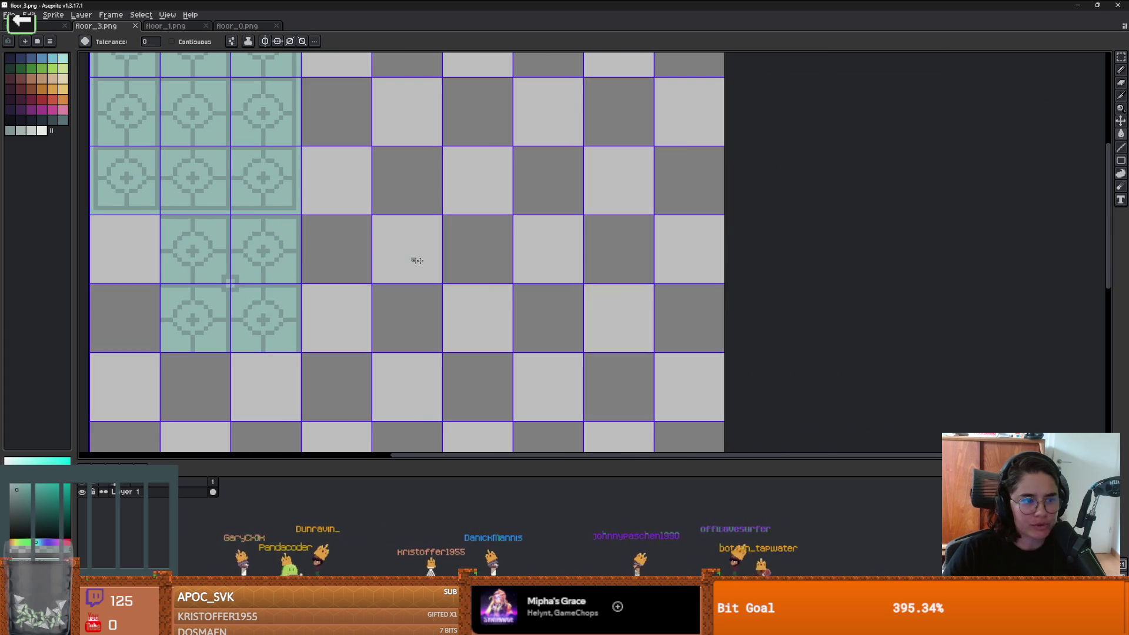
Step: Sketch navy pencil strokes over the floor_3.png tiles, undoing one stray dot
{"action": "key", "text": "b"}
{"action": "left_click", "coordinate": [17, 59]}
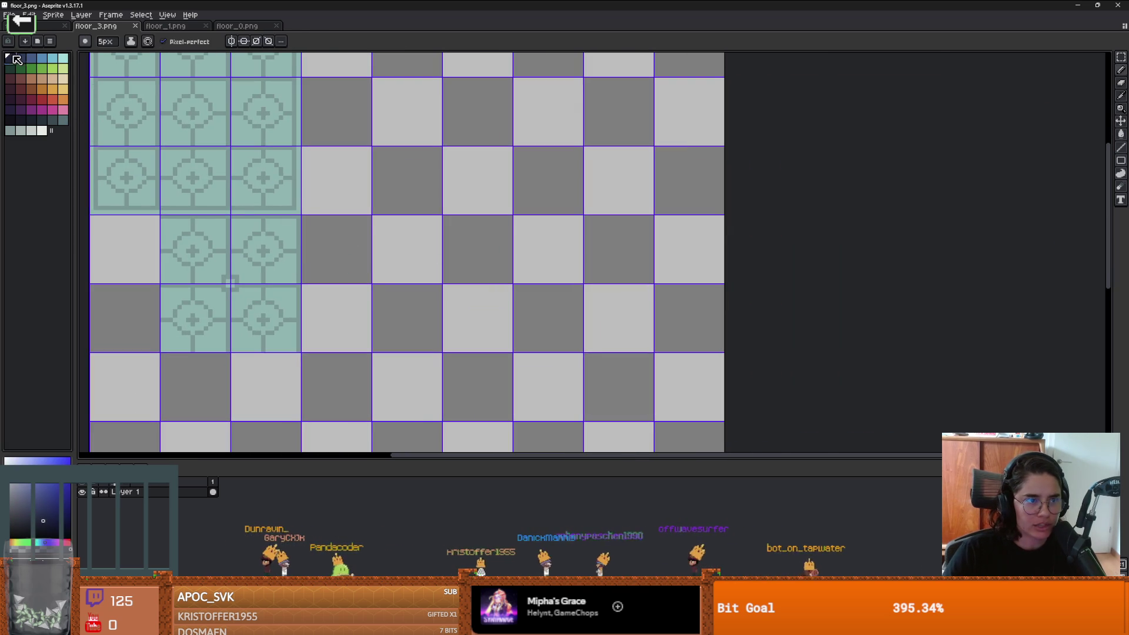
{"action": "left_click_drag", "start_coordinate": [373, 301], "coordinate": [363, 170]}
{"action": "left_click_drag", "start_coordinate": [558, 320], "coordinate": [585, 160]}
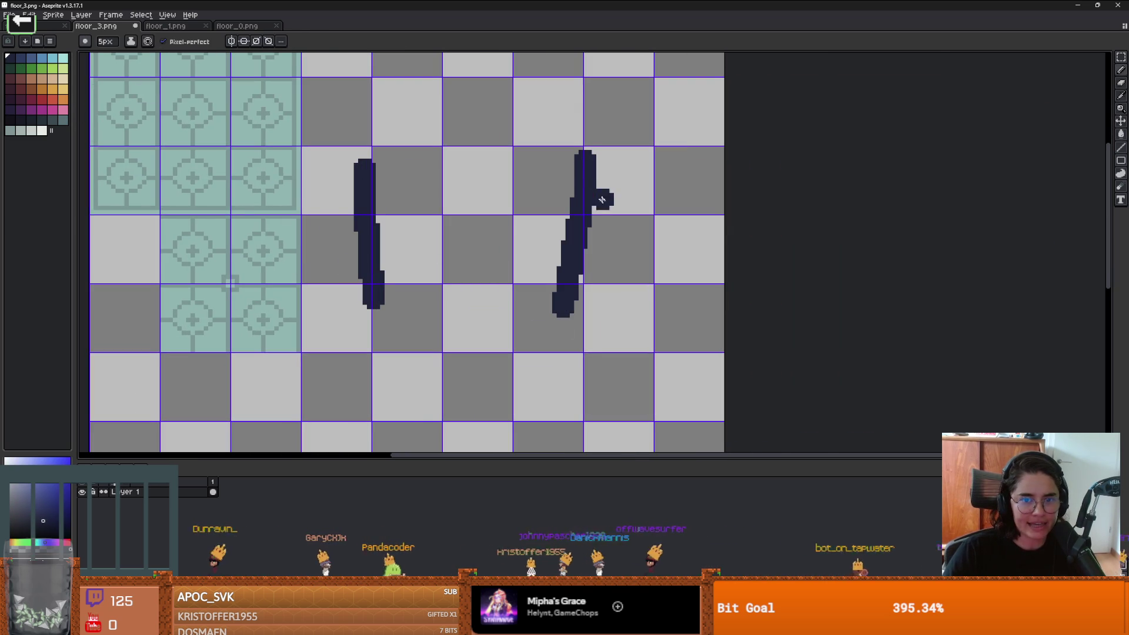
{"action": "mouse_move", "coordinate": [479, 196]}
{"action": "left_mouse_down"}
{"action": "mouse_move", "coordinate": [493, 108]}
{"action": "mouse_move", "coordinate": [471, 179]}
{"action": "left_mouse_up"}
{"action": "key", "text": "ctrl+z"}
{"action": "left_click_drag", "start_coordinate": [453, 382], "coordinate": [470, 301]}
Step: Add teal strokes: an arc across the top plus vertical and diagonal lines
{"action": "left_click", "coordinate": [103, 68], "text": "alt"}
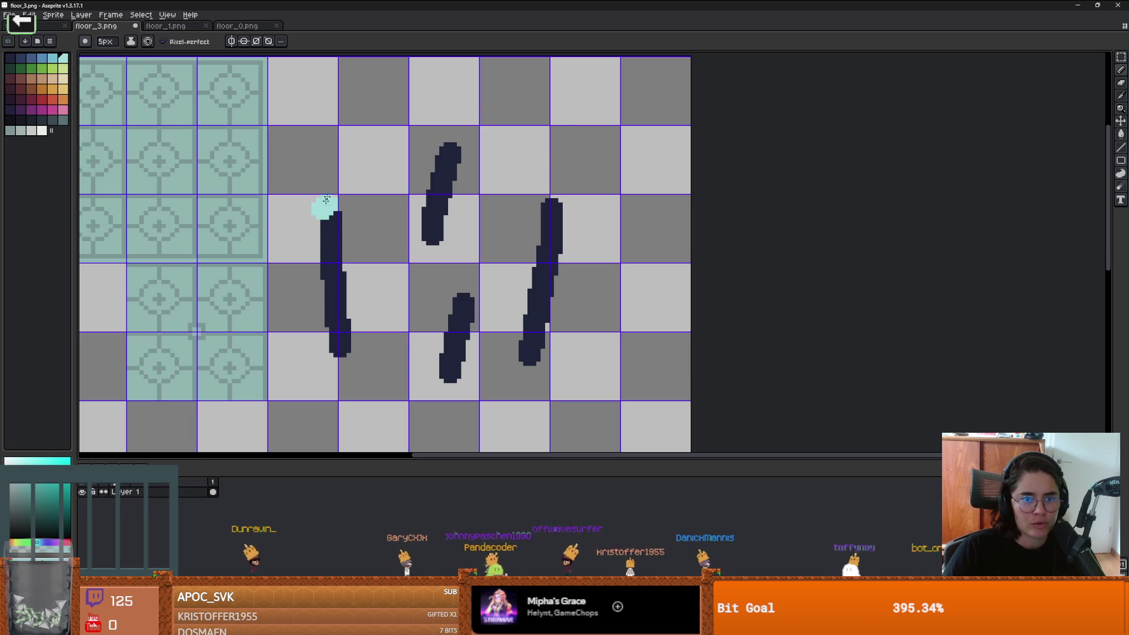
{"action": "left_click_drag", "start_coordinate": [323, 206], "coordinate": [585, 194]}
{"action": "mouse_move", "coordinate": [476, 285]}
{"action": "left_mouse_down"}
{"action": "mouse_move", "coordinate": [471, 90]}
{"action": "mouse_move", "coordinate": [442, 158]}
{"action": "mouse_move", "coordinate": [524, 160]}
{"action": "left_mouse_up"}
{"action": "scroll", "coordinate": [503, 174], "scroll_direction": "down", "scroll_amount": 1}
{"action": "left_click_drag", "start_coordinate": [400, 190], "coordinate": [369, 155]}
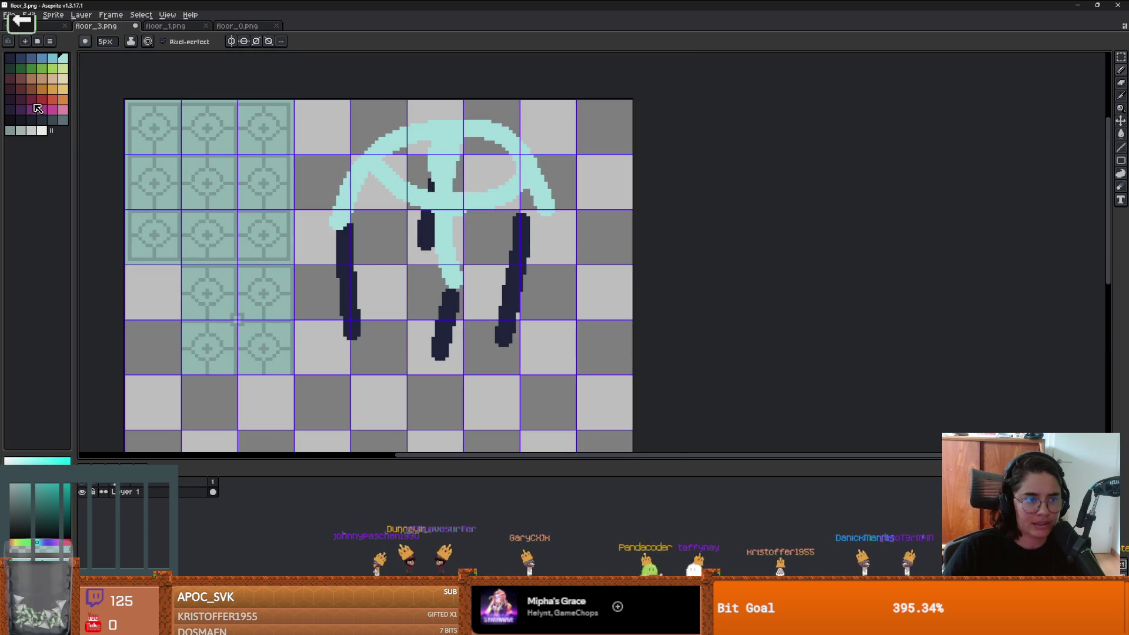
Step: Add a dark red blob and an orange stroke, then undo the orange stroke
{"action": "left_click", "coordinate": [31, 98]}
{"action": "left_click_drag", "start_coordinate": [382, 250], "coordinate": [392, 240]}
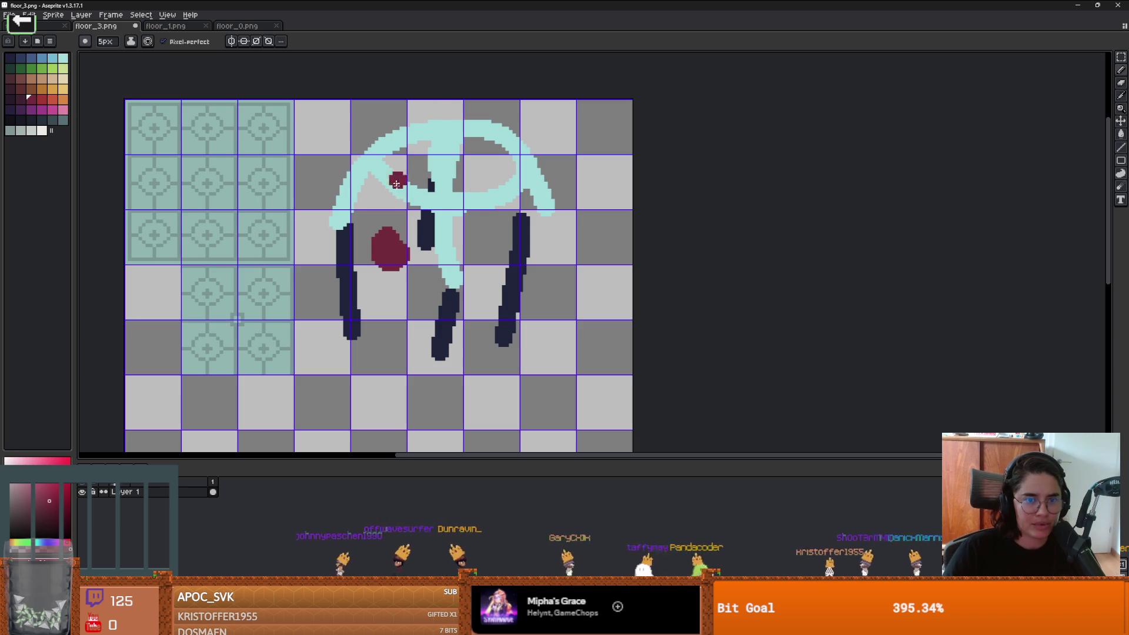
{"action": "left_click", "coordinate": [42, 89]}
{"action": "left_click_drag", "start_coordinate": [377, 231], "coordinate": [429, 186]}
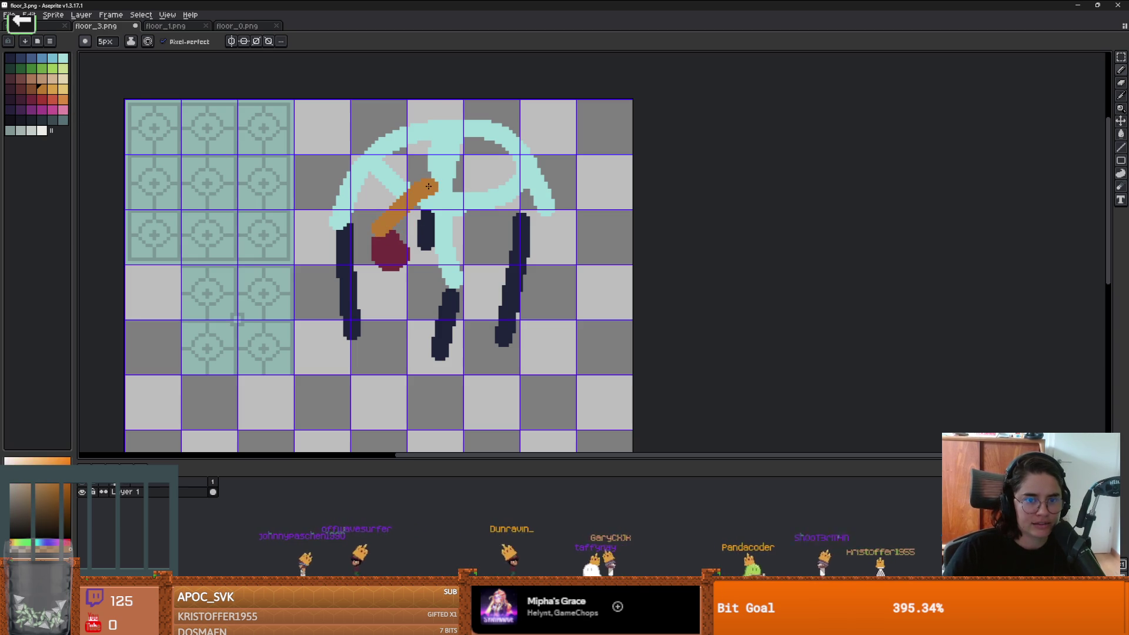
{"action": "scroll", "coordinate": [348, 304], "scroll_direction": "down", "scroll_amount": 3}
{"action": "key", "text": "ctrl+z"}
Step: Erase the remaining doodle from the tiles with a larger eraser
{"action": "key", "text": "e"}
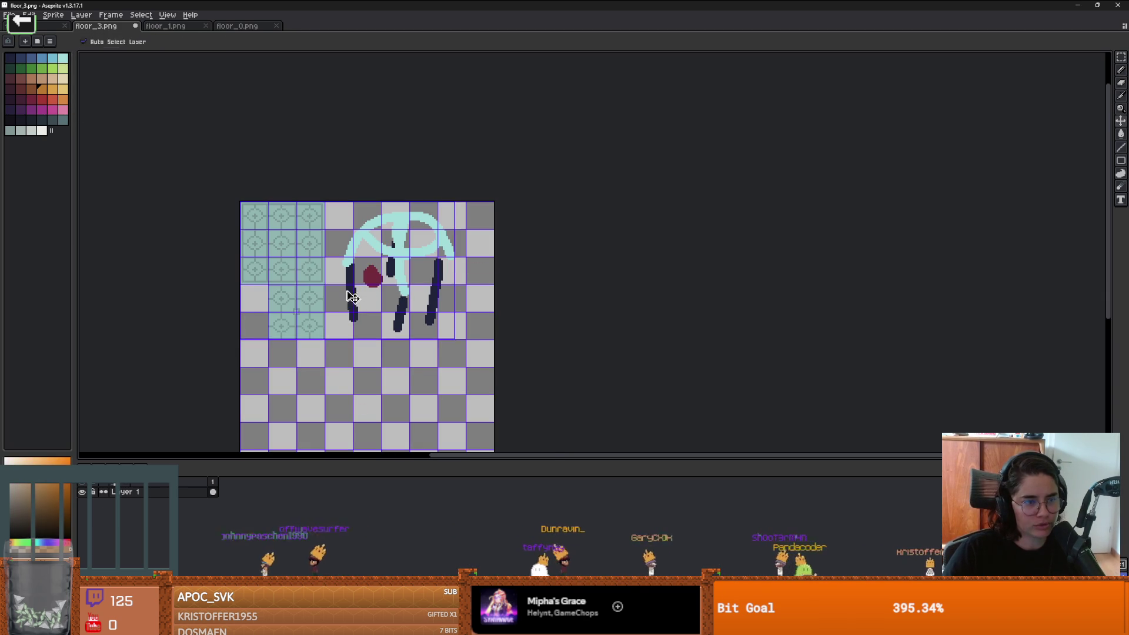
{"action": "scroll", "coordinate": [370, 289], "scroll_direction": "up", "scroll_amount": 2}
{"action": "mouse_move", "coordinate": [362, 217]}
{"action": "left_mouse_down"}
{"action": "mouse_move", "coordinate": [348, 323]}
{"action": "mouse_move", "coordinate": [415, 361]}
{"action": "mouse_move", "coordinate": [390, 196]}
{"action": "left_mouse_up"}
Step: Save floor_3.png and switch back to the running Dungeon Roll game
{"action": "key", "text": "ctrl+s"}
{"action": "scroll", "coordinate": [365, 247], "scroll_direction": "down", "scroll_amount": 3}
{"action": "scroll", "coordinate": [388, 212], "scroll_direction": "left", "scroll_amount": 2}
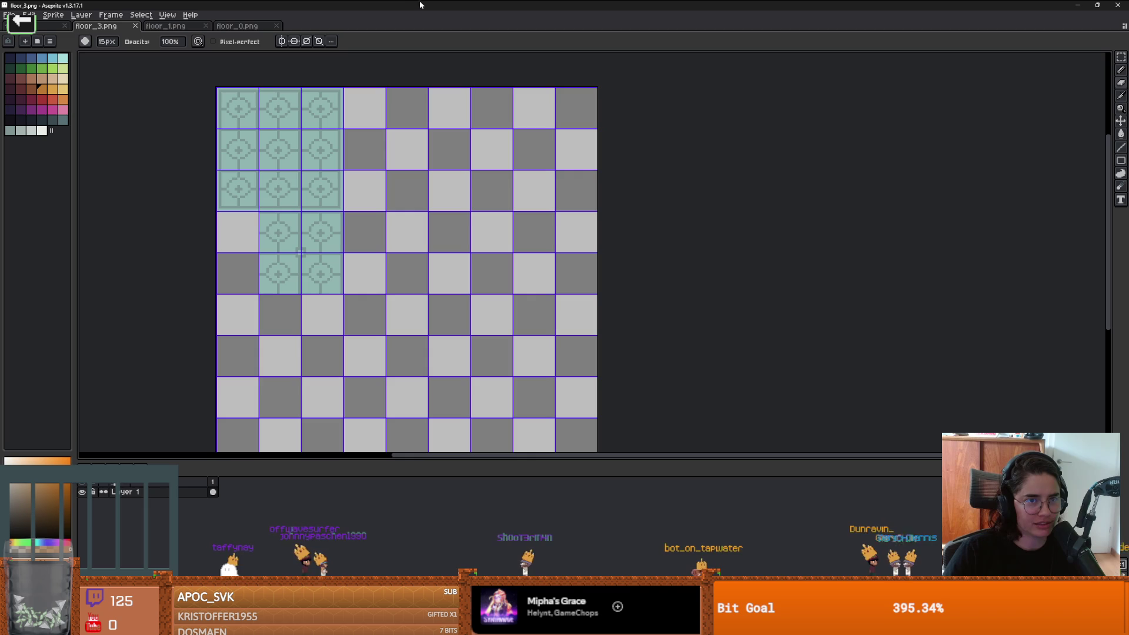
{"action": "key", "text": "alt+Tab"}
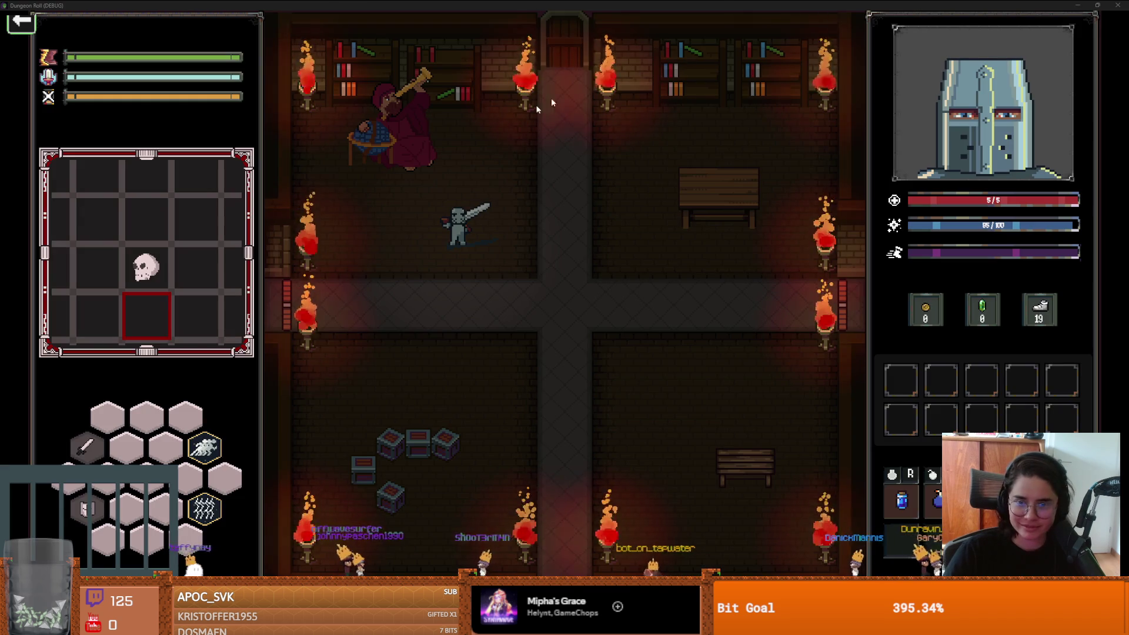
{"action": "key", "text": "w"}
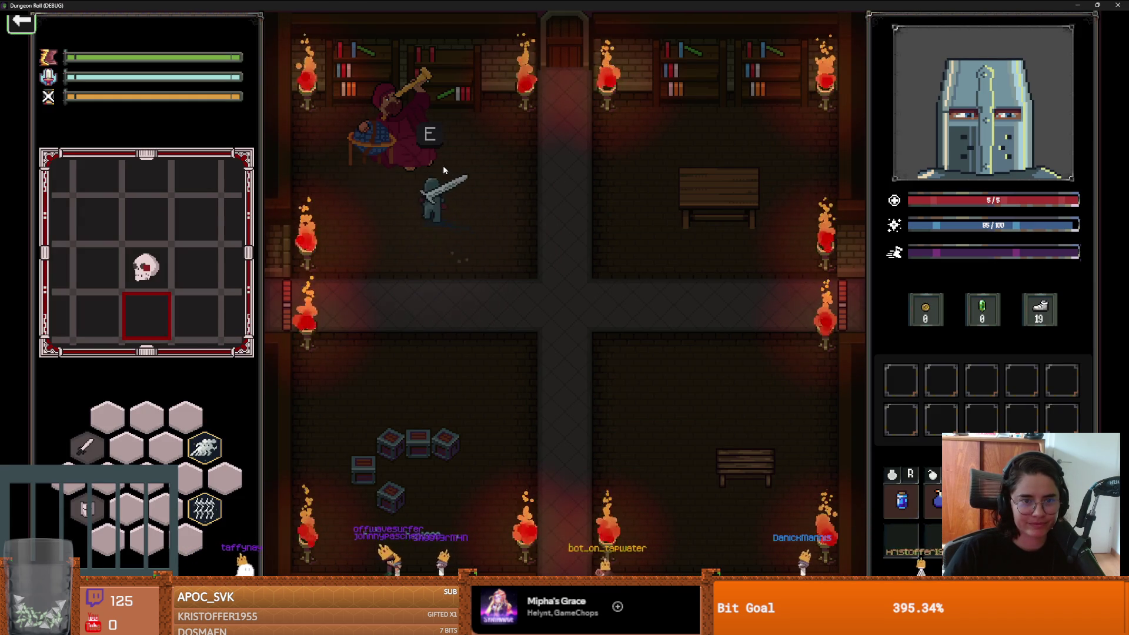
{"action": "key", "text": "w"}
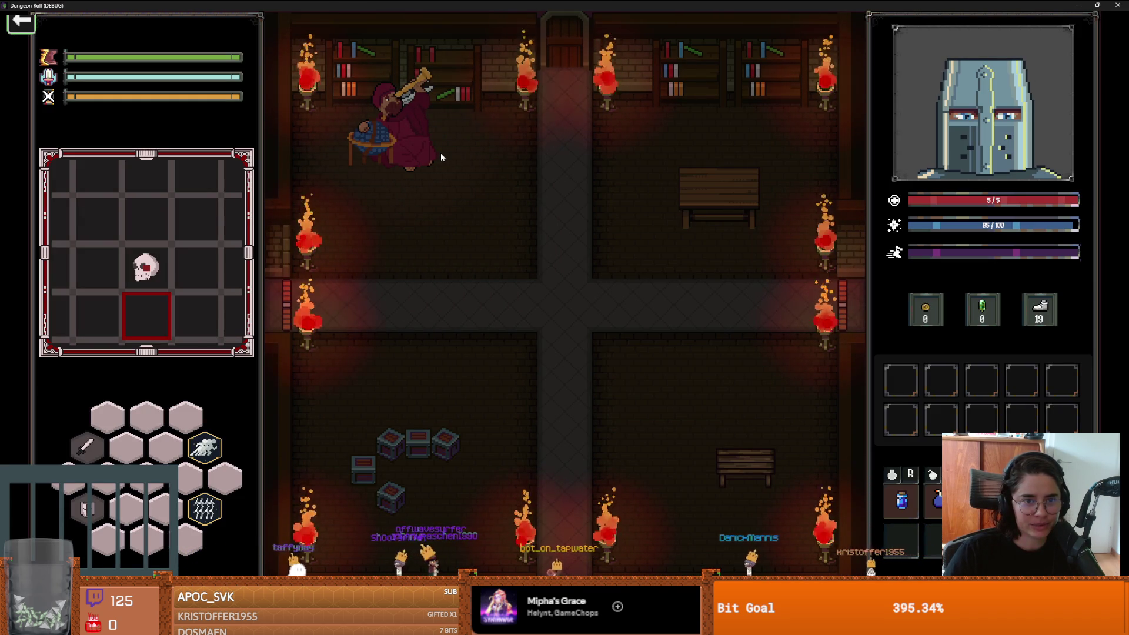
{"action": "key", "text": "a"}
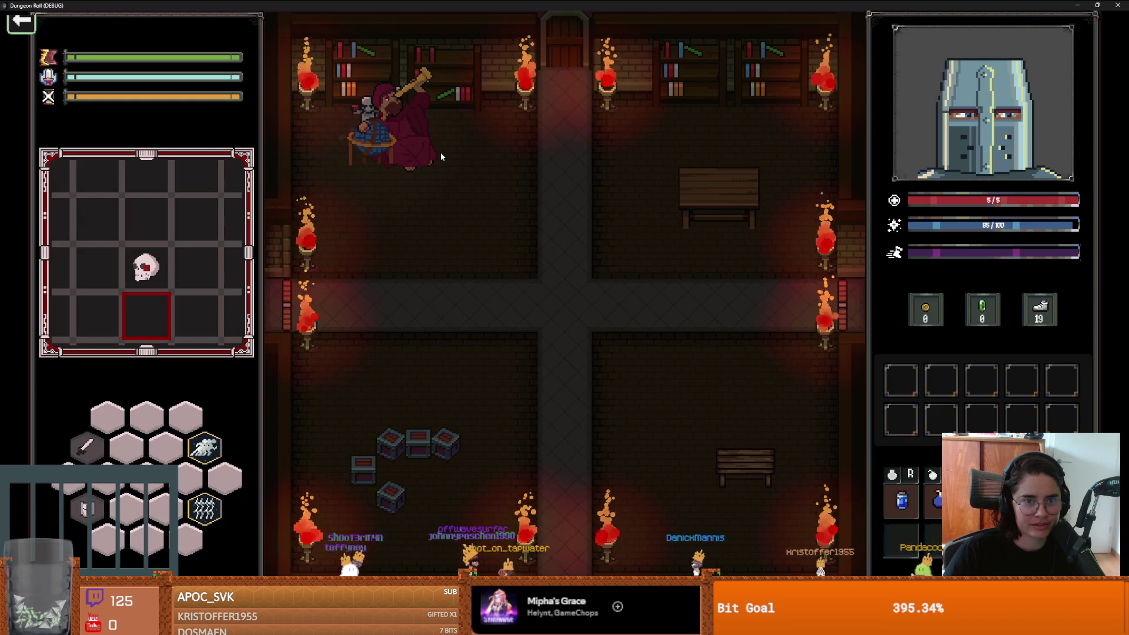
{"action": "key", "text": "d"}
{"action": "key", "text": "s"}
{"action": "key", "text": "d"}
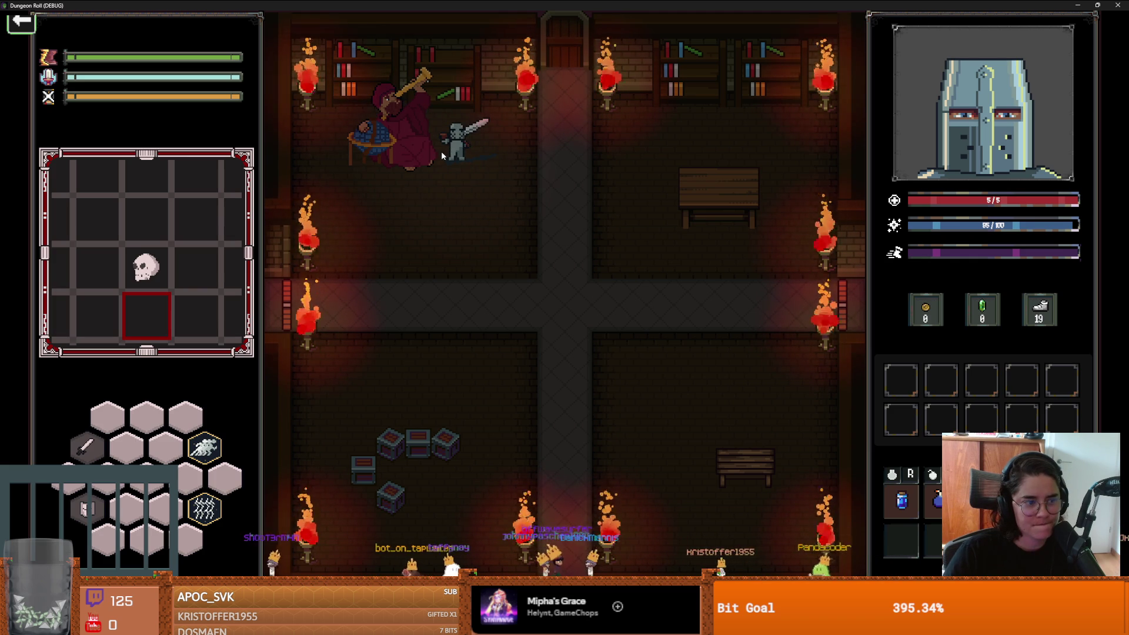
{"action": "key", "text": "s"}
{"action": "key", "text": "d"}
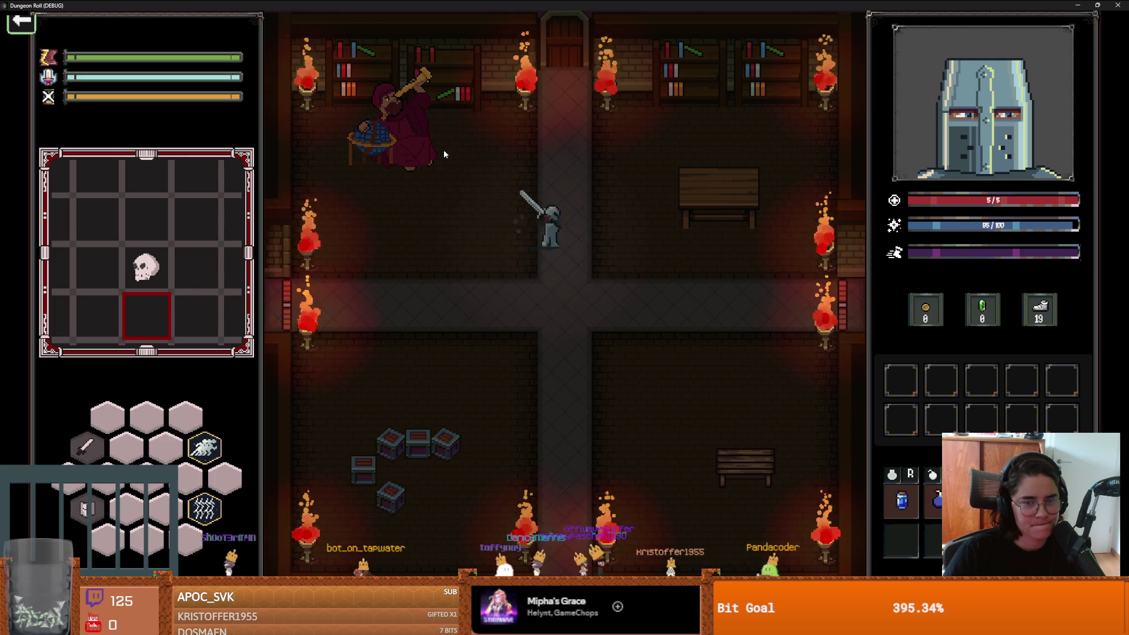
{"action": "key", "text": "a"}
{"action": "key", "text": "w"}
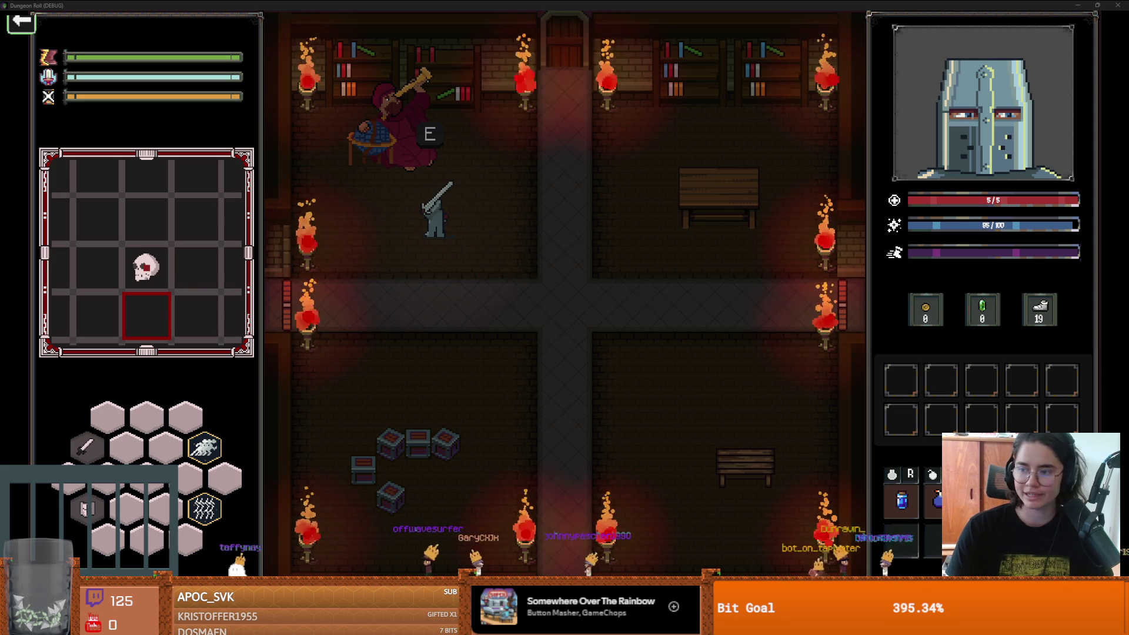
Step: Launch Calculator via a 'calc' search, dismiss it, and un-maximise the game window with Win+Down
{"action": "key", "text": "super"}
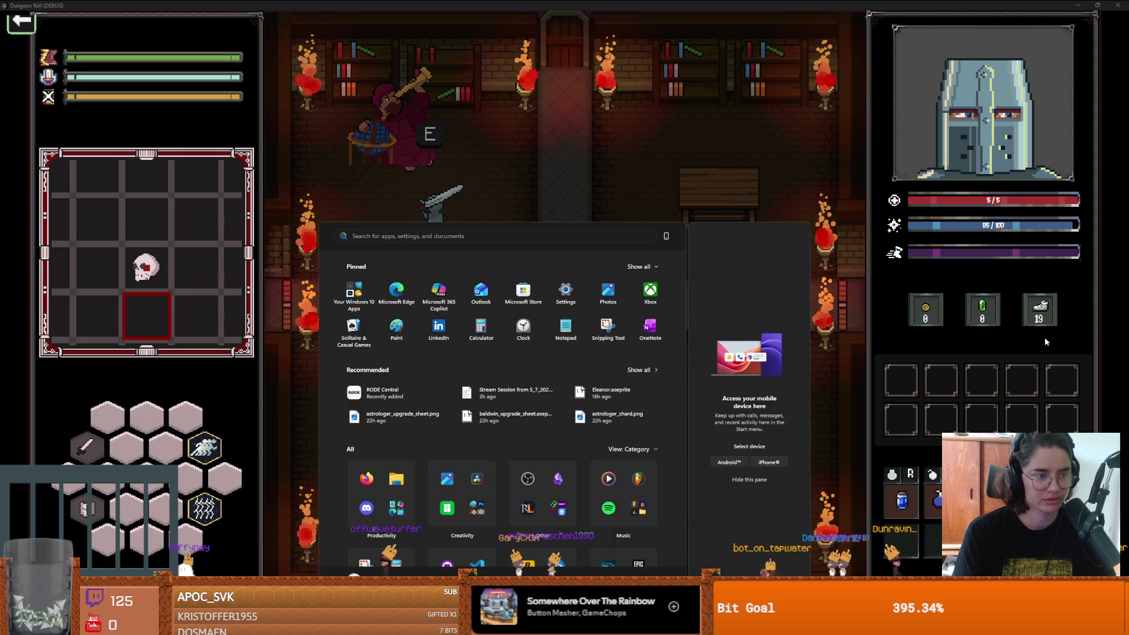
{"action": "type", "text": "calc"}
{"action": "key", "text": "Return"}
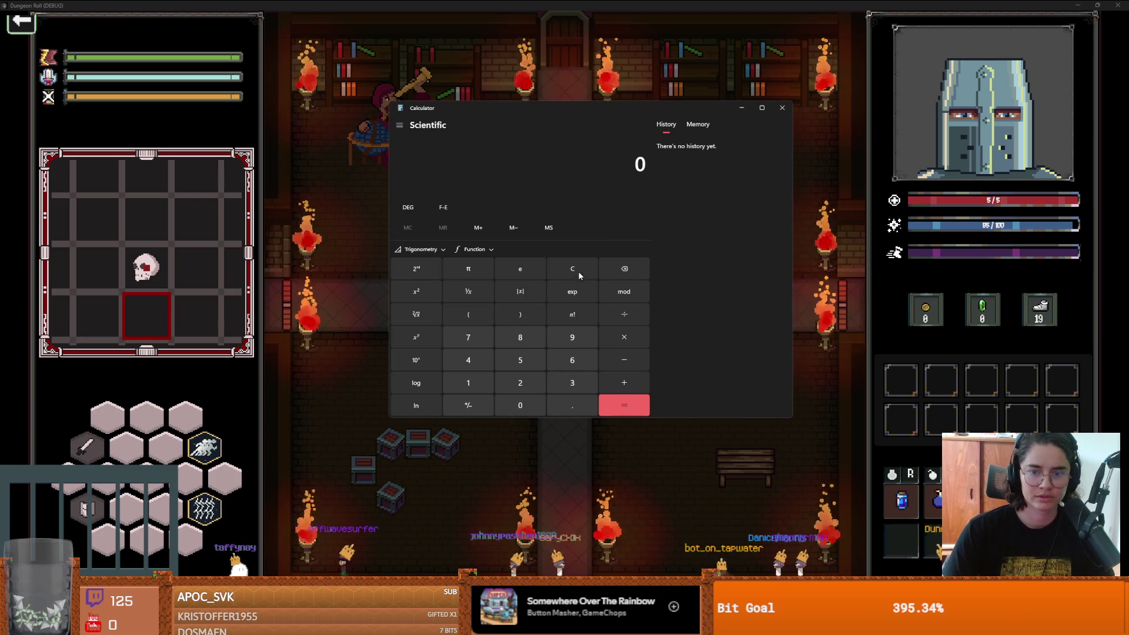
{"action": "key", "text": "alt+Tab"}
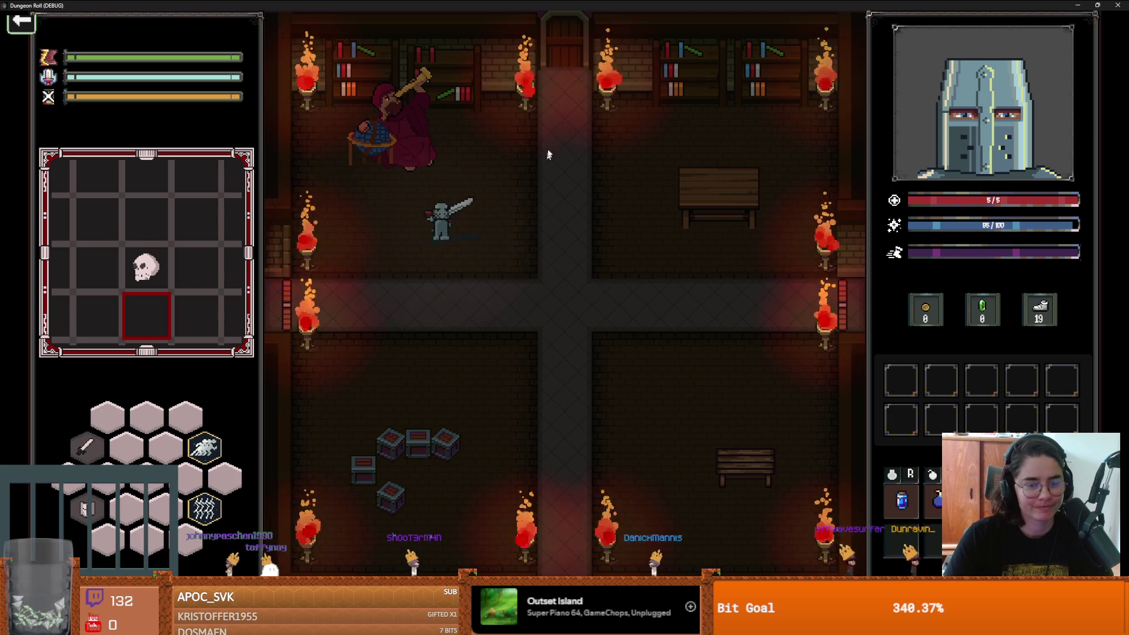
{"action": "key", "text": "super+Down"}
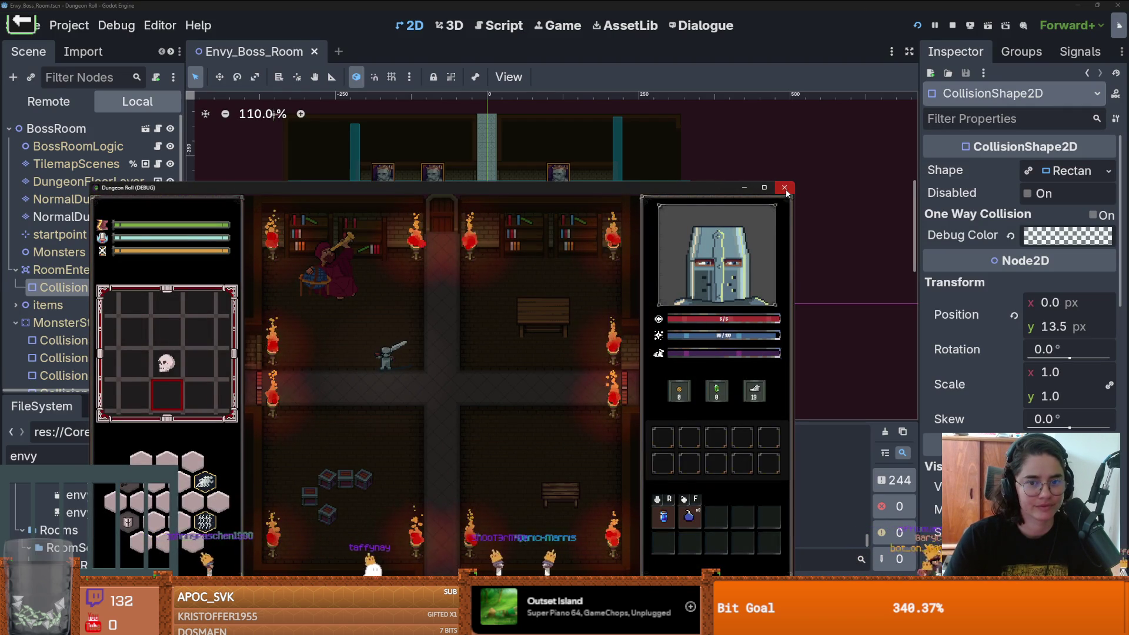
Step: Close the running game window and save the Envy_Boss_Room scene
{"action": "left_click", "coordinate": [785, 189]}
{"action": "scroll", "coordinate": [504, 252], "scroll_direction": "up", "scroll_amount": 2}
{"action": "key", "text": "ctrl+s"}
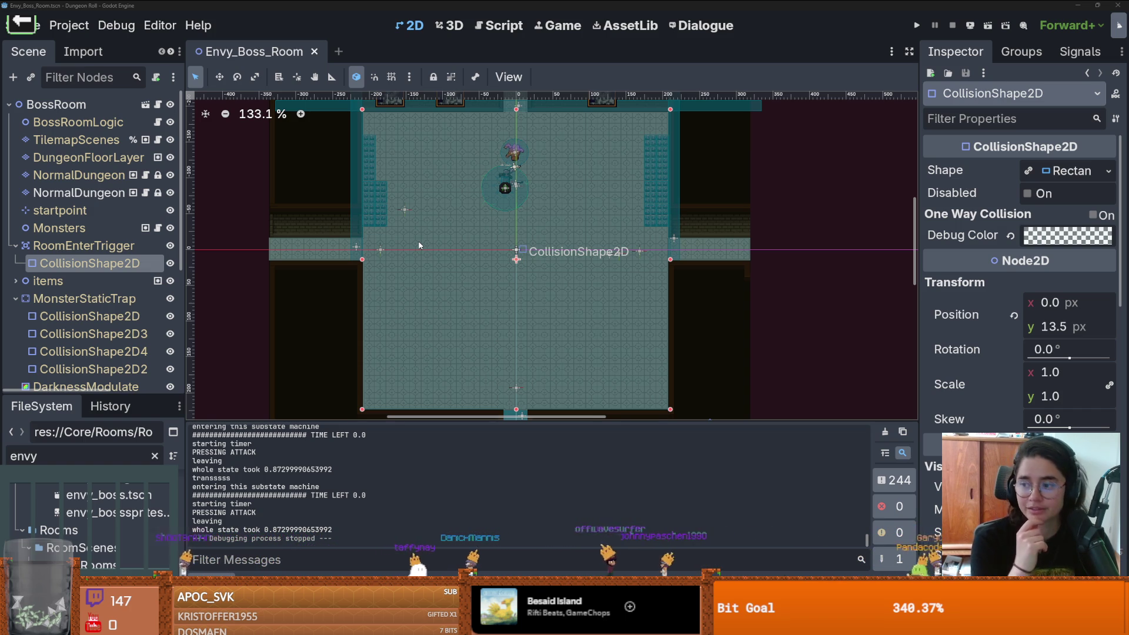
{"action": "scroll", "coordinate": [492, 262], "scroll_direction": "down", "scroll_amount": 2}
{"action": "key", "text": "ctrl+s"}
Step: Zoom and pan the 2D viewport to inspect the teal-gridded floor tiles
{"action": "scroll", "coordinate": [524, 263], "scroll_direction": "up", "scroll_amount": 3}
{"action": "scroll", "coordinate": [502, 269], "scroll_direction": "down", "scroll_amount": 2}
{"action": "scroll", "coordinate": [497, 276], "scroll_direction": "up", "scroll_amount": 2}
{"action": "scroll", "coordinate": [488, 289], "scroll_direction": "down", "scroll_amount": 1}
{"action": "scroll", "coordinate": [479, 298], "scroll_direction": "up", "scroll_amount": 1}
{"action": "scroll", "coordinate": [478, 300], "scroll_direction": "up", "scroll_amount": 1}
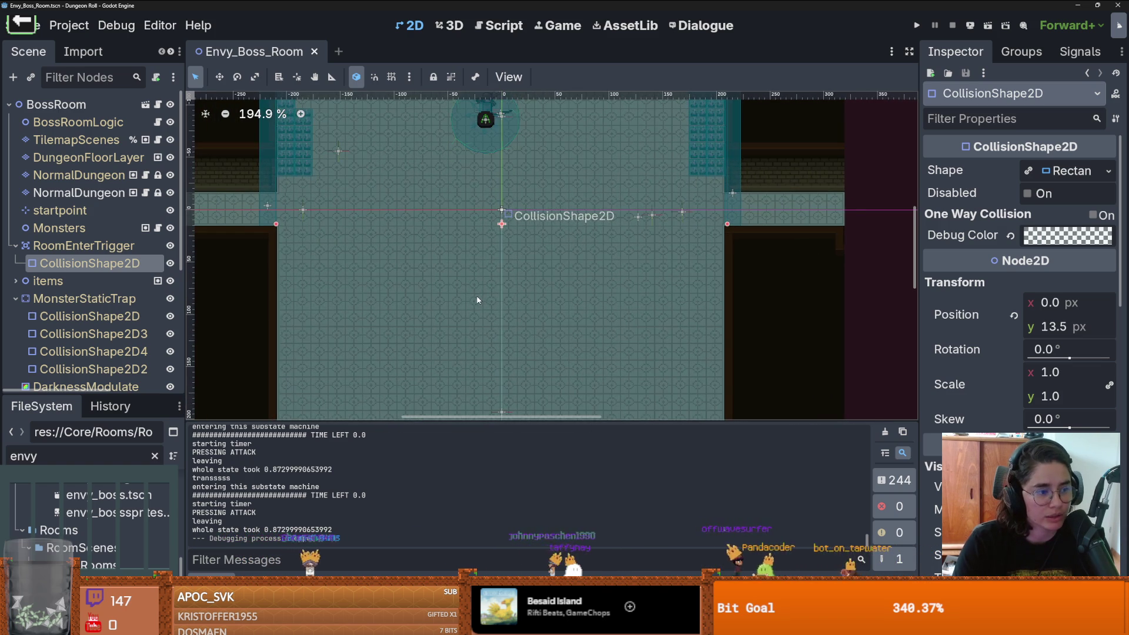
{"action": "scroll", "coordinate": [454, 298], "scroll_direction": "left", "scroll_amount": 2}
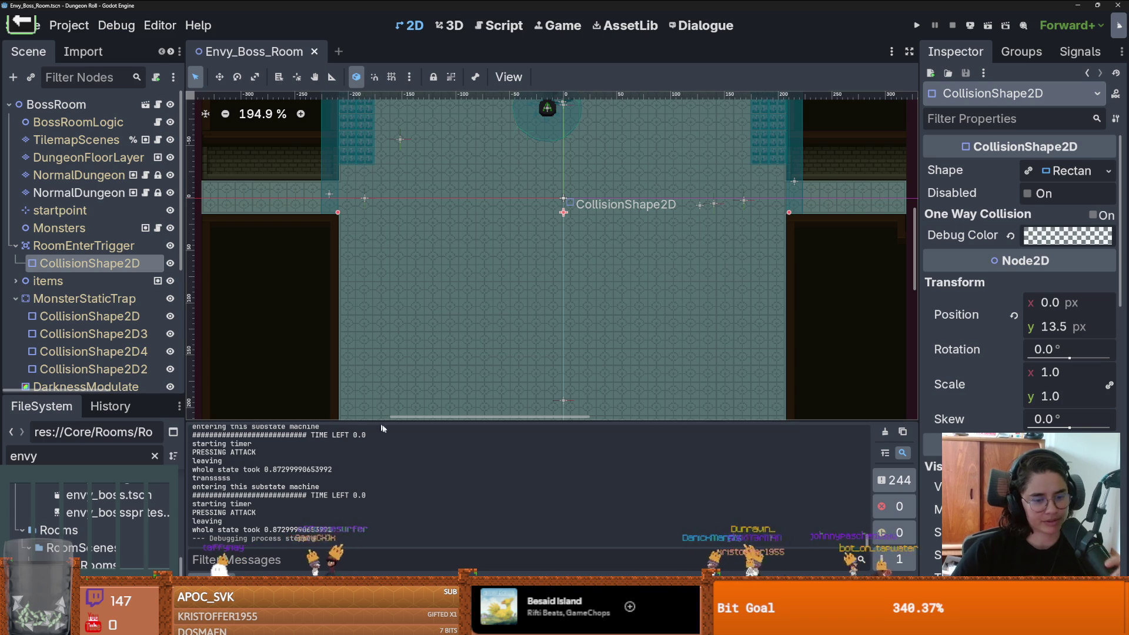
{"action": "left_click_drag", "start_coordinate": [406, 220], "coordinate": [379, 256]}
Step: Save the Envy_Boss_Room scene again while zooming the 2D view in and out
{"action": "key", "text": "ctrl+s"}
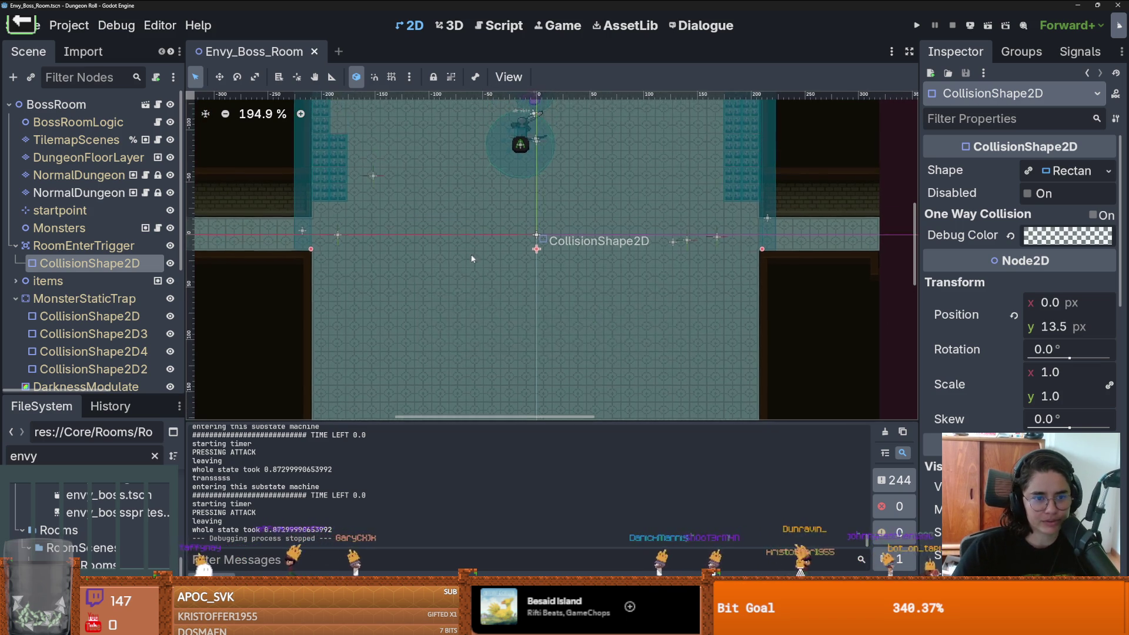
{"action": "scroll", "coordinate": [471, 254], "scroll_direction": "up", "scroll_amount": 4}
{"action": "scroll", "coordinate": [446, 264], "scroll_direction": "down", "scroll_amount": 6}
{"action": "scroll", "coordinate": [421, 277], "scroll_direction": "up", "scroll_amount": 3}
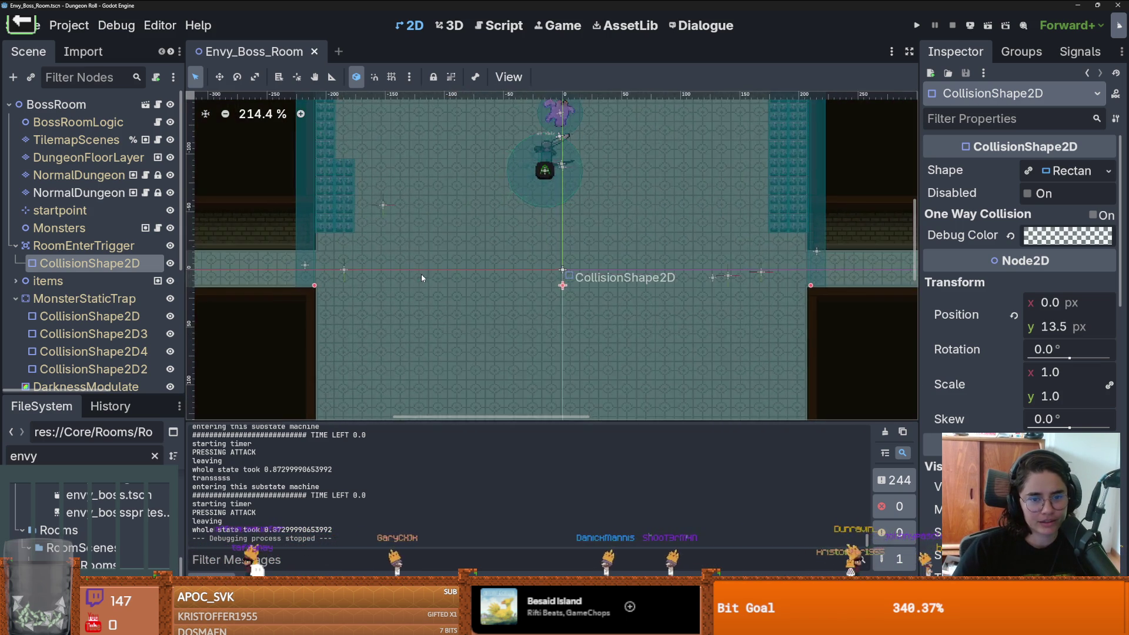
{"action": "scroll", "coordinate": [412, 288], "scroll_direction": "down", "scroll_amount": 1}
{"action": "key", "text": "ctrl+s"}
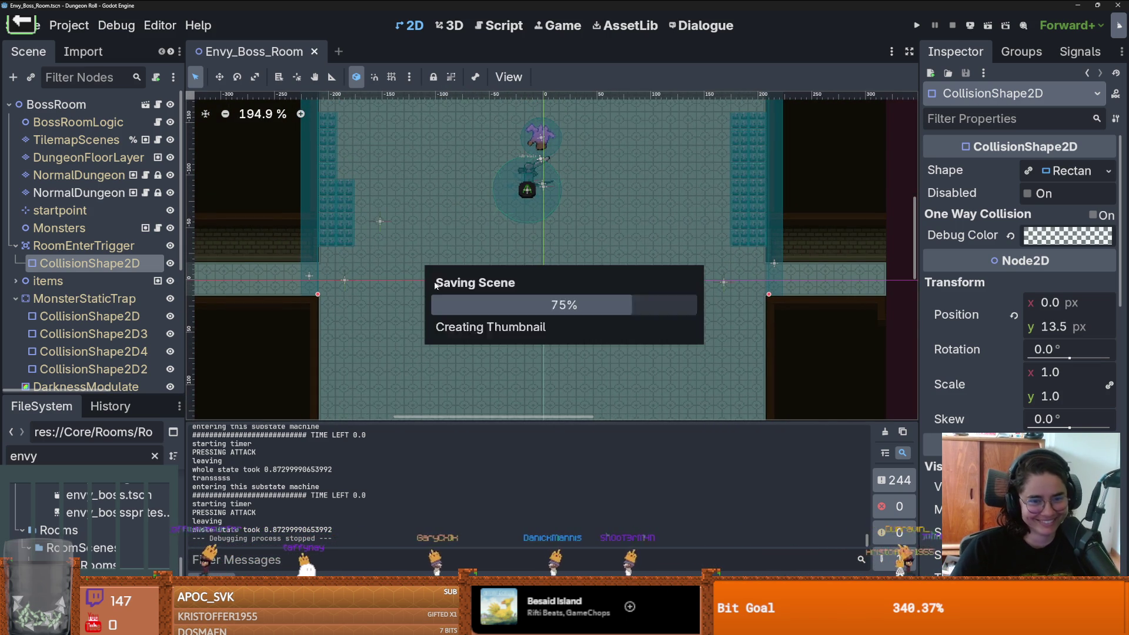
Step: Pan the room view left, then bring floor_3.png in Aseprite to the front
{"action": "scroll", "coordinate": [433, 279], "scroll_direction": "down", "scroll_amount": 1}
{"action": "left_click_drag", "start_coordinate": [433, 279], "coordinate": [362, 286]}
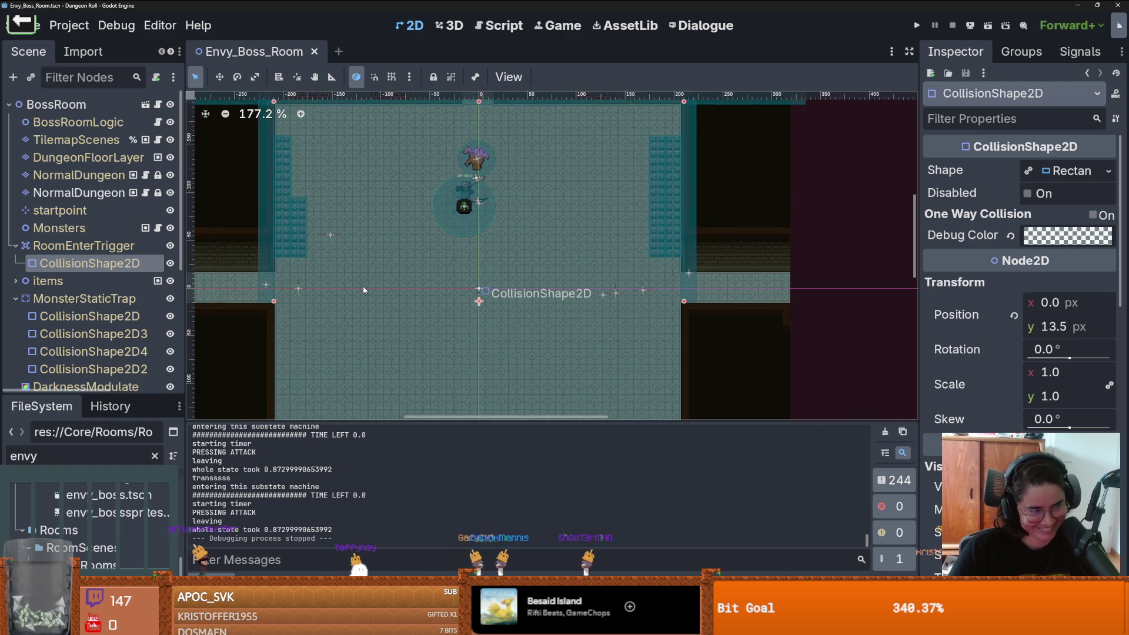
{"action": "scroll", "coordinate": [363, 289], "scroll_direction": "up", "scroll_amount": 1}
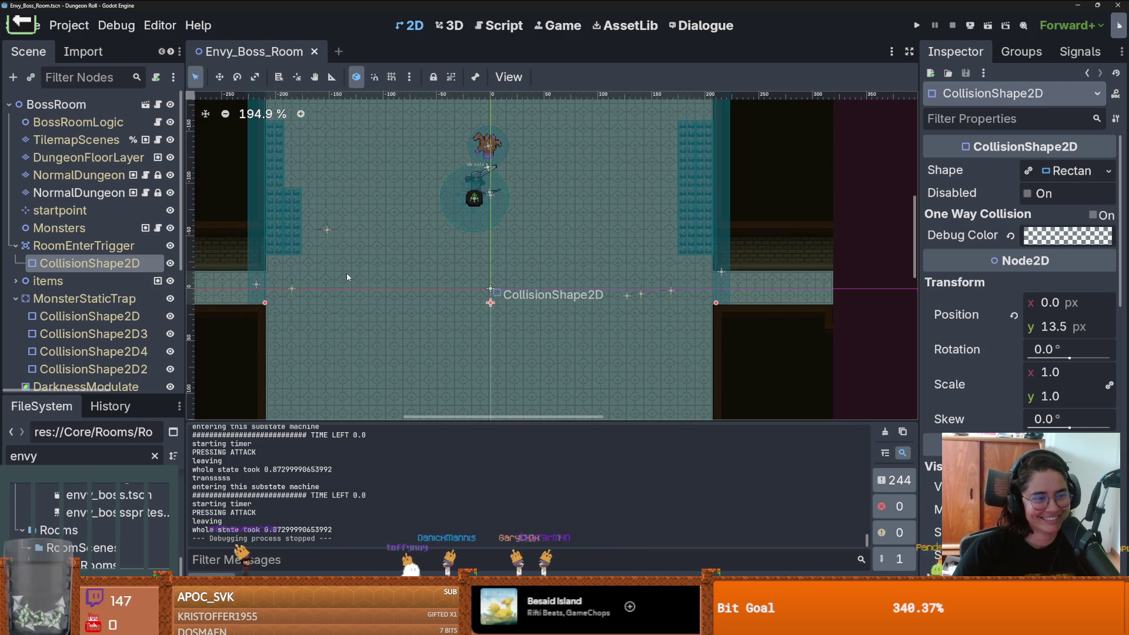
{"action": "left_click_drag", "start_coordinate": [317, 320], "coordinate": [310, 329]}
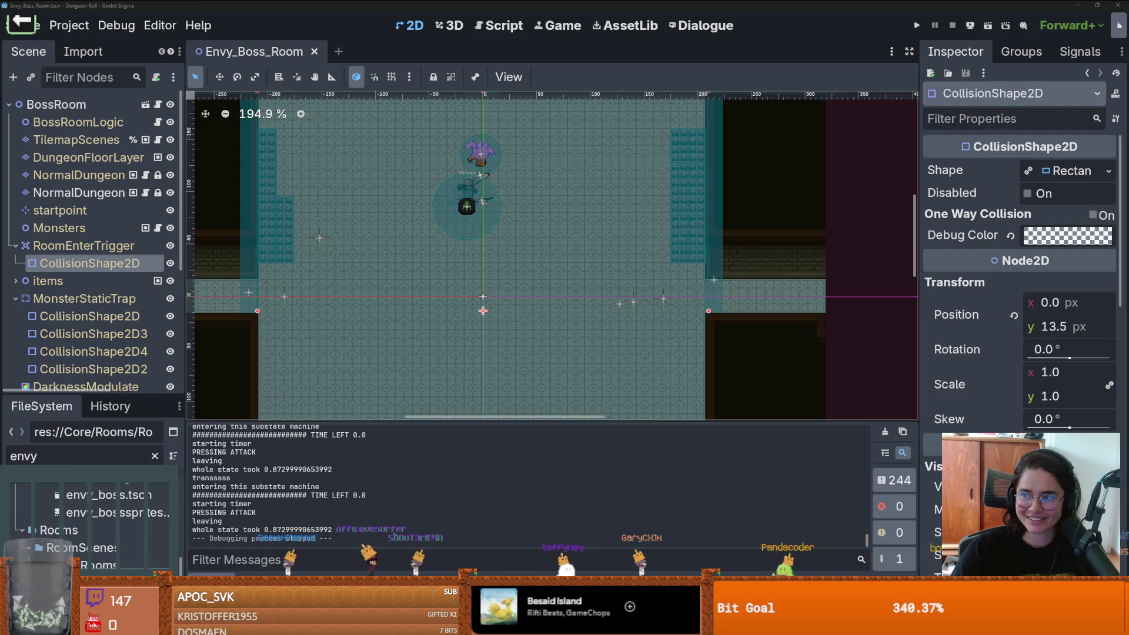
{"action": "key", "text": "alt+Tab"}
{"action": "scroll", "coordinate": [290, 176], "scroll_direction": "up", "scroll_amount": 4}
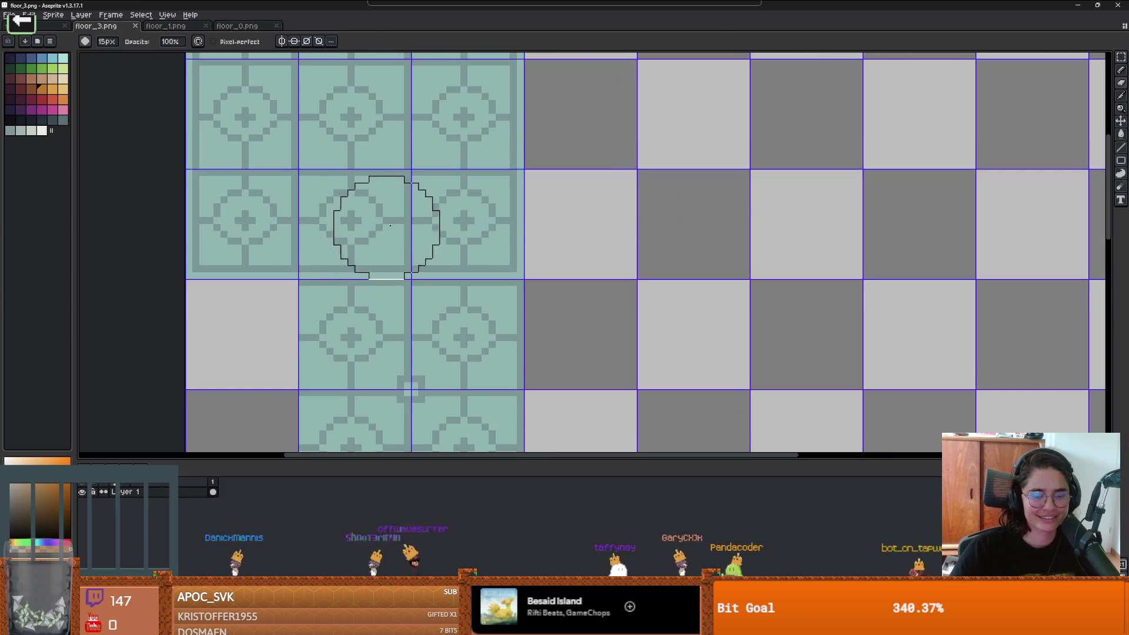
Step: Eyedrop the tiles' teal and paint over the centre tile's circle and cross
{"action": "left_click", "coordinate": [372, 244], "text": "alt"}
{"action": "scroll", "coordinate": [335, 243], "scroll_direction": "up", "scroll_amount": 1}
{"action": "key", "text": "b"}
{"action": "mouse_move", "coordinate": [335, 243]}
{"action": "left_mouse_down"}
{"action": "mouse_move", "coordinate": [378, 245]}
{"action": "mouse_move", "coordinate": [368, 189]}
{"action": "mouse_move", "coordinate": [333, 189]}
{"action": "left_mouse_up"}
{"action": "left_click_drag", "start_coordinate": [363, 231], "coordinate": [353, 154]}
Step: Undo all trial strokes to restore the circle motif, then switch to the browser
{"action": "key", "text": "ctrl+z"}
{"action": "key", "text": "ctrl+z"}
{"action": "key", "text": "ctrl+z"}
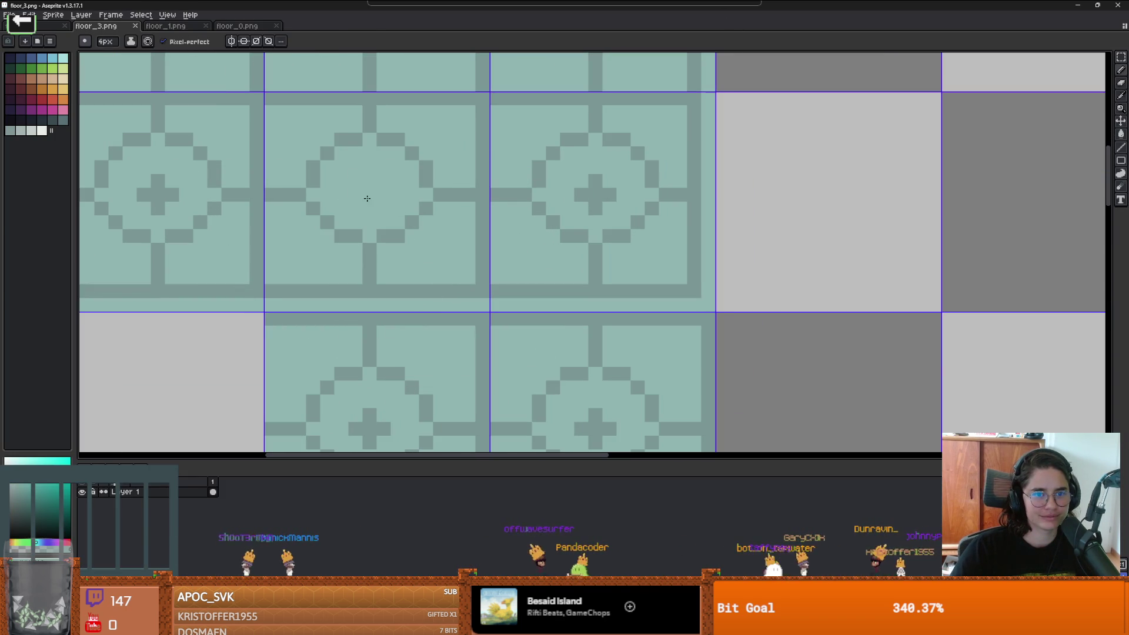
{"action": "mouse_move", "coordinate": [340, 170]}
{"action": "left_mouse_down"}
{"action": "mouse_move", "coordinate": [391, 170]}
{"action": "mouse_move", "coordinate": [385, 222]}
{"action": "mouse_move", "coordinate": [333, 218]}
{"action": "left_mouse_up"}
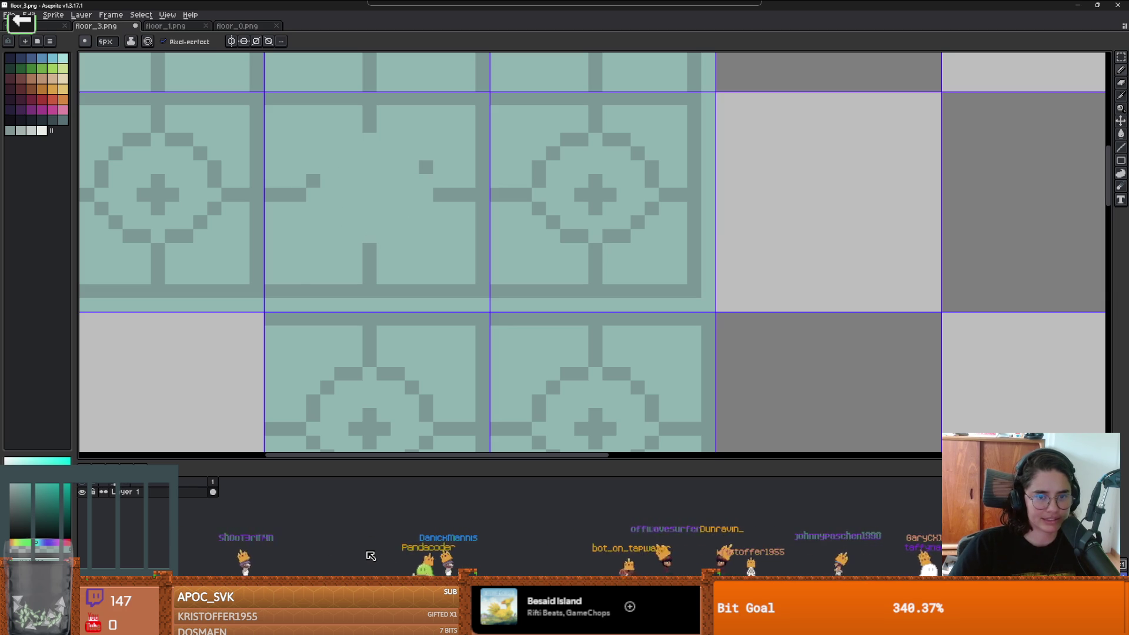
{"action": "key", "text": "ctrl+z"}
{"action": "key", "text": "ctrl+z"}
{"action": "key", "text": "ctrl+z"}
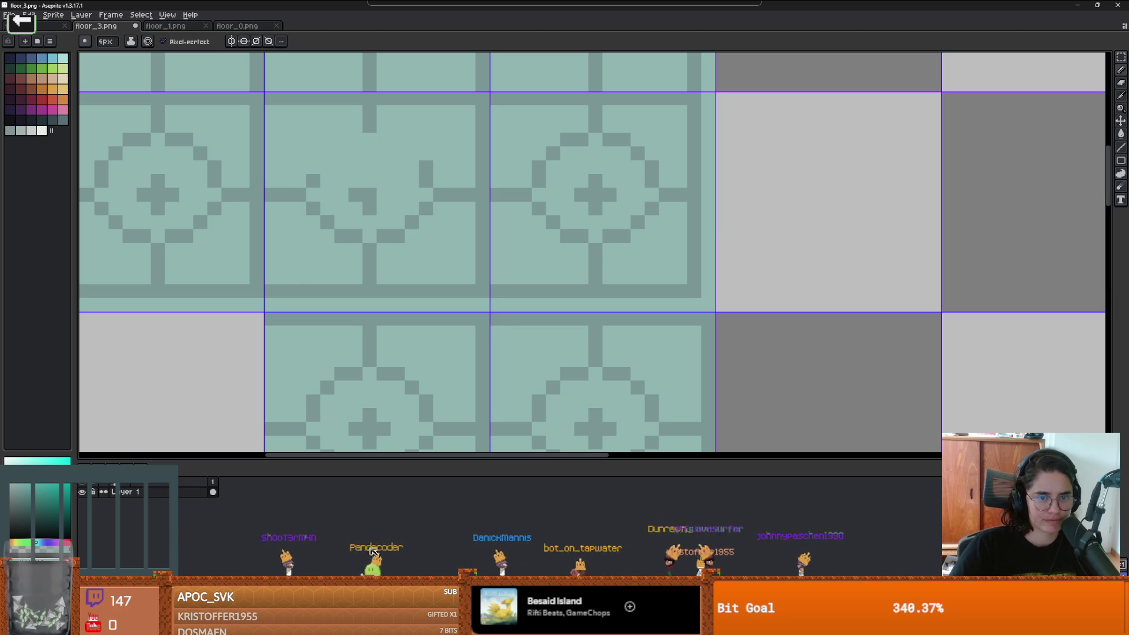
{"action": "key", "text": "ctrl+z"}
{"action": "key", "text": "ctrl+z"}
{"action": "key", "text": "ctrl+z"}
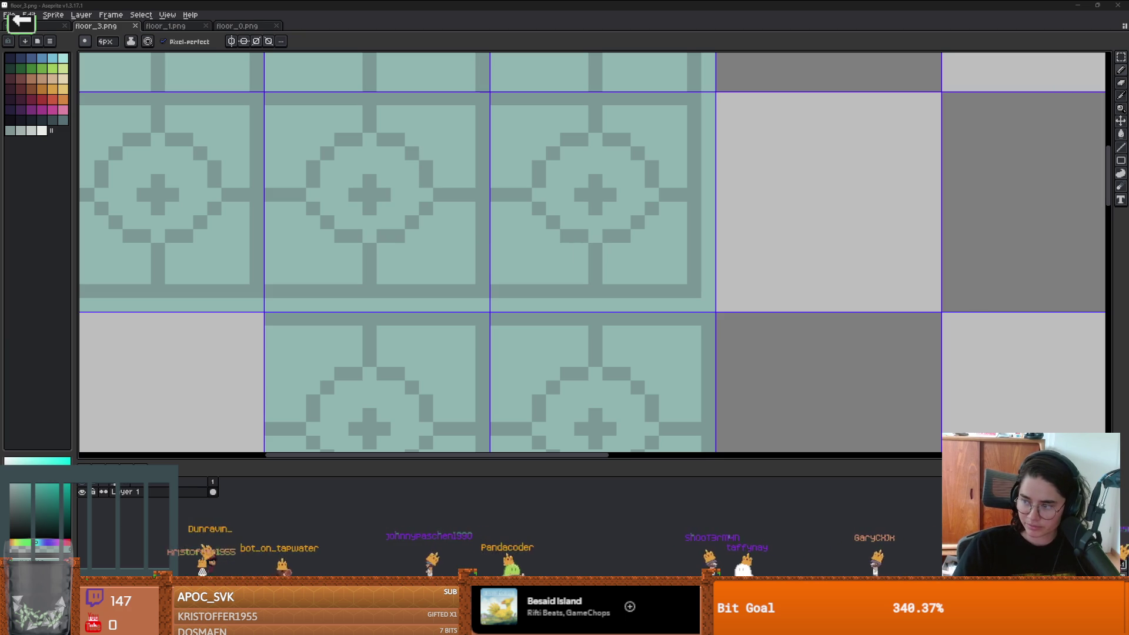
{"action": "key", "text": "alt+Tab"}
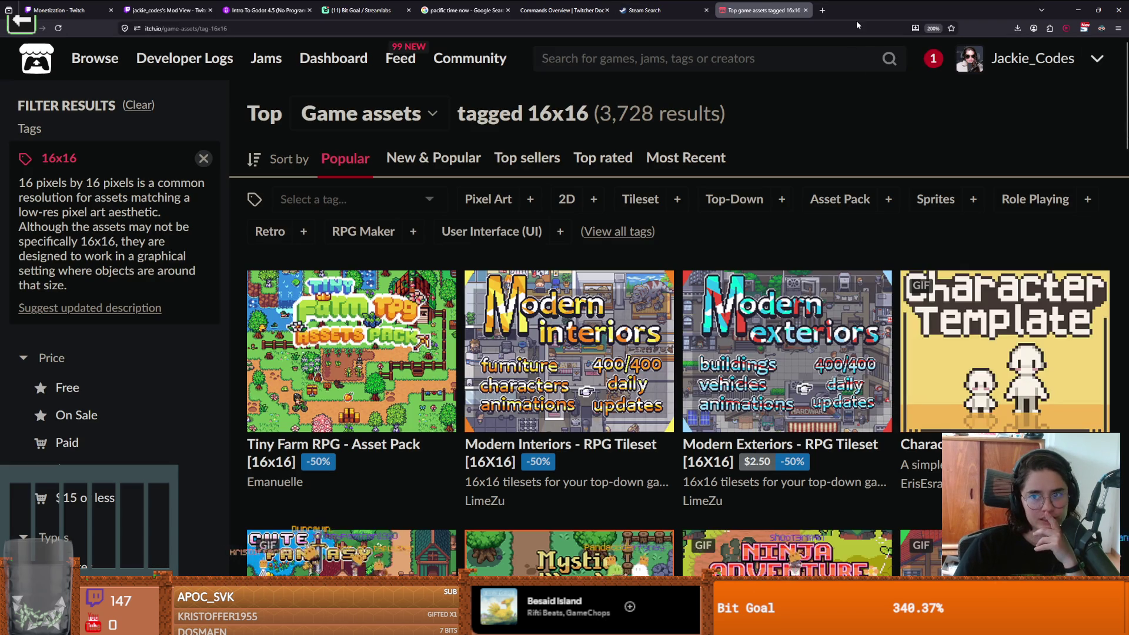
Step: Browse itch.io's 16x16 asset listings down to the Industrial Tileset and Gentle Forest packs
{"action": "scroll", "coordinate": [569, 376], "scroll_direction": "down", "scroll_amount": 10}
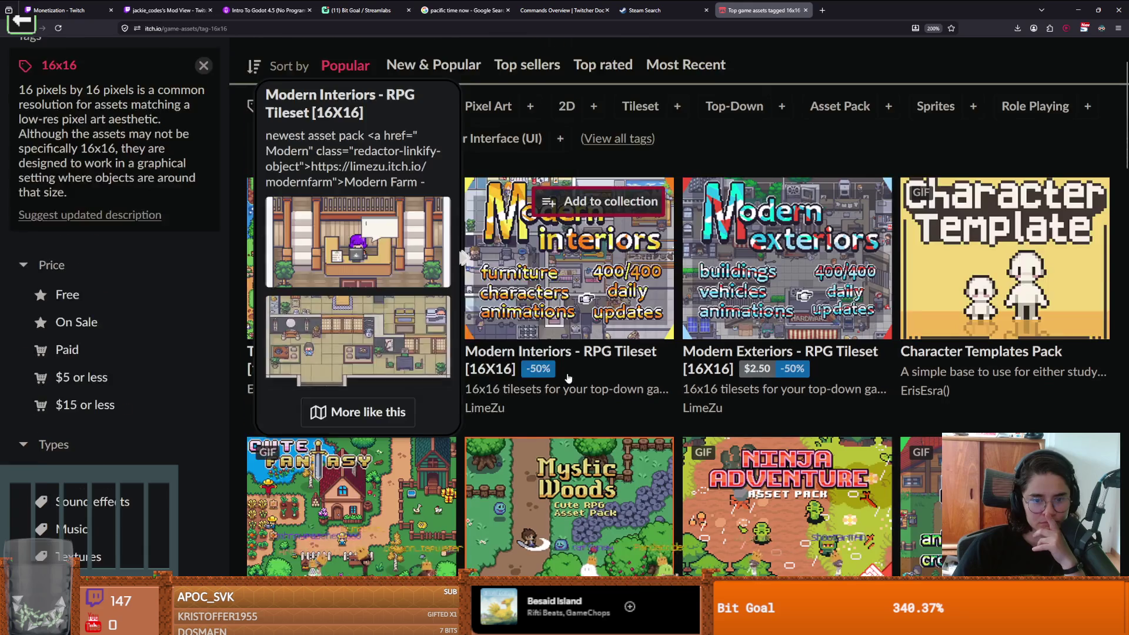
{"action": "scroll", "coordinate": [569, 377], "scroll_direction": "down", "scroll_amount": 3}
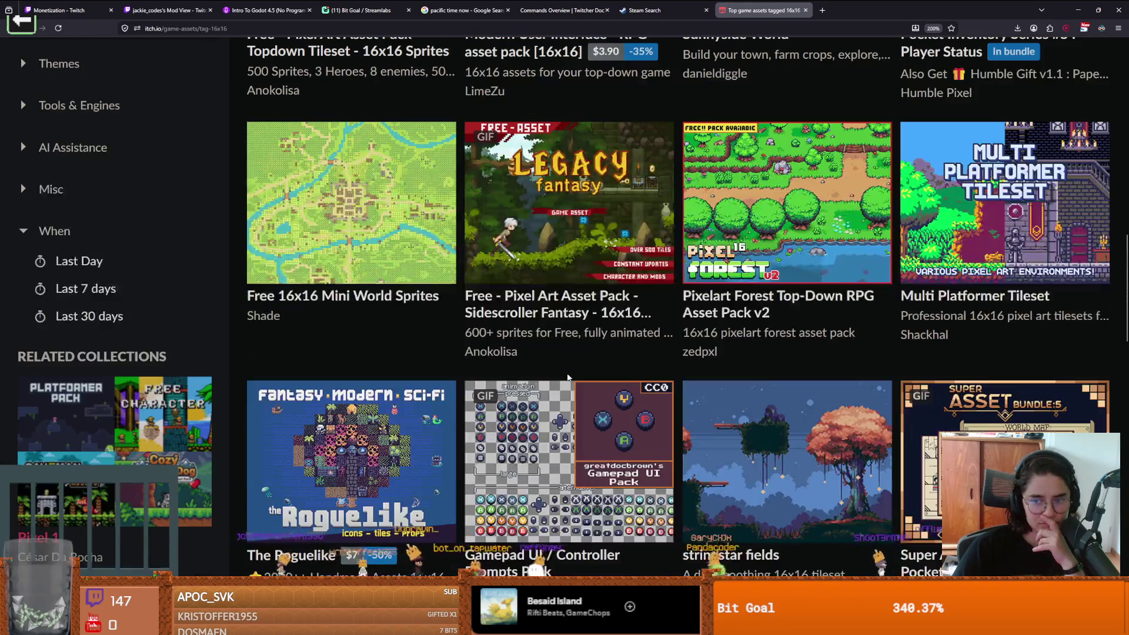
{"action": "scroll", "coordinate": [568, 377], "scroll_direction": "up", "scroll_amount": 7}
{"action": "scroll", "coordinate": [569, 378], "scroll_direction": "up", "scroll_amount": 2}
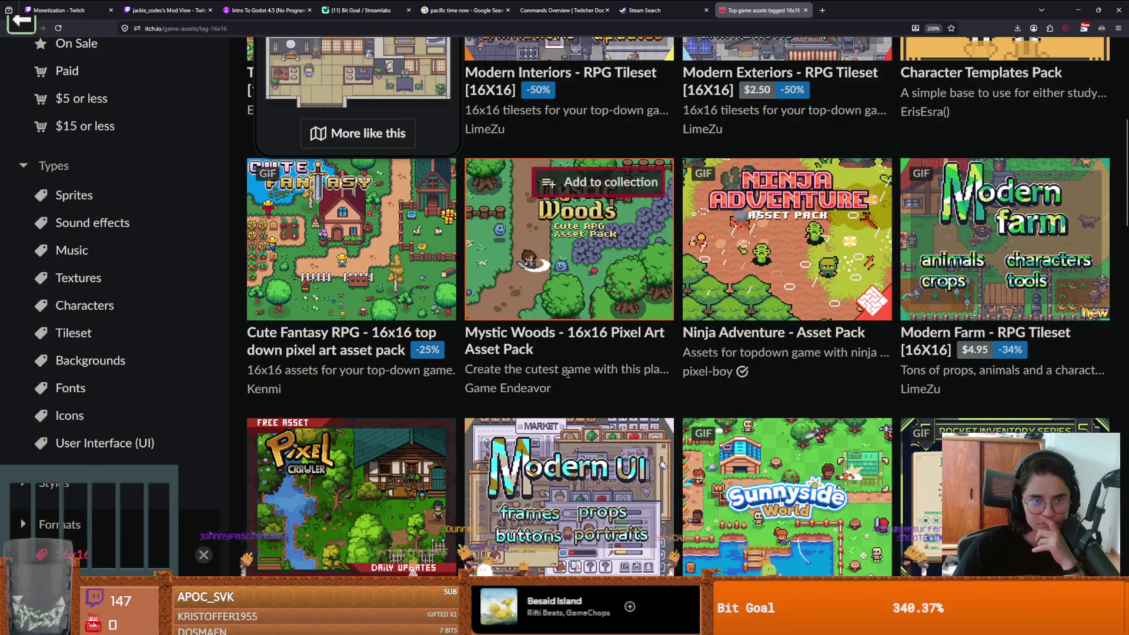
{"action": "mouse_move", "coordinate": [353, 260]}
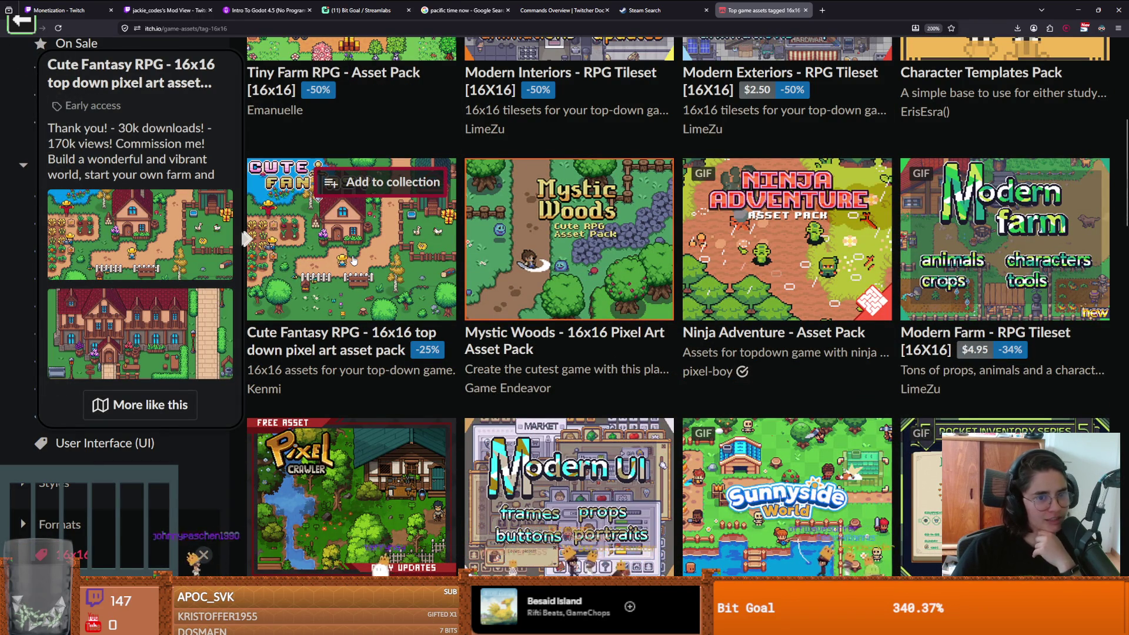
{"action": "mouse_move", "coordinate": [723, 456]}
{"action": "scroll", "coordinate": [724, 457], "scroll_direction": "down", "scroll_amount": 9}
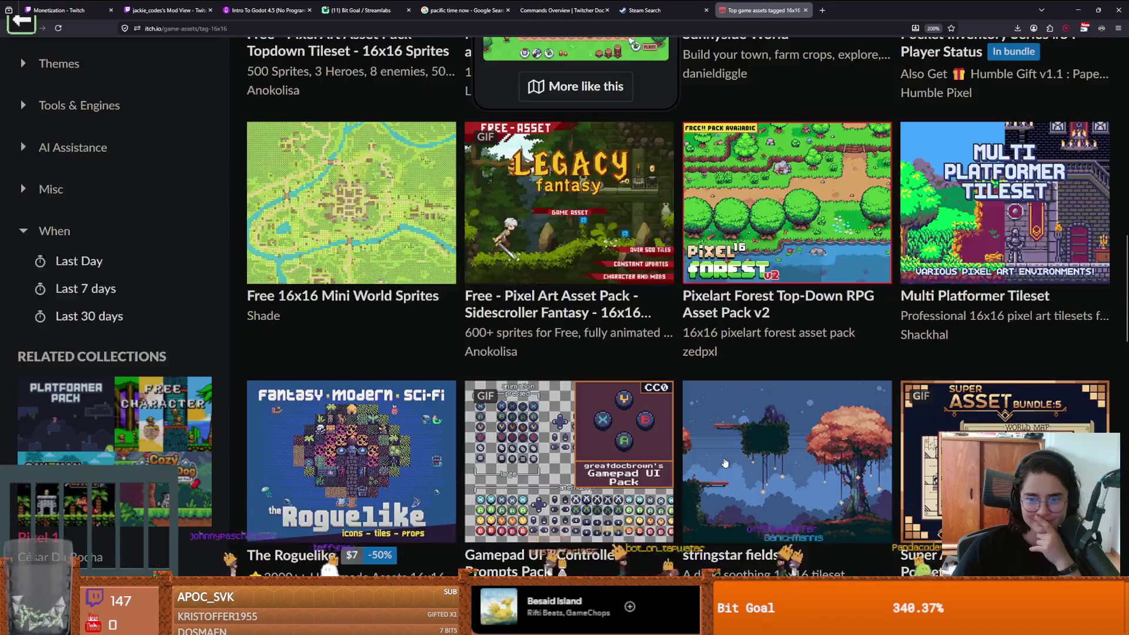
{"action": "scroll", "coordinate": [724, 462], "scroll_direction": "down", "scroll_amount": 5}
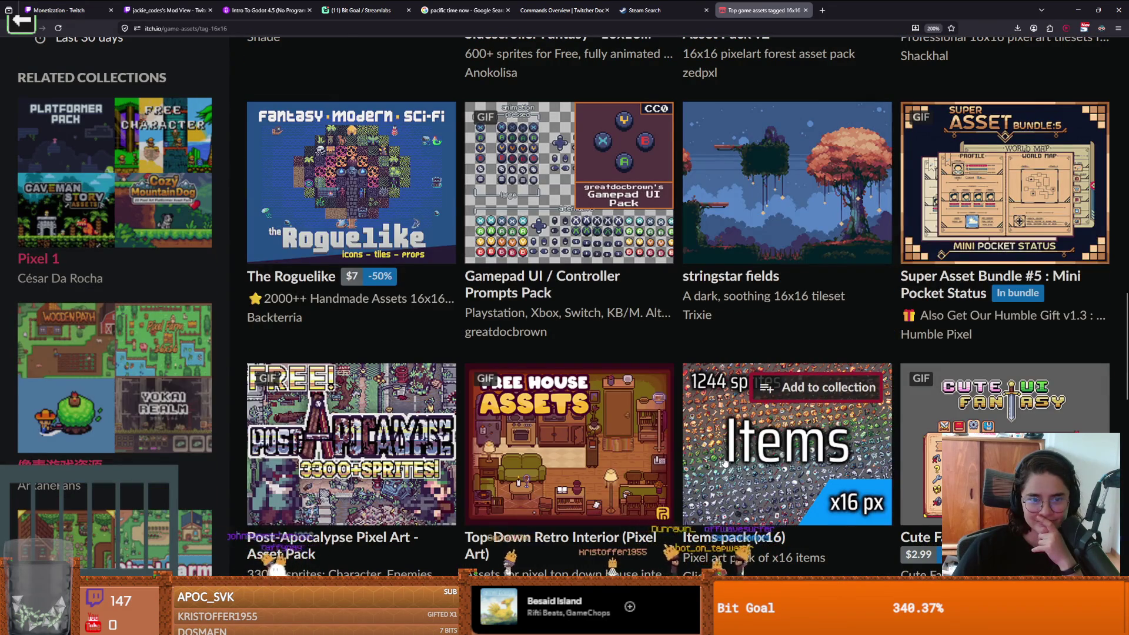
{"action": "scroll", "coordinate": [725, 463], "scroll_direction": "down", "scroll_amount": 10}
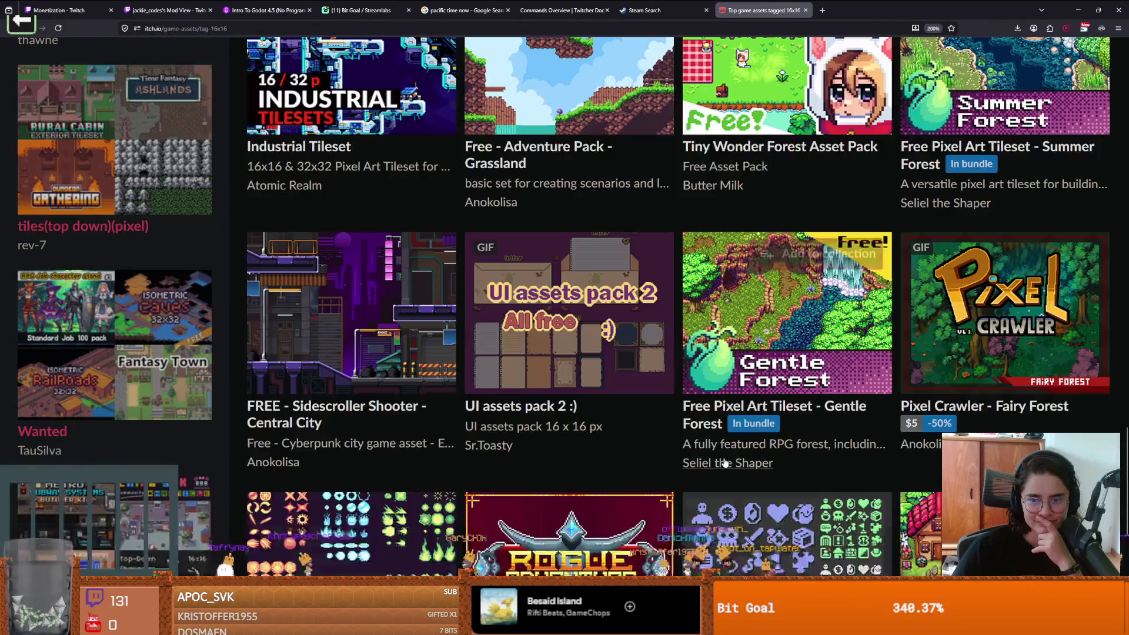
{"action": "key", "text": "alt+Tab"}
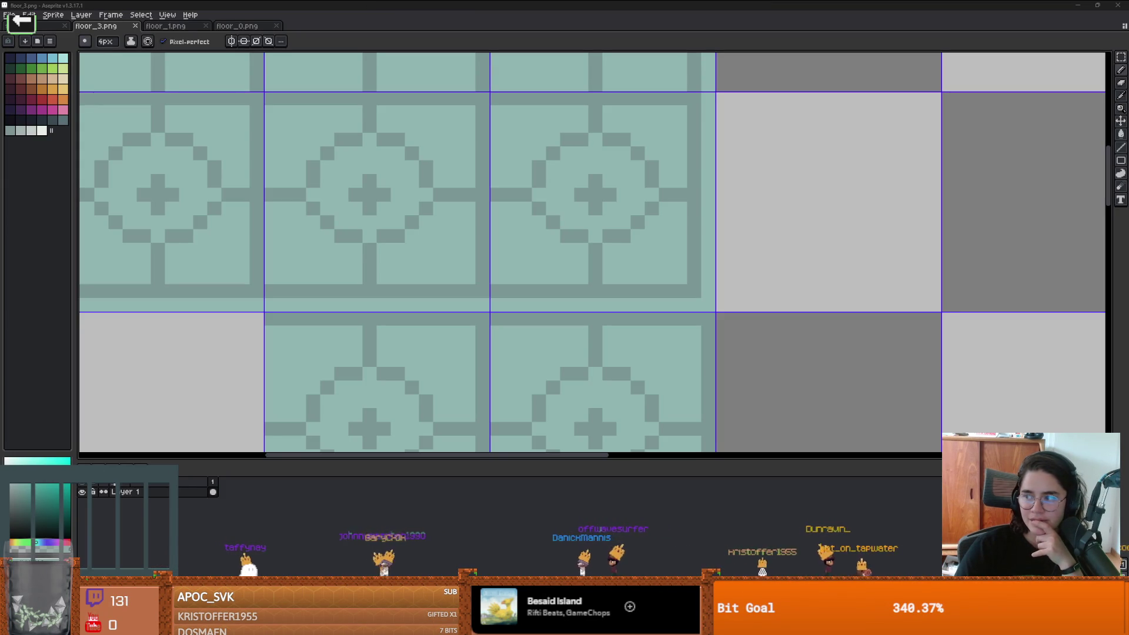
Step: Bring up the Google Images results for '16x16 pixel art floor tiles'
{"action": "key", "text": "alt+Tab"}
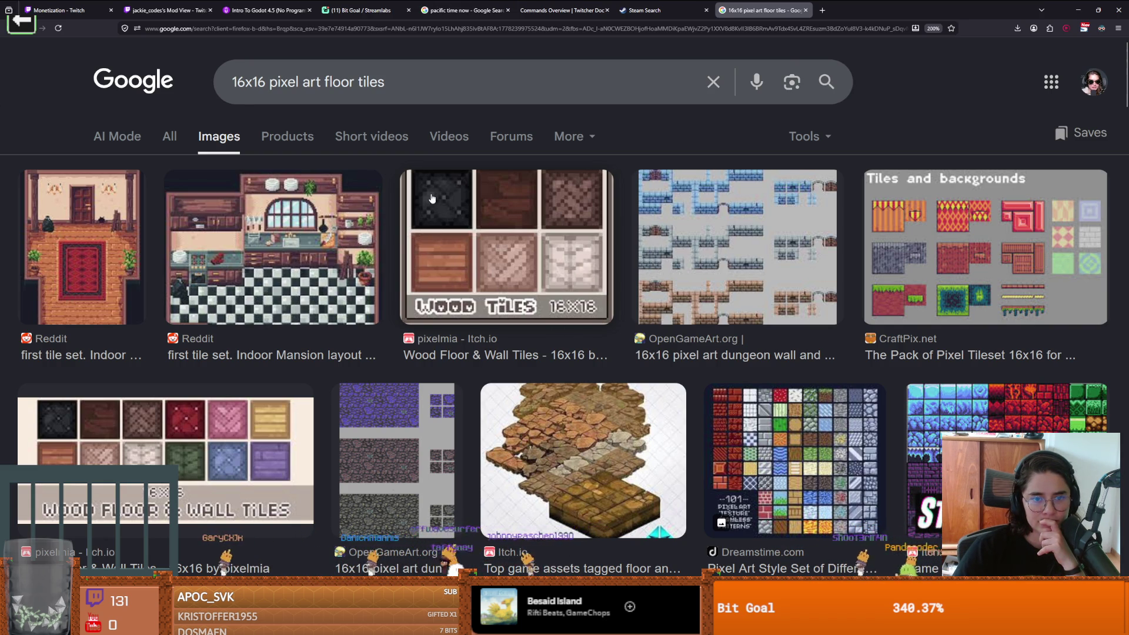
{"action": "scroll", "coordinate": [485, 344], "scroll_direction": "down", "scroll_amount": 5}
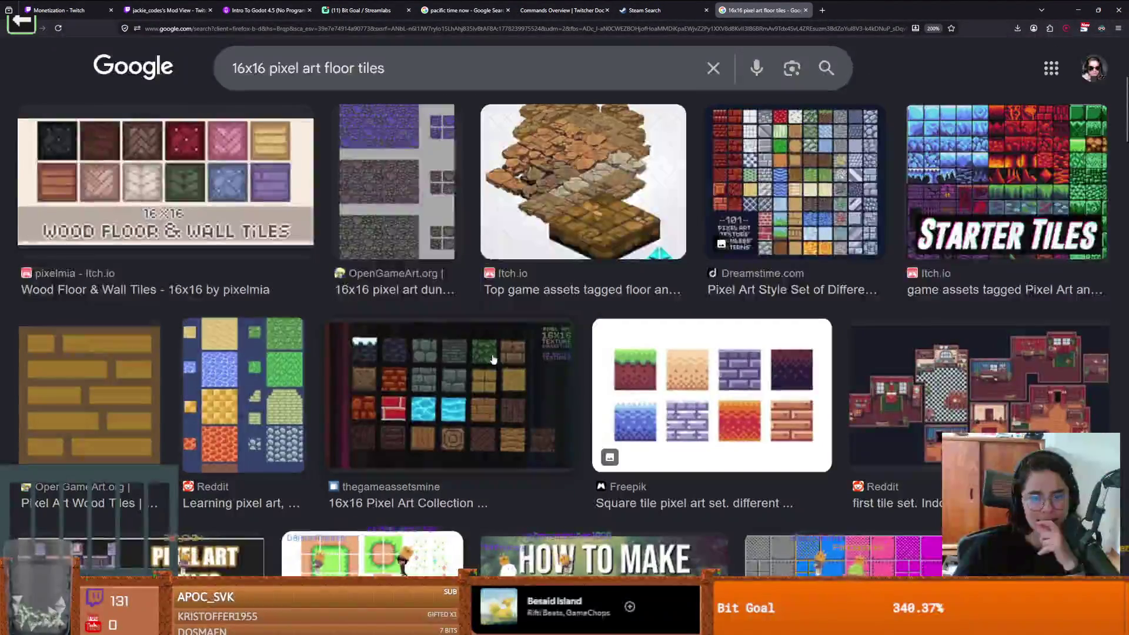
{"action": "scroll", "coordinate": [492, 359], "scroll_direction": "down", "scroll_amount": 5}
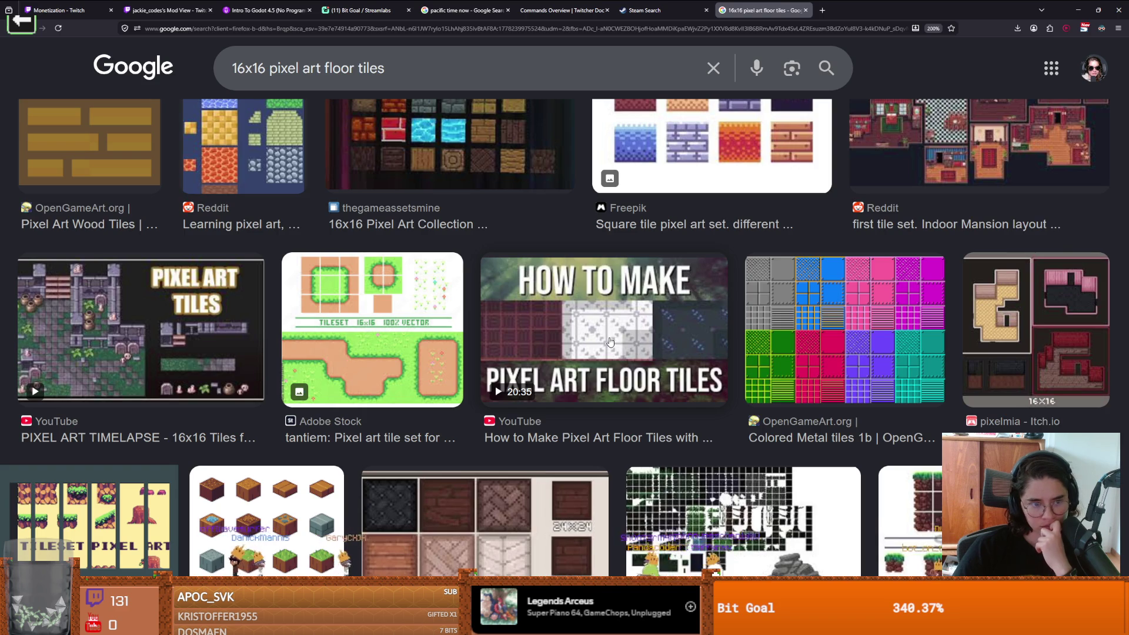
{"action": "scroll", "coordinate": [610, 342], "scroll_direction": "down", "scroll_amount": 3}
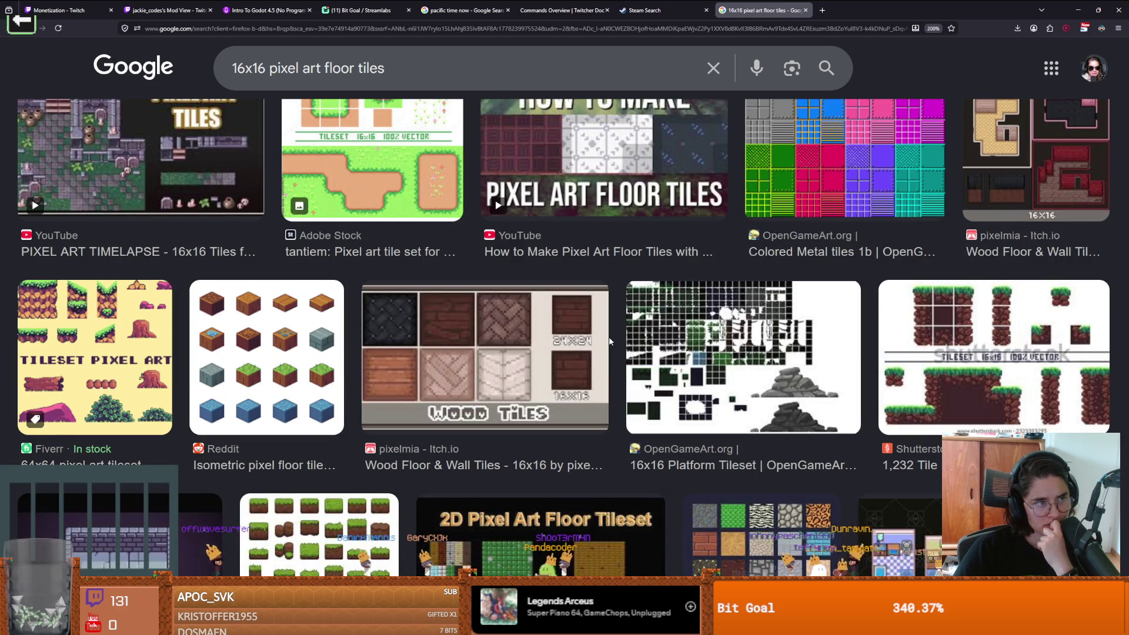
{"action": "scroll", "coordinate": [610, 342], "scroll_direction": "down", "scroll_amount": 3}
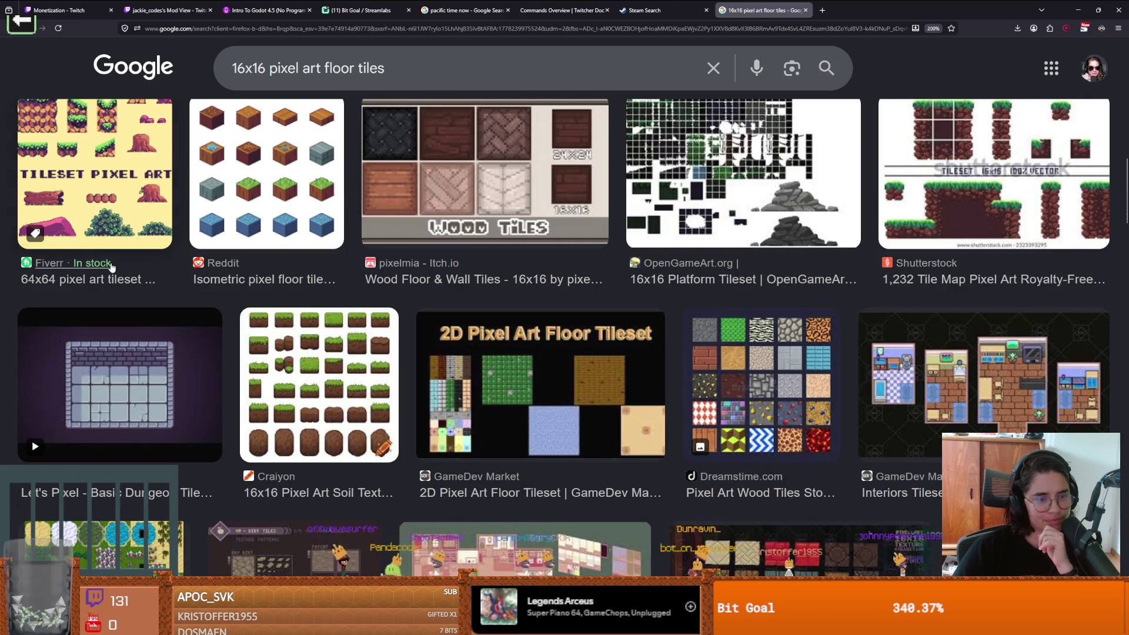
{"action": "left_click", "coordinate": [149, 378]}
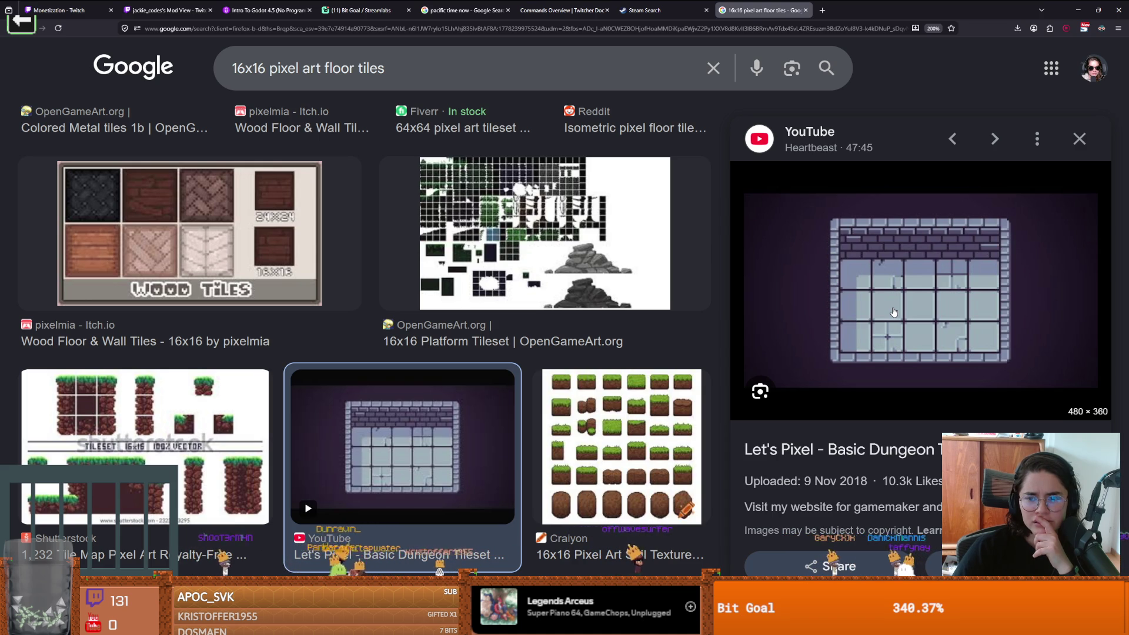
{"action": "right_click", "coordinate": [893, 313]}
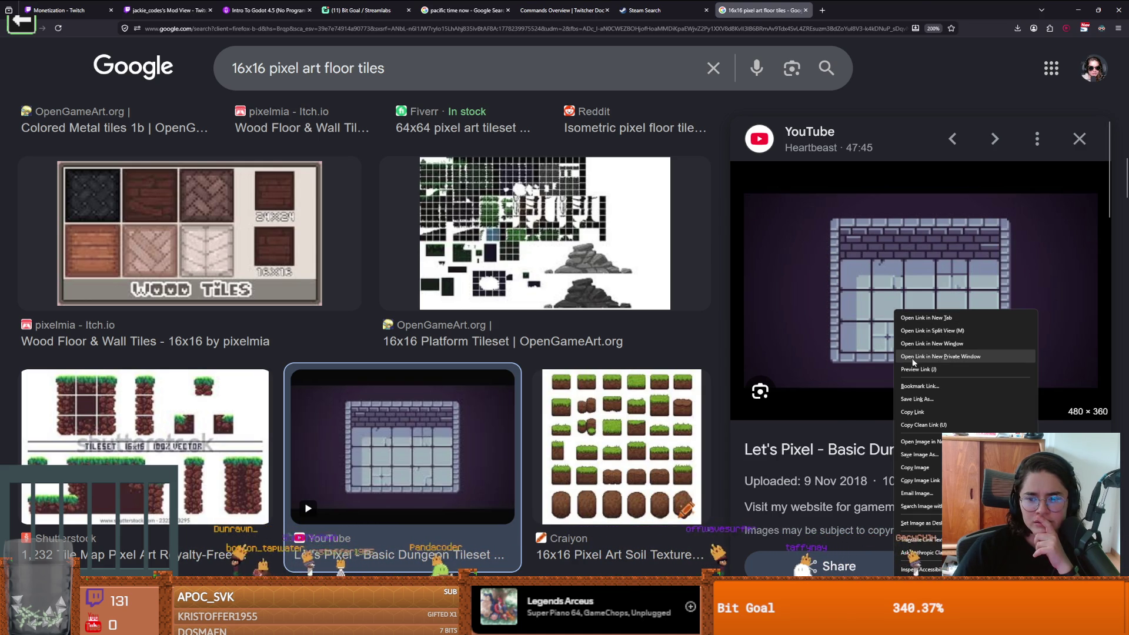
{"action": "left_click", "coordinate": [918, 442]}
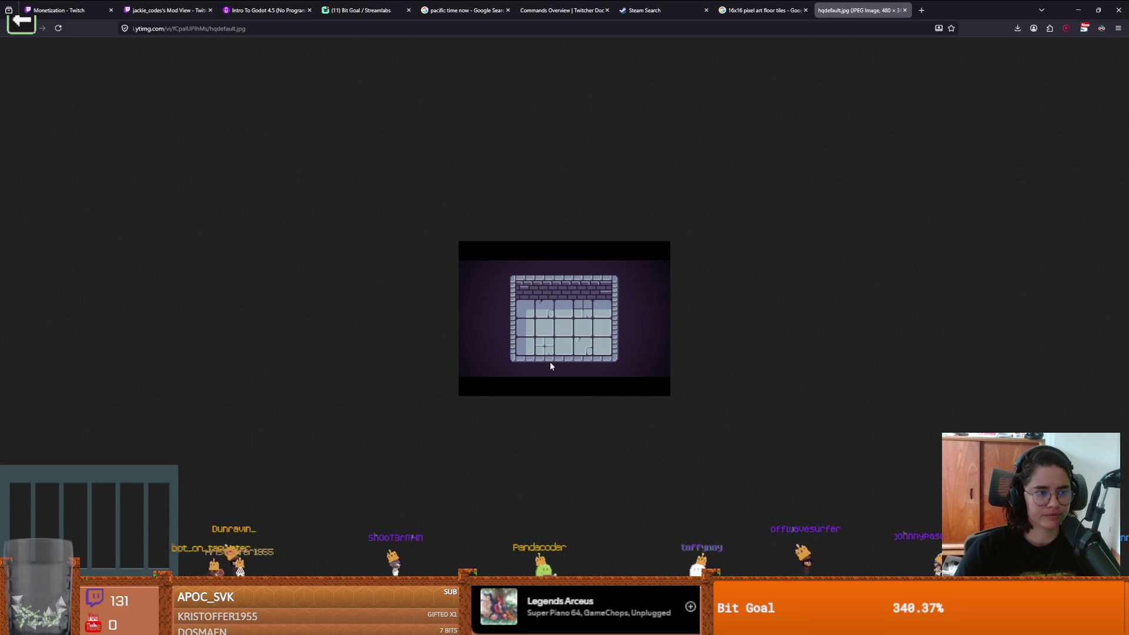
Step: Zoom the dungeon tileset image to 500%, then return to floor_3.png in Aseprite
{"action": "scroll", "coordinate": [550, 351], "scroll_direction": "up", "scroll_amount": 10, "text": "ctrl"}
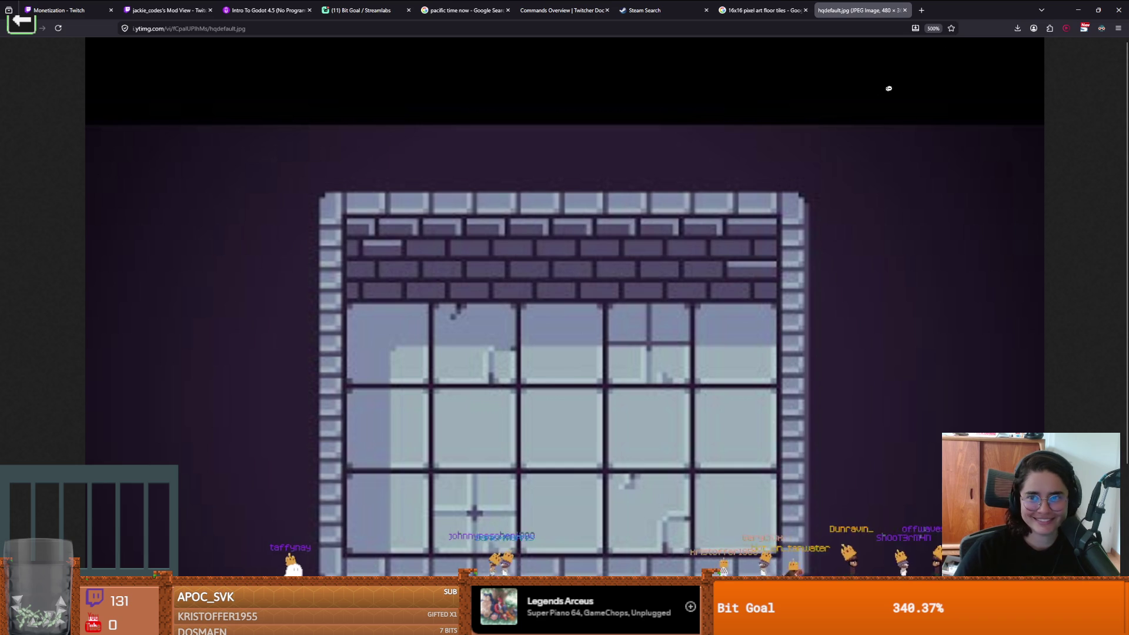
{"action": "key", "text": "alt+Tab"}
{"action": "scroll", "coordinate": [895, 226], "scroll_direction": "down", "scroll_amount": 5}
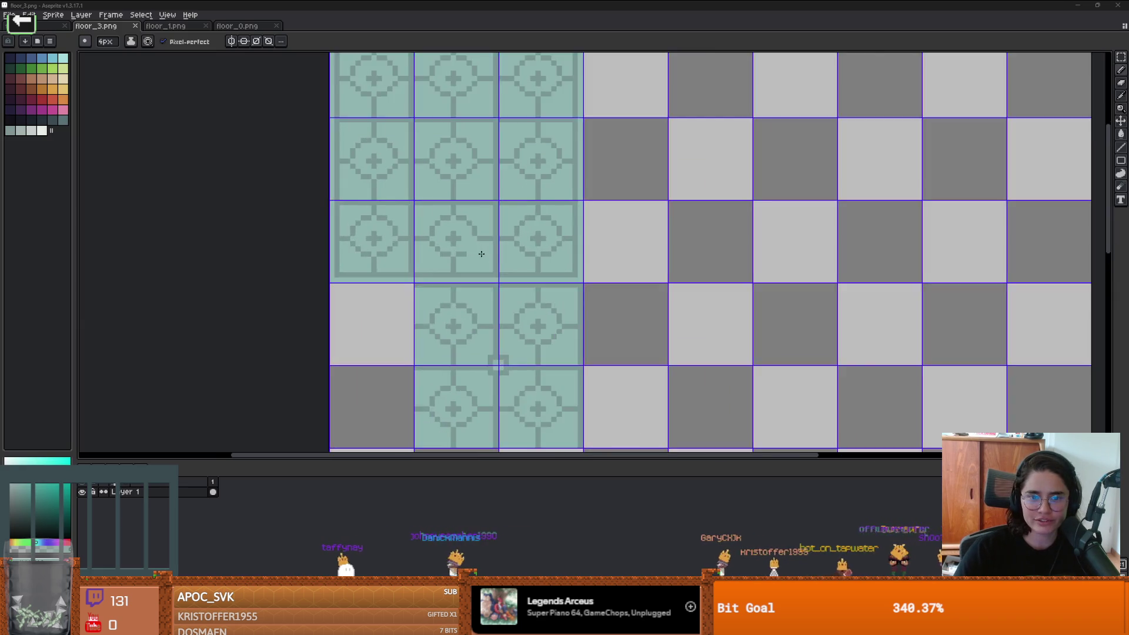
Step: Paint out the centre tile's circle-and-cross pattern in the tile colour with a smaller brush
{"action": "scroll", "coordinate": [596, 280], "scroll_direction": "up", "scroll_amount": 2}
{"action": "scroll", "coordinate": [597, 280], "scroll_direction": "up", "scroll_amount": 2}
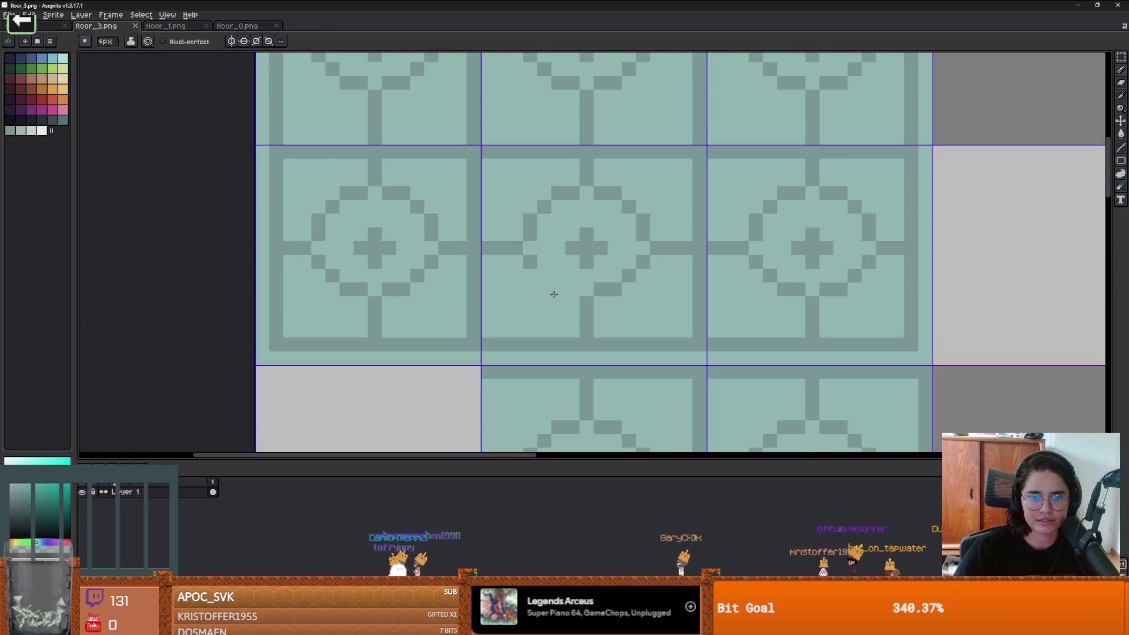
{"action": "key", "text": "ctrl+z"}
{"action": "key", "text": "minus"}
{"action": "key", "text": "minus"}
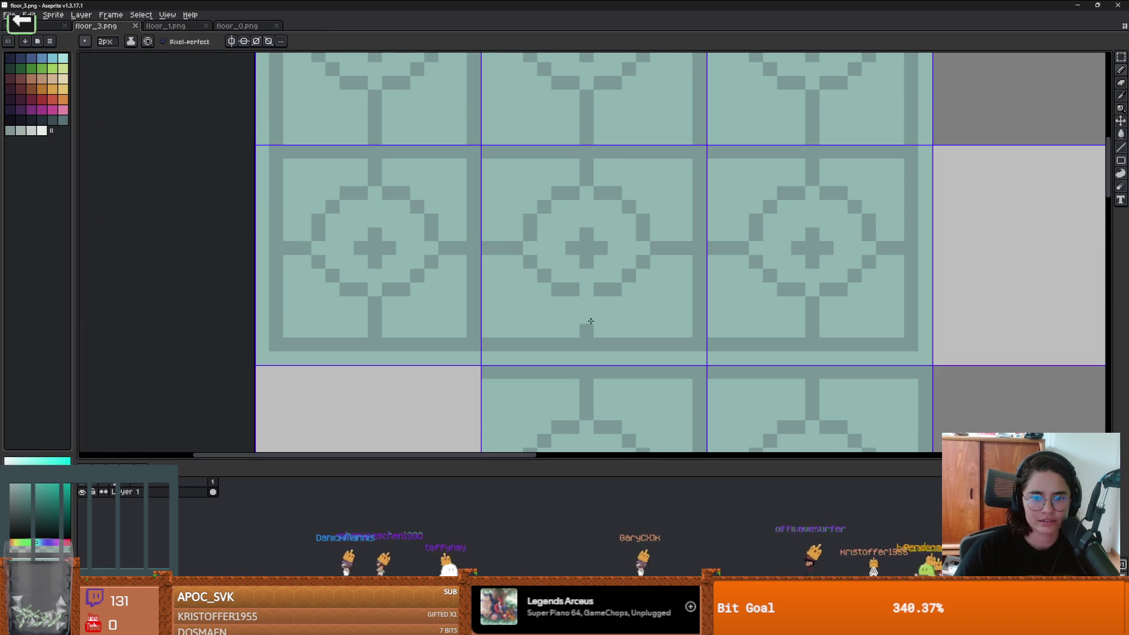
{"action": "mouse_move", "coordinate": [590, 324]}
{"action": "left_mouse_down"}
{"action": "mouse_move", "coordinate": [579, 253]}
{"action": "mouse_move", "coordinate": [531, 267]}
{"action": "left_mouse_up"}
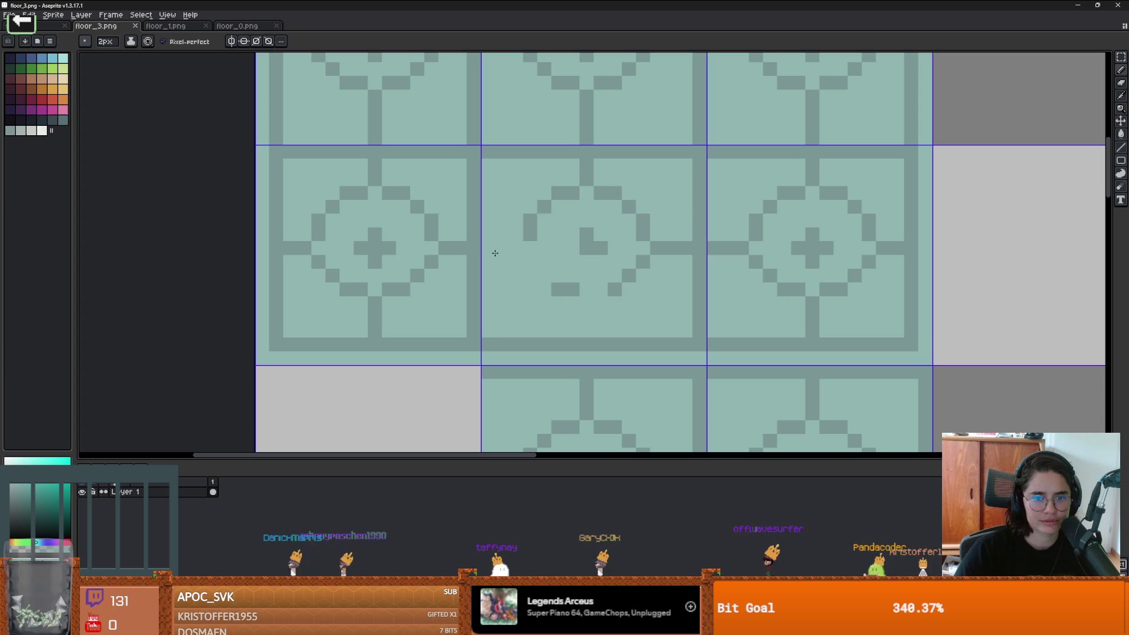
{"action": "key", "text": "ctrl+z"}
{"action": "key", "text": "ctrl+z"}
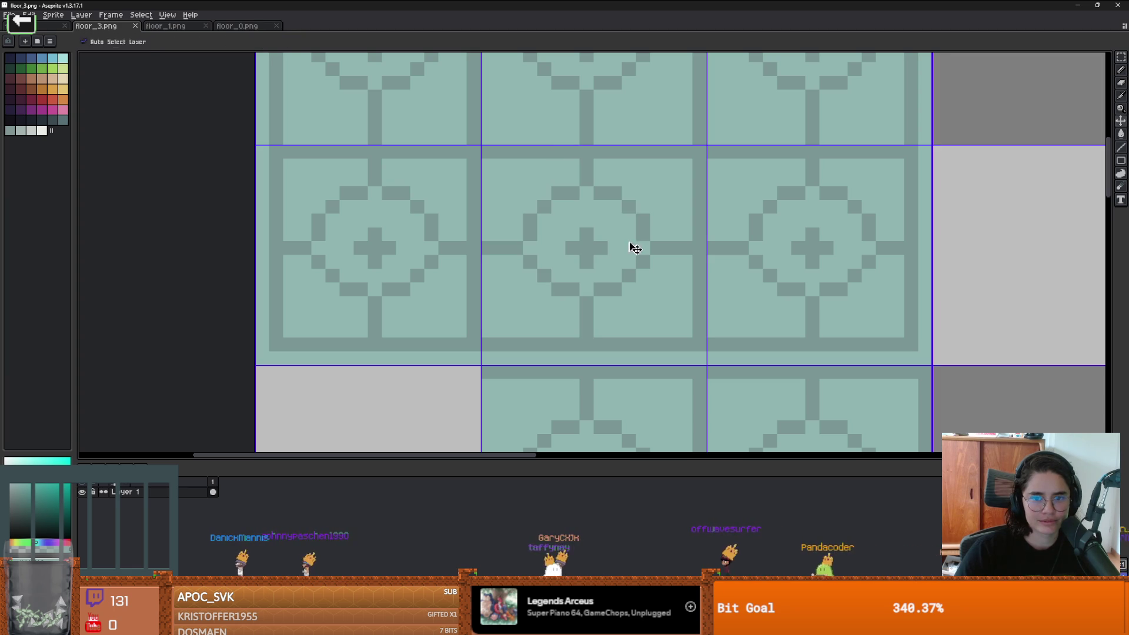
{"action": "mouse_move", "coordinate": [667, 263]}
{"action": "left_mouse_down"}
{"action": "mouse_move", "coordinate": [597, 298]}
{"action": "mouse_move", "coordinate": [588, 320]}
{"action": "mouse_move", "coordinate": [506, 250]}
{"action": "mouse_move", "coordinate": [576, 244]}
{"action": "left_mouse_up"}
{"action": "left_click_drag", "start_coordinate": [544, 207], "coordinate": [597, 192]}
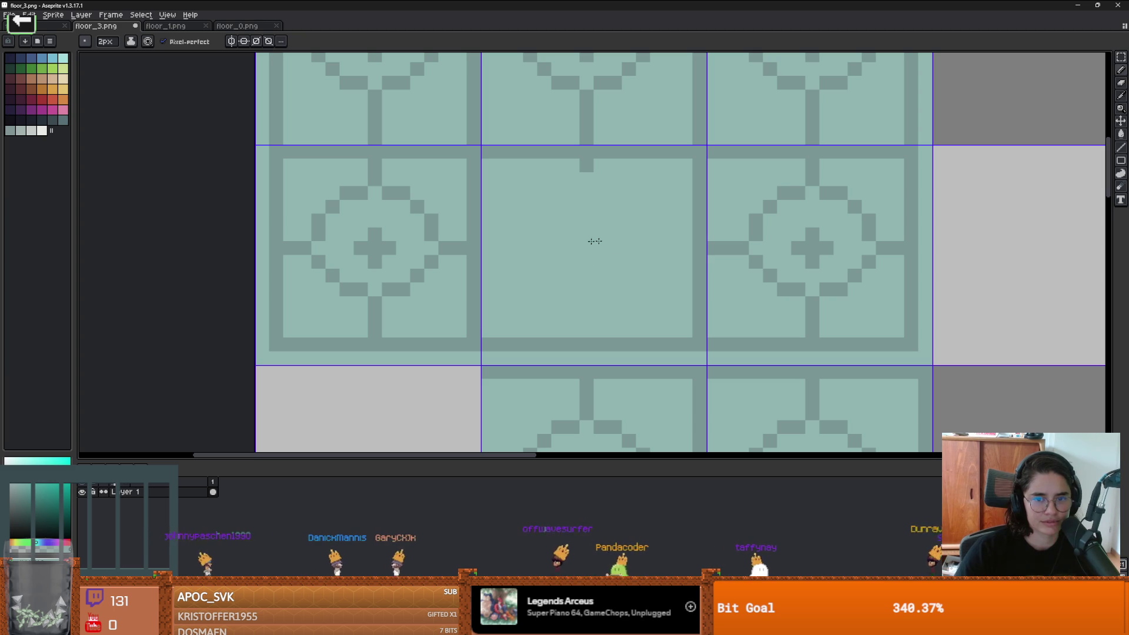
Step: Clear the left tile's arm and lower arc, touching up its corner pixel
{"action": "scroll", "coordinate": [605, 220], "scroll_direction": "down", "scroll_amount": 2}
{"action": "scroll", "coordinate": [491, 236], "scroll_direction": "up", "scroll_amount": 1}
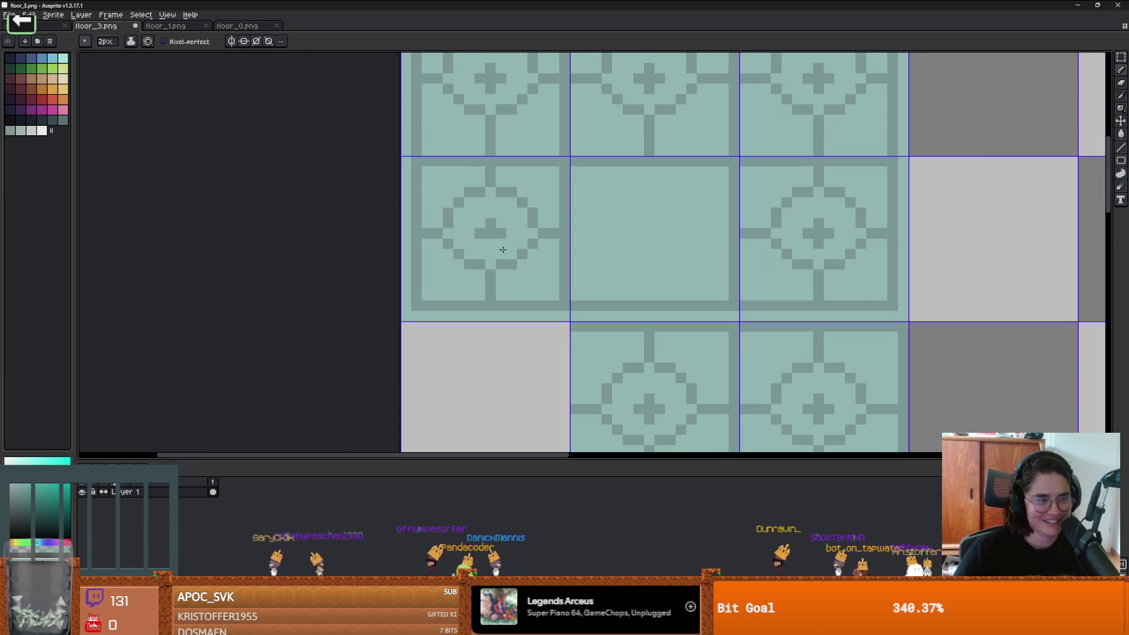
{"action": "scroll", "coordinate": [503, 250], "scroll_direction": "up", "scroll_amount": 3}
{"action": "scroll", "coordinate": [497, 251], "scroll_direction": "down", "scroll_amount": 2}
{"action": "mouse_move", "coordinate": [471, 247]}
{"action": "left_mouse_down"}
{"action": "mouse_move", "coordinate": [457, 253]}
{"action": "mouse_move", "coordinate": [522, 318]}
{"action": "mouse_move", "coordinate": [585, 247]}
{"action": "mouse_move", "coordinate": [599, 246]}
{"action": "mouse_move", "coordinate": [454, 184]}
{"action": "mouse_move", "coordinate": [544, 188]}
{"action": "left_mouse_up"}
{"action": "left_click", "coordinate": [437, 173]}
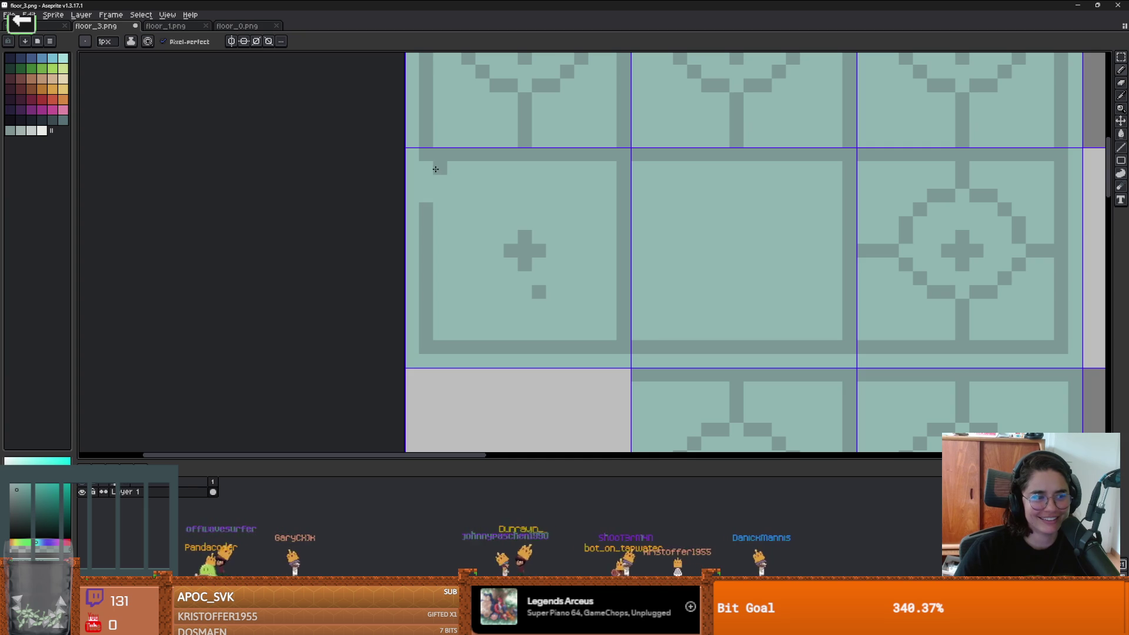
Step: Fill the grey grid lines with a near-black palette colour using the Paint Bucket
{"action": "scroll", "coordinate": [475, 221], "scroll_direction": "down", "scroll_amount": 4}
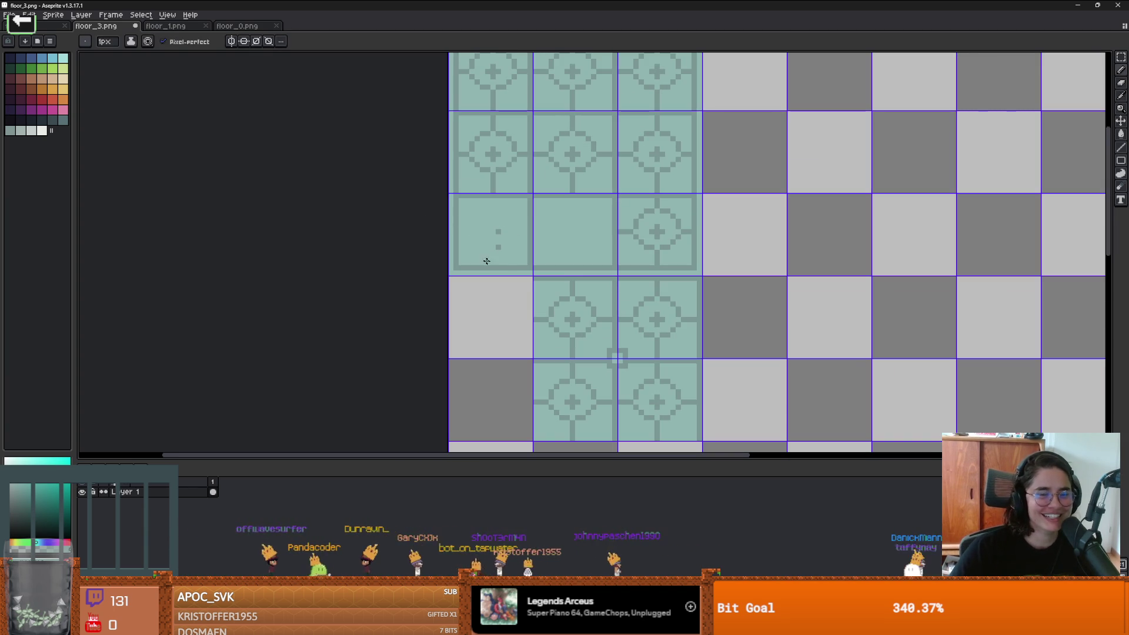
{"action": "scroll", "coordinate": [564, 223], "scroll_direction": "up", "scroll_amount": 1}
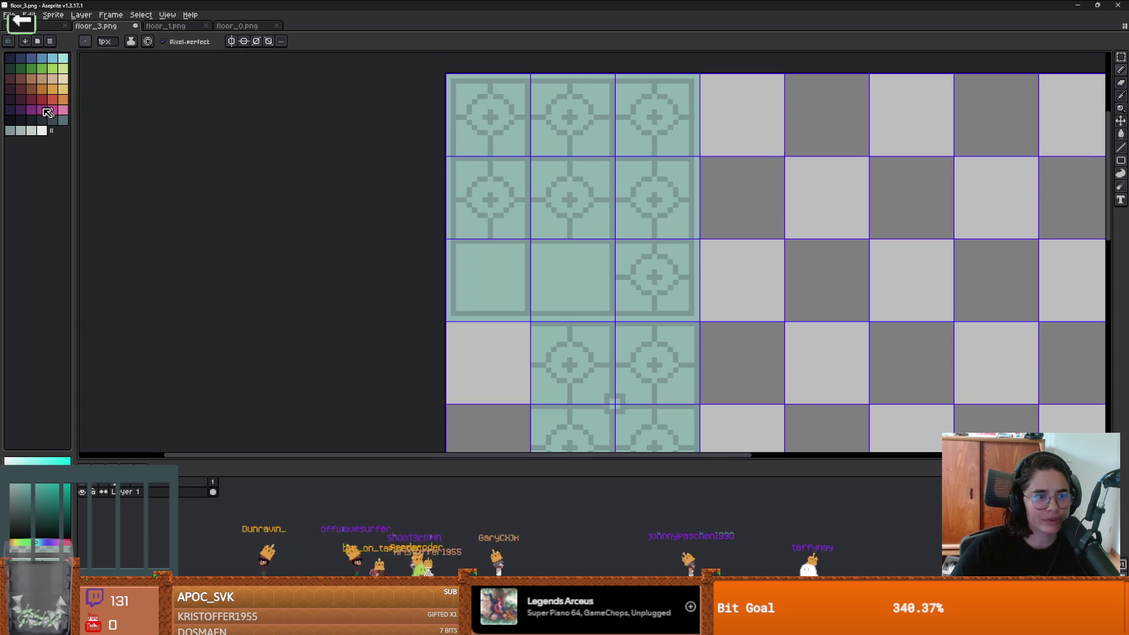
{"action": "left_click", "coordinate": [18, 121]}
{"action": "key", "text": "g"}
{"action": "left_click", "coordinate": [527, 225]}
Step: Pick the teal tile colour and rectangle-select the empty middle tile
{"action": "scroll", "coordinate": [540, 262], "scroll_direction": "down", "scroll_amount": 1}
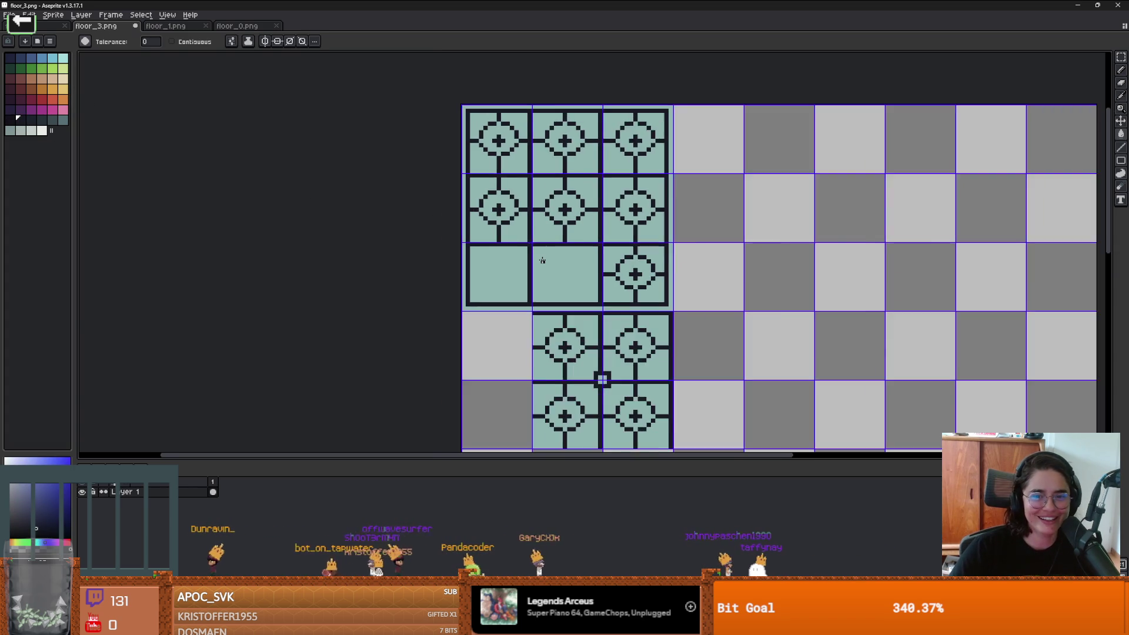
{"action": "scroll", "coordinate": [510, 285], "scroll_direction": "up", "scroll_amount": 2}
{"action": "key", "text": "b"}
{"action": "left_click", "coordinate": [517, 259], "text": "alt"}
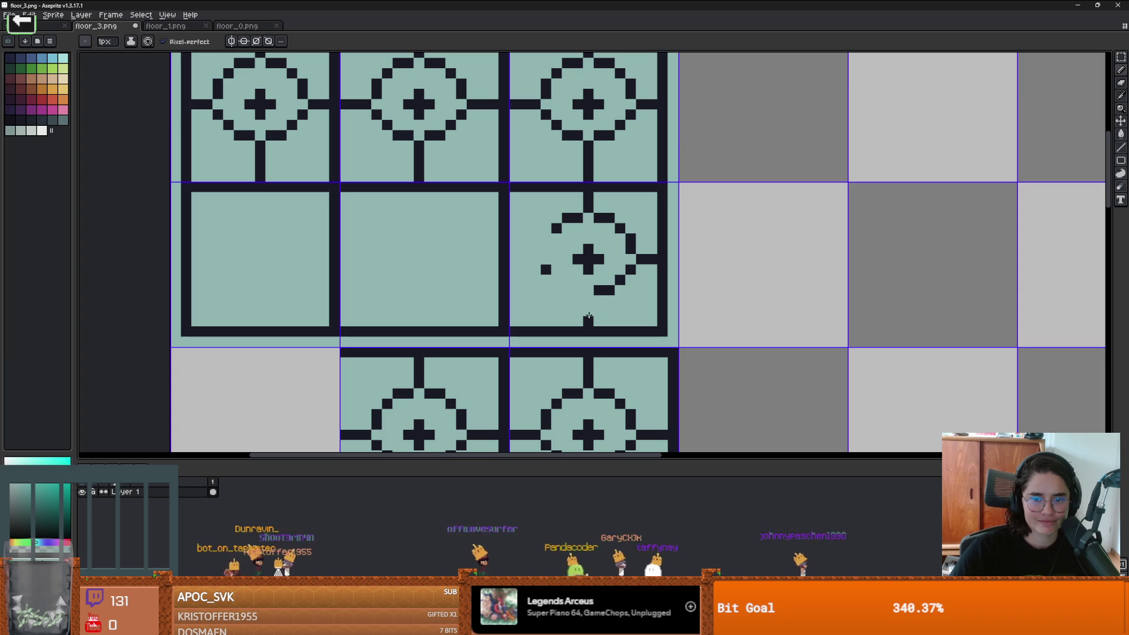
{"action": "key", "text": "m"}
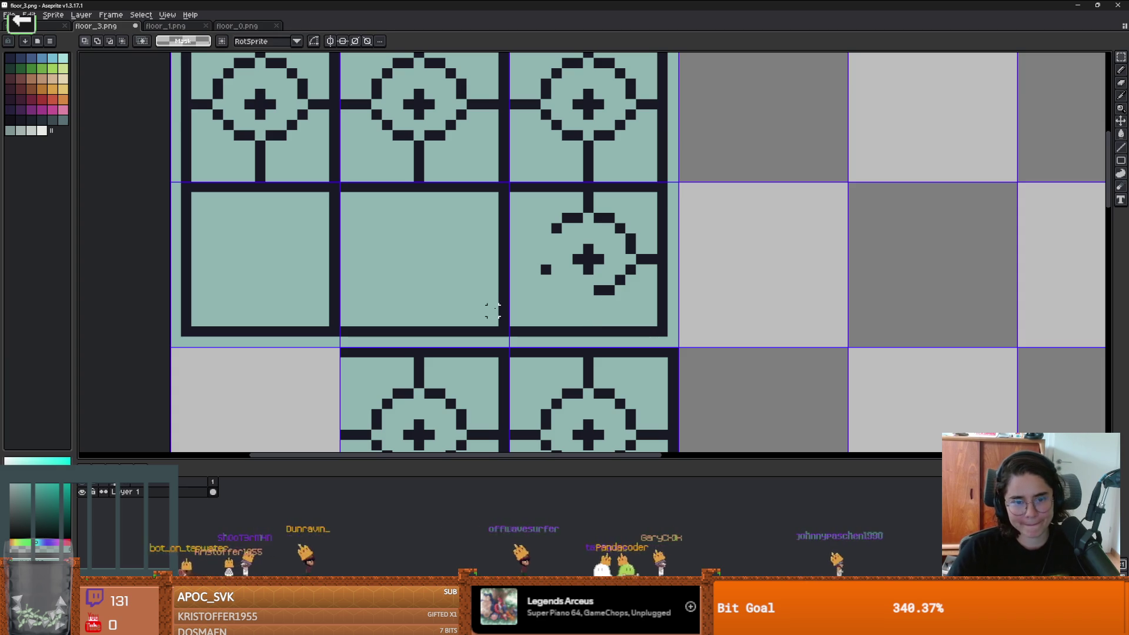
{"action": "left_click_drag", "start_coordinate": [493, 320], "coordinate": [341, 189]}
Step: Position a floating empty tile over a circle tile and commit it, then undo the move
{"action": "mouse_move", "coordinate": [404, 222]}
{"action": "left_mouse_down"}
{"action": "mouse_move", "coordinate": [524, 239]}
{"action": "mouse_move", "coordinate": [573, 234]}
{"action": "mouse_move", "coordinate": [541, 284]}
{"action": "mouse_move", "coordinate": [670, 300]}
{"action": "mouse_move", "coordinate": [797, 292]}
{"action": "mouse_move", "coordinate": [547, 327]}
{"action": "left_mouse_up"}
{"action": "scroll", "coordinate": [553, 313], "scroll_direction": "up", "scroll_amount": 1}
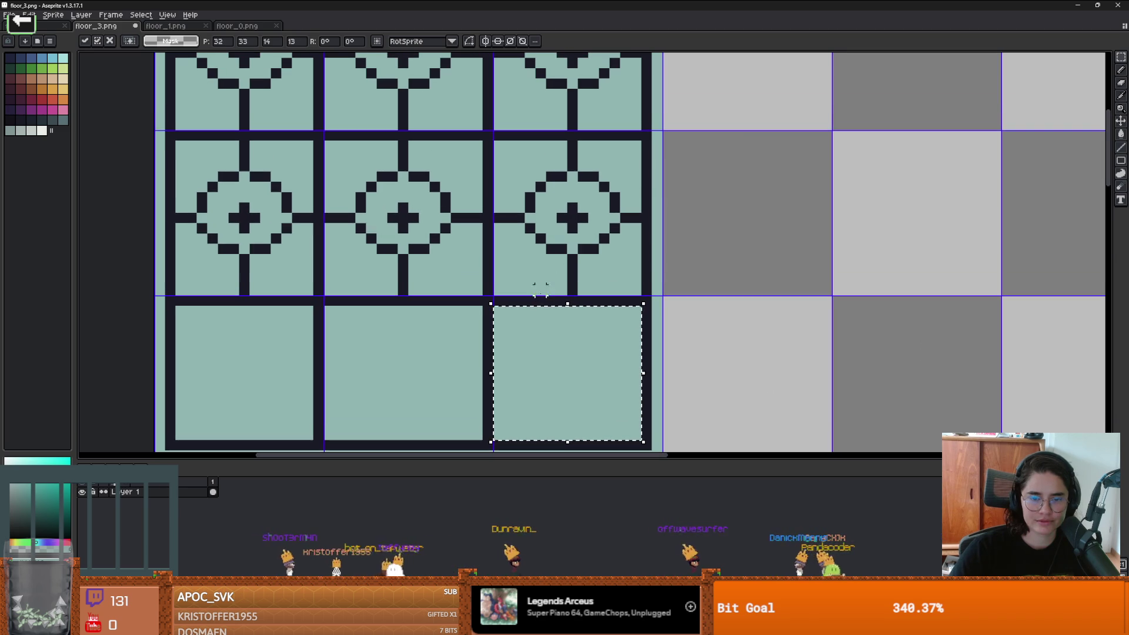
{"action": "key", "text": "Up"}
{"action": "key", "text": "Up"}
{"action": "key", "text": "Up"}
{"action": "left_click_drag", "start_coordinate": [553, 312], "coordinate": [554, 190]}
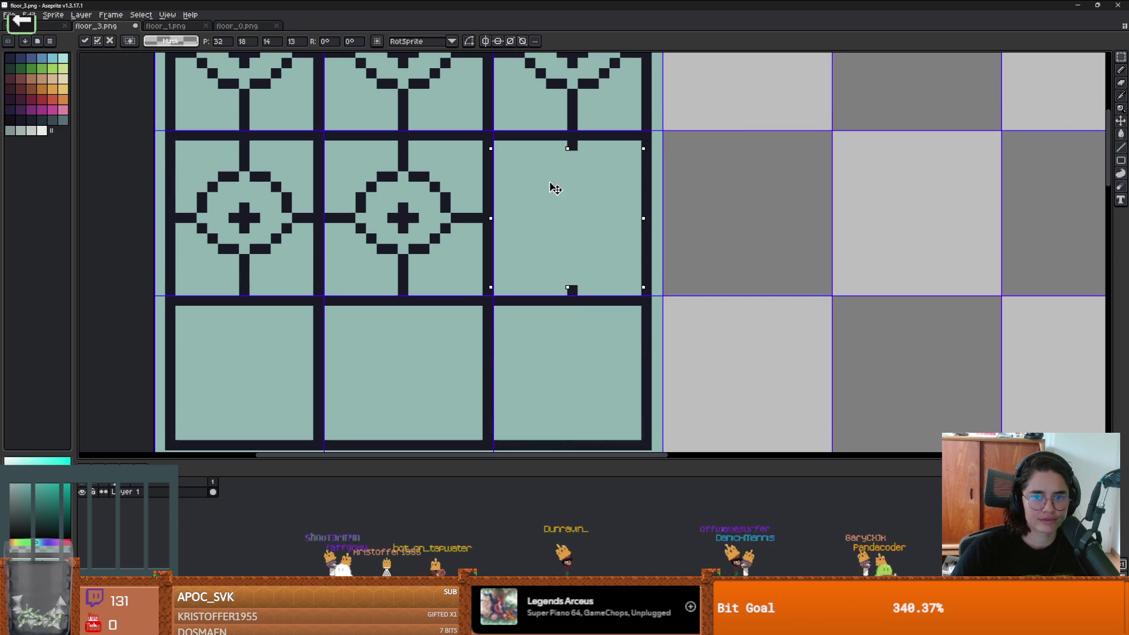
{"action": "mouse_move", "coordinate": [567, 275]}
{"action": "left_mouse_down"}
{"action": "mouse_move", "coordinate": [569, 288]}
{"action": "mouse_move", "coordinate": [395, 249]}
{"action": "left_mouse_up"}
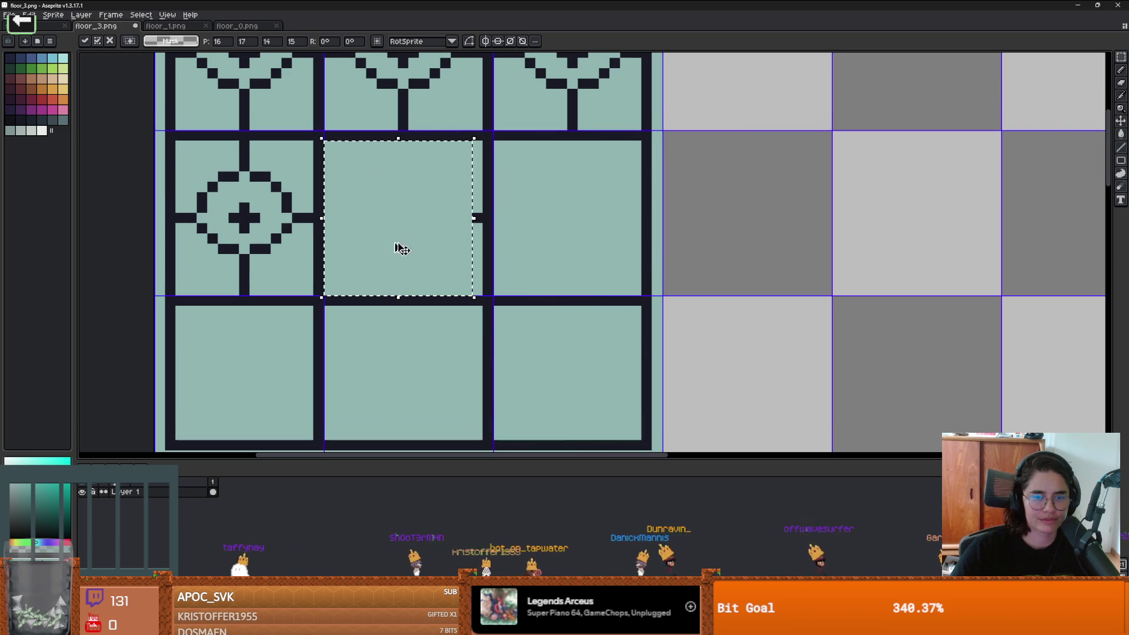
{"action": "left_click_drag", "start_coordinate": [473, 219], "coordinate": [478, 223]}
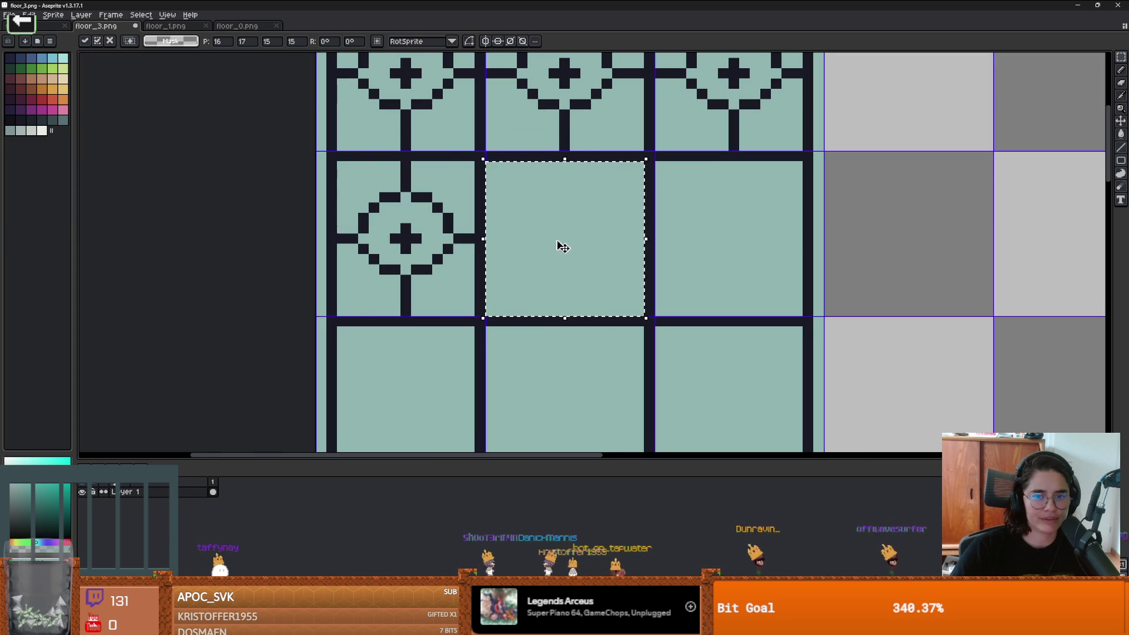
{"action": "mouse_move", "coordinate": [559, 245]}
{"action": "left_mouse_down"}
{"action": "mouse_move", "coordinate": [400, 243]}
{"action": "mouse_move", "coordinate": [494, 249]}
{"action": "left_mouse_up"}
{"action": "mouse_move", "coordinate": [418, 247]}
{"action": "left_mouse_down"}
{"action": "mouse_move", "coordinate": [478, 252]}
{"action": "mouse_move", "coordinate": [388, 245]}
{"action": "mouse_move", "coordinate": [474, 244]}
{"action": "mouse_move", "coordinate": [547, 295]}
{"action": "mouse_move", "coordinate": [426, 135]}
{"action": "mouse_move", "coordinate": [485, 237]}
{"action": "left_mouse_up"}
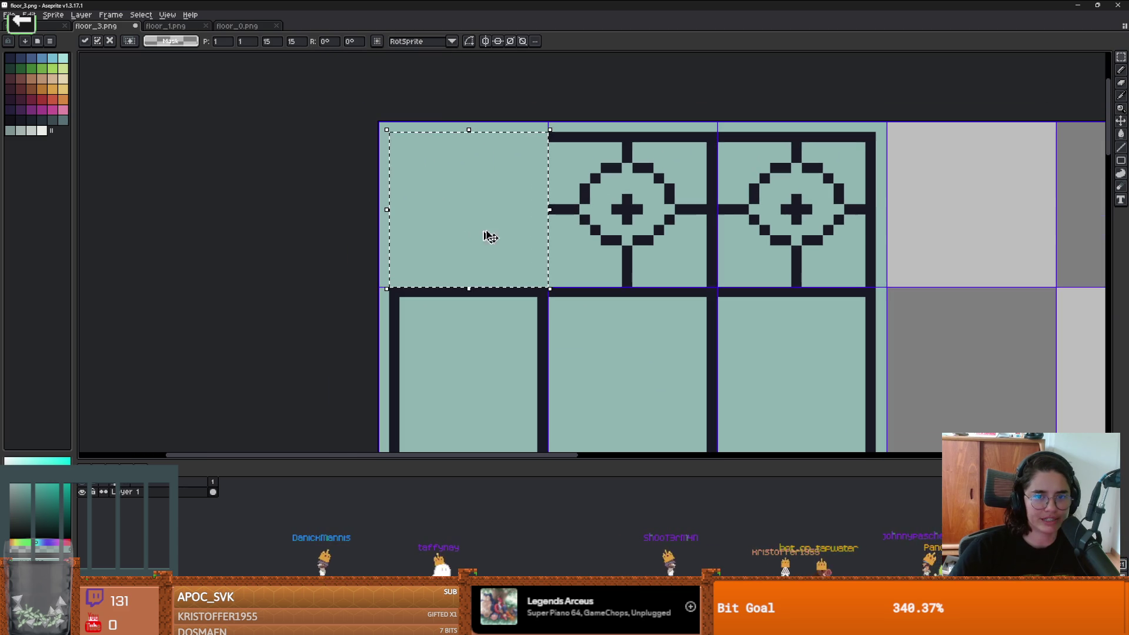
{"action": "key", "text": "Left"}
{"action": "key", "text": "Return"}
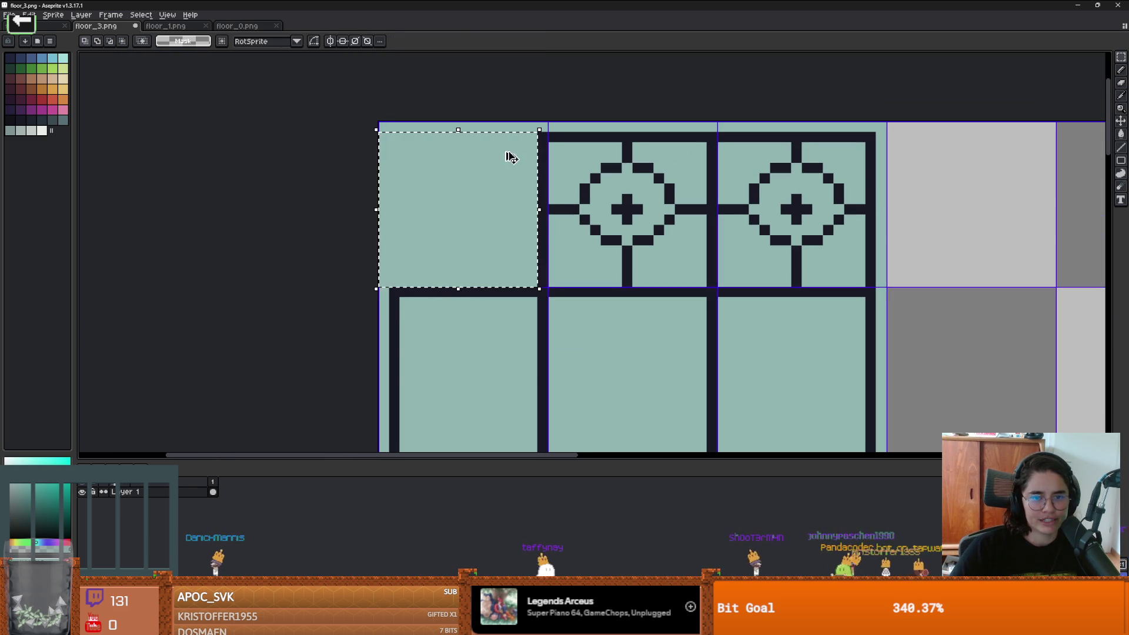
{"action": "key", "text": "ctrl+z"}
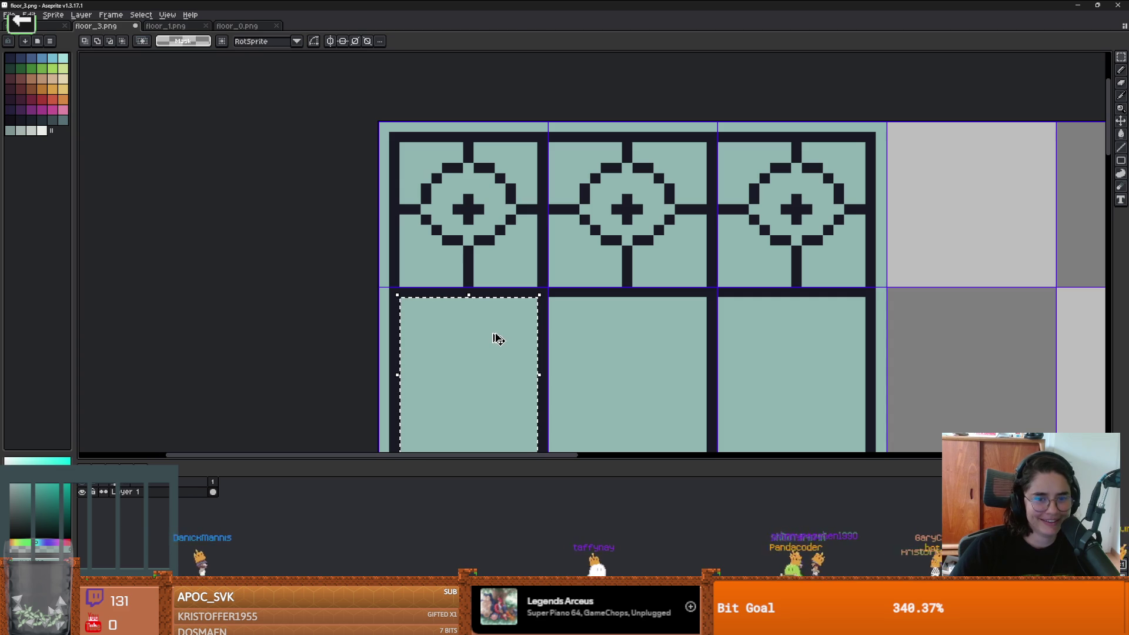
Step: Cover the top-left, second and third top-row circle tiles with the empty patch
{"action": "left_click", "coordinate": [497, 339]}
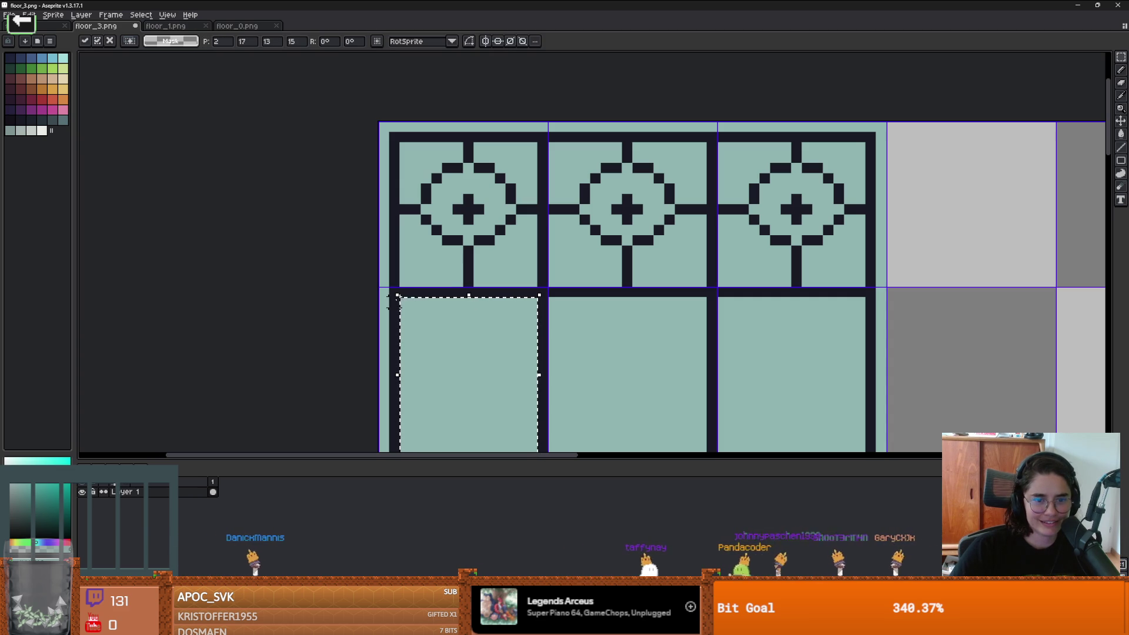
{"action": "mouse_move", "coordinate": [440, 317]}
{"action": "left_mouse_down"}
{"action": "mouse_move", "coordinate": [435, 227]}
{"action": "mouse_move", "coordinate": [468, 151]}
{"action": "mouse_move", "coordinate": [479, 184]}
{"action": "mouse_move", "coordinate": [448, 285]}
{"action": "mouse_move", "coordinate": [406, 289]}
{"action": "left_mouse_up"}
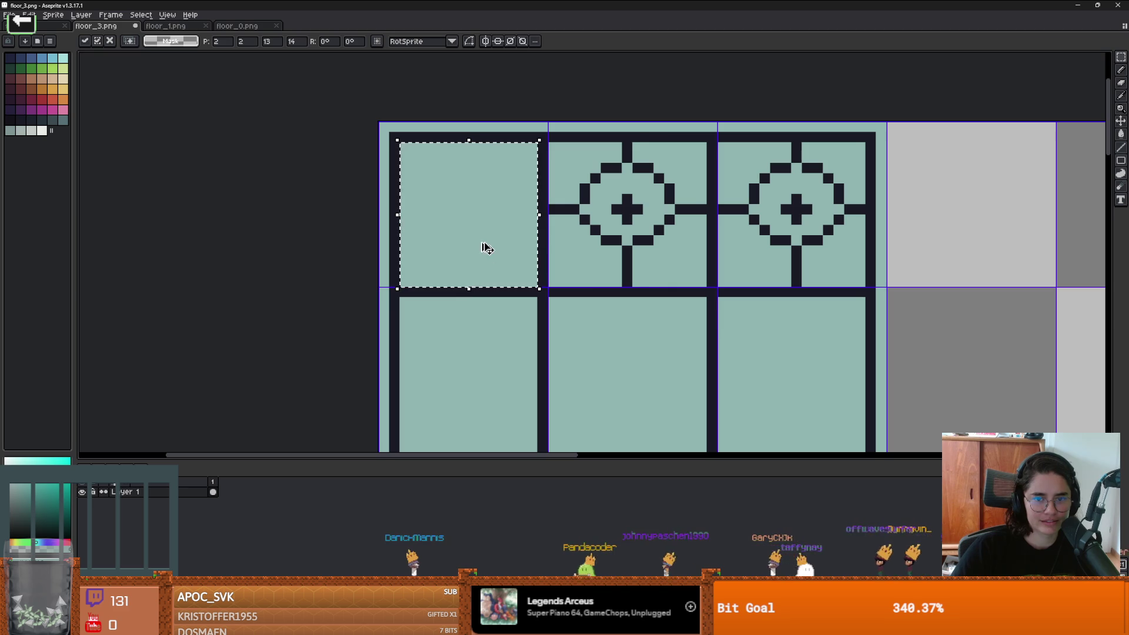
{"action": "left_click_drag", "start_coordinate": [478, 245], "coordinate": [652, 250]}
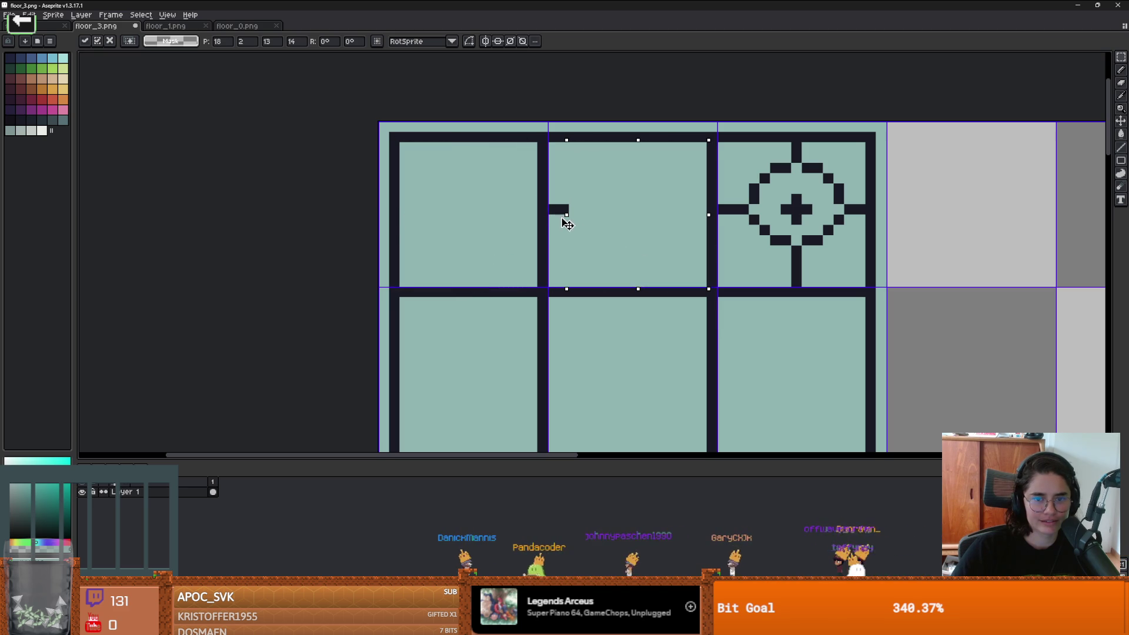
{"action": "scroll", "coordinate": [569, 230], "scroll_direction": "right", "scroll_amount": 5}
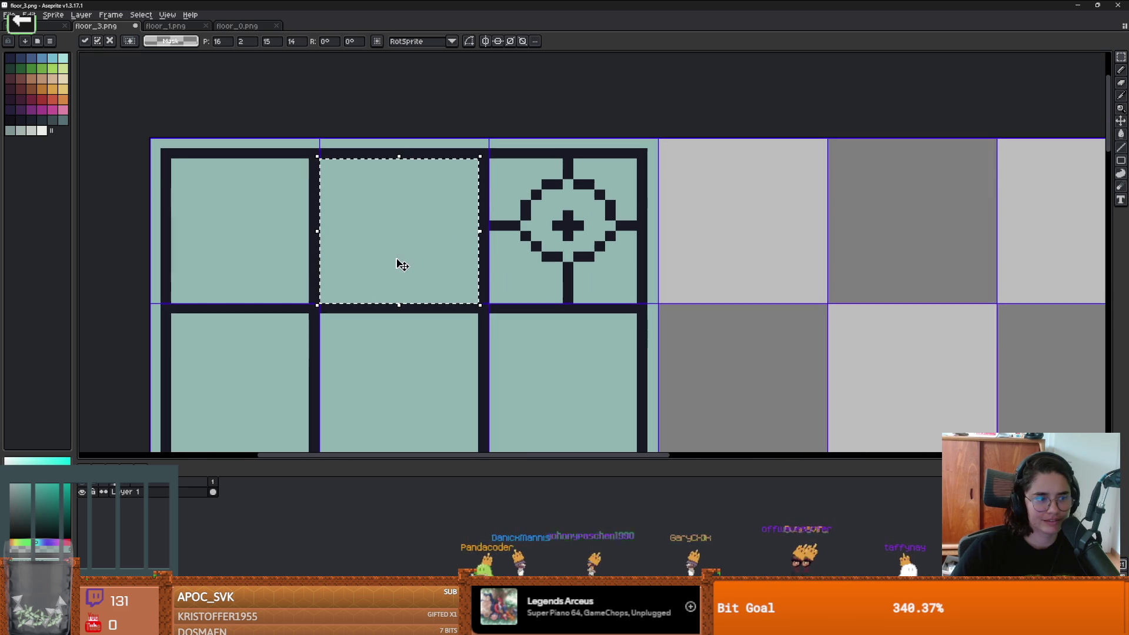
{"action": "mouse_move", "coordinate": [462, 255]}
{"action": "left_mouse_down"}
{"action": "mouse_move", "coordinate": [404, 255]}
{"action": "mouse_move", "coordinate": [595, 245]}
{"action": "left_mouse_up"}
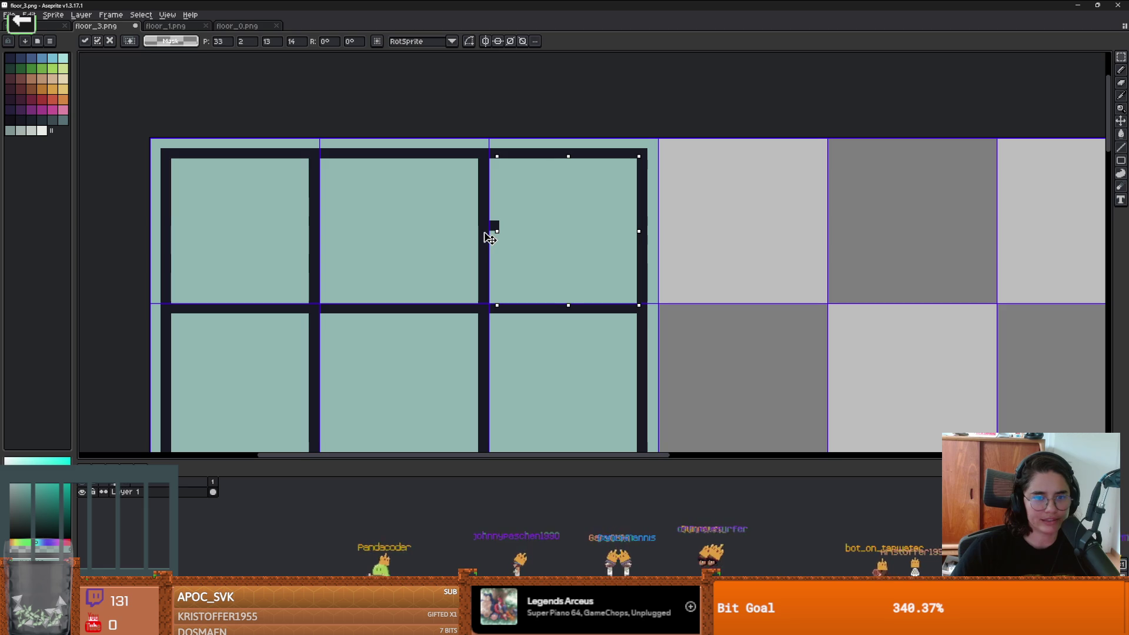
{"action": "left_click_drag", "start_coordinate": [483, 238], "coordinate": [472, 235]}
{"action": "scroll", "coordinate": [472, 235], "scroll_direction": "down", "scroll_amount": 2}
{"action": "scroll", "coordinate": [488, 223], "scroll_direction": "down", "scroll_amount": 3}
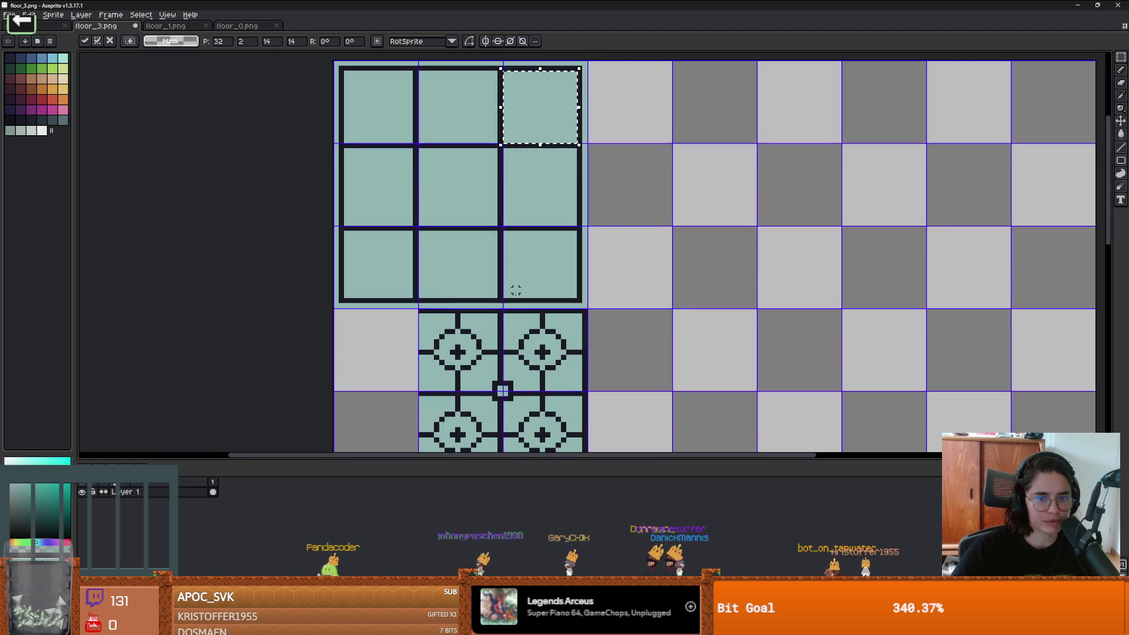
{"action": "scroll", "coordinate": [487, 206], "scroll_direction": "up", "scroll_amount": 1}
{"action": "scroll", "coordinate": [487, 206], "scroll_direction": "up", "scroll_amount": 3}
{"action": "scroll", "coordinate": [535, 223], "scroll_direction": "down", "scroll_amount": 3}
{"action": "scroll", "coordinate": [559, 220], "scroll_direction": "up", "scroll_amount": 2}
Step: Place another empty patch over the lower block's right circle, adjusting it by a pixel
{"action": "key", "text": "ctrl+z"}
{"action": "mouse_move", "coordinate": [284, 249]}
{"action": "left_mouse_down"}
{"action": "mouse_move", "coordinate": [481, 180]}
{"action": "mouse_move", "coordinate": [556, 186]}
{"action": "left_mouse_up"}
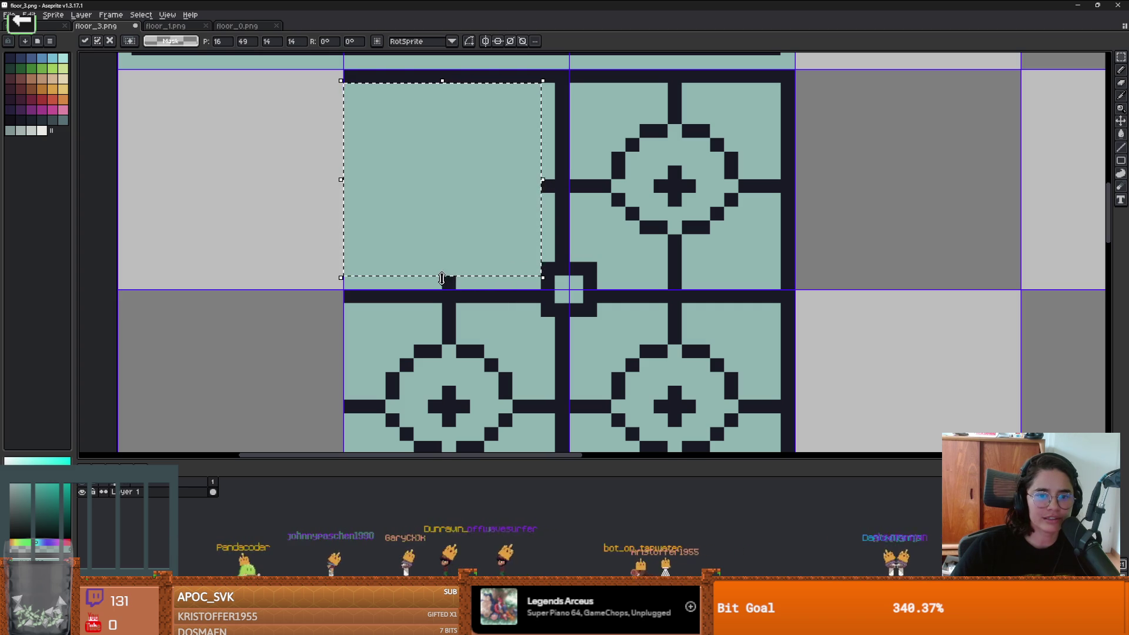
{"action": "left_click_drag", "start_coordinate": [453, 270], "coordinate": [458, 244]}
{"action": "left_click_drag", "start_coordinate": [542, 164], "coordinate": [559, 171]}
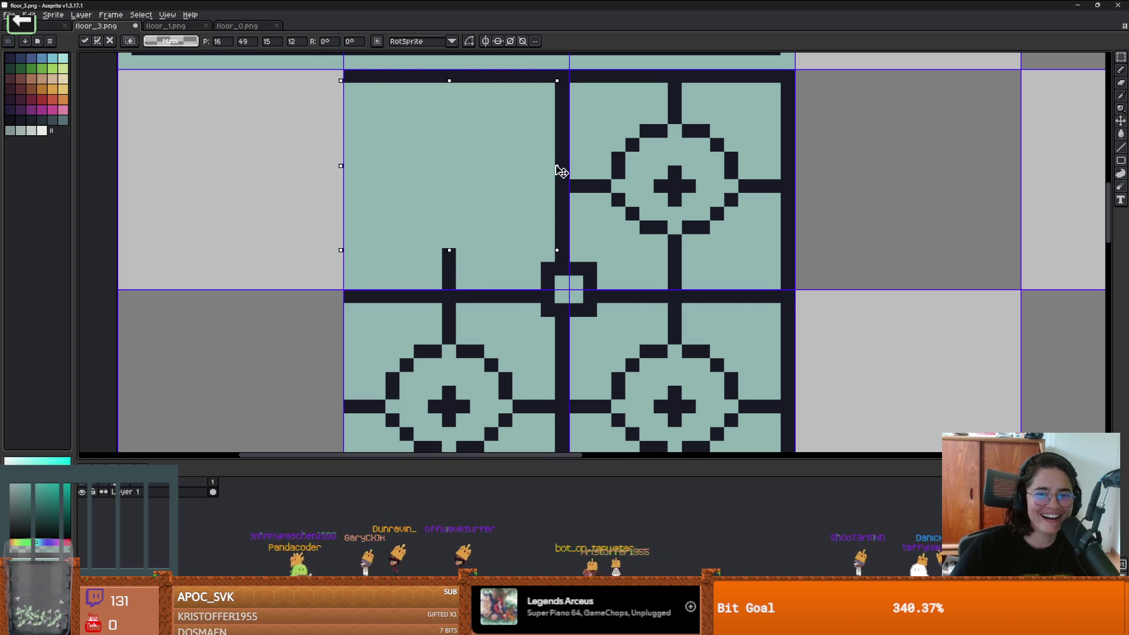
{"action": "left_click_drag", "start_coordinate": [372, 171], "coordinate": [596, 166]}
{"action": "scroll", "coordinate": [743, 176], "scroll_direction": "down", "scroll_amount": 3}
{"action": "mouse_move", "coordinate": [744, 176]}
{"action": "left_mouse_down"}
{"action": "mouse_move", "coordinate": [694, 321]}
{"action": "mouse_move", "coordinate": [699, 343]}
{"action": "mouse_move", "coordinate": [703, 332]}
{"action": "left_mouse_up"}
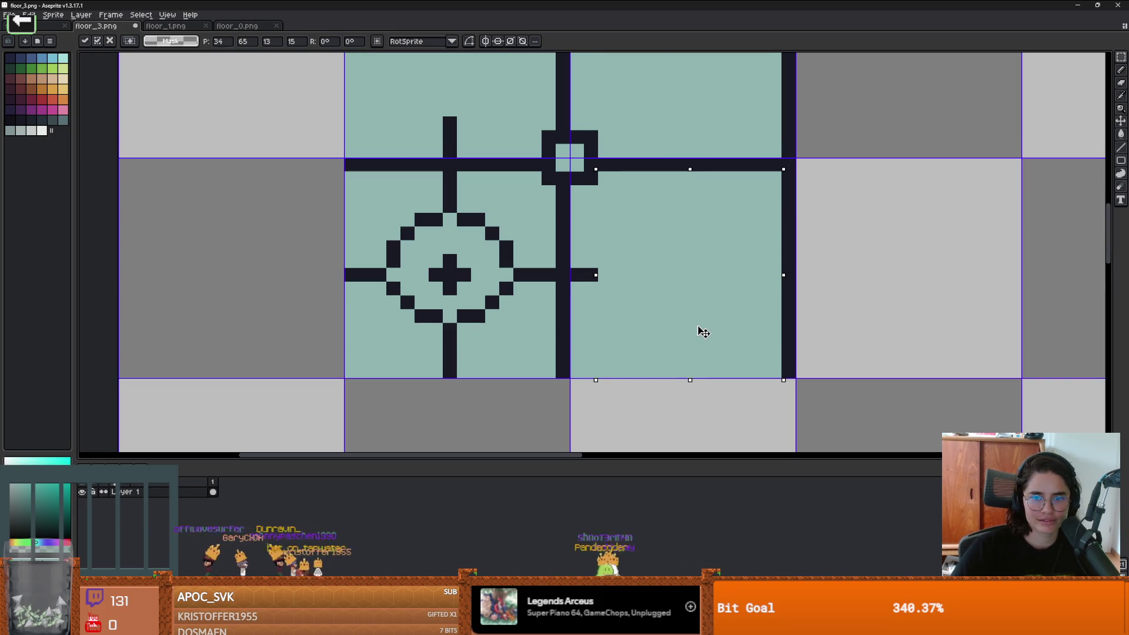
Step: Trim and move the patch over the lower-left circle, then commit it and deselect
{"action": "mouse_move", "coordinate": [712, 173]}
{"action": "left_mouse_down"}
{"action": "mouse_move", "coordinate": [691, 183]}
{"action": "mouse_move", "coordinate": [690, 224]}
{"action": "left_mouse_up"}
{"action": "left_click_drag", "start_coordinate": [597, 302], "coordinate": [575, 302]}
{"action": "mouse_move", "coordinate": [635, 277]}
{"action": "left_mouse_down"}
{"action": "mouse_move", "coordinate": [462, 280]}
{"action": "mouse_move", "coordinate": [416, 245]}
{"action": "mouse_move", "coordinate": [441, 232]}
{"action": "left_mouse_up"}
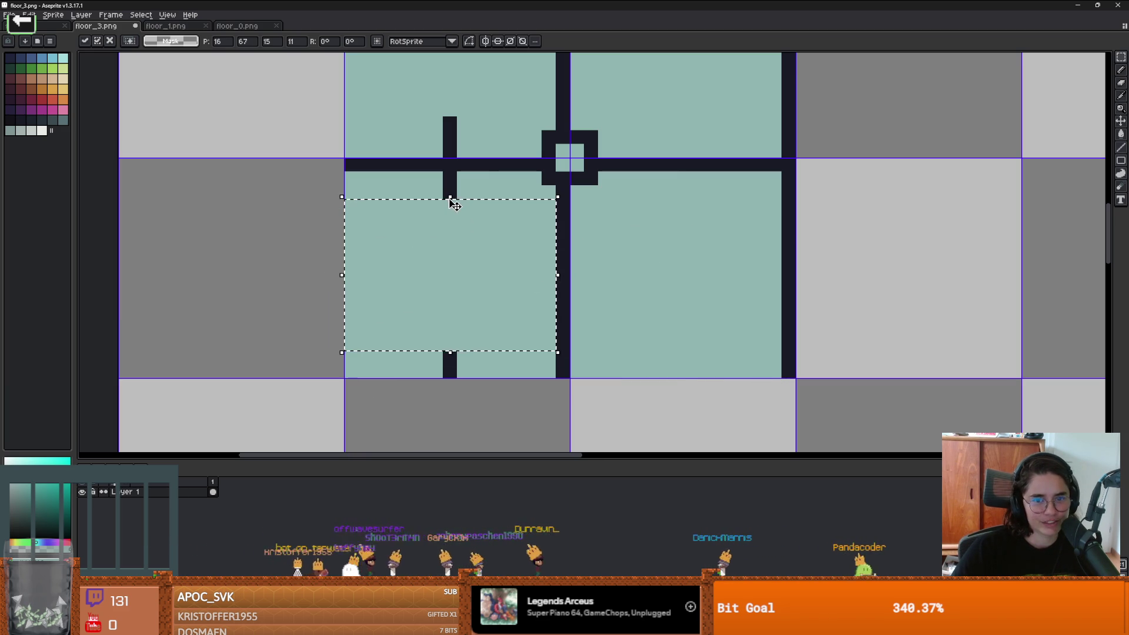
{"action": "left_click_drag", "start_coordinate": [450, 352], "coordinate": [444, 382]}
{"action": "left_click_drag", "start_coordinate": [517, 280], "coordinate": [471, 271]}
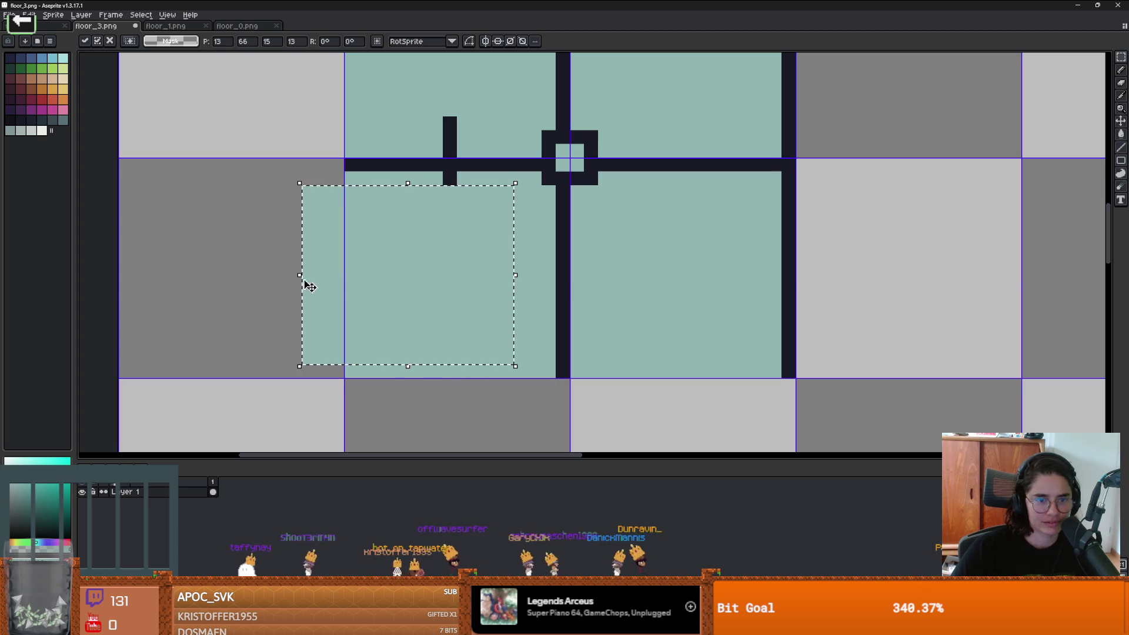
{"action": "left_click_drag", "start_coordinate": [300, 275], "coordinate": [384, 275]}
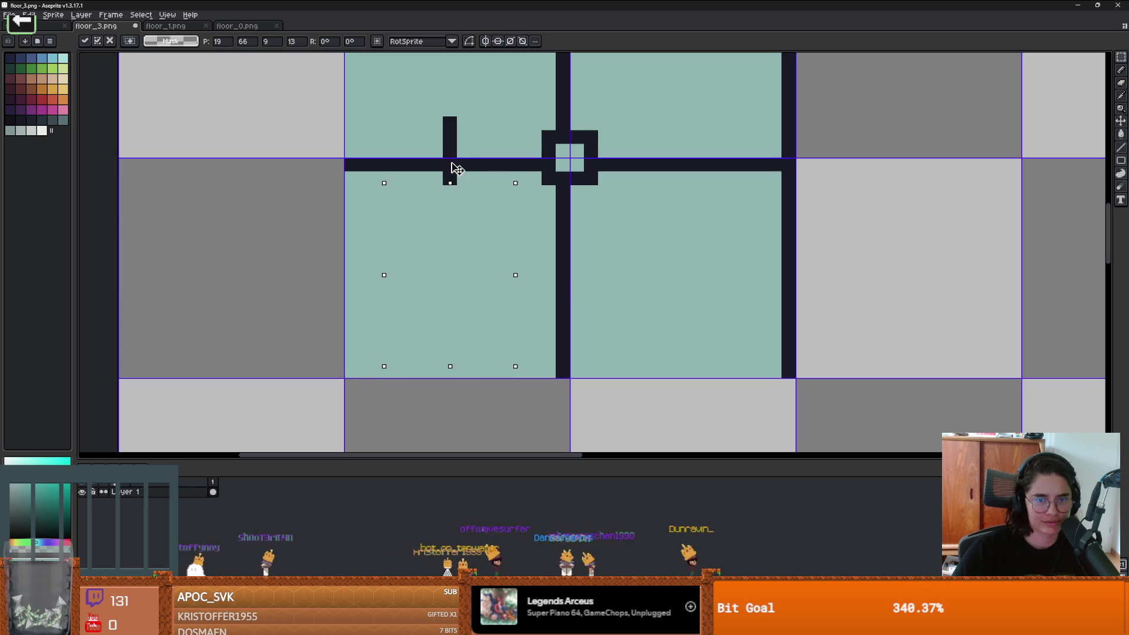
{"action": "scroll", "coordinate": [459, 153], "scroll_direction": "down", "scroll_amount": 3}
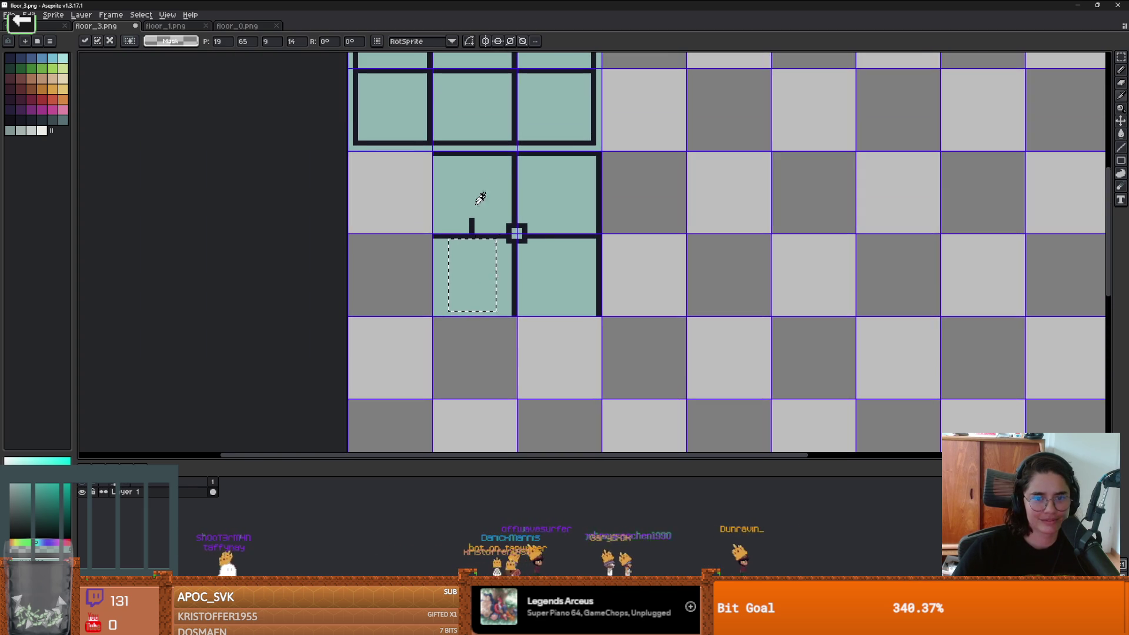
{"action": "scroll", "coordinate": [474, 221], "scroll_direction": "up", "scroll_amount": 2}
{"action": "key", "text": "b"}
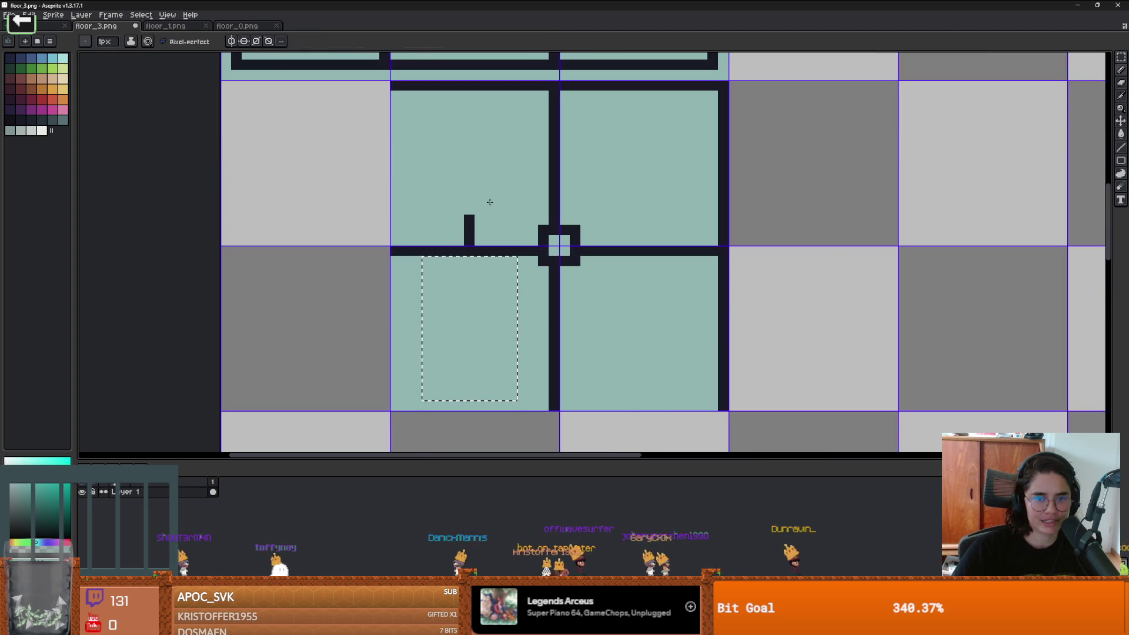
{"action": "key", "text": "ctrl+d"}
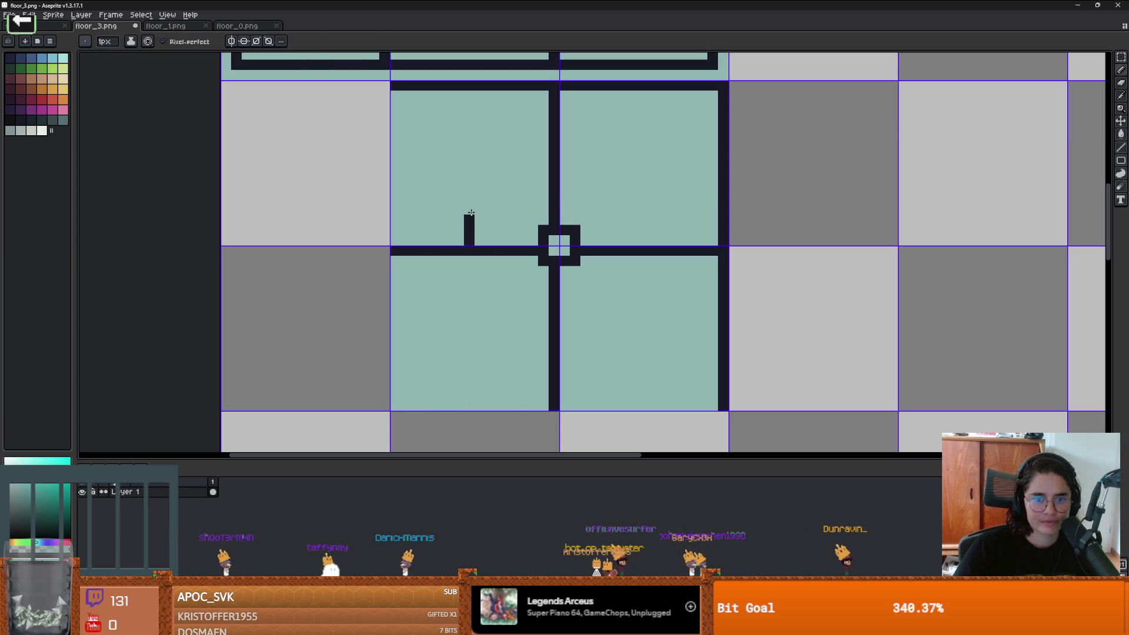
{"action": "scroll", "coordinate": [553, 226], "scroll_direction": "down", "scroll_amount": 3}
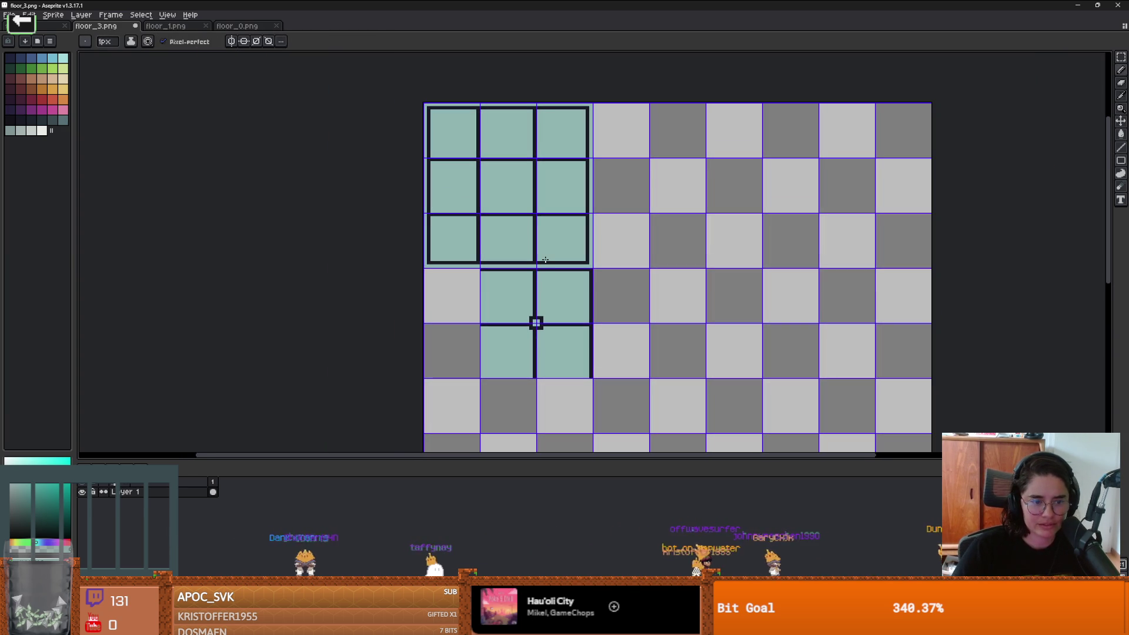
Step: Rename Layer 1 to 'base'
{"action": "scroll", "coordinate": [529, 188], "scroll_direction": "up", "scroll_amount": 2}
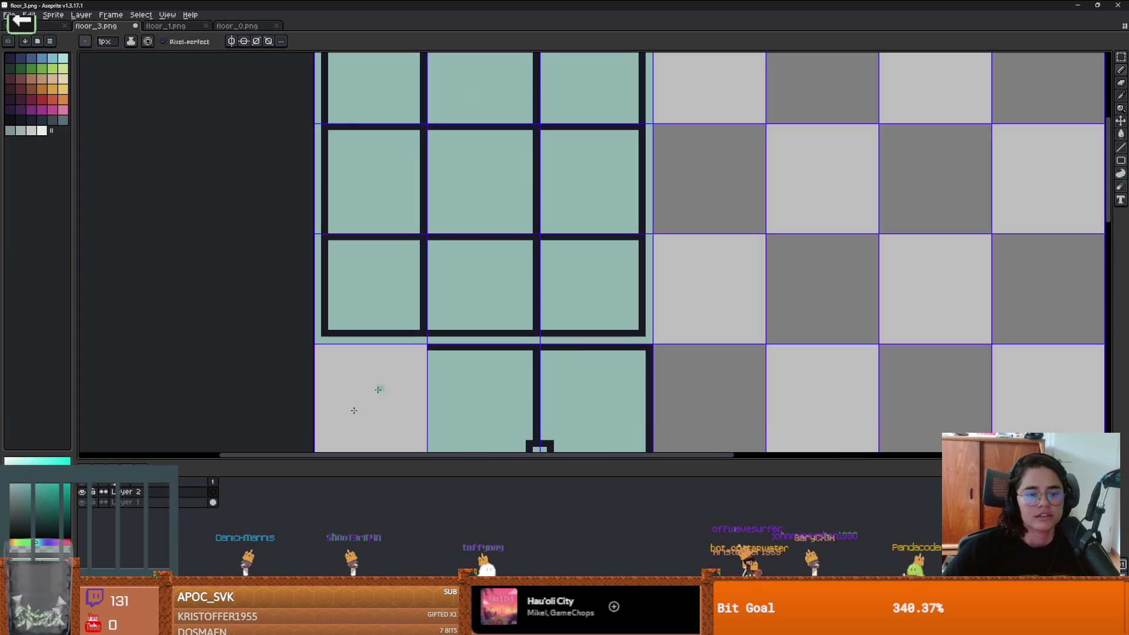
{"action": "double_click", "coordinate": [170, 504]}
{"action": "type", "text": "base"}
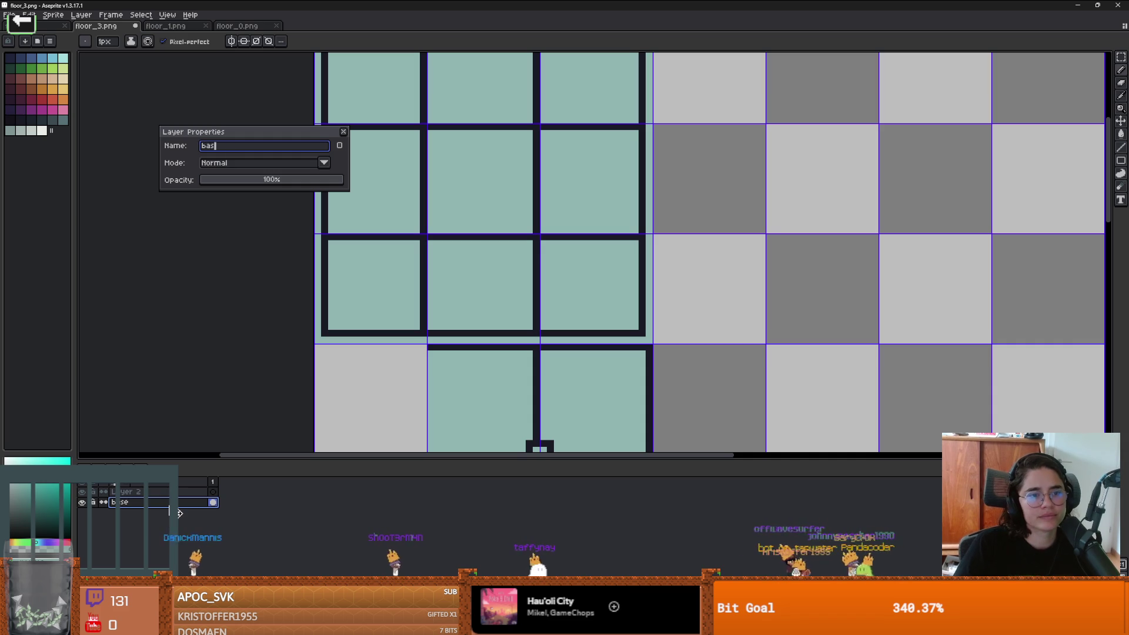
{"action": "key", "text": "Return"}
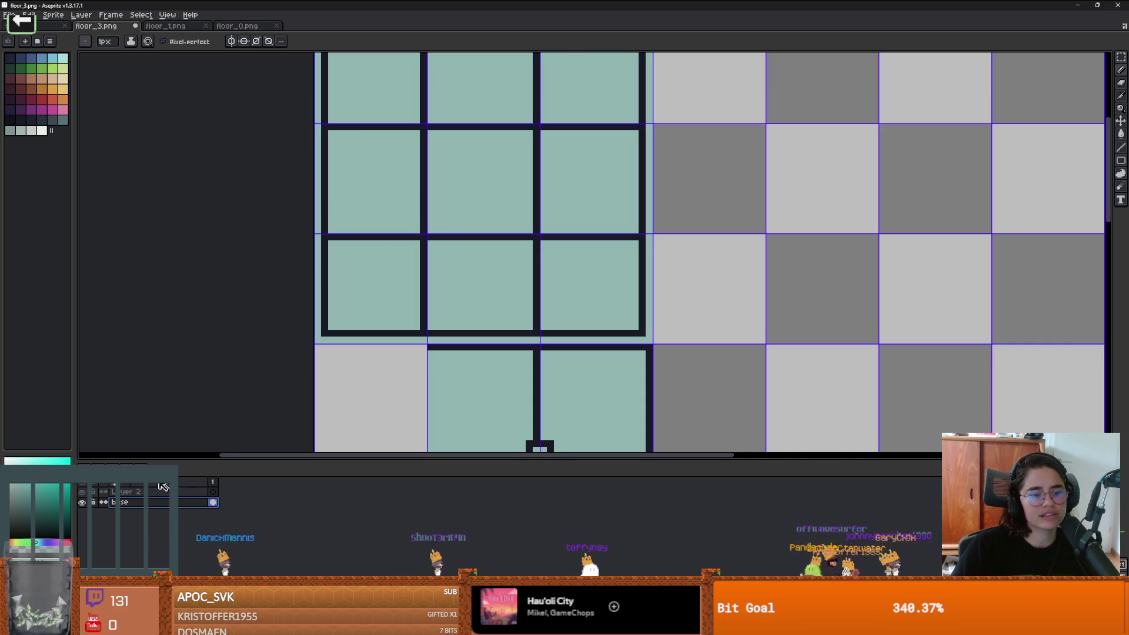
Step: Fill all the teal tile interiors with light pink using the Paint Bucket
{"action": "scroll", "coordinate": [455, 241], "scroll_direction": "up", "scroll_amount": 2}
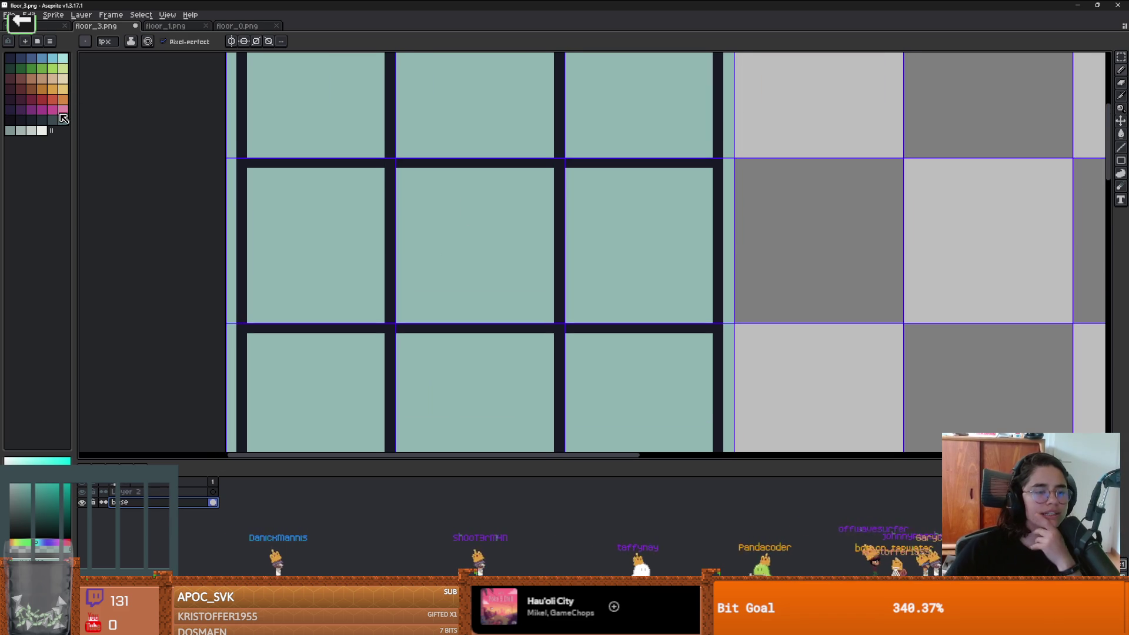
{"action": "left_click", "coordinate": [62, 110]}
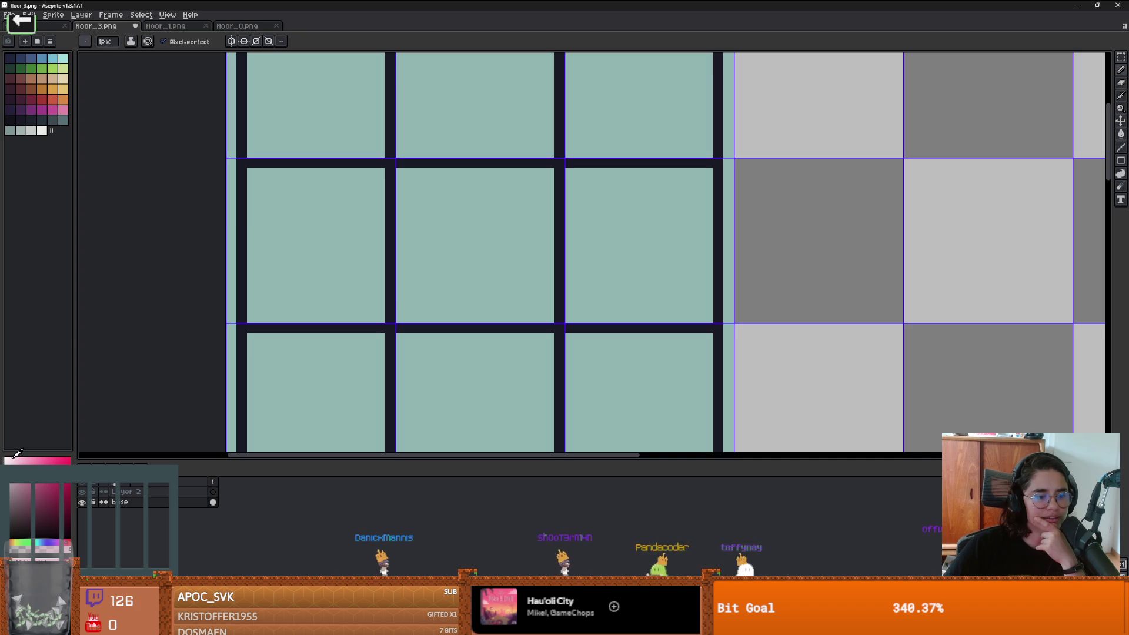
{"action": "left_click", "coordinate": [389, 306]}
{"action": "key", "text": "g"}
{"action": "left_click", "coordinate": [454, 255]}
{"action": "scroll", "coordinate": [456, 270], "scroll_direction": "down", "scroll_amount": 3}
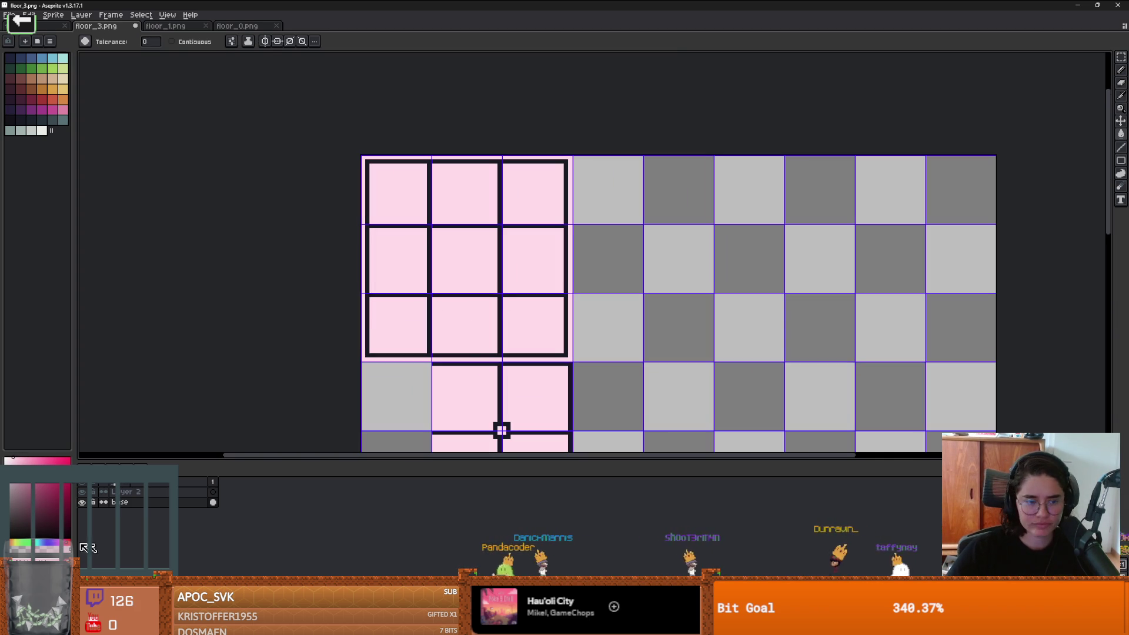
Step: Refill the tile interiors with a hue-shifted, darker muted mauve and bring Godot forward
{"action": "key", "text": "x"}
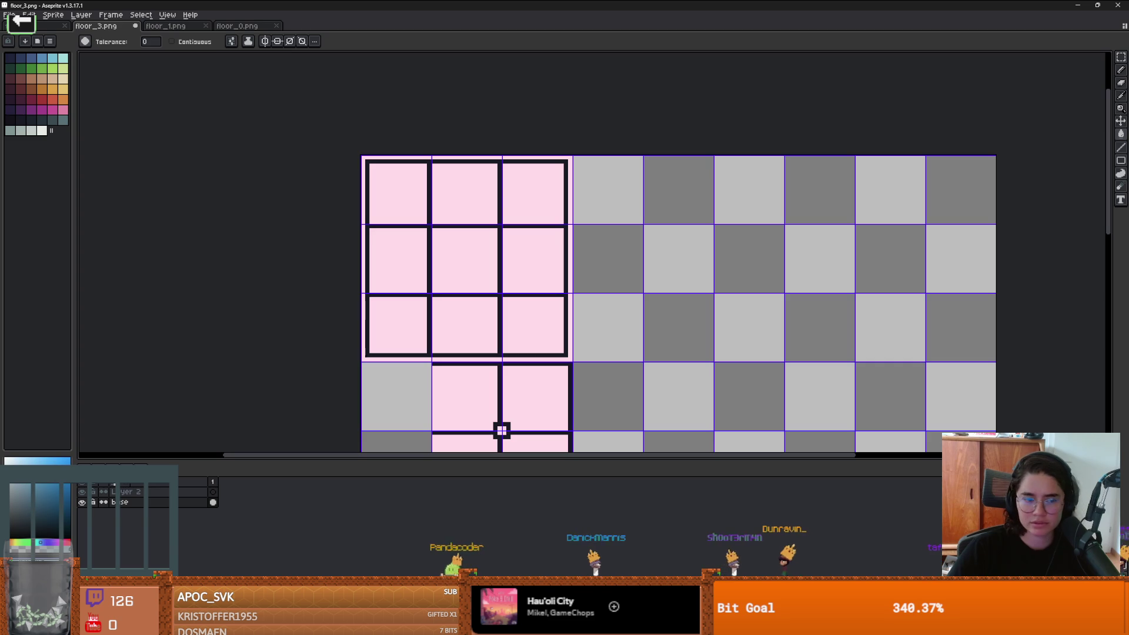
{"action": "left_click_drag", "start_coordinate": [44, 543], "coordinate": [69, 540]}
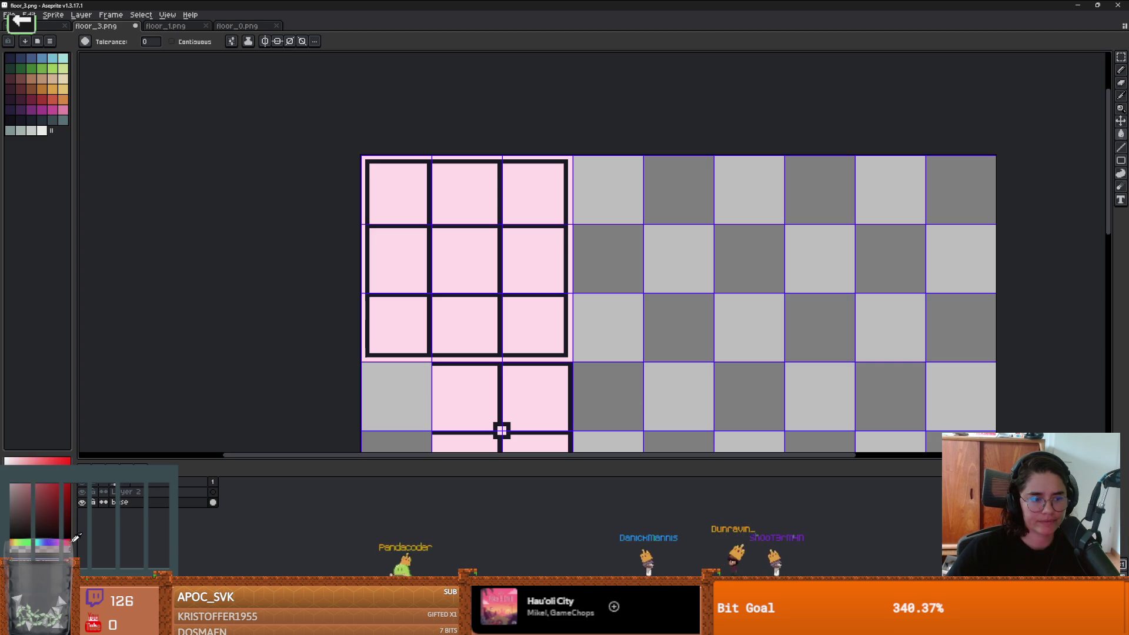
{"action": "left_click", "coordinate": [471, 250]}
{"action": "scroll", "coordinate": [471, 253], "scroll_direction": "down", "scroll_amount": 2}
{"action": "scroll", "coordinate": [478, 297], "scroll_direction": "up", "scroll_amount": 3}
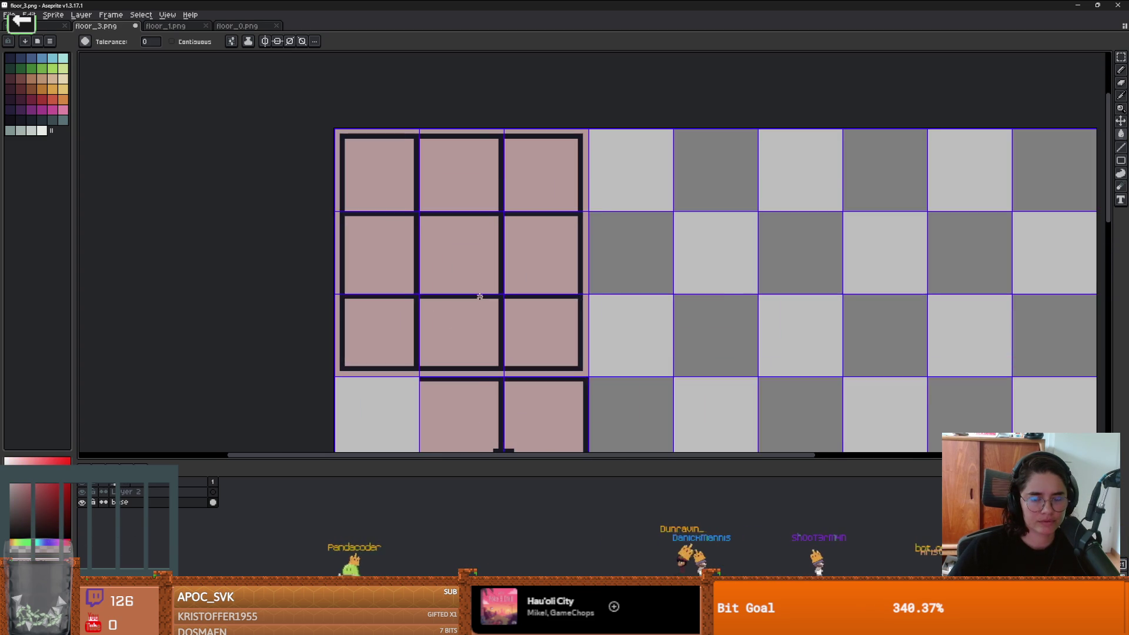
{"action": "scroll", "coordinate": [453, 314], "scroll_direction": "down", "scroll_amount": 1}
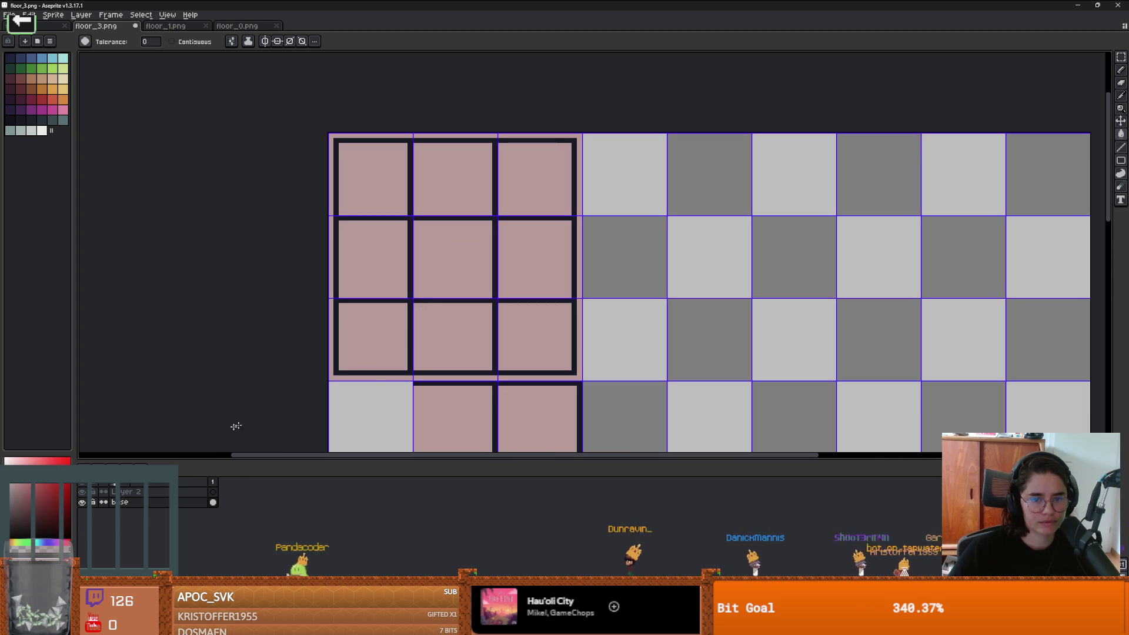
{"action": "scroll", "coordinate": [454, 305], "scroll_direction": "up", "scroll_amount": 1}
{"action": "scroll", "coordinate": [496, 221], "scroll_direction": "down", "scroll_amount": 2}
{"action": "scroll", "coordinate": [495, 221], "scroll_direction": "up", "scroll_amount": 1}
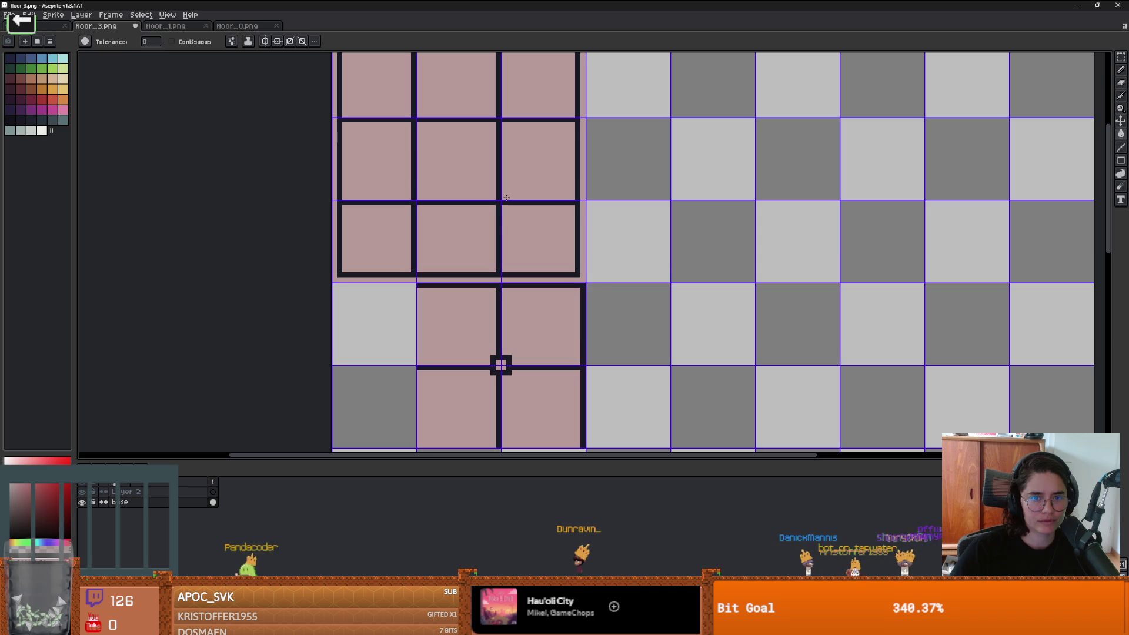
{"action": "key", "text": "alt+Tab"}
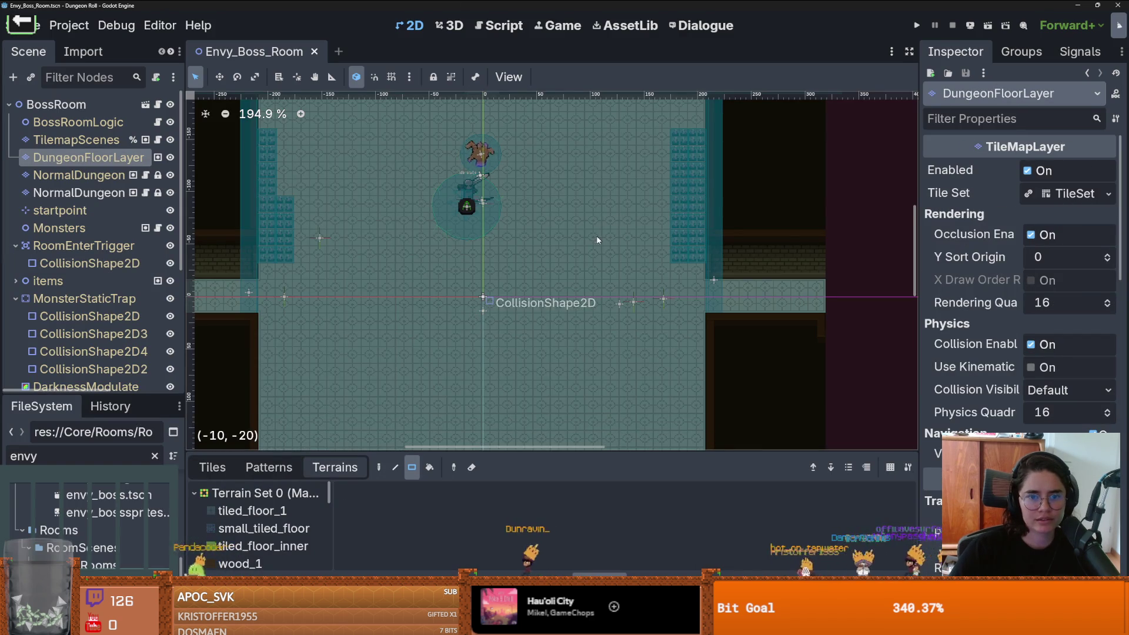
Step: Zoom in on the Envy_Boss_Room floor tiles around the EnvyBoss to inspect the new tileset
{"action": "scroll", "coordinate": [464, 231], "scroll_direction": "up", "scroll_amount": 6}
{"action": "scroll", "coordinate": [464, 232], "scroll_direction": "up", "scroll_amount": 1}
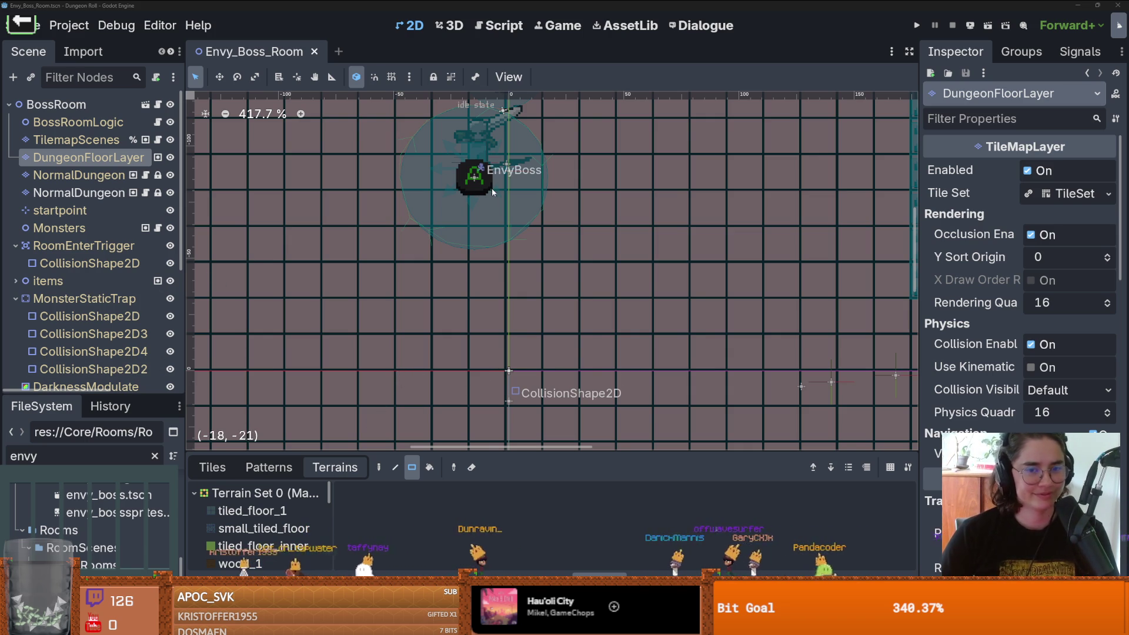
{"action": "scroll", "coordinate": [479, 232], "scroll_direction": "up", "scroll_amount": 1}
{"action": "scroll", "coordinate": [509, 239], "scroll_direction": "up", "scroll_amount": 1}
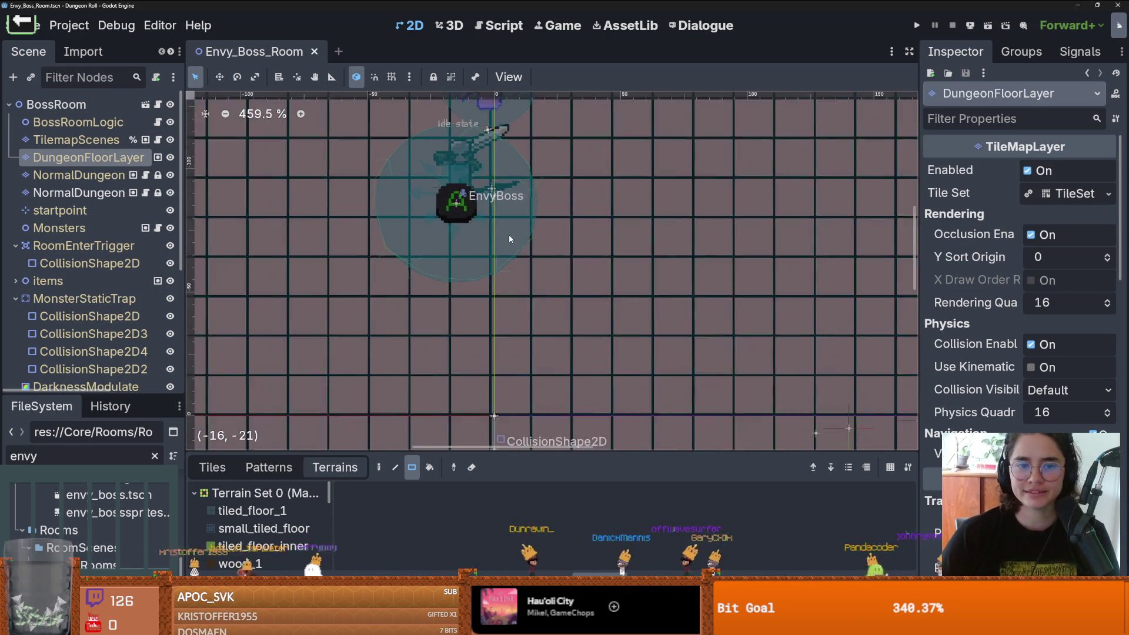
{"action": "scroll", "coordinate": [509, 235], "scroll_direction": "down", "scroll_amount": 7}
{"action": "scroll", "coordinate": [509, 224], "scroll_direction": "up", "scroll_amount": 1}
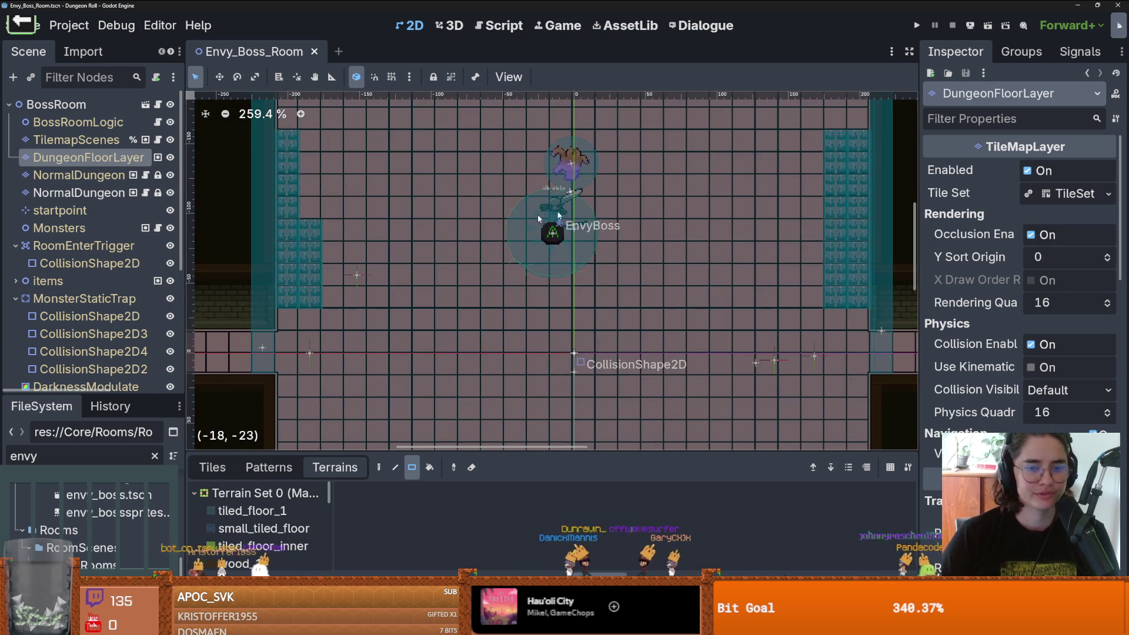
Step: Back in Aseprite, pick a pink palette colour and save floor_3.png
{"action": "key", "text": "alt+Tab"}
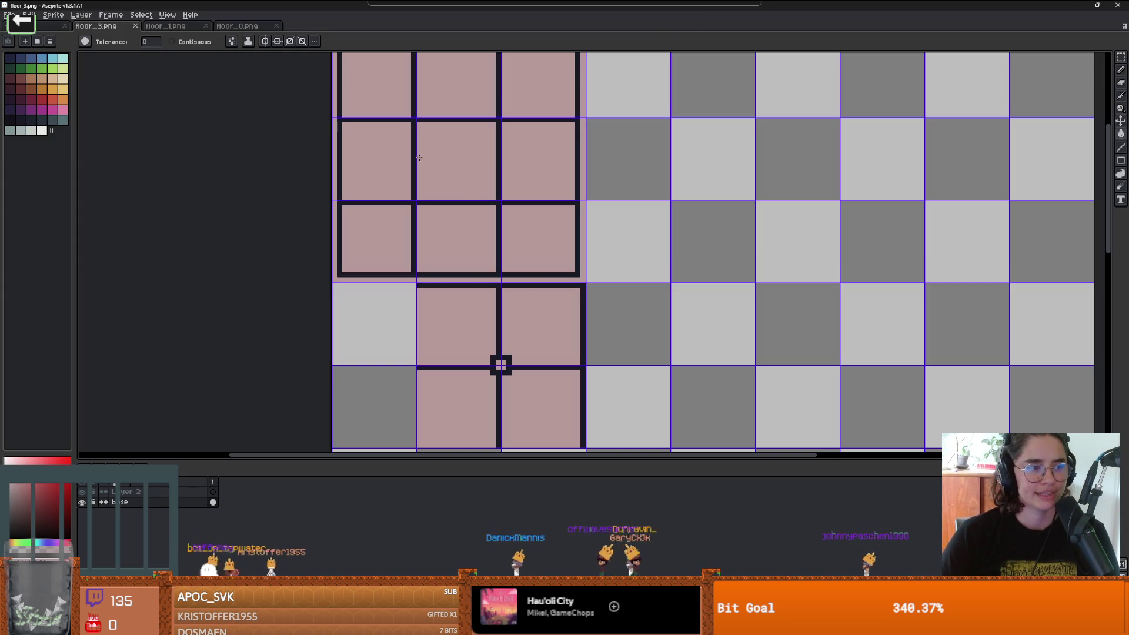
{"action": "left_click", "coordinate": [18, 102]}
{"action": "scroll", "coordinate": [400, 185], "scroll_direction": "up", "scroll_amount": 1}
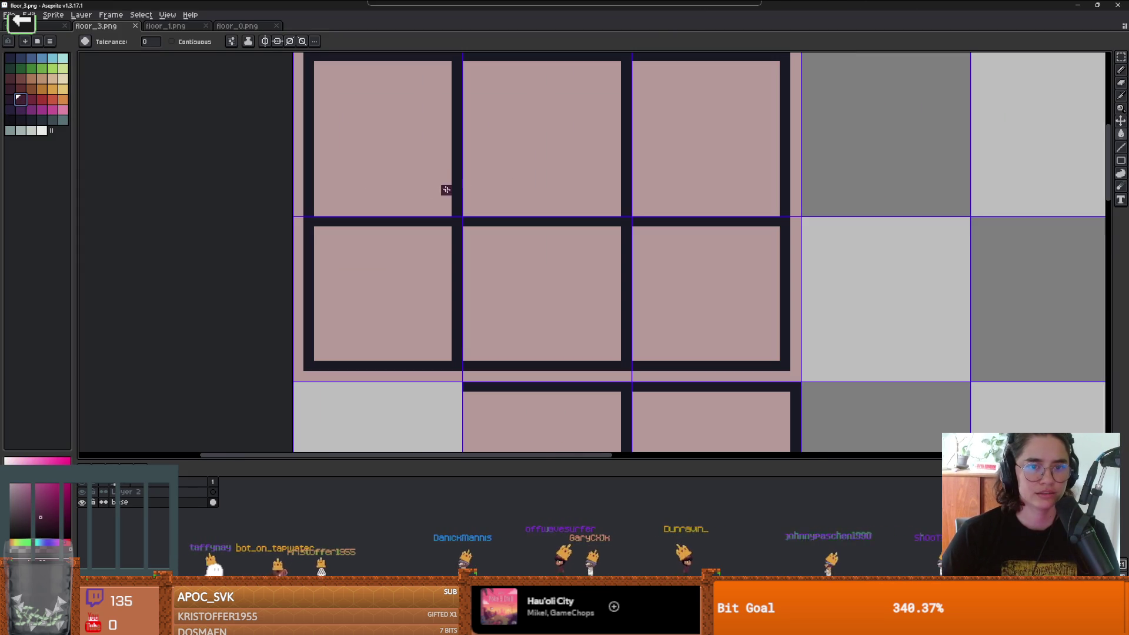
{"action": "scroll", "coordinate": [464, 200], "scroll_direction": "down", "scroll_amount": 1}
{"action": "scroll", "coordinate": [500, 203], "scroll_direction": "down", "scroll_amount": 1}
{"action": "key", "text": "ctrl+s"}
Step: Check the updated floor in Godot, then return to Aseprite, pan the tiles and reselect the Paint Bucket
{"action": "key", "text": "alt+Tab"}
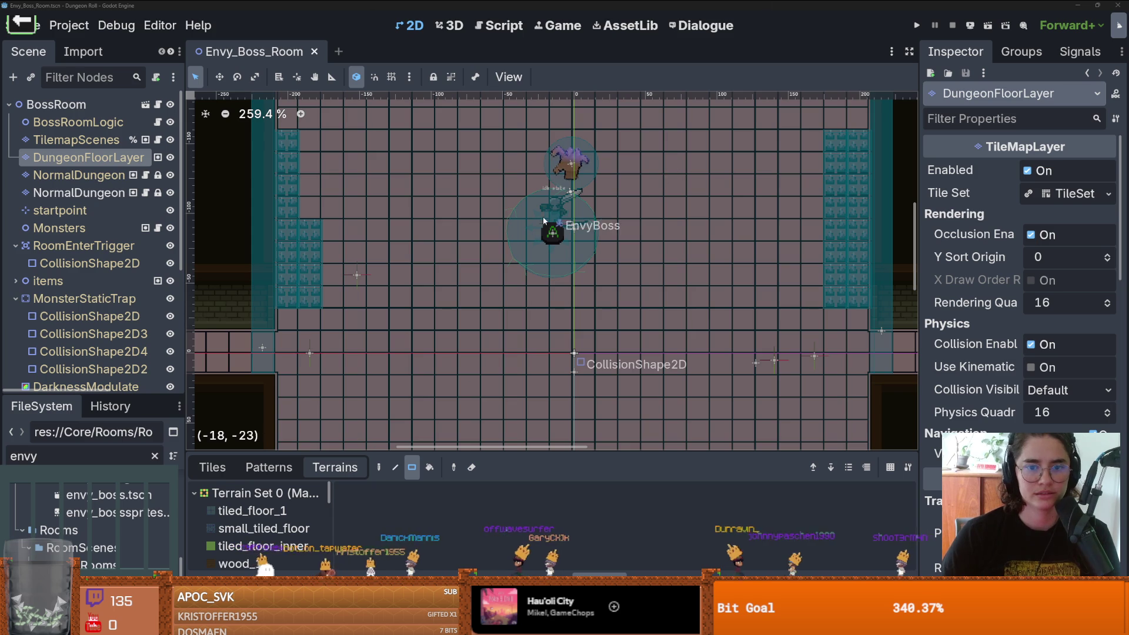
{"action": "scroll", "coordinate": [652, 230], "scroll_direction": "up", "scroll_amount": 4}
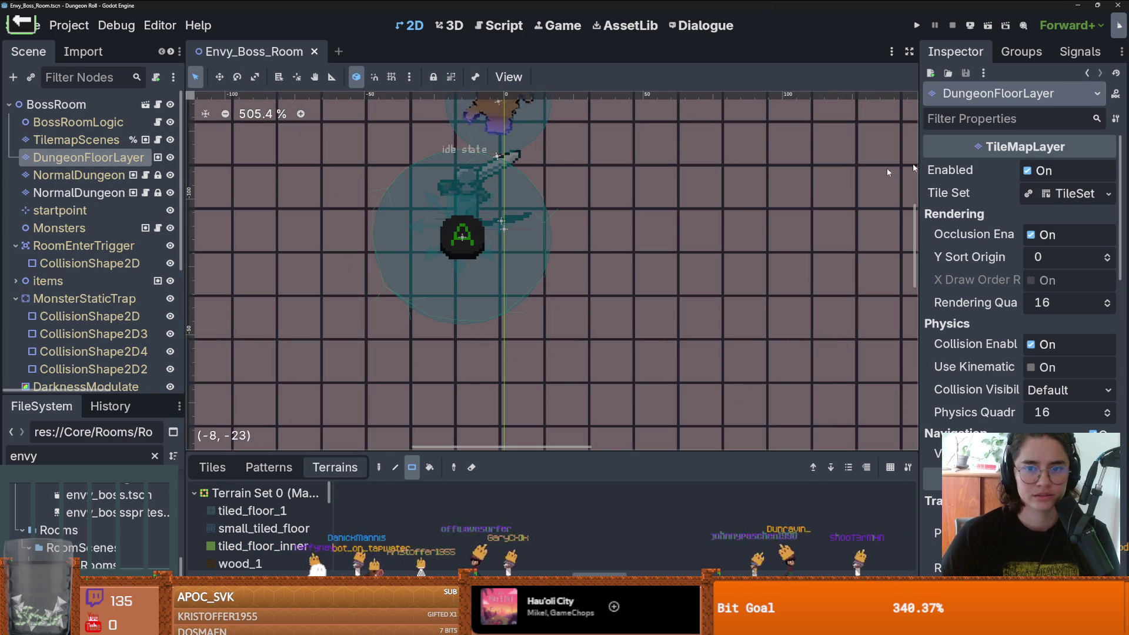
{"action": "key", "text": "alt+Tab"}
{"action": "scroll", "coordinate": [478, 161], "scroll_direction": "up", "scroll_amount": 1}
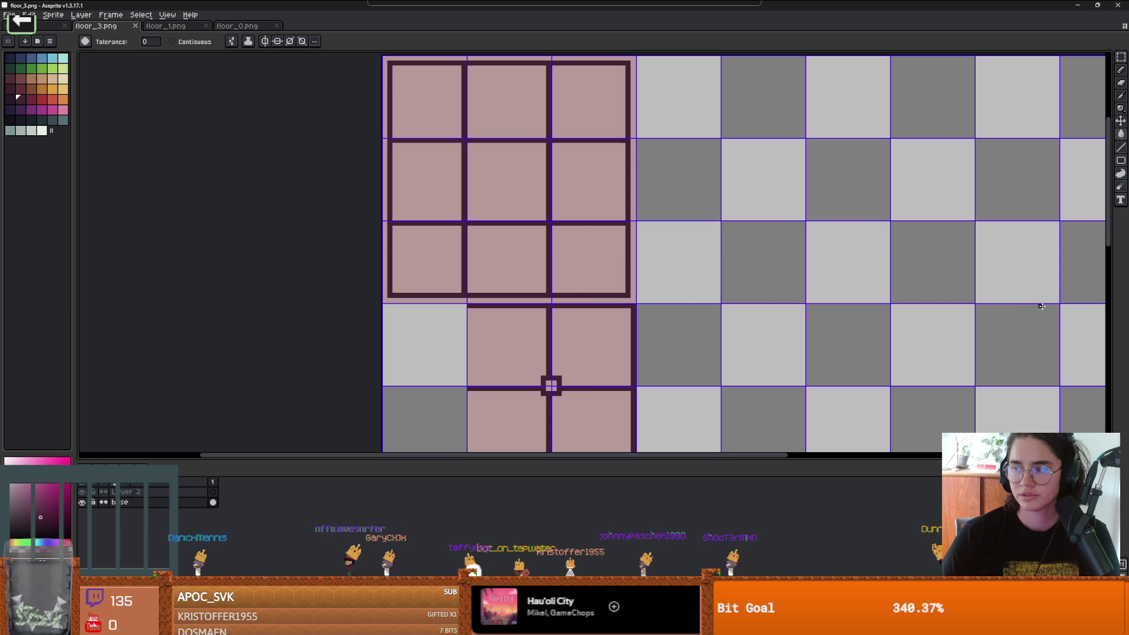
{"action": "scroll", "coordinate": [476, 259], "scroll_direction": "up", "scroll_amount": 3}
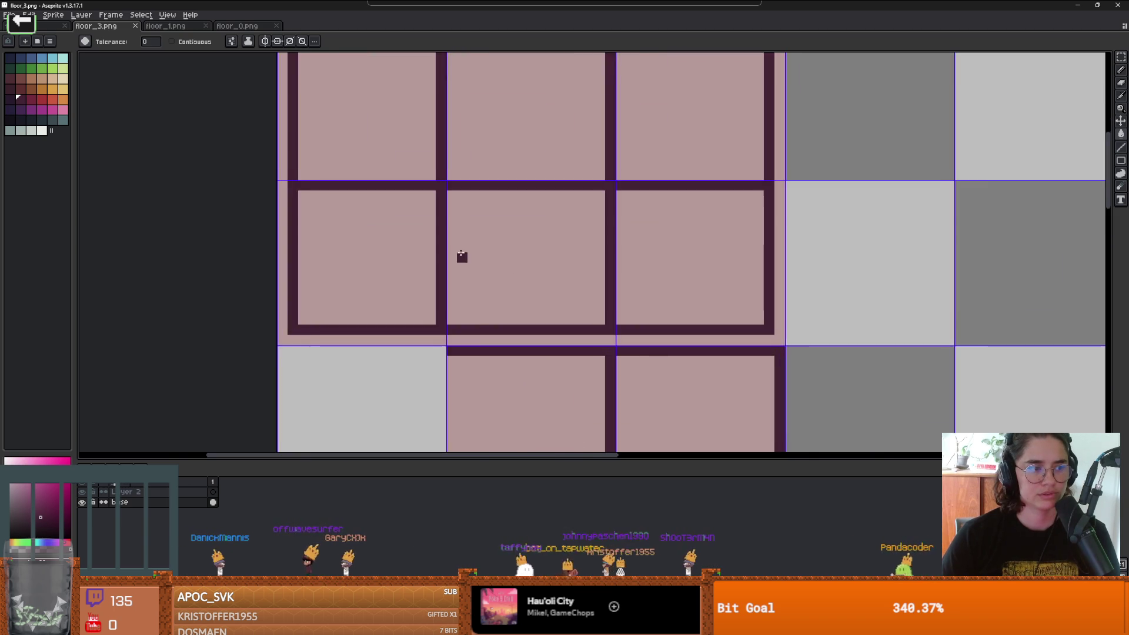
{"action": "middle_click", "coordinate": [461, 255]}
{"action": "key", "text": "i"}
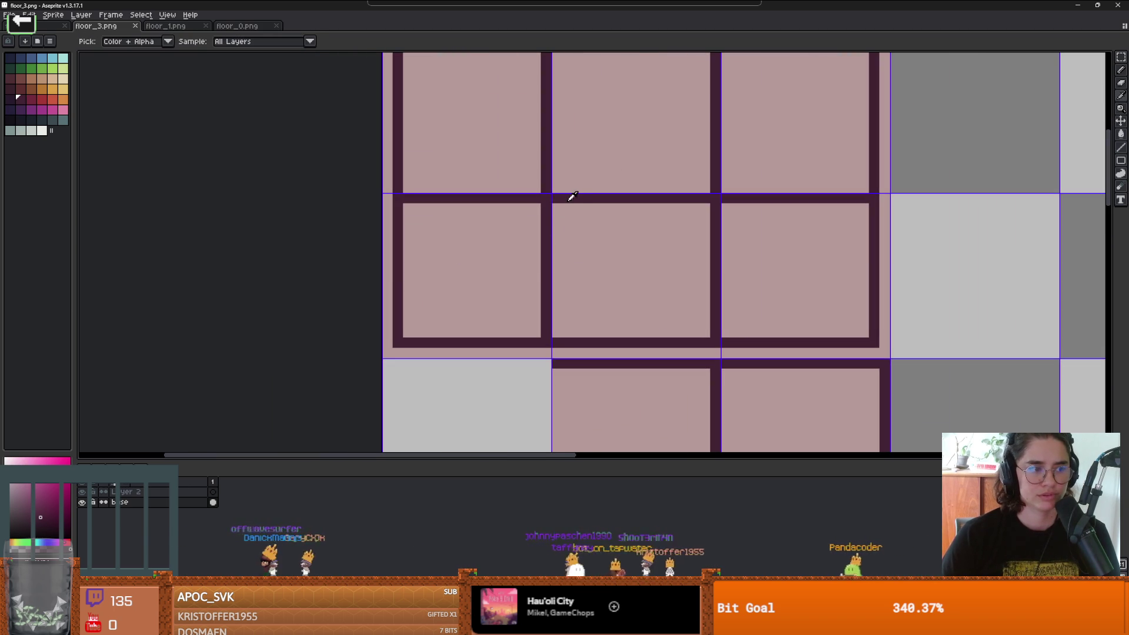
{"action": "key", "text": "g"}
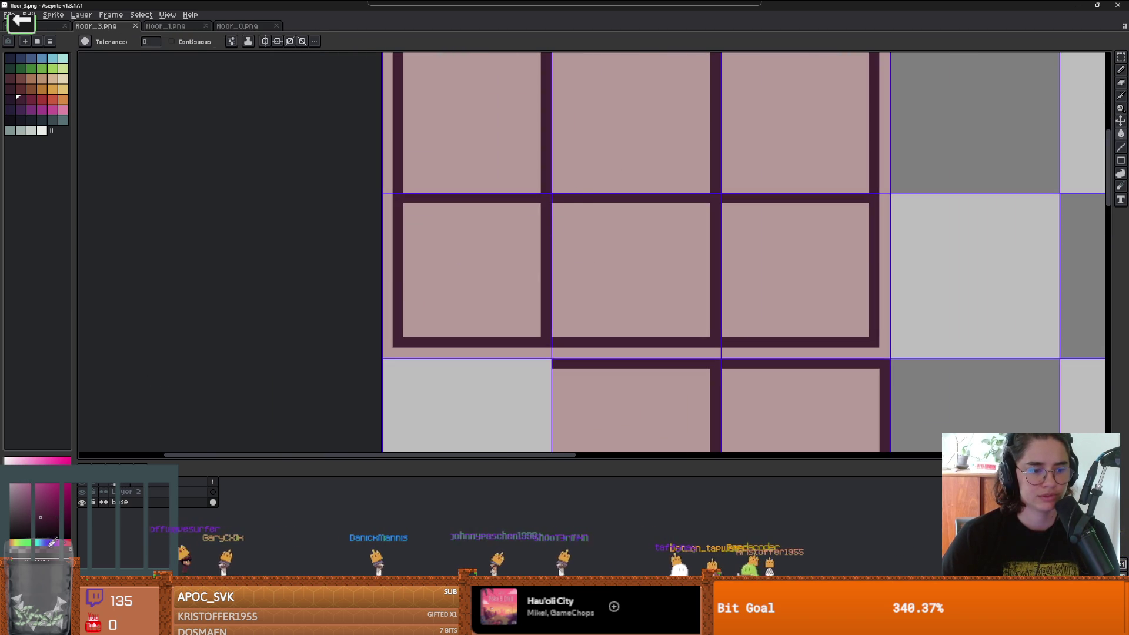
Step: Try and undo a dark purple fill, then pencil shadow pixels across a tile border
{"action": "left_click", "coordinate": [536, 205]}
{"action": "key", "text": "ctrl+z"}
{"action": "key", "text": "b"}
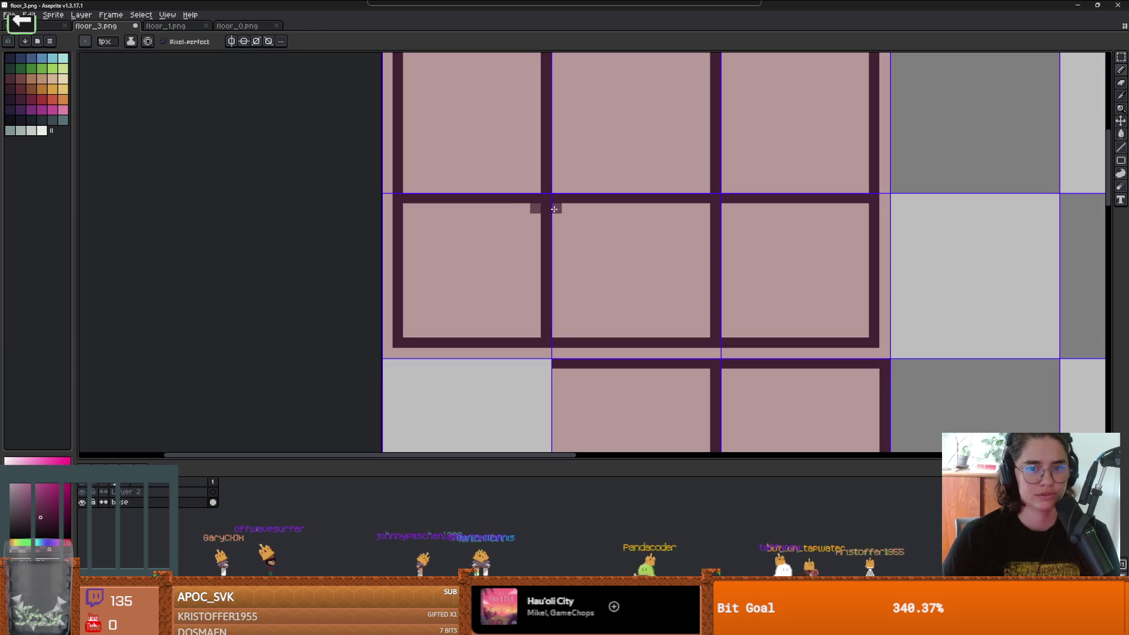
{"action": "left_click", "coordinate": [553, 208]}
{"action": "left_click", "coordinate": [557, 188]}
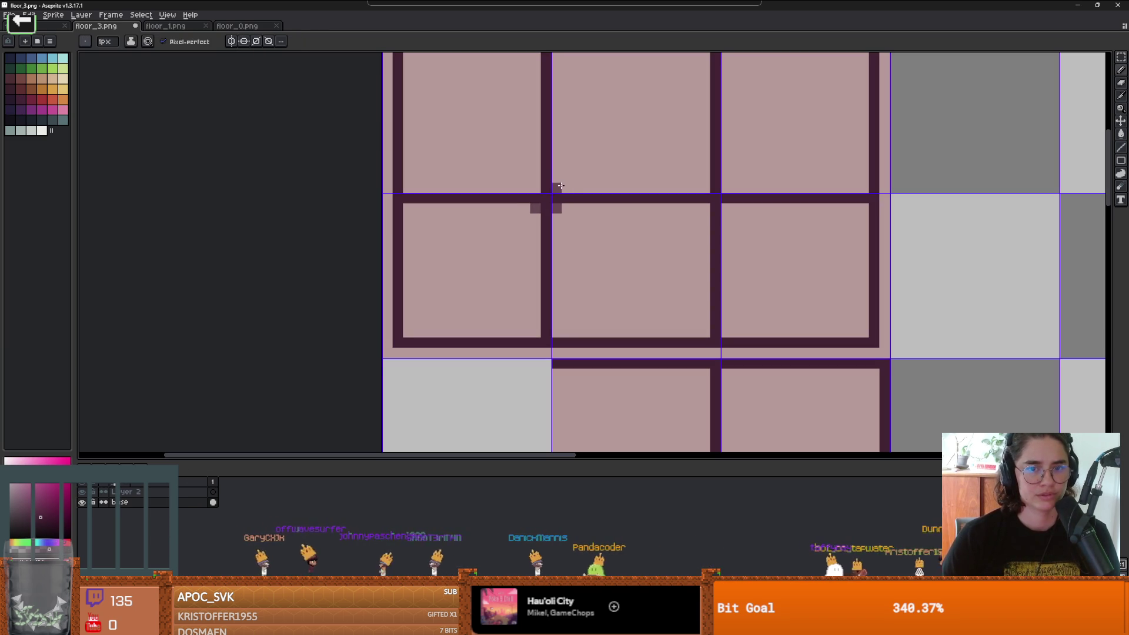
{"action": "scroll", "coordinate": [533, 186], "scroll_direction": "right", "scroll_amount": 2}
{"action": "scroll", "coordinate": [518, 247], "scroll_direction": "up", "scroll_amount": 1}
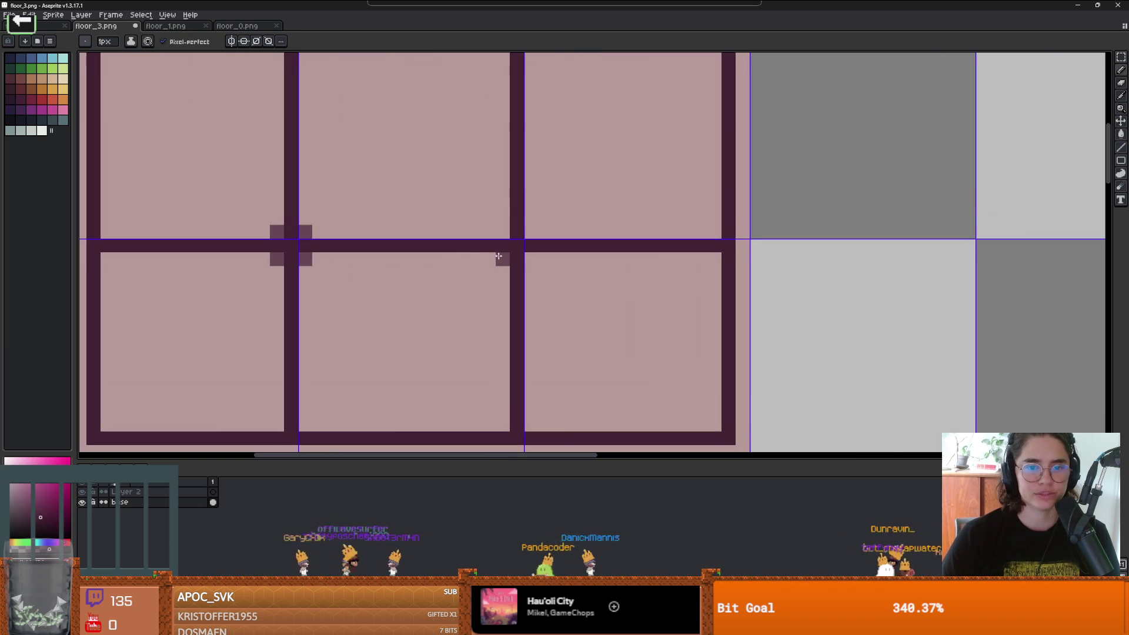
{"action": "key", "text": "ctrl+z"}
{"action": "key", "text": "ctrl+z"}
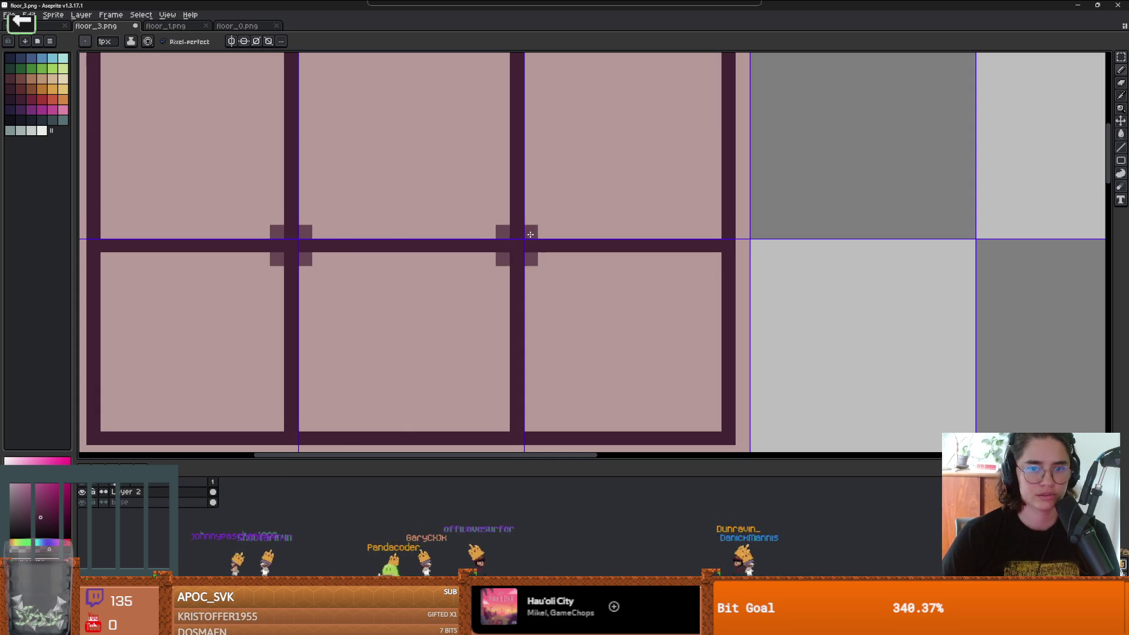
Step: Add shadow crosses at the left and right intersections and a shadow column beside the centre square
{"action": "scroll", "coordinate": [476, 272], "scroll_direction": "down", "scroll_amount": 3}
{"action": "scroll", "coordinate": [410, 216], "scroll_direction": "up", "scroll_amount": 2}
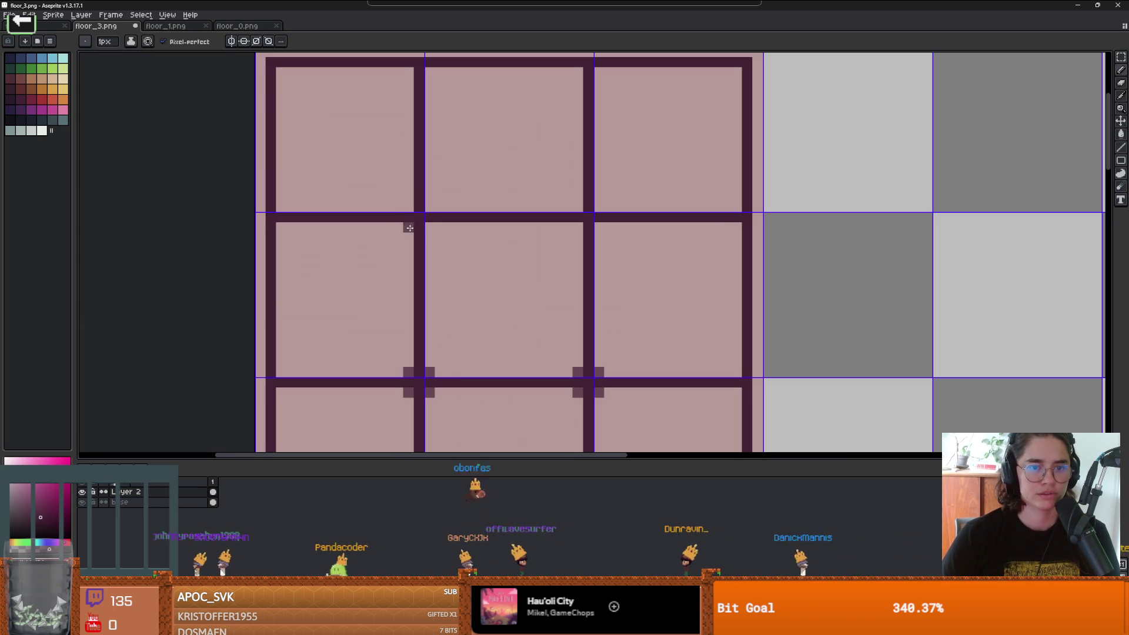
{"action": "left_click", "coordinate": [429, 205]}
{"action": "left_click", "coordinate": [597, 200]}
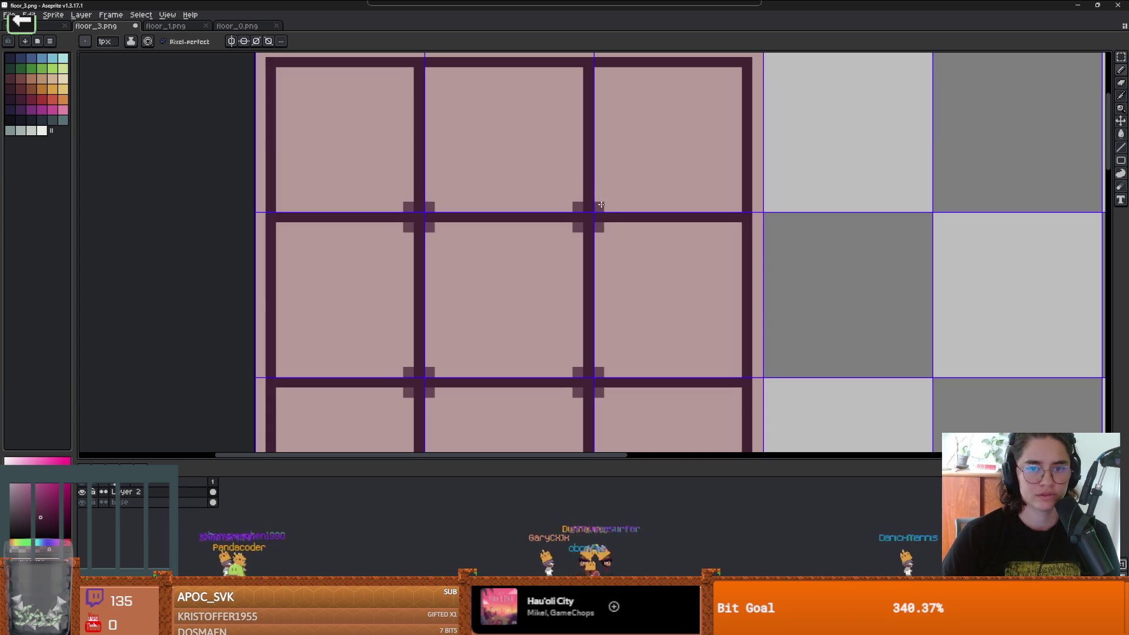
{"action": "scroll", "coordinate": [602, 205], "scroll_direction": "down", "scroll_amount": 3}
{"action": "scroll", "coordinate": [581, 269], "scroll_direction": "up", "scroll_amount": 1}
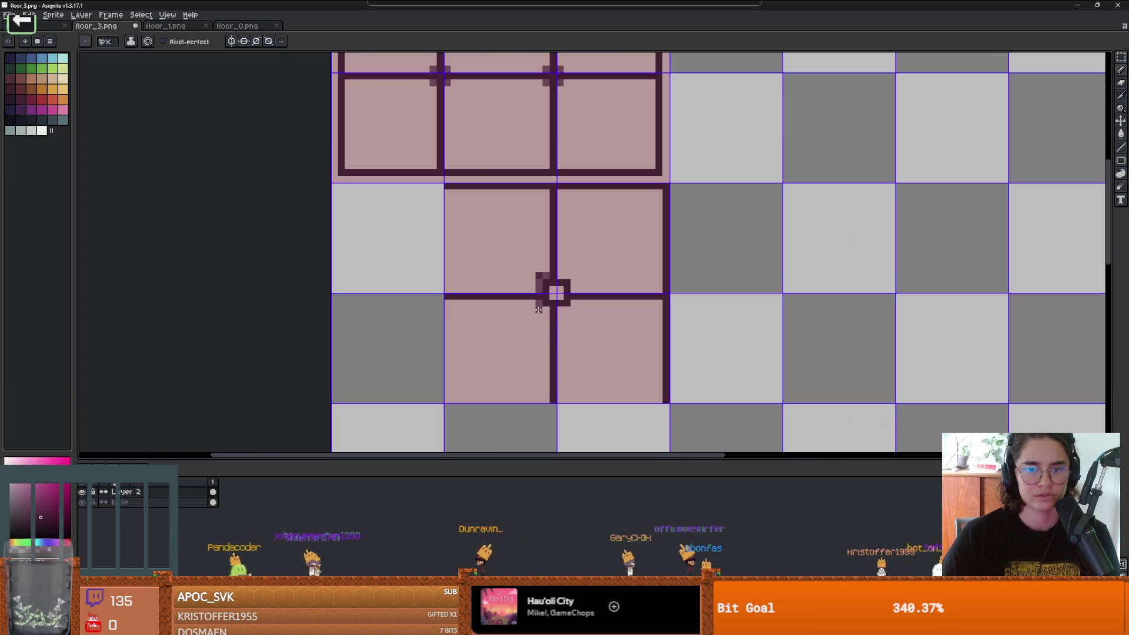
{"action": "scroll", "coordinate": [539, 311], "scroll_direction": "up", "scroll_amount": 3}
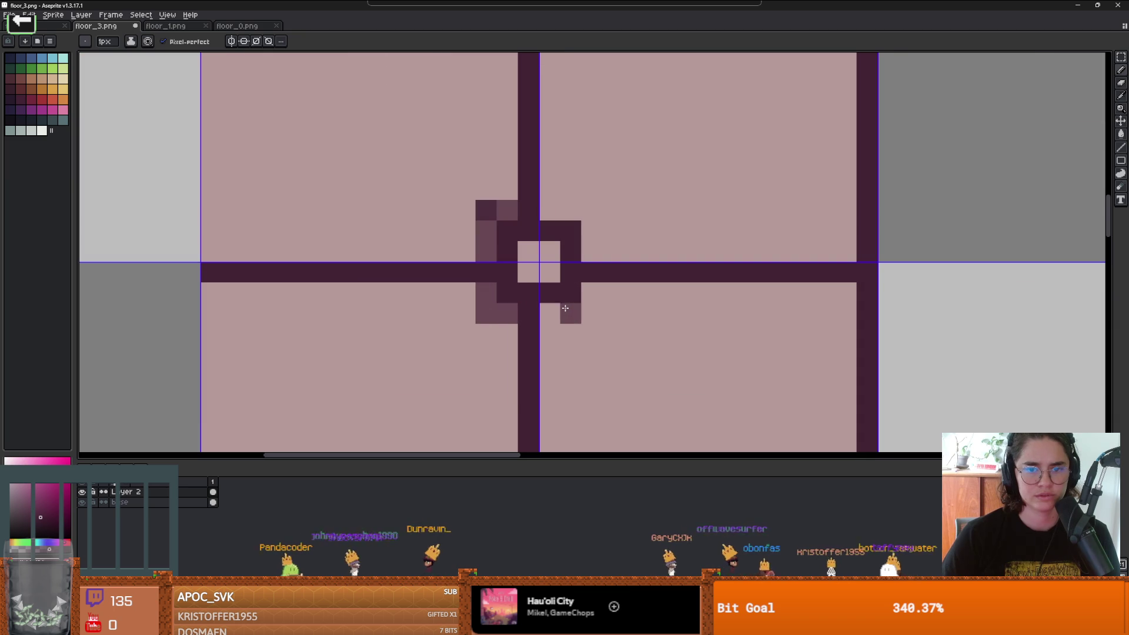
{"action": "key", "text": "ctrl+z"}
{"action": "key", "text": "ctrl+z"}
{"action": "key", "text": "ctrl+z"}
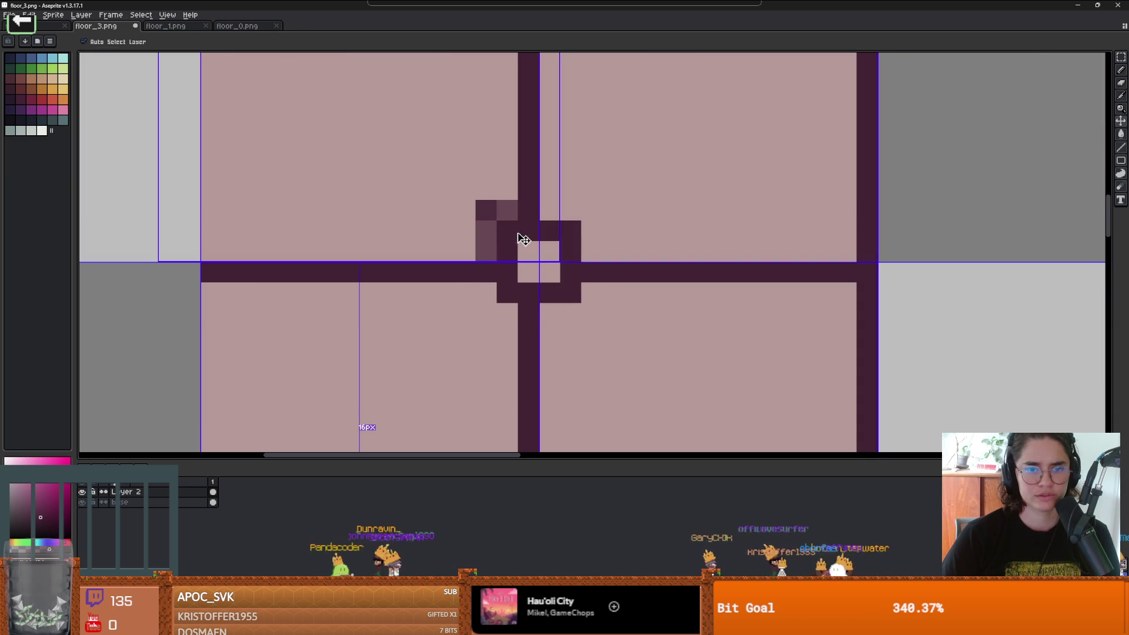
{"action": "mouse_move", "coordinate": [486, 212]}
{"action": "left_mouse_down"}
{"action": "mouse_move", "coordinate": [486, 315]}
{"action": "mouse_move", "coordinate": [567, 312]}
{"action": "mouse_move", "coordinate": [590, 301]}
{"action": "mouse_move", "coordinate": [587, 209]}
{"action": "mouse_move", "coordinate": [545, 207]}
{"action": "left_mouse_up"}
{"action": "scroll", "coordinate": [553, 265], "scroll_direction": "down", "scroll_amount": 5}
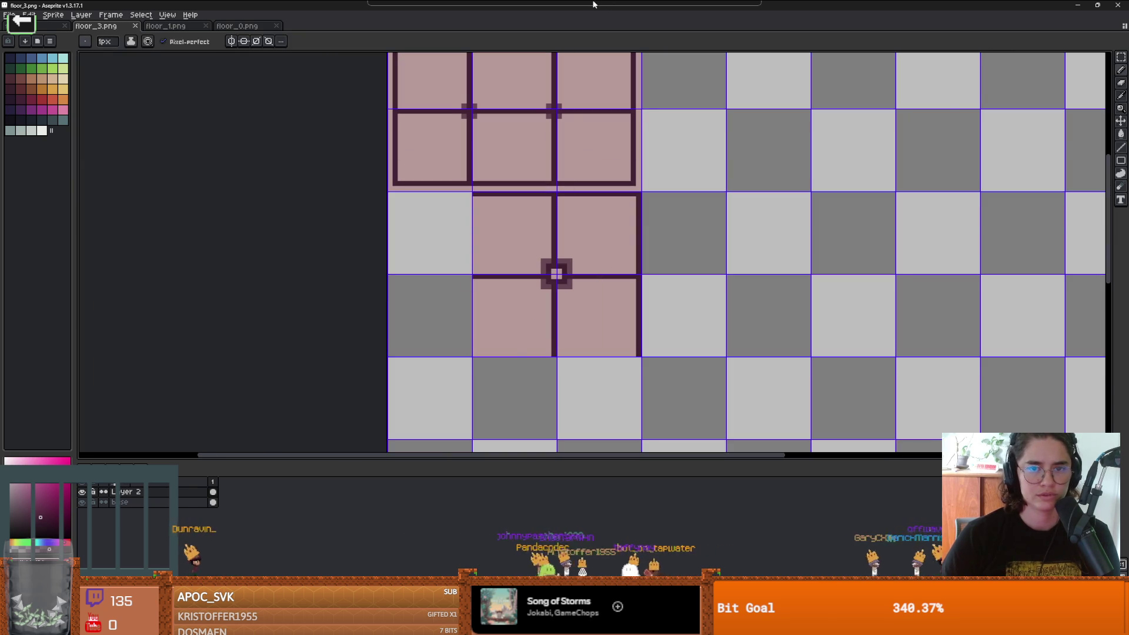
Step: Save floor_3.png and zoom around the boss room floor in Godot before returning to Aseprite
{"action": "key", "text": "ctrl+s"}
{"action": "key", "text": "alt+Tab"}
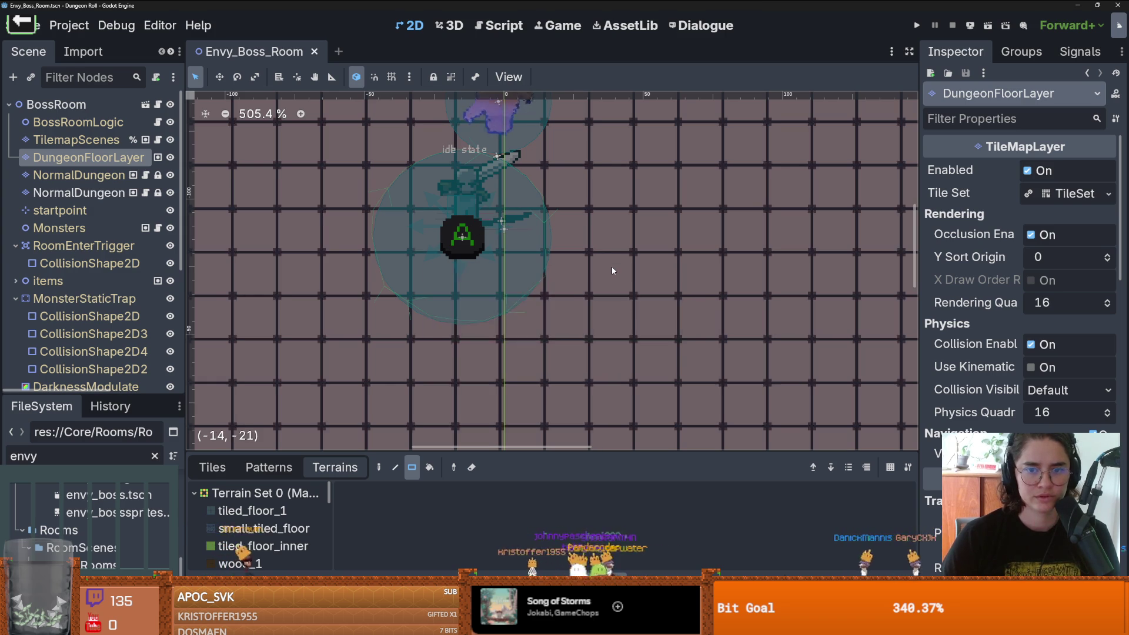
{"action": "scroll", "coordinate": [612, 267], "scroll_direction": "down", "scroll_amount": 4}
{"action": "scroll", "coordinate": [398, 231], "scroll_direction": "up", "scroll_amount": 2}
{"action": "scroll", "coordinate": [397, 231], "scroll_direction": "up", "scroll_amount": 5}
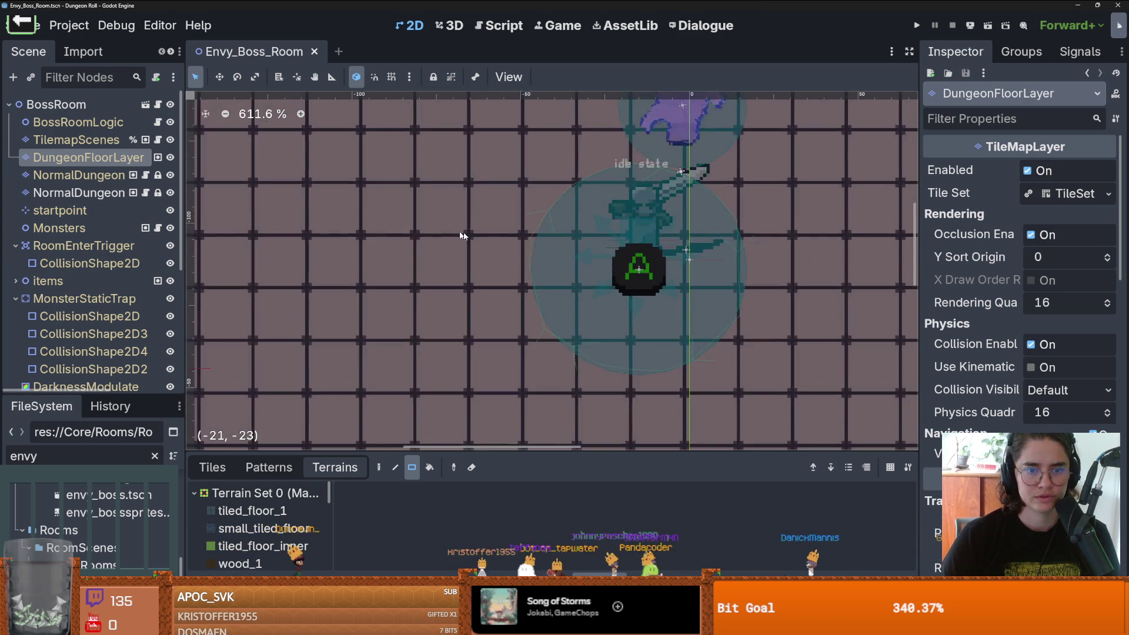
{"action": "scroll", "coordinate": [493, 235], "scroll_direction": "down", "scroll_amount": 7}
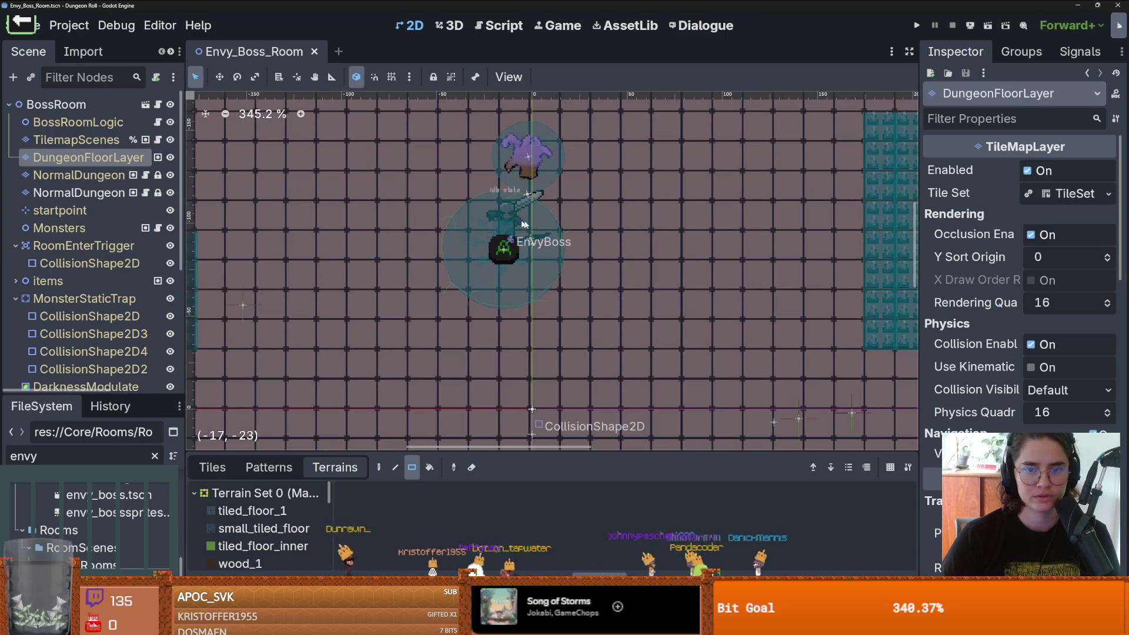
{"action": "scroll", "coordinate": [518, 220], "scroll_direction": "down", "scroll_amount": 6}
{"action": "scroll", "coordinate": [542, 230], "scroll_direction": "up", "scroll_amount": 2}
{"action": "scroll", "coordinate": [535, 232], "scroll_direction": "down", "scroll_amount": 3}
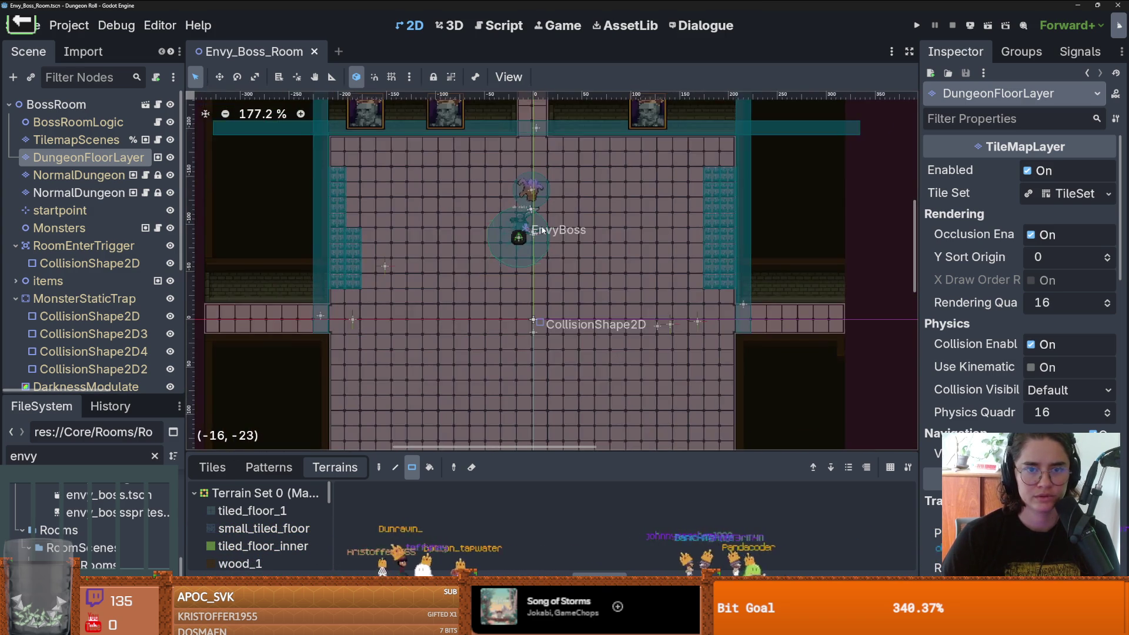
{"action": "scroll", "coordinate": [542, 247], "scroll_direction": "up", "scroll_amount": 1}
{"action": "key", "text": "alt+Tab"}
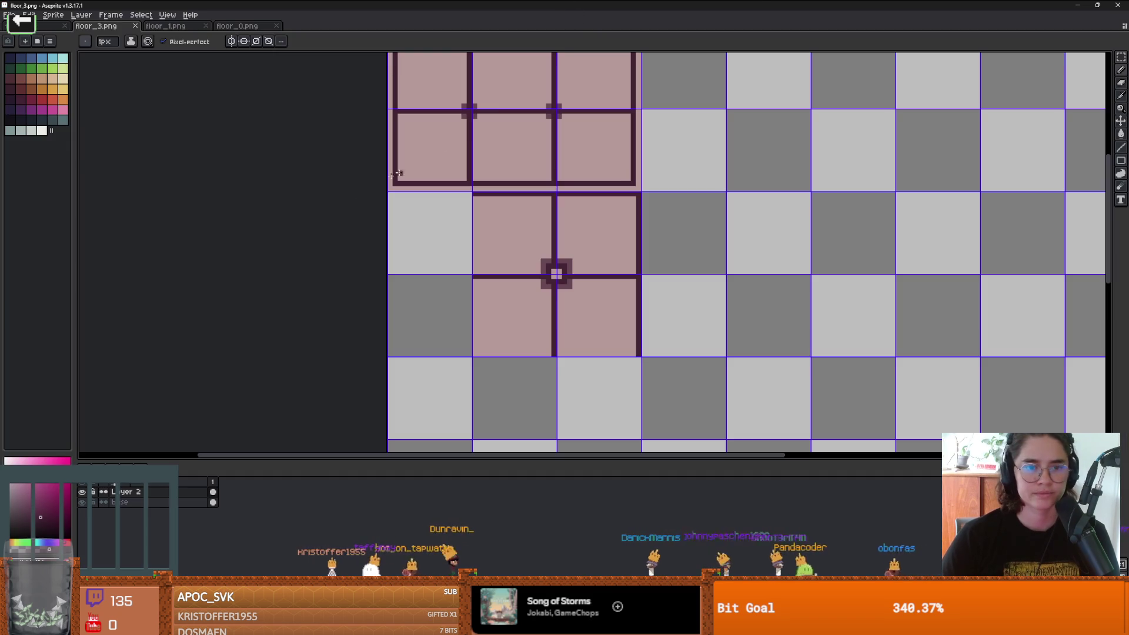
Step: On the base layer, bucket-fill the pink tiles with teal-grey, then with a darker teal
{"action": "left_click", "coordinate": [194, 502]}
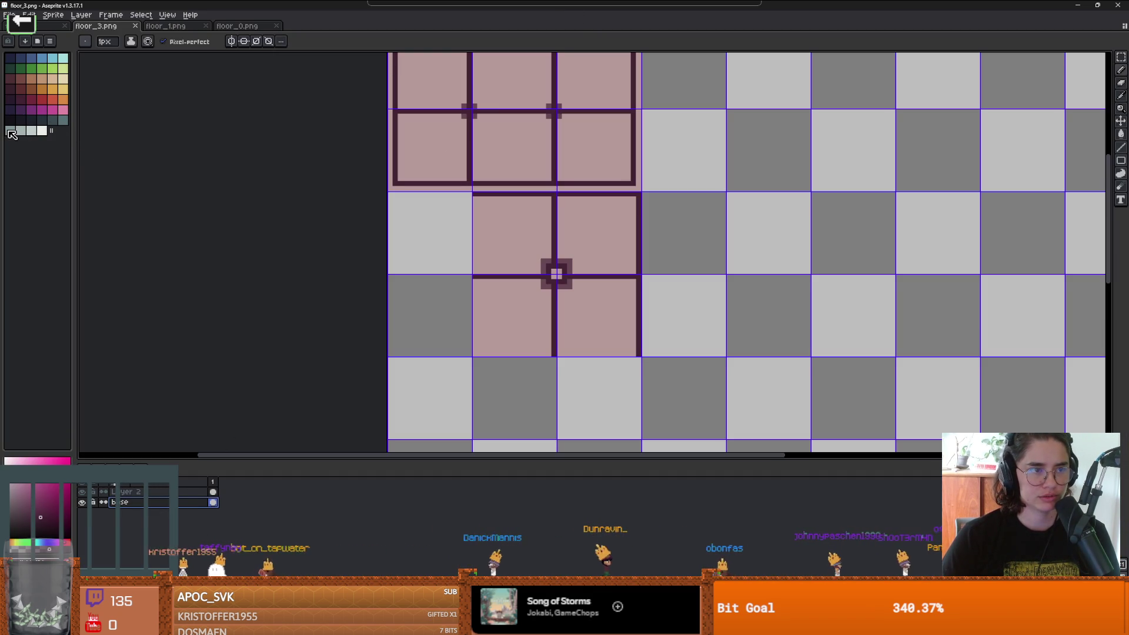
{"action": "left_click", "coordinate": [10, 131]}
{"action": "key", "text": "g"}
{"action": "left_click", "coordinate": [492, 222]}
{"action": "scroll", "coordinate": [501, 234], "scroll_direction": "down", "scroll_amount": 1}
{"action": "scroll", "coordinate": [500, 234], "scroll_direction": "up", "scroll_amount": 1}
{"action": "left_click", "coordinate": [63, 120]}
{"action": "left_click", "coordinate": [494, 259]}
{"action": "scroll", "coordinate": [506, 250], "scroll_direction": "down", "scroll_amount": 2}
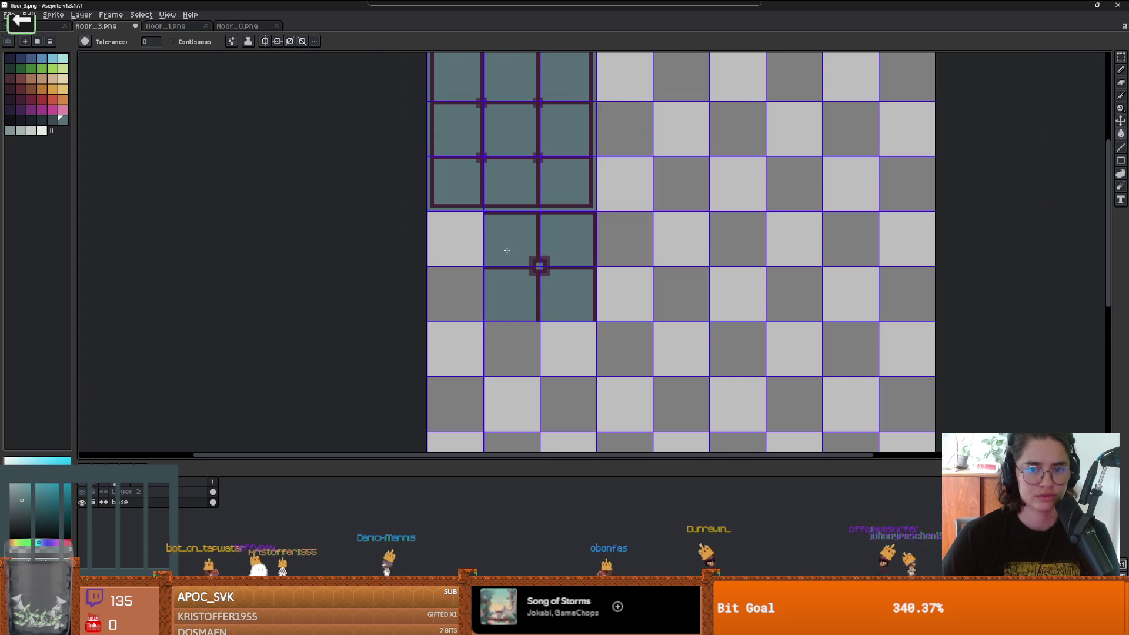
{"action": "key", "text": "v"}
{"action": "key", "text": "g"}
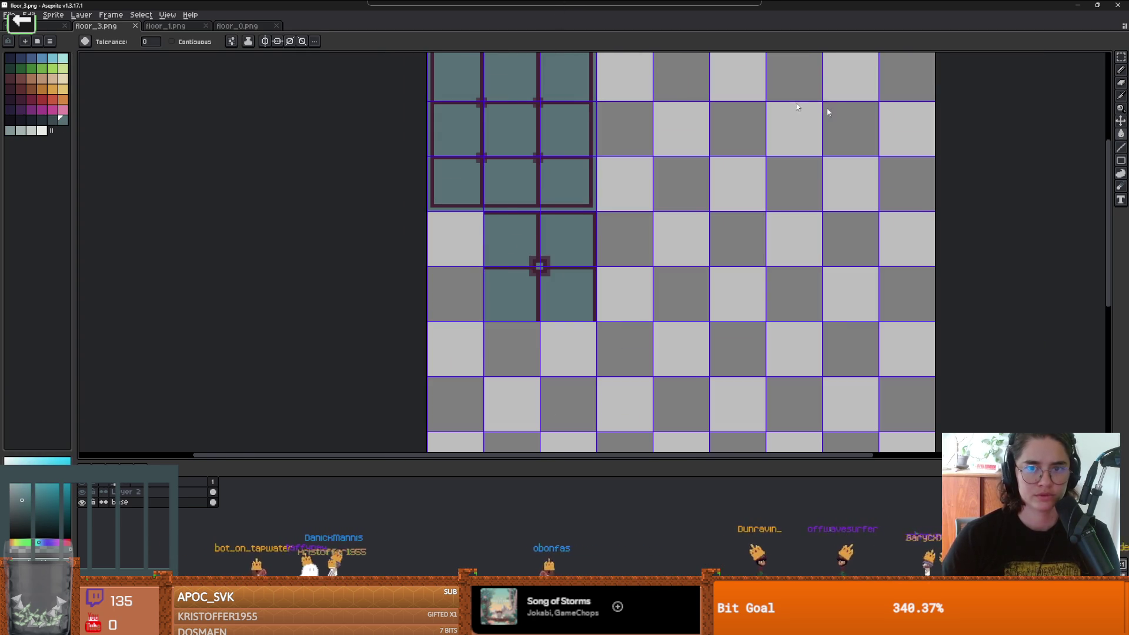
Step: Check the teal tiles in Godot, then maximise Aseprite and hide Layer 2's shadow marks
{"action": "key", "text": "alt+Tab"}
{"action": "scroll", "coordinate": [525, 257], "scroll_direction": "down", "scroll_amount": 2}
{"action": "scroll", "coordinate": [525, 257], "scroll_direction": "up", "scroll_amount": 2}
{"action": "scroll", "coordinate": [483, 257], "scroll_direction": "down", "scroll_amount": 1}
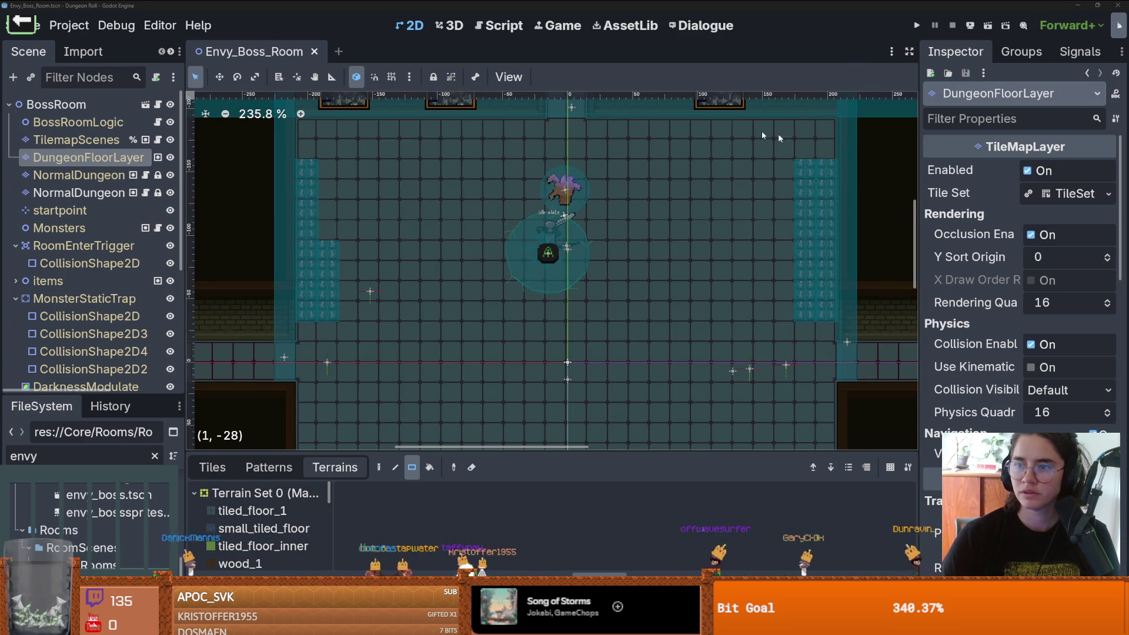
{"action": "key", "text": "alt+Tab"}
{"action": "left_click", "coordinate": [809, 22]}
{"action": "scroll", "coordinate": [406, 214], "scroll_direction": "up", "scroll_amount": 2}
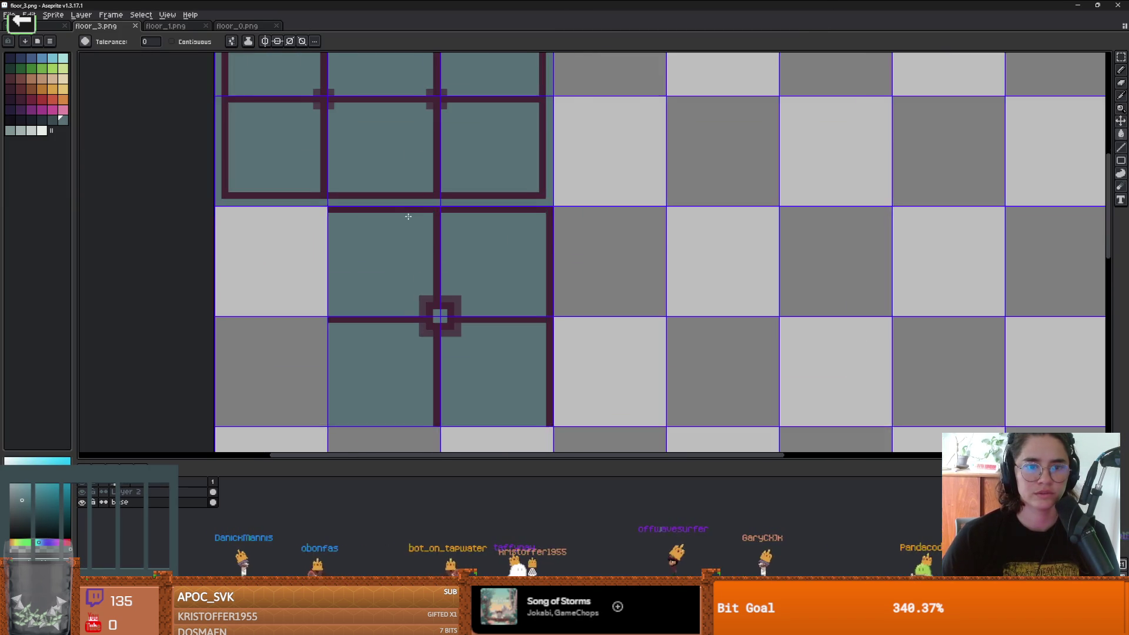
{"action": "left_click", "coordinate": [157, 490]}
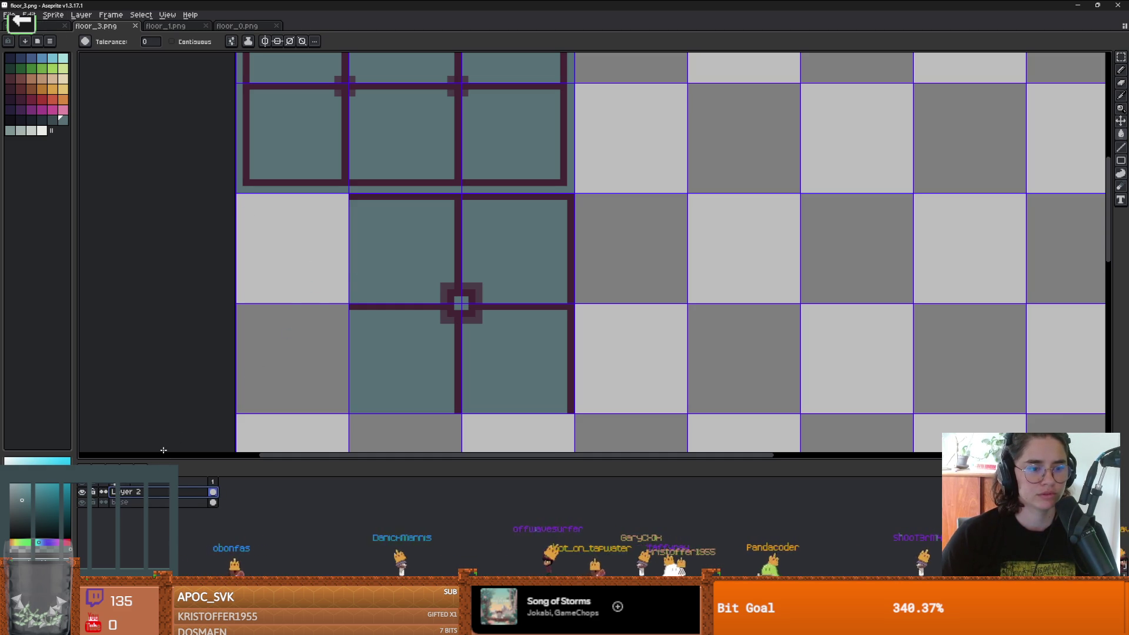
{"action": "left_click", "coordinate": [82, 492]}
{"action": "left_click", "coordinate": [95, 502]}
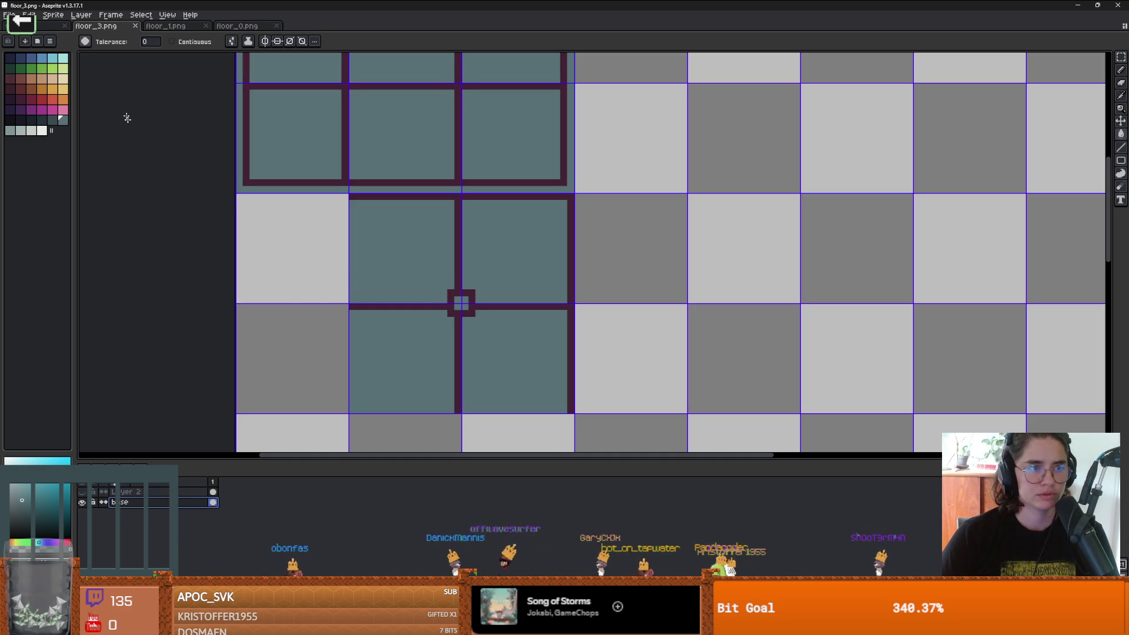
{"action": "left_click", "coordinate": [30, 15]}
{"action": "mouse_move", "coordinate": [88, 236]}
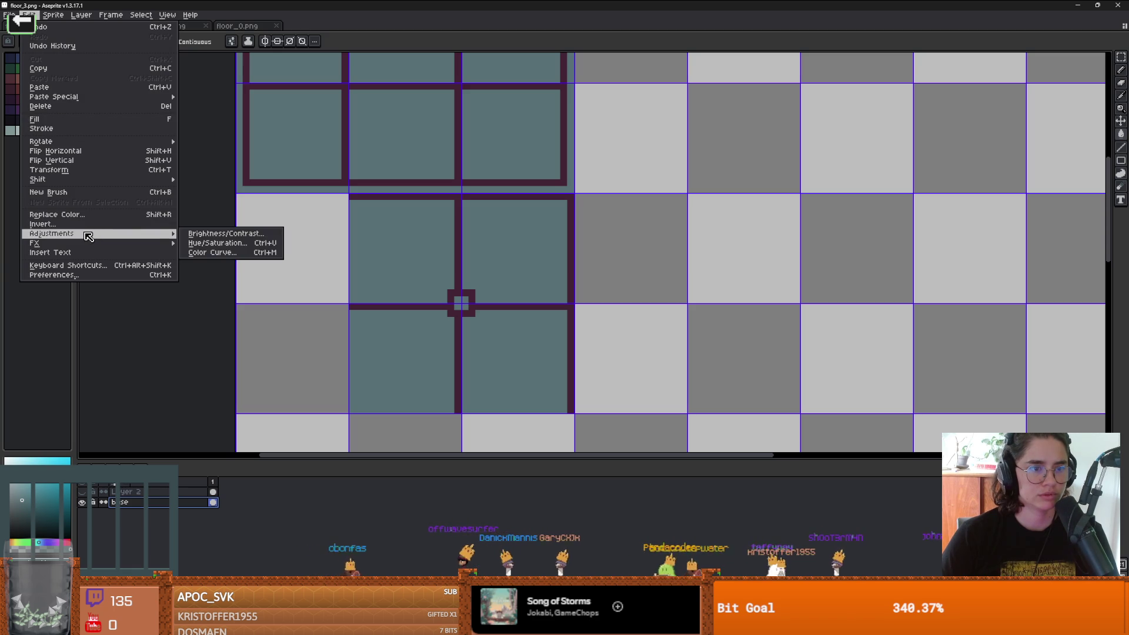
{"action": "left_click", "coordinate": [204, 243]}
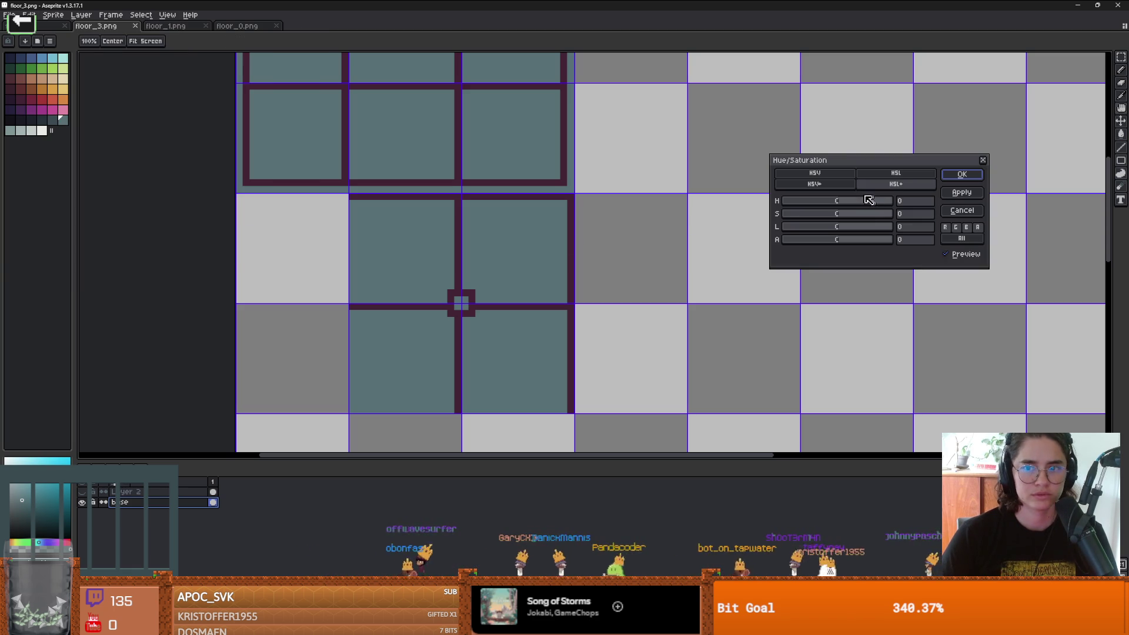
{"action": "left_click_drag", "start_coordinate": [810, 202], "coordinate": [820, 201]}
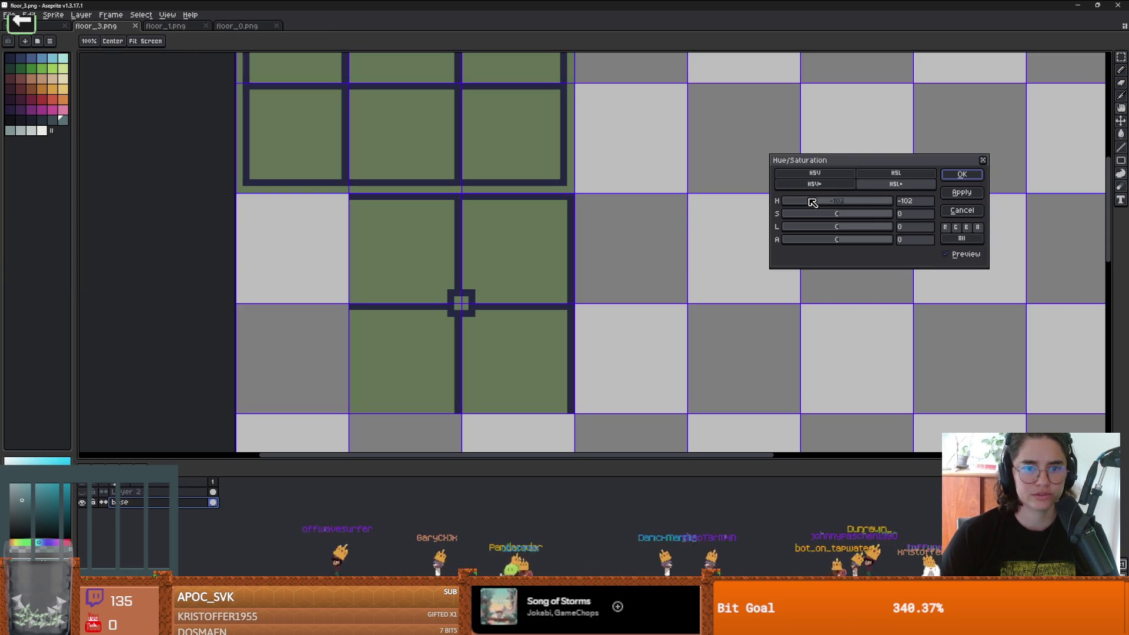
{"action": "left_click", "coordinate": [961, 174]}
{"action": "scroll", "coordinate": [615, 231], "scroll_direction": "down", "scroll_amount": 1}
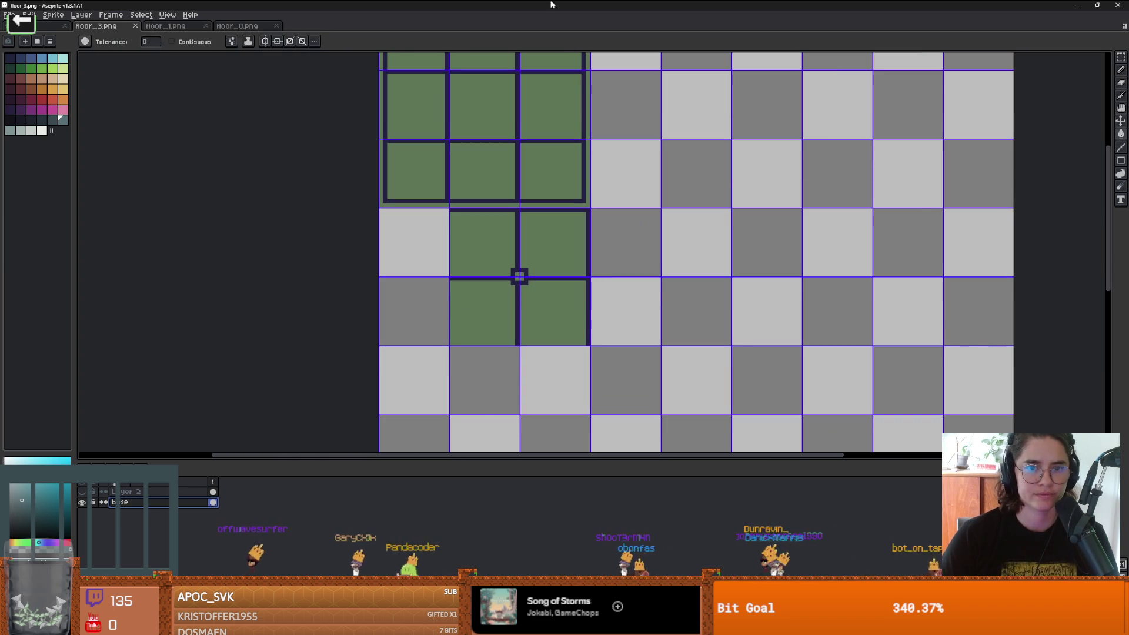
{"action": "key", "text": "alt+Tab"}
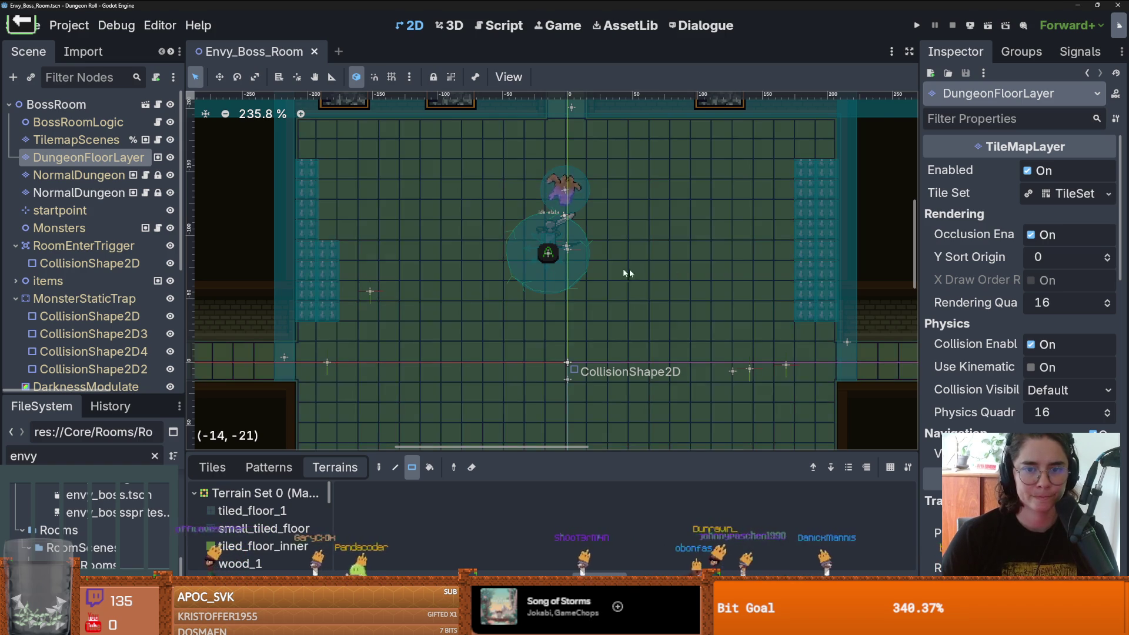
{"action": "scroll", "coordinate": [587, 266], "scroll_direction": "down", "scroll_amount": 3}
{"action": "scroll", "coordinate": [591, 269], "scroll_direction": "up", "scroll_amount": 5}
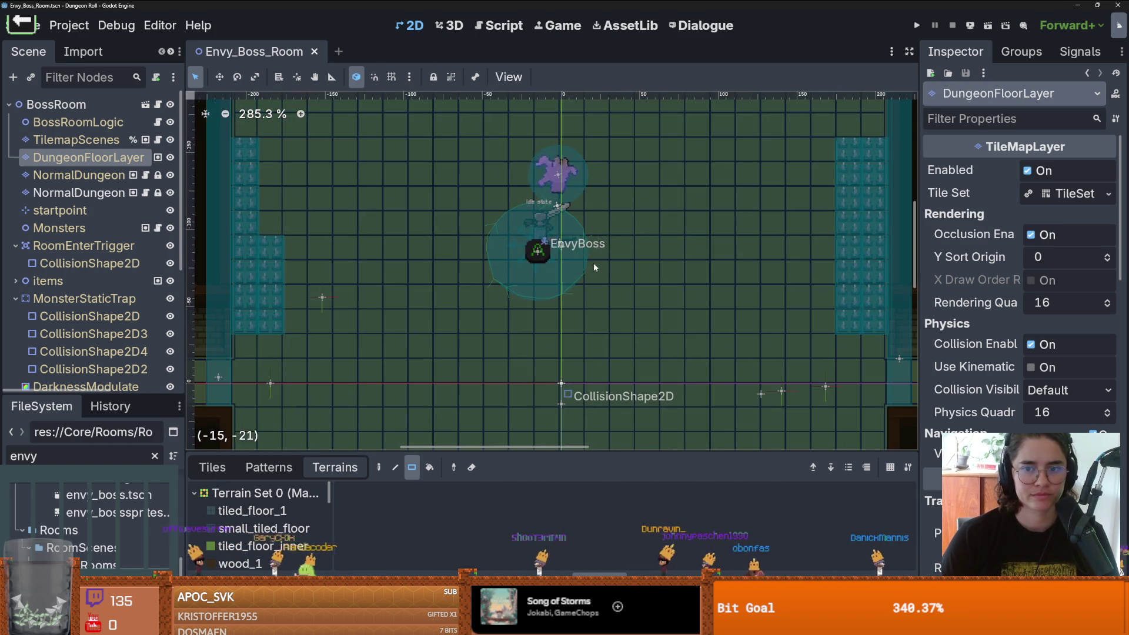
{"action": "key", "text": "alt+Tab"}
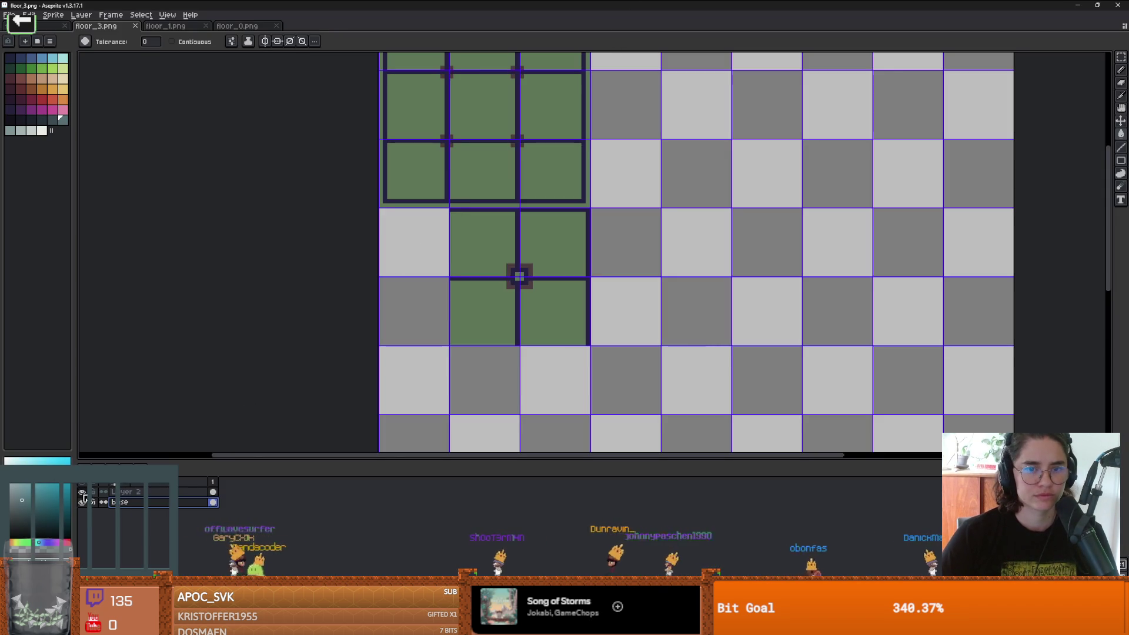
{"action": "scroll", "coordinate": [530, 299], "scroll_direction": "up", "scroll_amount": 5}
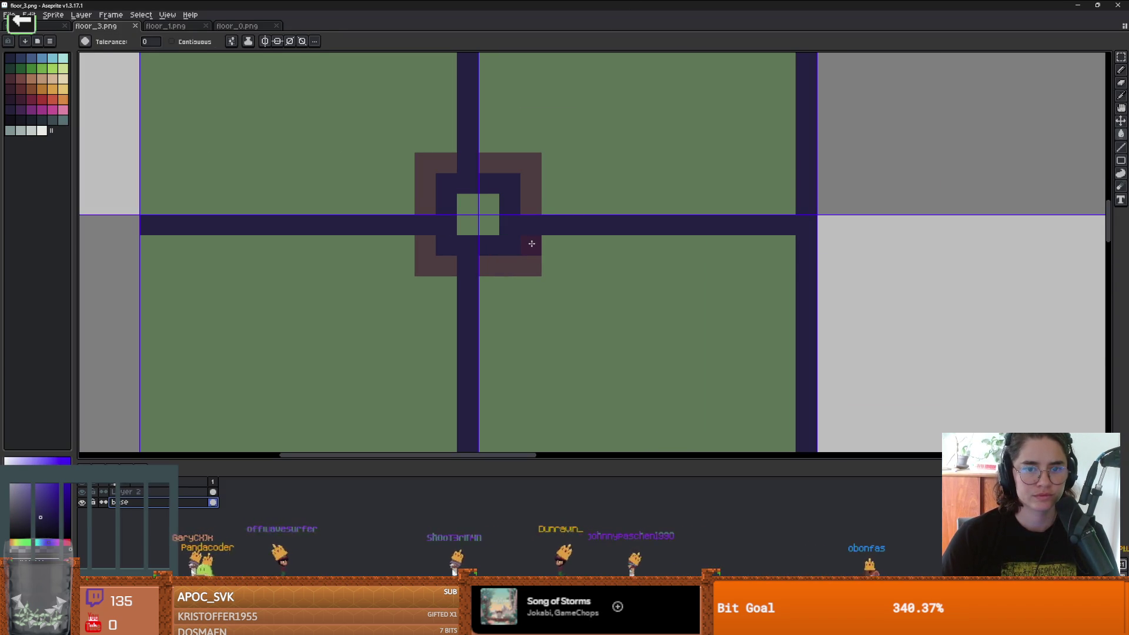
{"action": "key", "text": "e"}
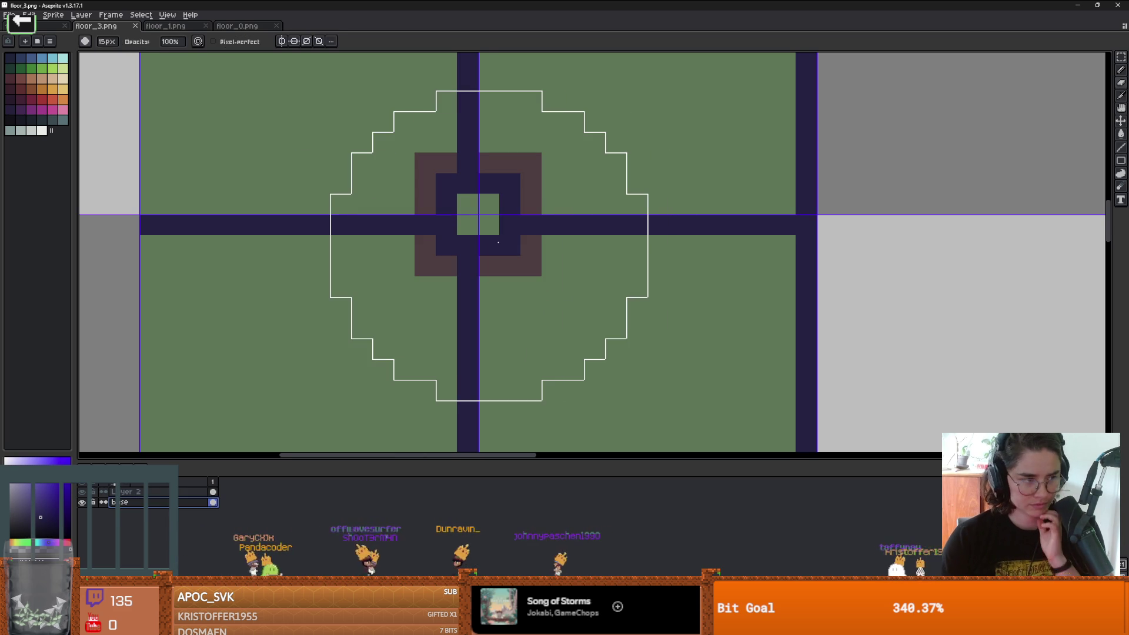
{"action": "scroll", "coordinate": [500, 258], "scroll_direction": "down", "scroll_amount": 4}
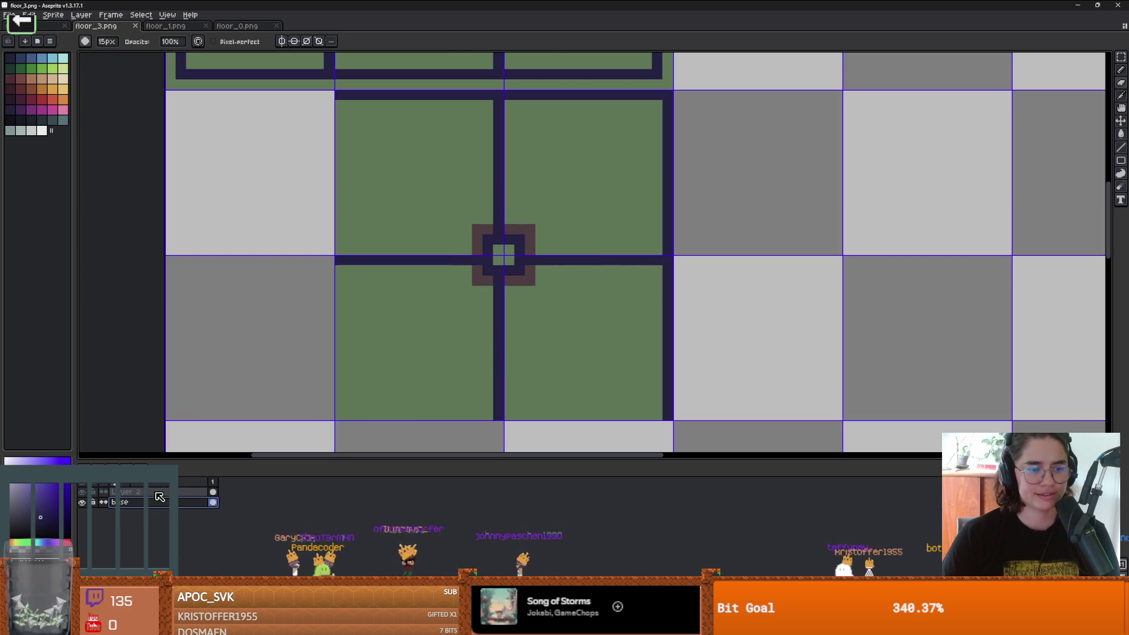
{"action": "left_click", "coordinate": [478, 253]}
{"action": "scroll", "coordinate": [470, 241], "scroll_direction": "down", "scroll_amount": 2}
{"action": "scroll", "coordinate": [478, 188], "scroll_direction": "up", "scroll_amount": 2}
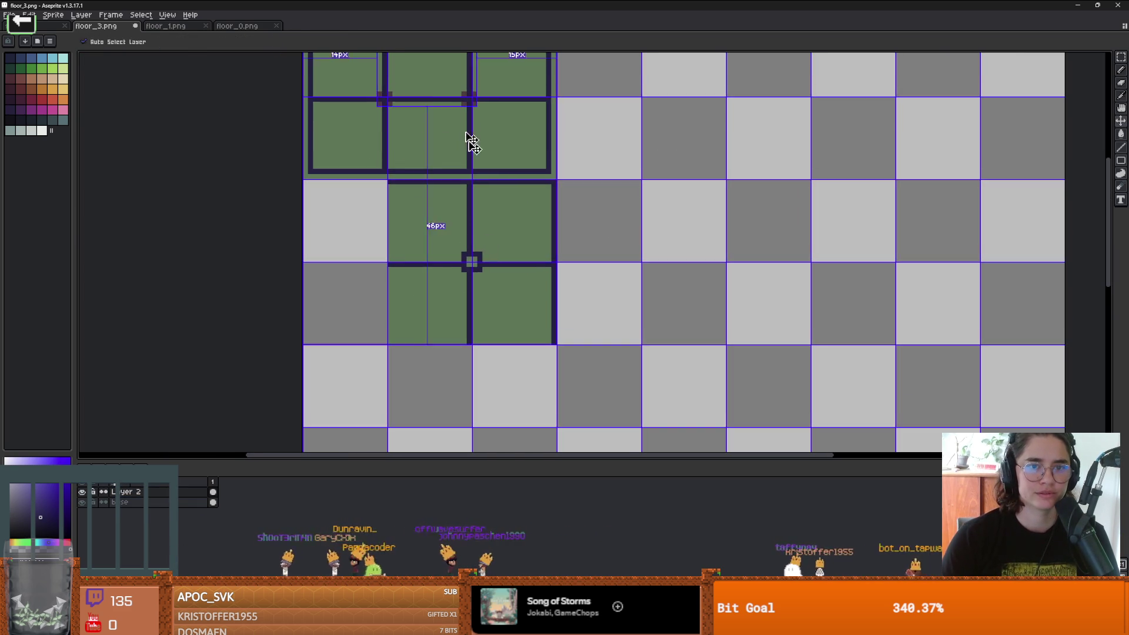
{"action": "key", "text": "ctrl+z"}
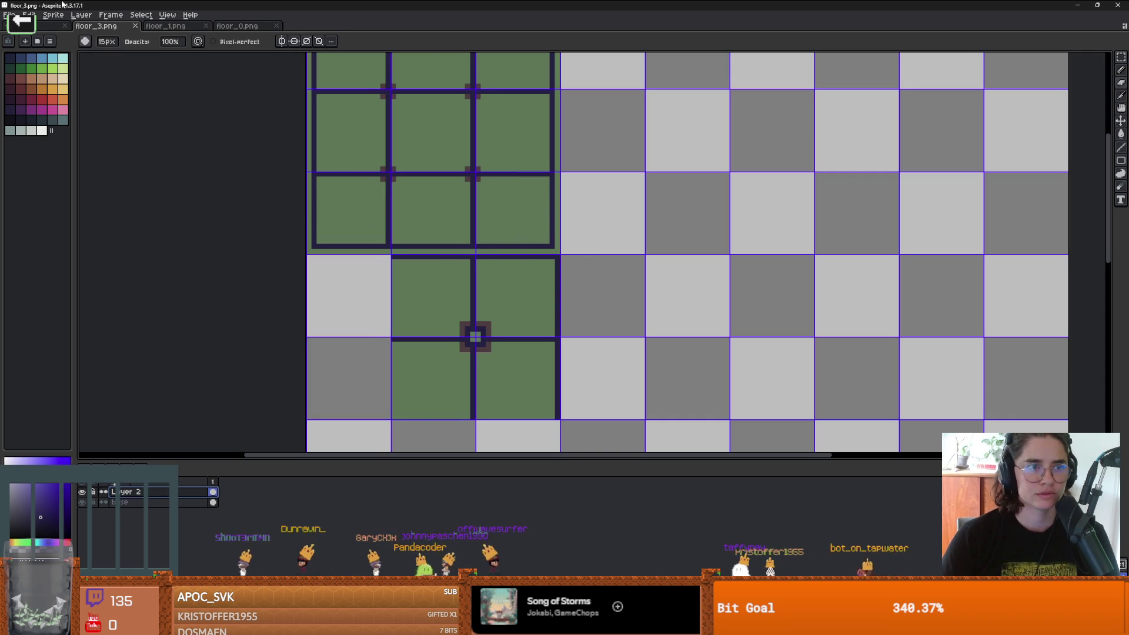
{"action": "left_click", "coordinate": [28, 15]}
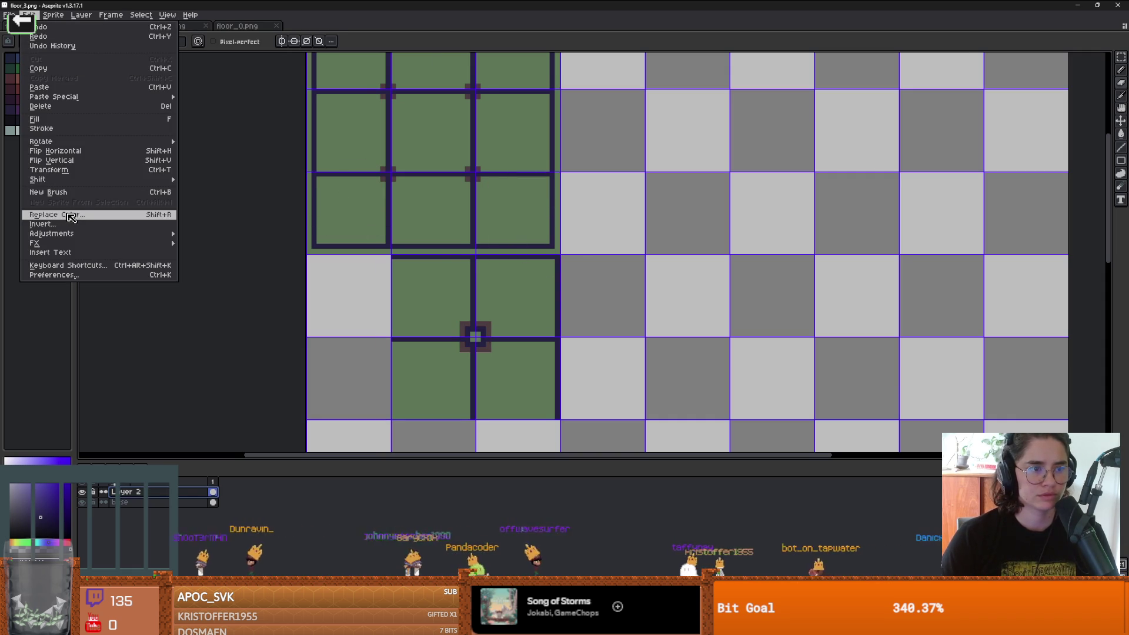
Step: Shift the hue to about -68 so the green tiles turn brown with teal grid lines
{"action": "mouse_move", "coordinate": [76, 234]}
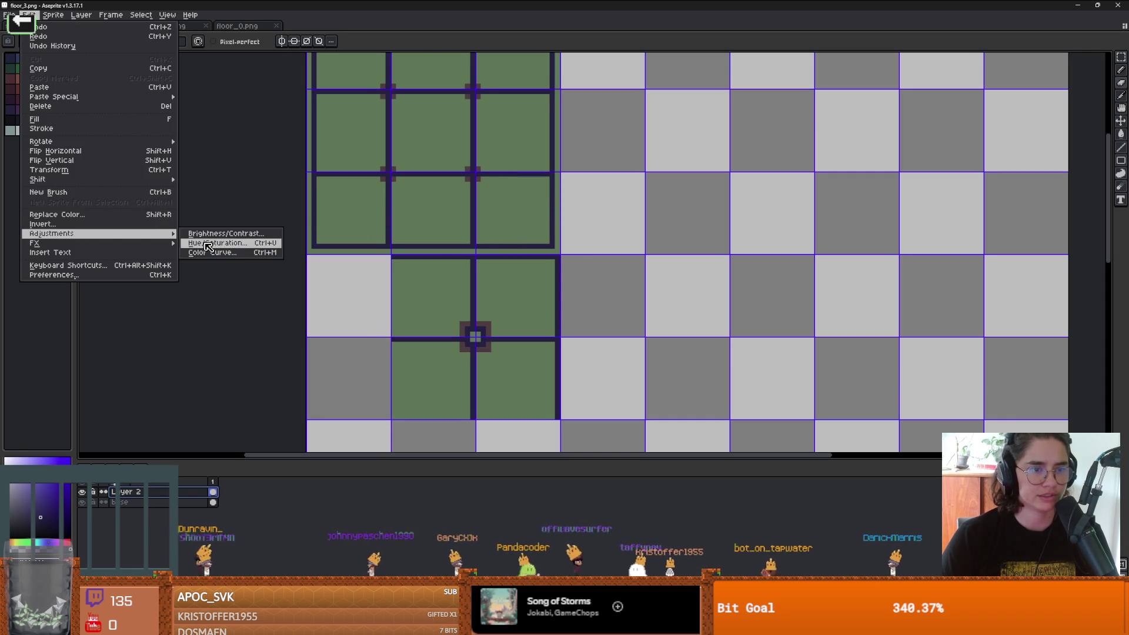
{"action": "left_click", "coordinate": [208, 243]}
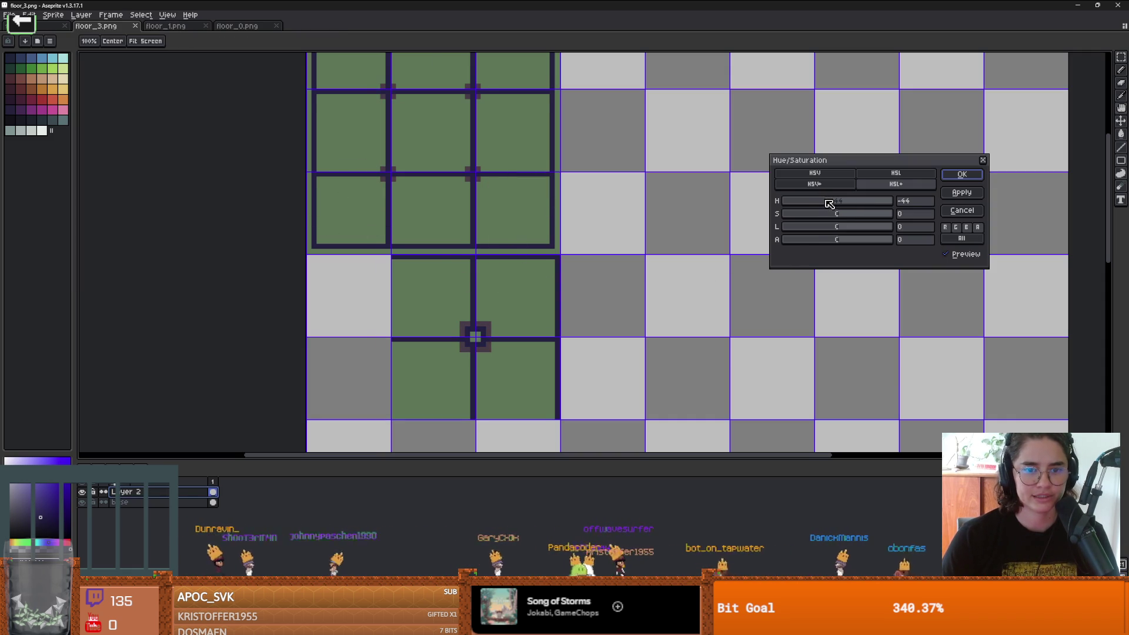
{"action": "scroll", "coordinate": [479, 335], "scroll_direction": "up", "scroll_amount": 5}
{"action": "left_click_drag", "start_coordinate": [479, 335], "coordinate": [504, 257]}
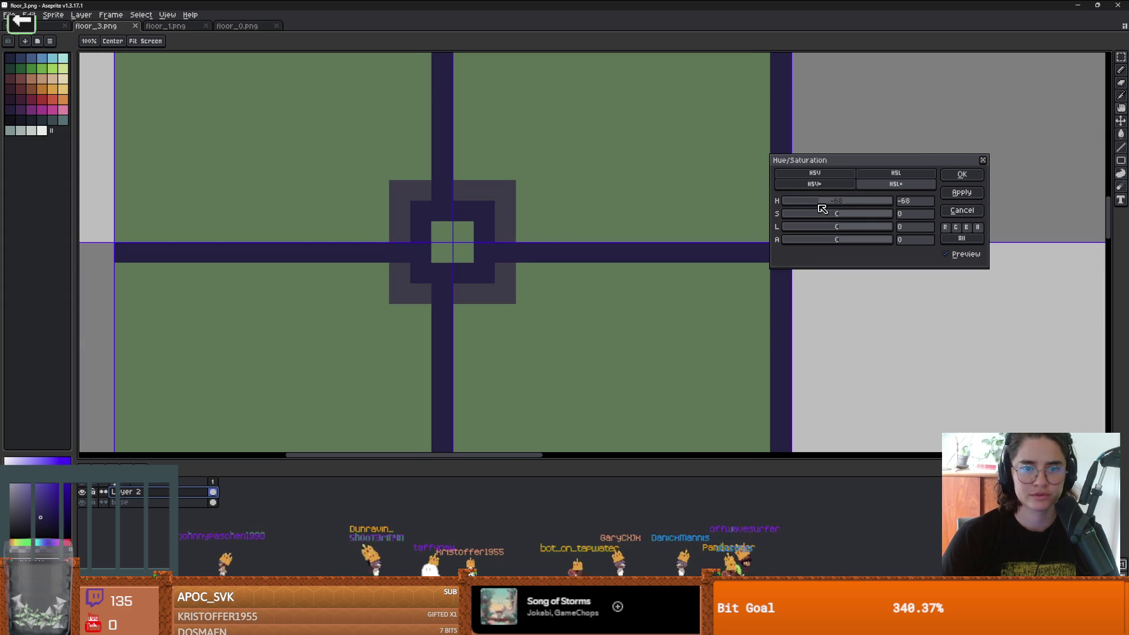
{"action": "left_click", "coordinate": [962, 175]}
Step: Save floor_3.png, check the recoloured boss-room floor in Godot, and return to Aseprite
{"action": "scroll", "coordinate": [595, 212], "scroll_direction": "down", "scroll_amount": 4}
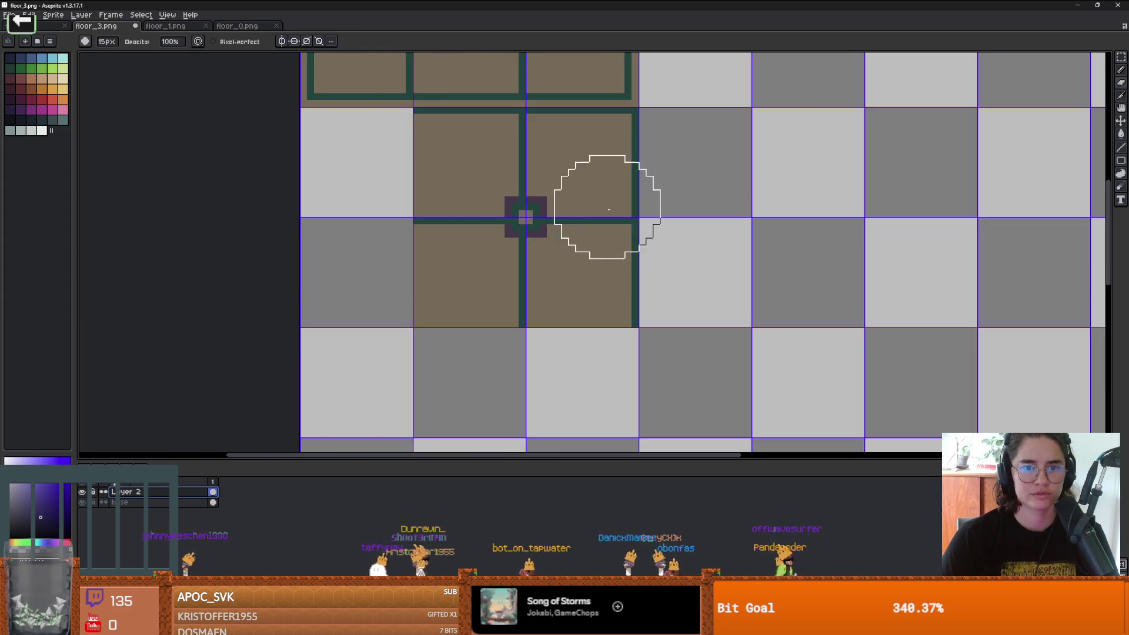
{"action": "scroll", "coordinate": [663, 244], "scroll_direction": "up", "scroll_amount": 1}
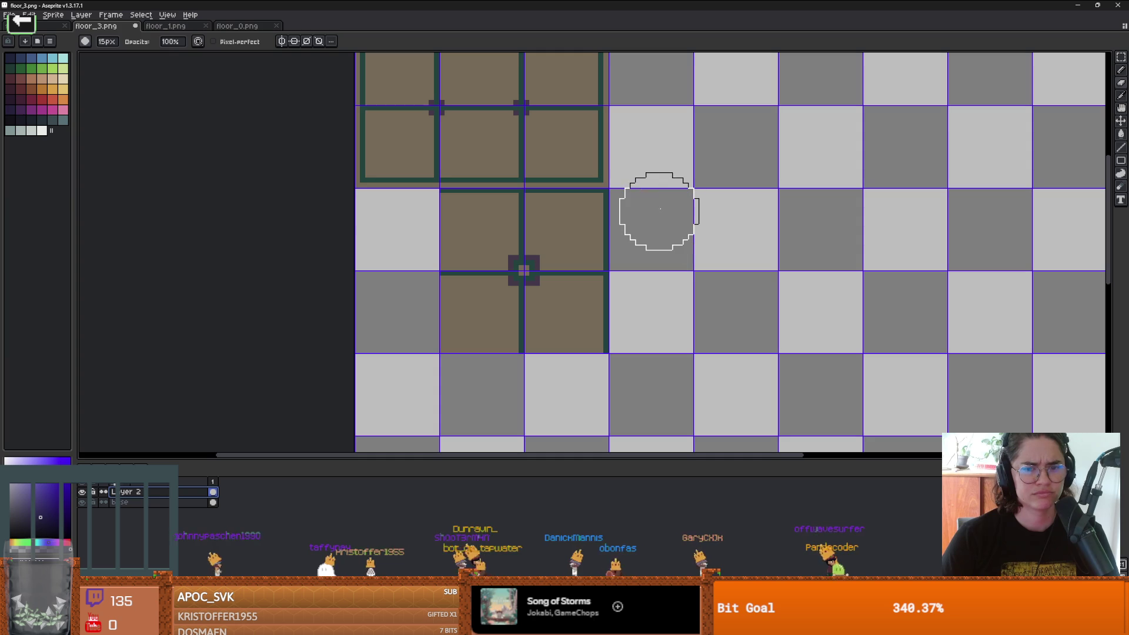
{"action": "key", "text": "ctrl+s"}
{"action": "key", "text": "alt+Tab"}
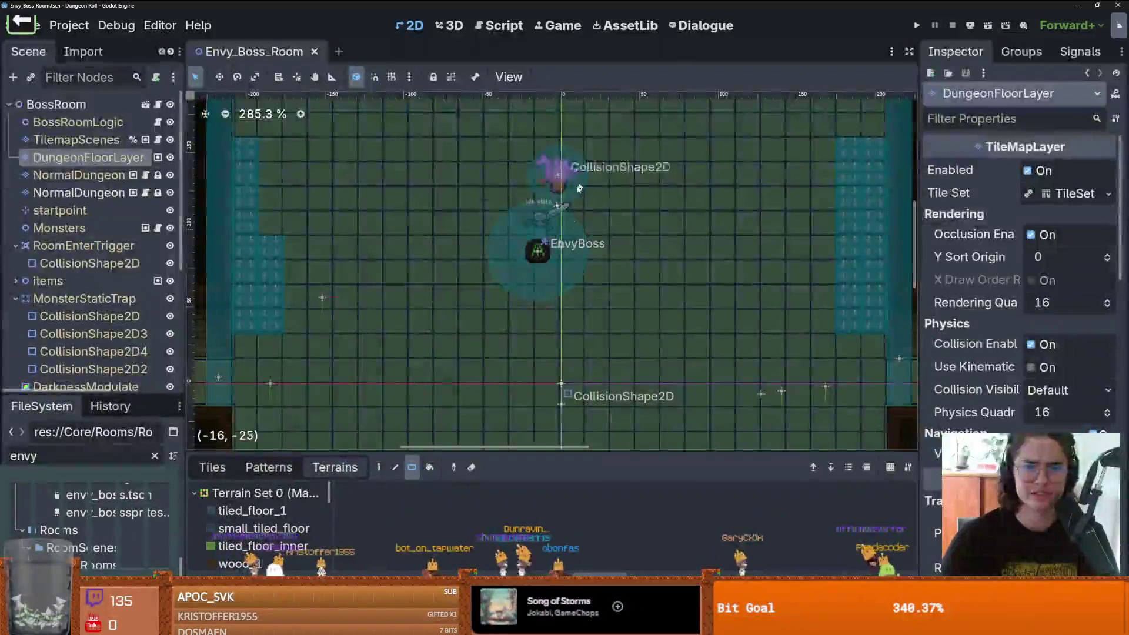
{"action": "scroll", "coordinate": [613, 299], "scroll_direction": "up", "scroll_amount": 3}
{"action": "scroll", "coordinate": [613, 298], "scroll_direction": "up", "scroll_amount": 4}
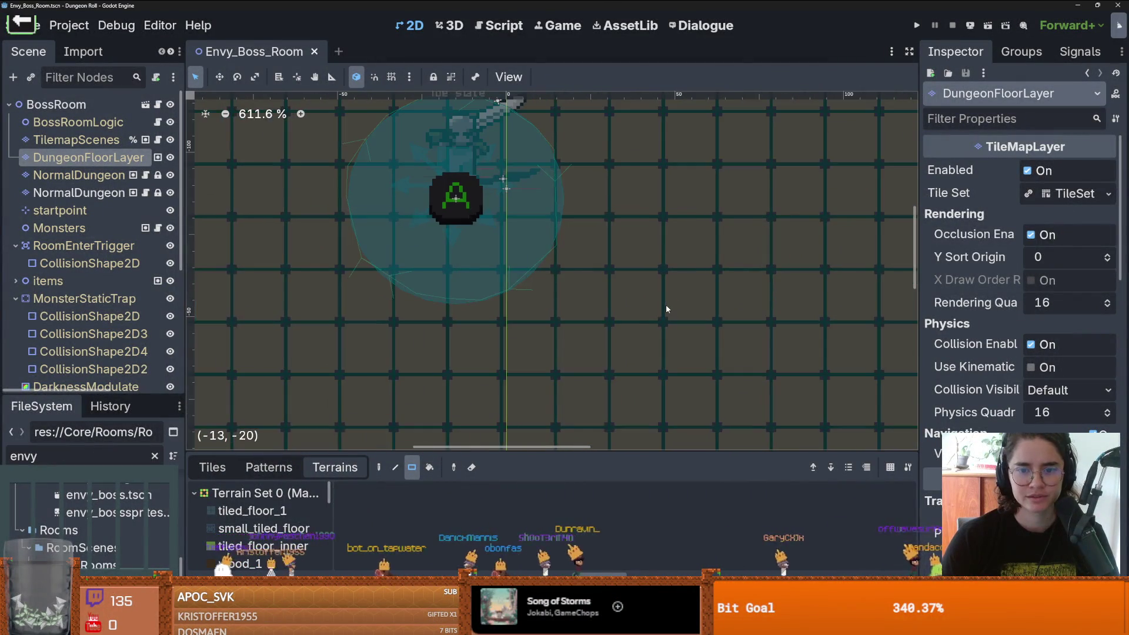
{"action": "scroll", "coordinate": [665, 304], "scroll_direction": "down", "scroll_amount": 6}
{"action": "scroll", "coordinate": [647, 304], "scroll_direction": "up", "scroll_amount": 1}
{"action": "scroll", "coordinate": [708, 269], "scroll_direction": "down", "scroll_amount": 2}
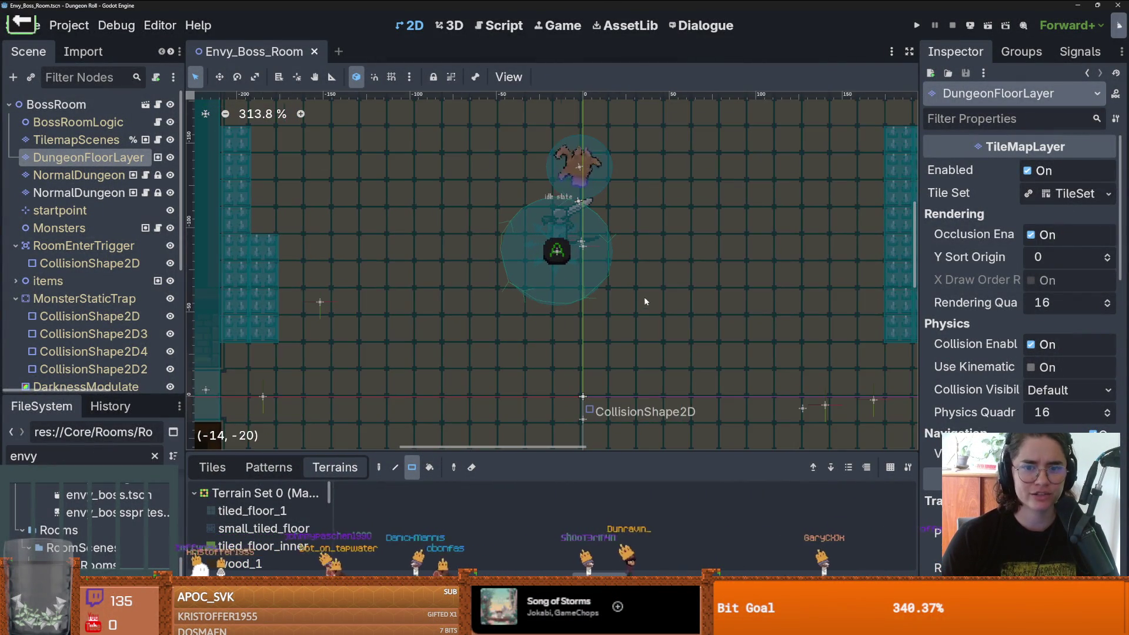
{"action": "key", "text": "alt+Tab"}
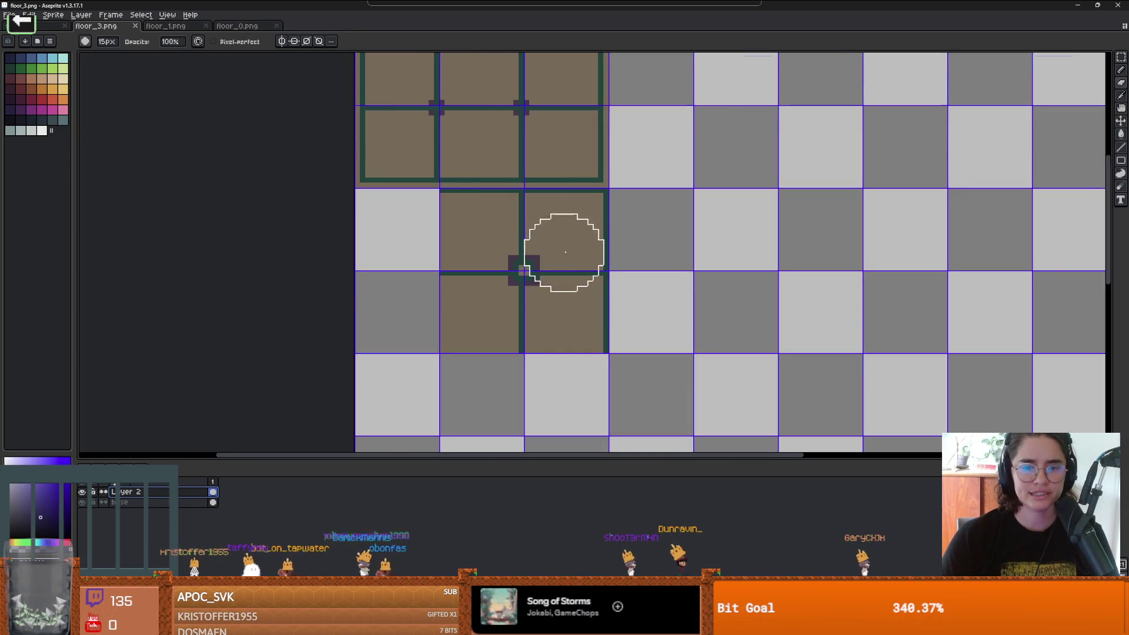
Step: Draw a dark 1px diagonal across the middle tile, undoing the misplaced attempts
{"action": "scroll", "coordinate": [563, 250], "scroll_direction": "up", "scroll_amount": 2}
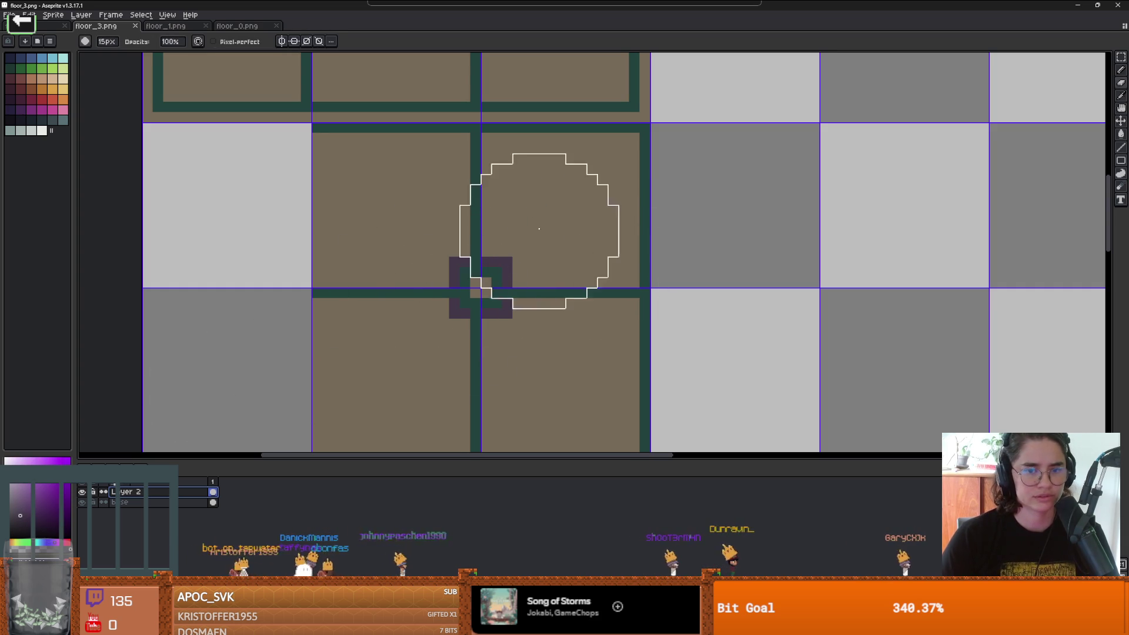
{"action": "key", "text": "b"}
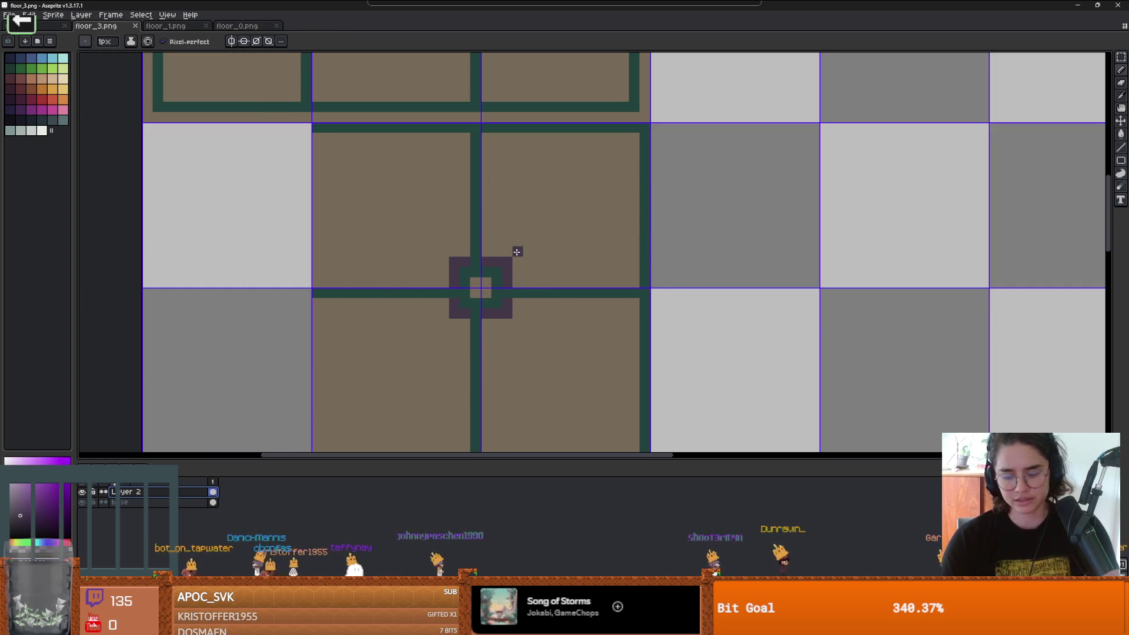
{"action": "scroll", "coordinate": [517, 251], "scroll_direction": "down", "scroll_amount": 3}
{"action": "scroll", "coordinate": [525, 268], "scroll_direction": "up", "scroll_amount": 1}
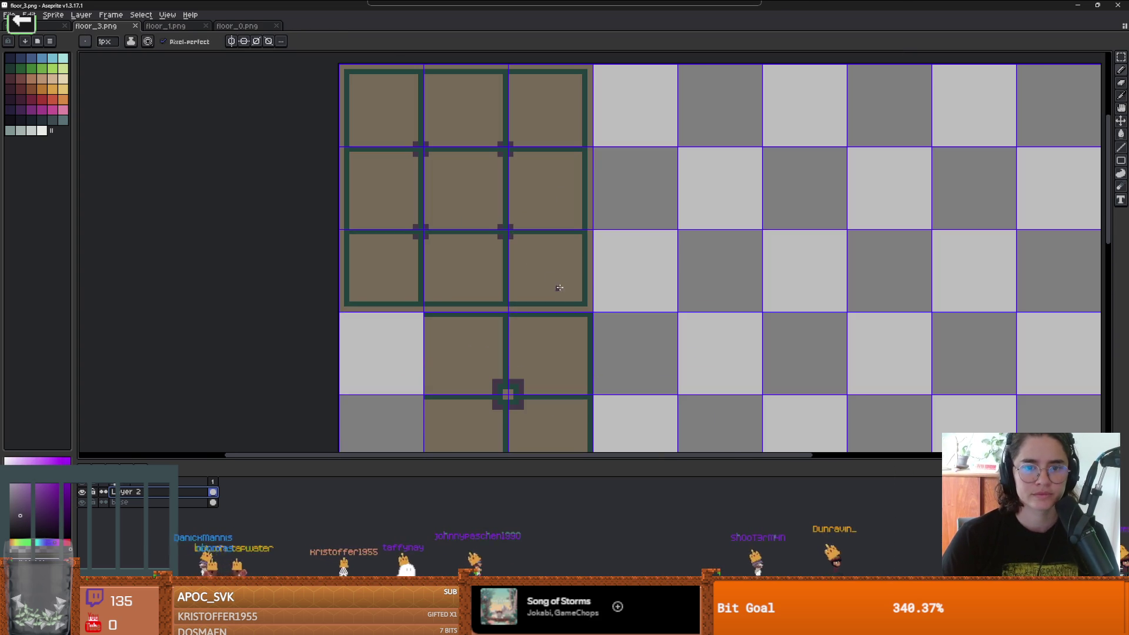
{"action": "left_click_drag", "start_coordinate": [576, 299], "coordinate": [425, 148]}
{"action": "key", "text": "ctrl+z"}
{"action": "key", "text": "ctrl+z"}
{"action": "left_click_drag", "start_coordinate": [469, 195], "coordinate": [348, 73]}
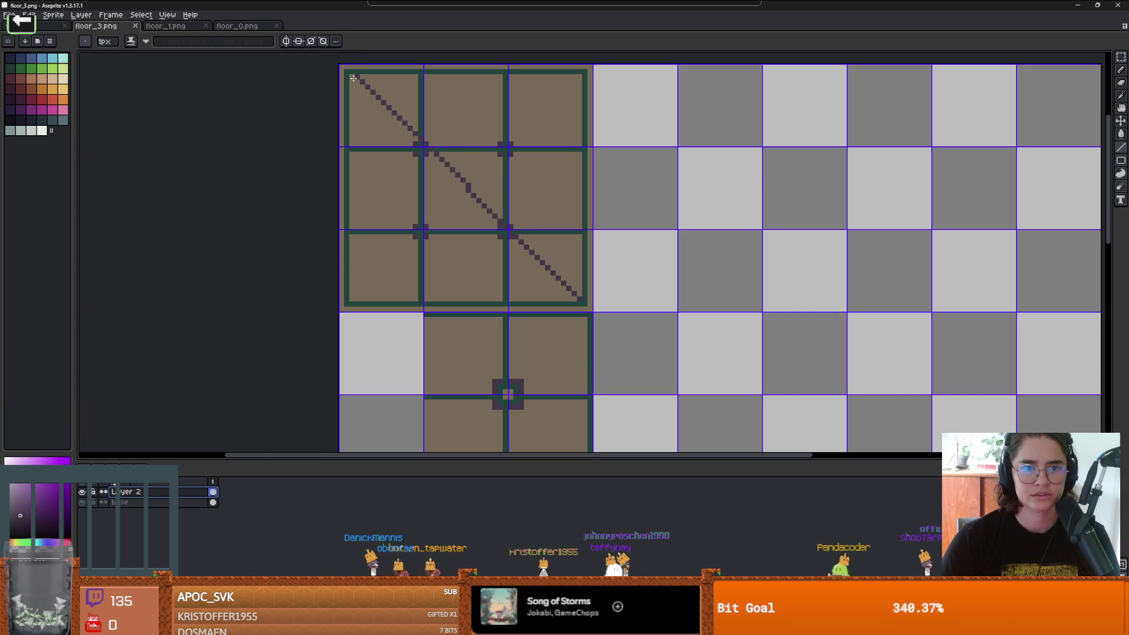
{"action": "key", "text": "ctrl+z"}
{"action": "scroll", "coordinate": [506, 244], "scroll_direction": "up", "scroll_amount": 2}
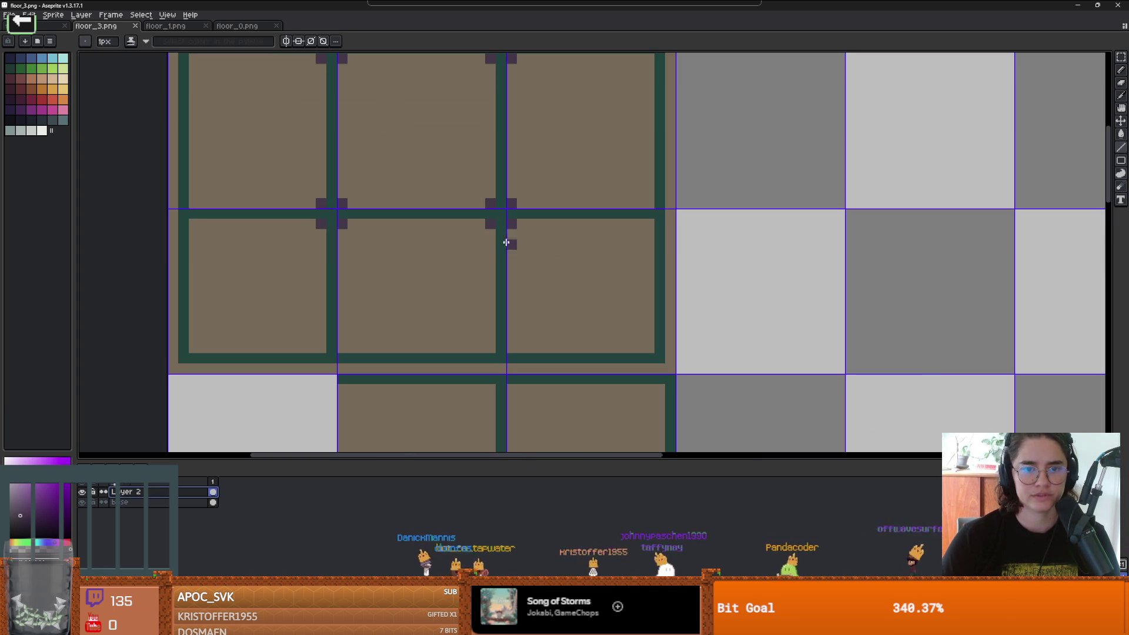
{"action": "left_click_drag", "start_coordinate": [519, 232], "coordinate": [648, 348]}
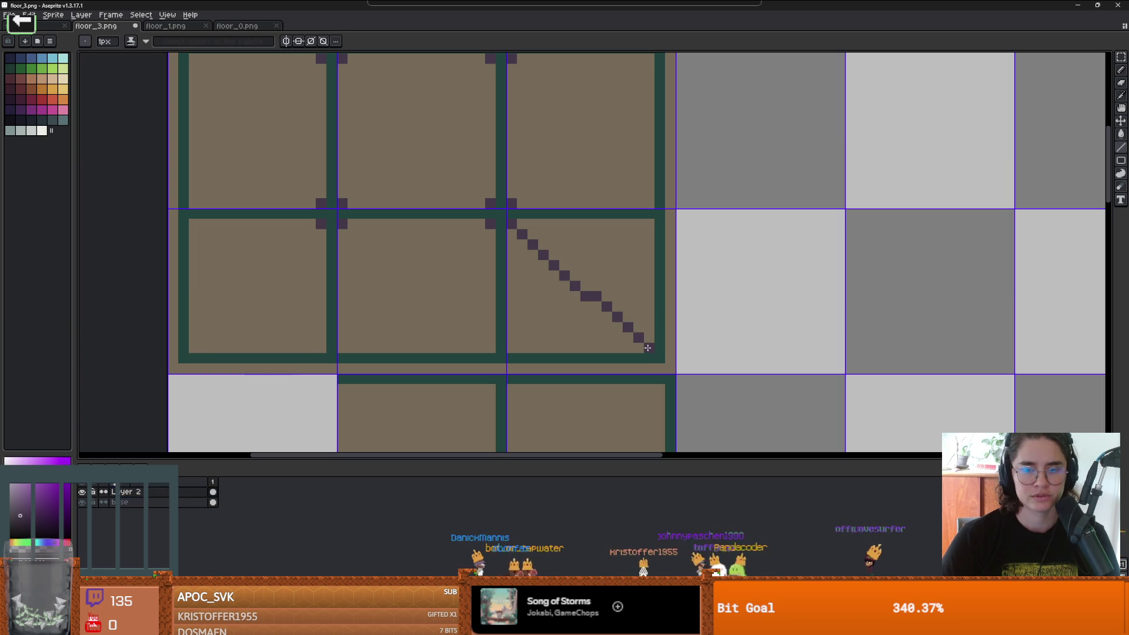
{"action": "key", "text": "ctrl+z"}
{"action": "left_click", "coordinate": [553, 304]}
{"action": "mouse_move", "coordinate": [558, 314]}
{"action": "left_mouse_down"}
{"action": "mouse_move", "coordinate": [429, 177]}
{"action": "mouse_move", "coordinate": [431, 189]}
{"action": "left_mouse_up"}
Step: Try drawing the left tile's diagonal several times, undoing each kinked or unwanted line
{"action": "scroll", "coordinate": [483, 308], "scroll_direction": "down", "scroll_amount": 4}
{"action": "scroll", "coordinate": [586, 308], "scroll_direction": "up", "scroll_amount": 2}
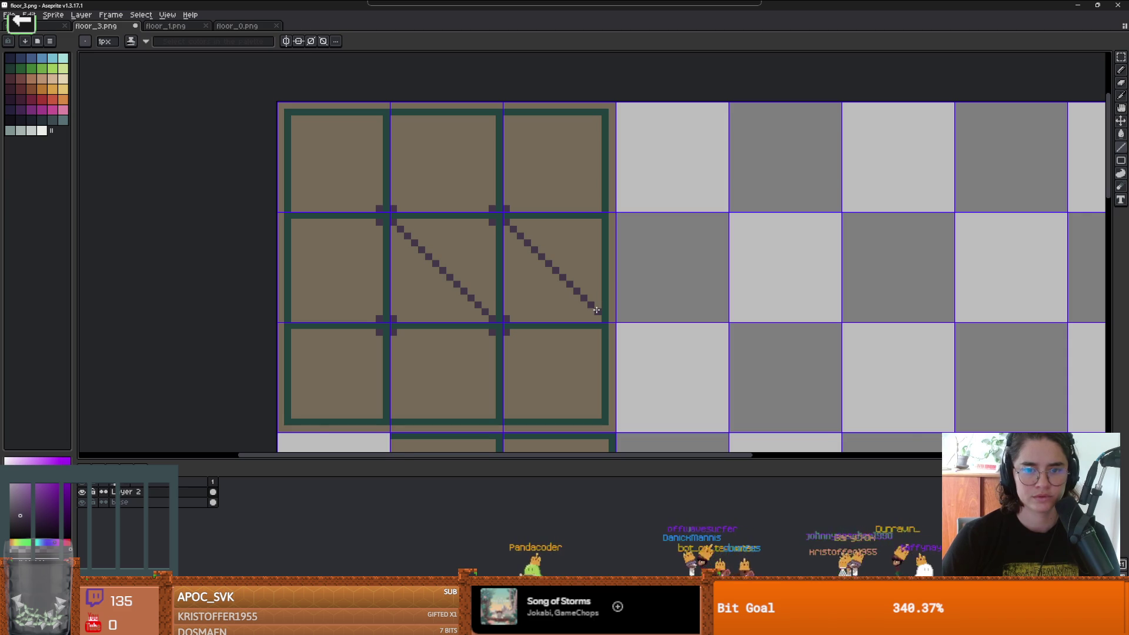
{"action": "scroll", "coordinate": [597, 310], "scroll_direction": "down", "scroll_amount": 2}
{"action": "scroll", "coordinate": [371, 260], "scroll_direction": "up", "scroll_amount": 3}
{"action": "left_click", "coordinate": [508, 298]}
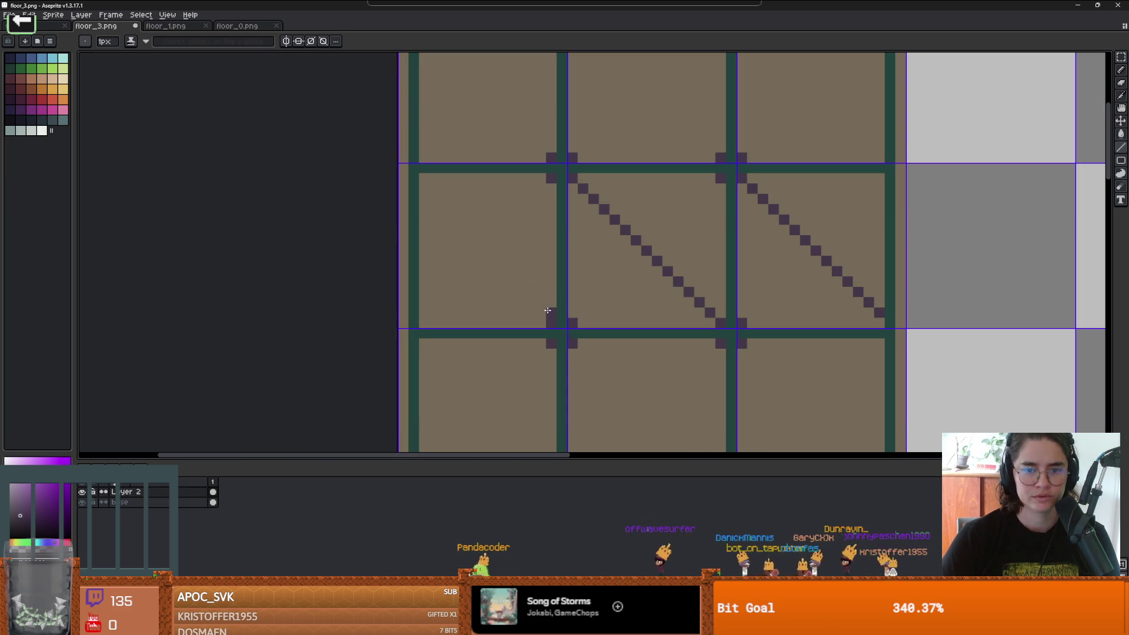
{"action": "left_click", "coordinate": [422, 180], "text": "shift"}
{"action": "key", "text": "ctrl+z"}
{"action": "left_click", "coordinate": [537, 312]}
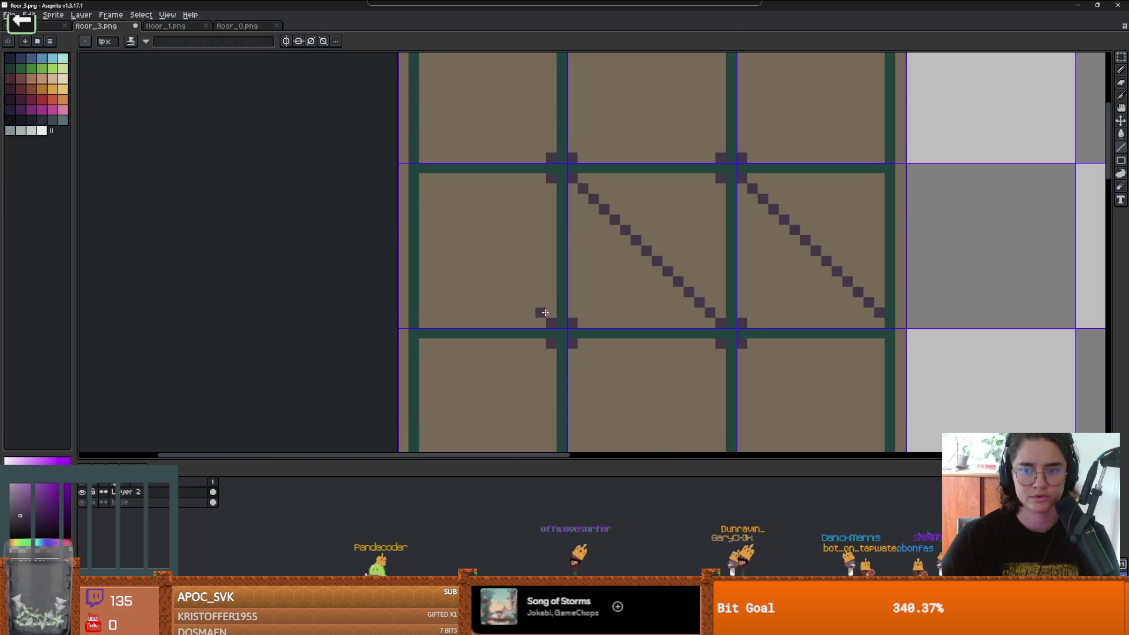
{"action": "left_click", "coordinate": [434, 185], "text": "shift"}
{"action": "key", "text": "ctrl+z"}
{"action": "left_click", "coordinate": [422, 181], "text": "shift"}
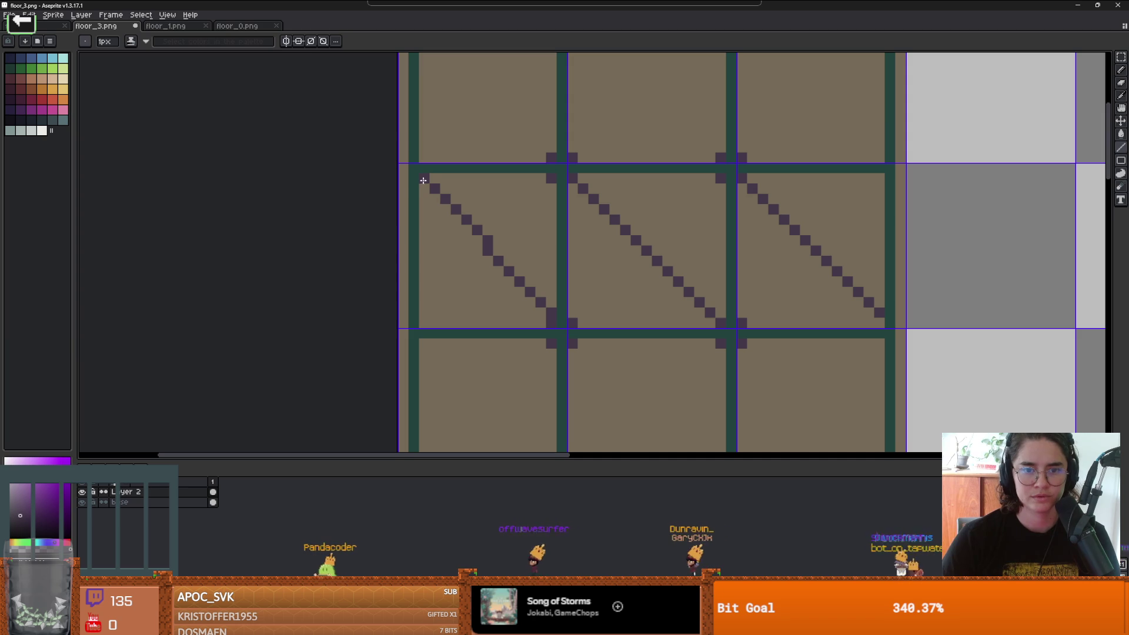
{"action": "key", "text": "ctrl+z"}
{"action": "left_click", "coordinate": [416, 187], "text": "shift"}
{"action": "key", "text": "ctrl+z"}
{"action": "mouse_move", "coordinate": [423, 176]}
{"action": "left_mouse_down"}
{"action": "mouse_move", "coordinate": [517, 283]}
{"action": "mouse_move", "coordinate": [549, 301]}
{"action": "left_mouse_up"}
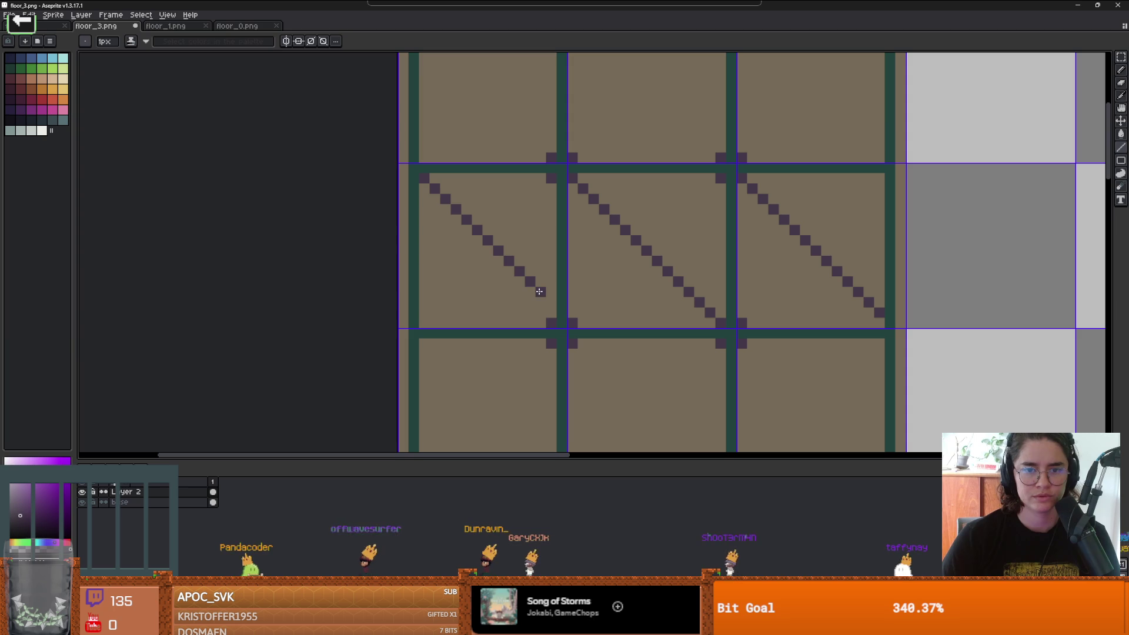
{"action": "key", "text": "ctrl+z"}
{"action": "scroll", "coordinate": [547, 301], "scroll_direction": "down", "scroll_amount": 1}
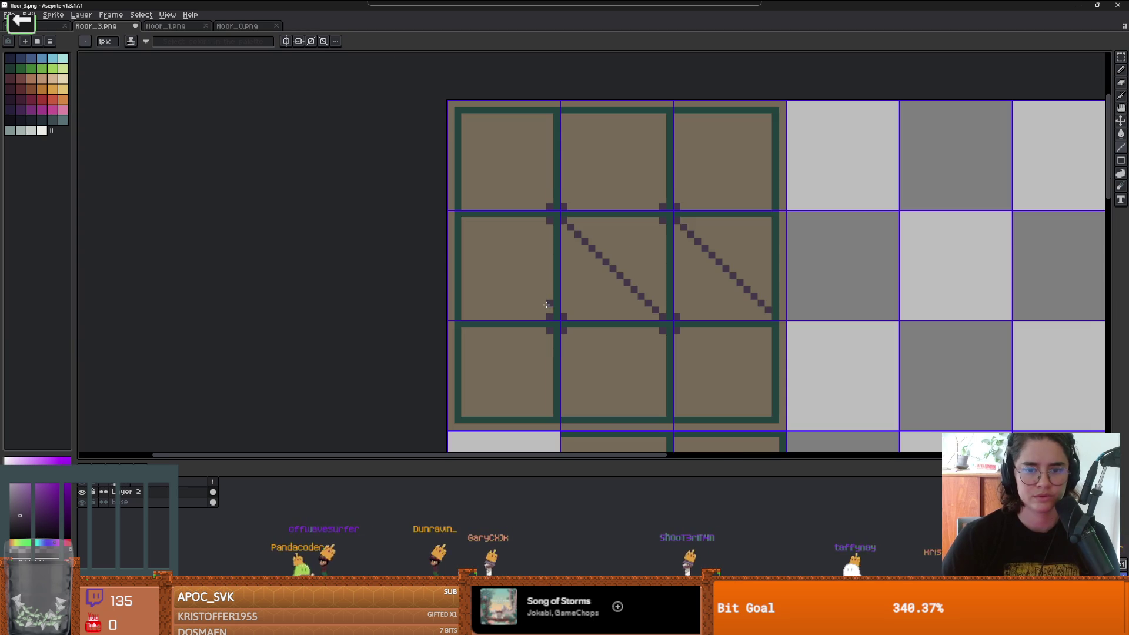
{"action": "scroll", "coordinate": [556, 317], "scroll_direction": "down", "scroll_amount": 1}
{"action": "scroll", "coordinate": [594, 312], "scroll_direction": "up", "scroll_amount": 1}
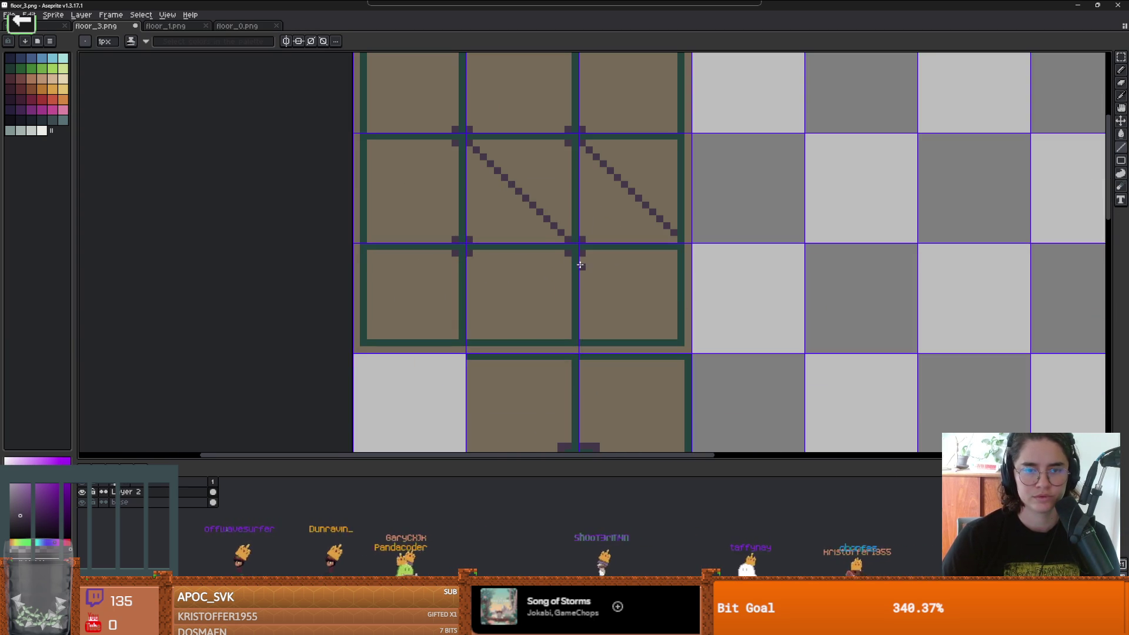
Step: Copy the middle tile's diagonal stripe into the left tile with a rectangular selection
{"action": "key", "text": "m"}
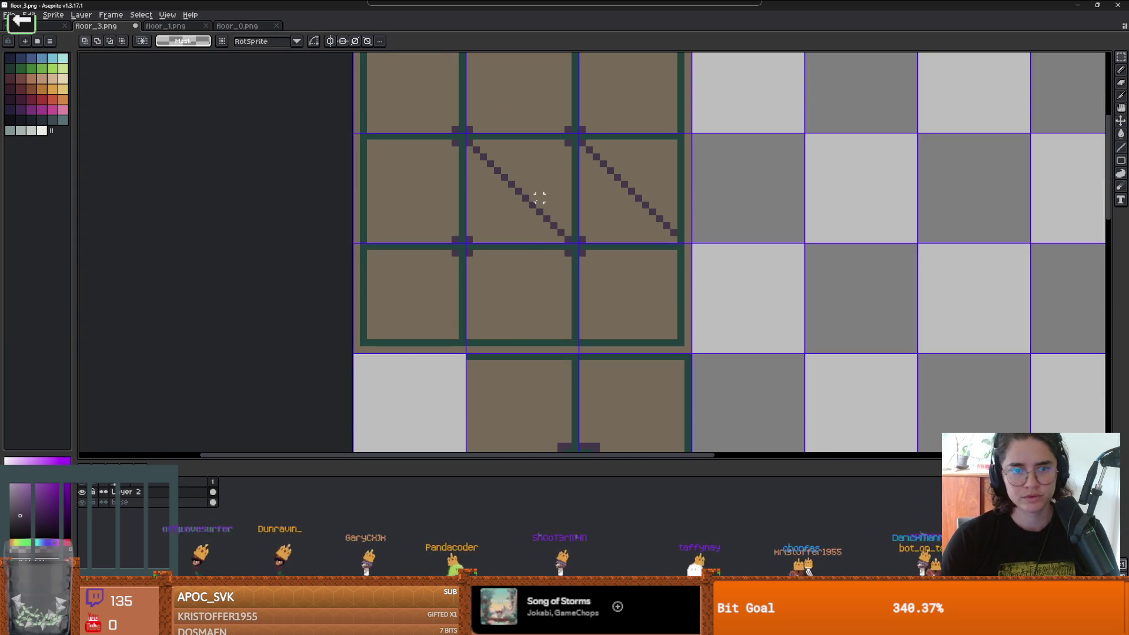
{"action": "left_click", "coordinate": [539, 198]}
{"action": "left_click_drag", "start_coordinate": [537, 201], "coordinate": [424, 204]}
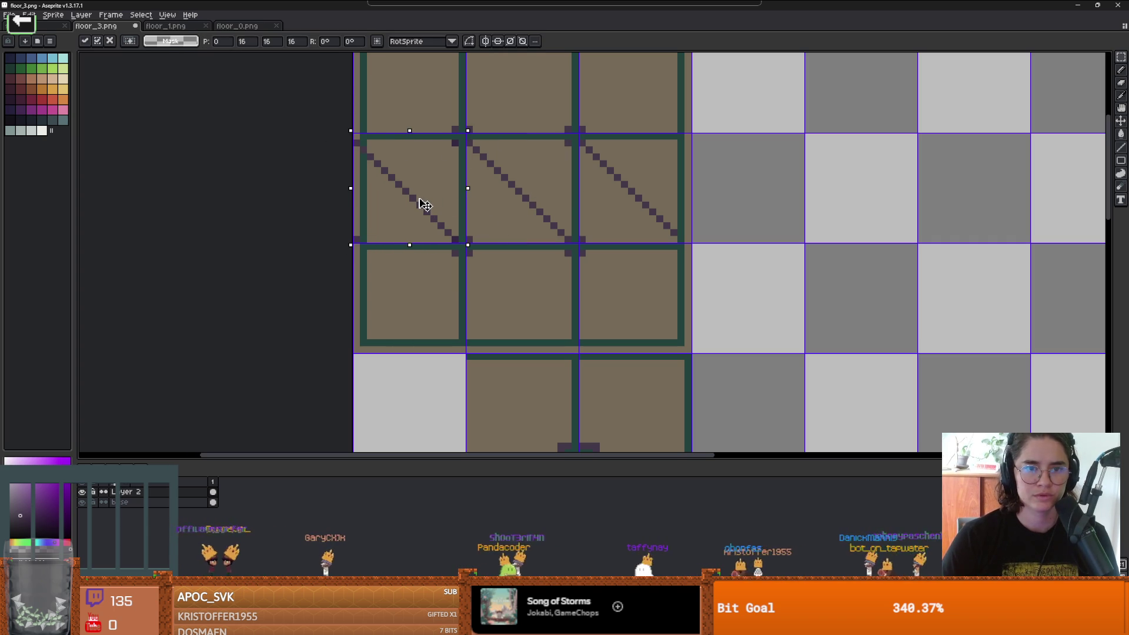
{"action": "key", "text": "b"}
{"action": "scroll", "coordinate": [359, 147], "scroll_direction": "up", "scroll_amount": 2}
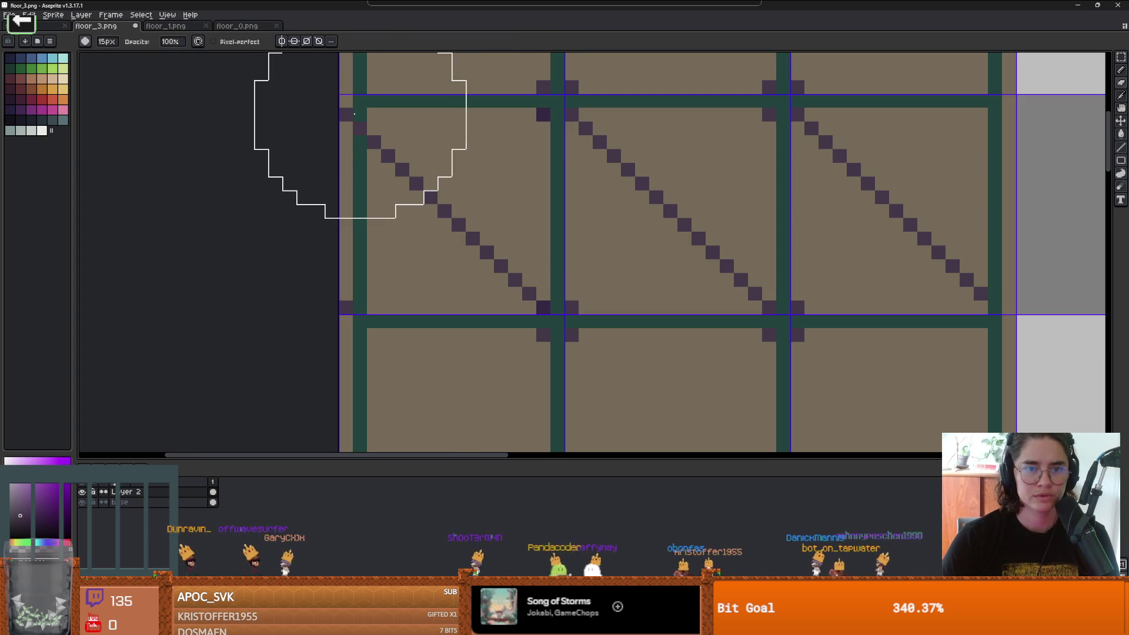
{"action": "key", "text": "minus"}
{"action": "key", "text": "minus"}
{"action": "key", "text": "minus"}
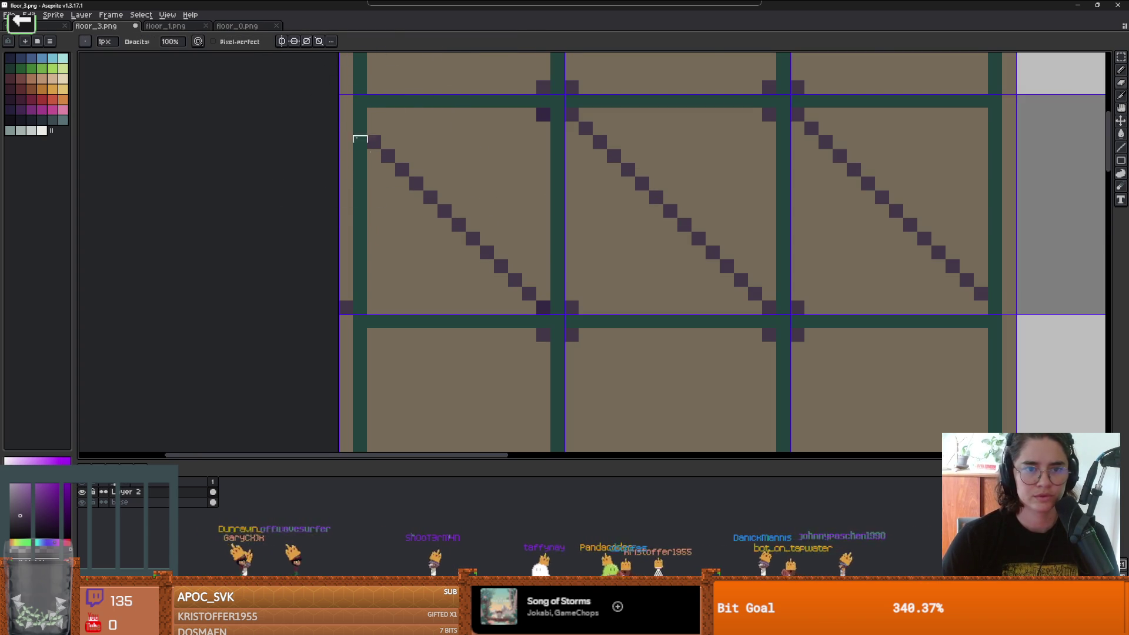
{"action": "scroll", "coordinate": [548, 261], "scroll_direction": "down", "scroll_amount": 5}
{"action": "scroll", "coordinate": [547, 260], "scroll_direction": "up", "scroll_amount": 1}
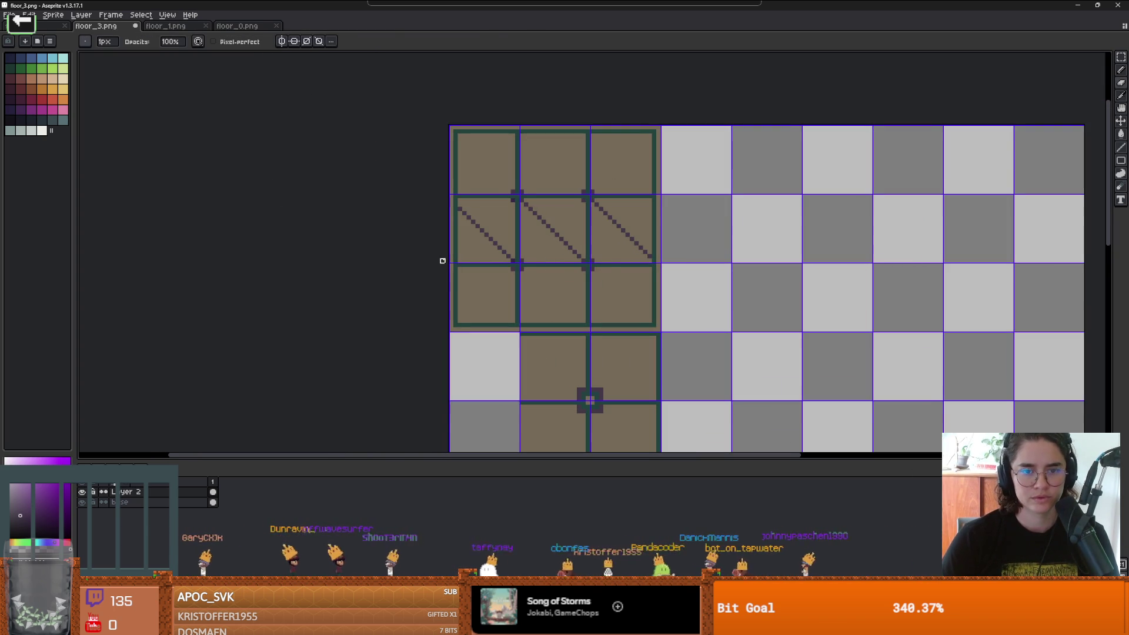
{"action": "scroll", "coordinate": [504, 278], "scroll_direction": "up", "scroll_amount": 1}
Step: Copy the striped tile into the top-row tiles and nudge it one pixel into alignment
{"action": "key", "text": "m"}
{"action": "left_click_drag", "start_coordinate": [504, 247], "coordinate": [481, 222]}
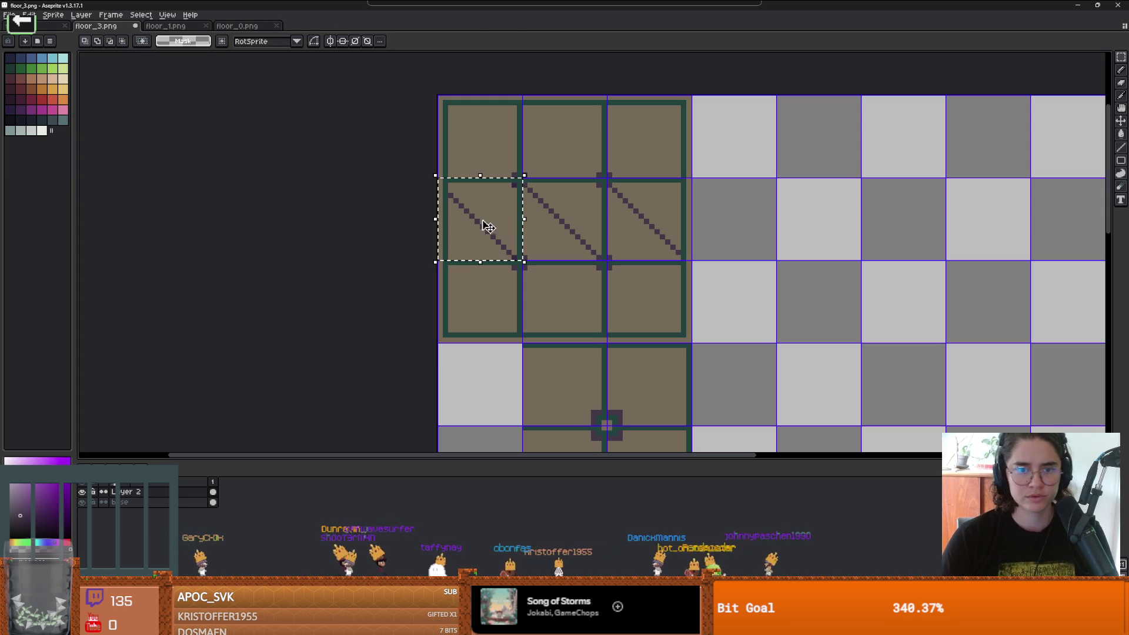
{"action": "left_click", "coordinate": [490, 228]}
{"action": "mouse_move", "coordinate": [562, 226]}
{"action": "left_mouse_down"}
{"action": "mouse_move", "coordinate": [565, 315]}
{"action": "mouse_move", "coordinate": [650, 315]}
{"action": "mouse_move", "coordinate": [647, 151]}
{"action": "left_mouse_up"}
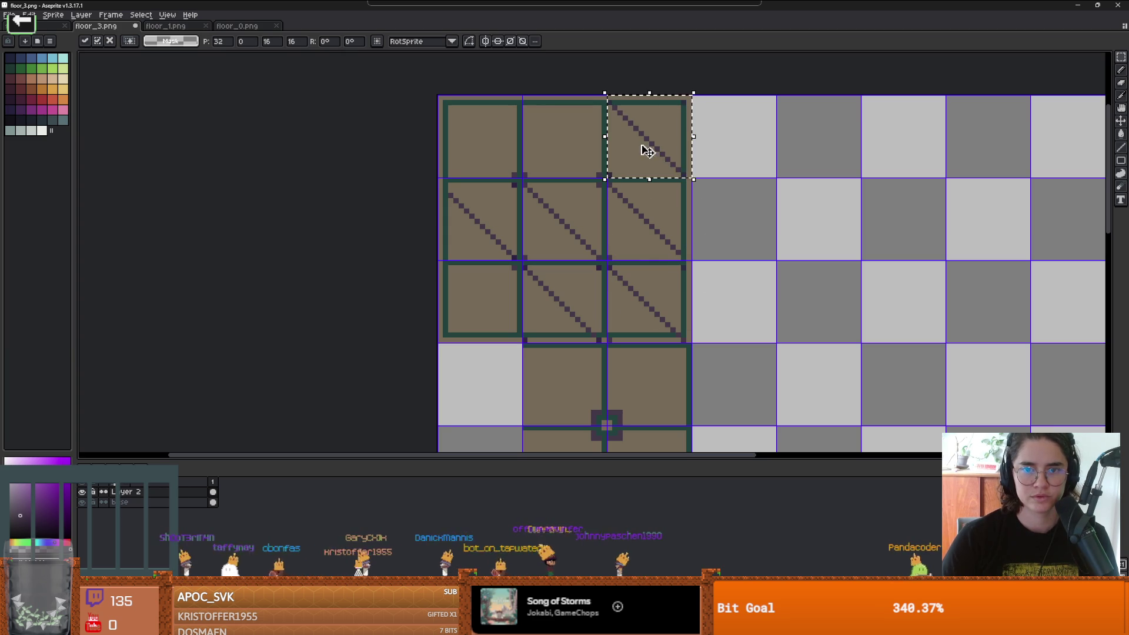
{"action": "key", "text": "Left"}
{"action": "mouse_move", "coordinate": [648, 159]}
{"action": "left_mouse_down"}
{"action": "mouse_move", "coordinate": [457, 151]}
{"action": "mouse_move", "coordinate": [493, 152]}
{"action": "left_mouse_up"}
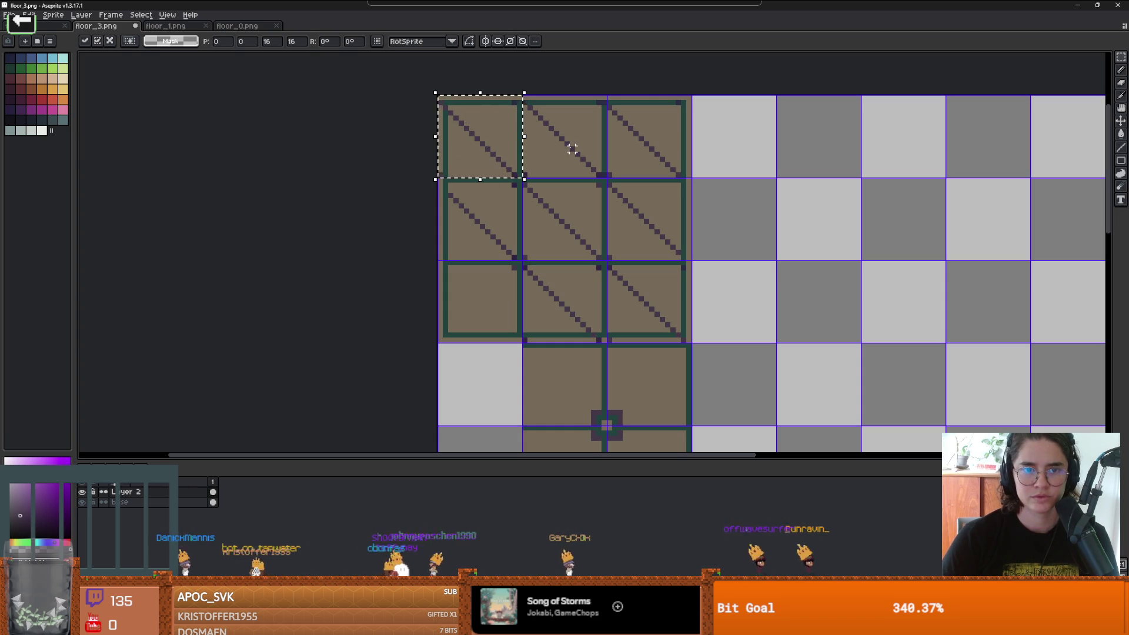
{"action": "key", "text": "Return"}
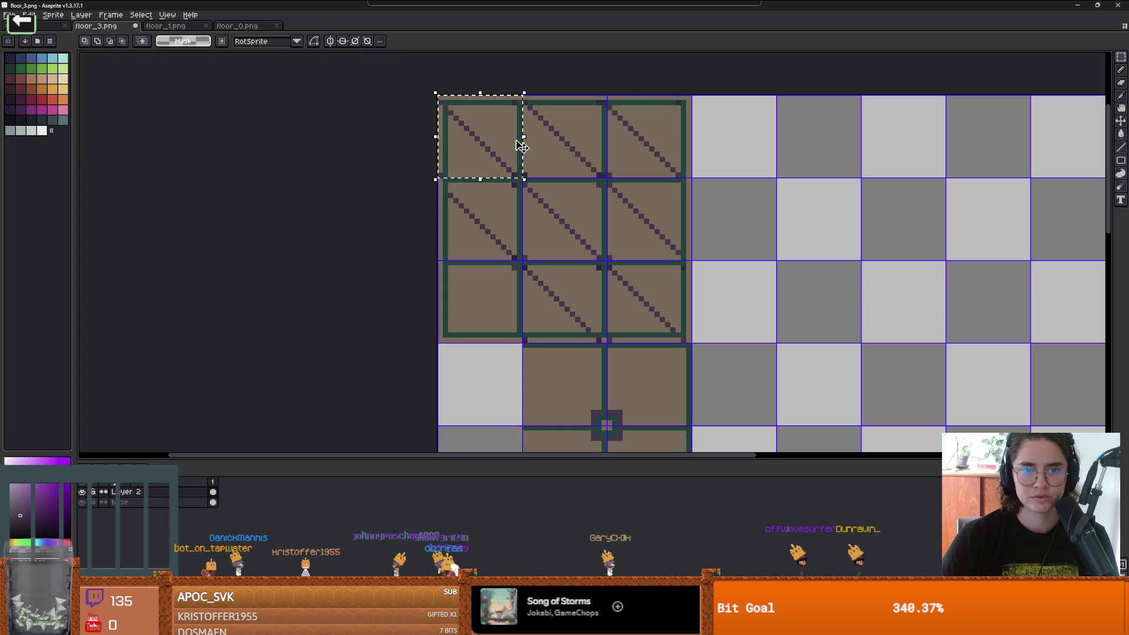
{"action": "key", "text": "Up"}
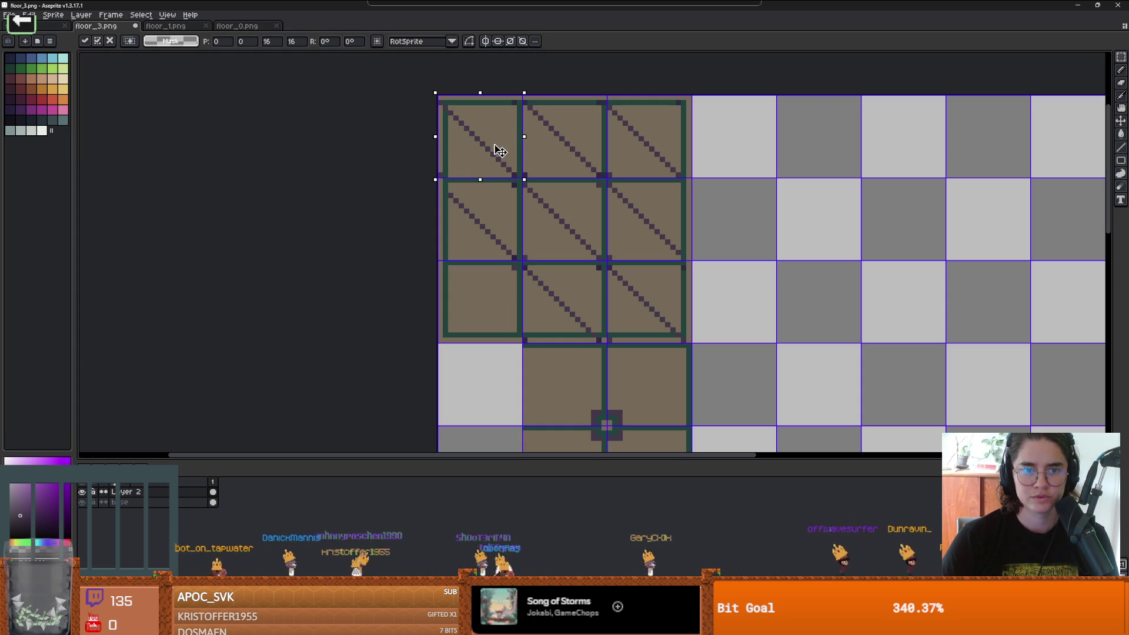
{"action": "key", "text": "Return"}
{"action": "scroll", "coordinate": [573, 170], "scroll_direction": "up", "scroll_amount": 2}
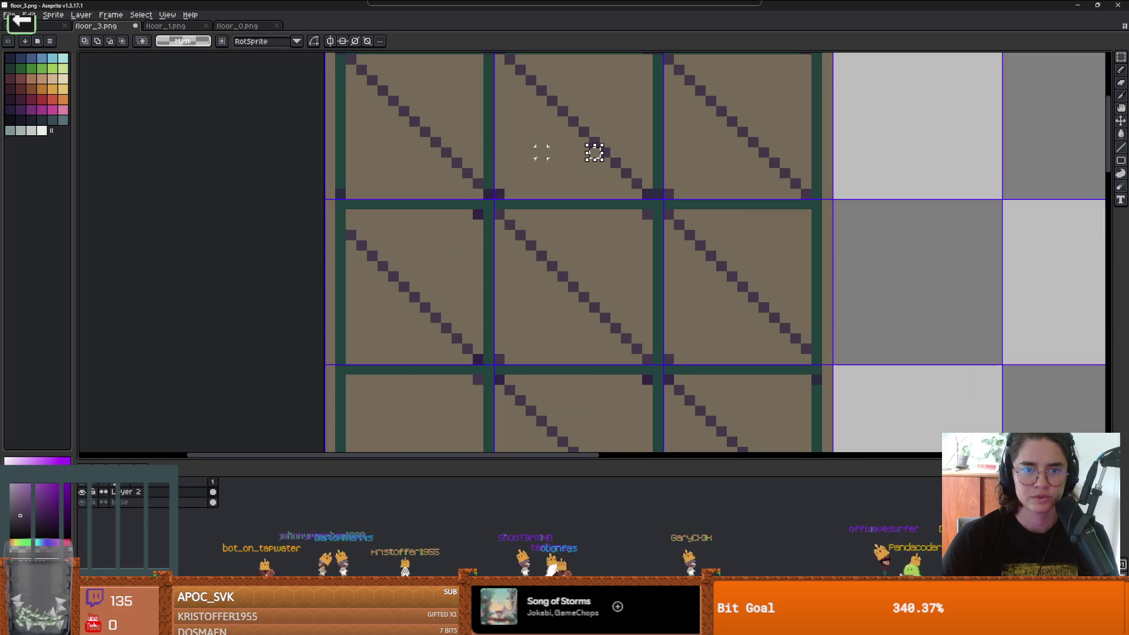
{"action": "key", "text": "b"}
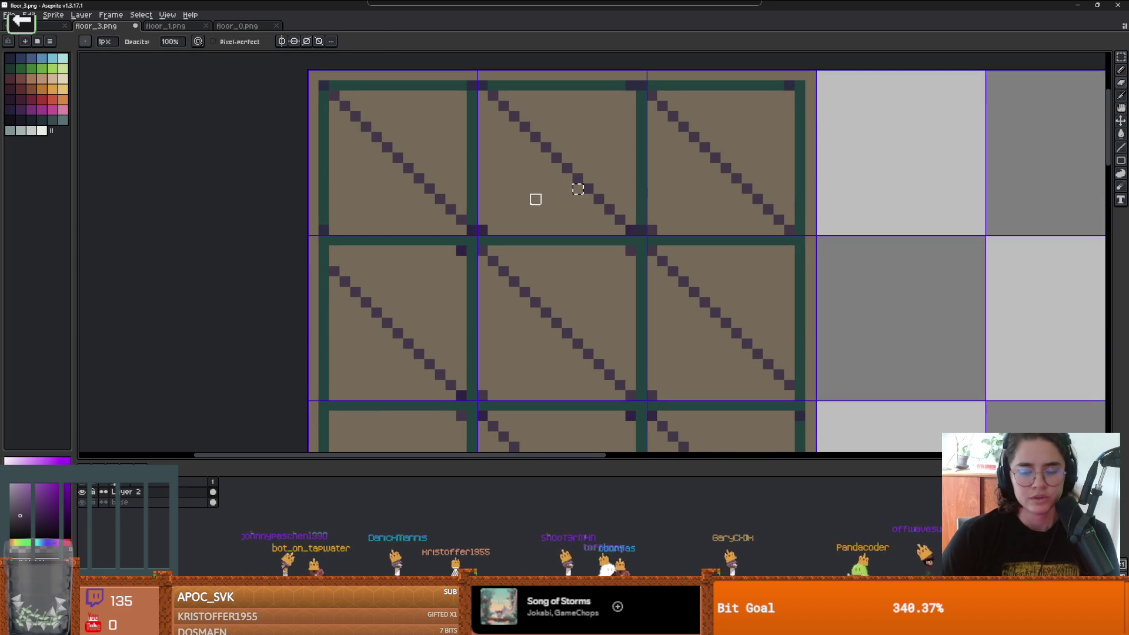
Step: Shift the top-middle stripe one pixel up-left and remove the stray short diagonal
{"action": "key", "text": "m"}
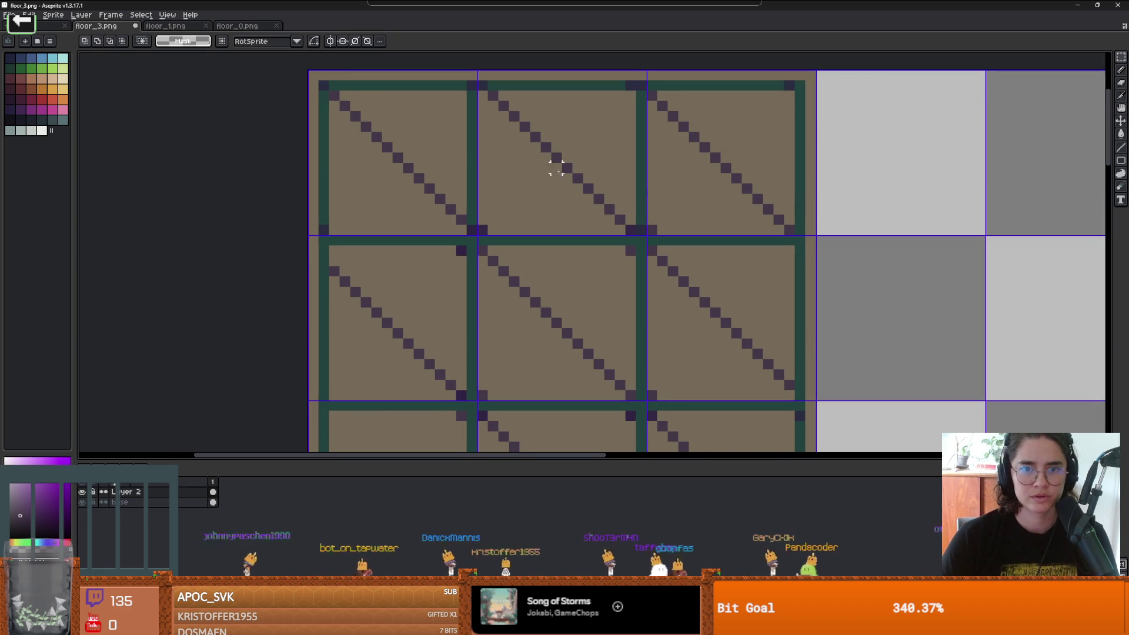
{"action": "left_click_drag", "start_coordinate": [630, 230], "coordinate": [478, 71]}
{"action": "left_click_drag", "start_coordinate": [531, 152], "coordinate": [520, 141]}
{"action": "key", "text": "Return"}
{"action": "key", "text": "b"}
{"action": "scroll", "coordinate": [617, 206], "scroll_direction": "up", "scroll_amount": 1}
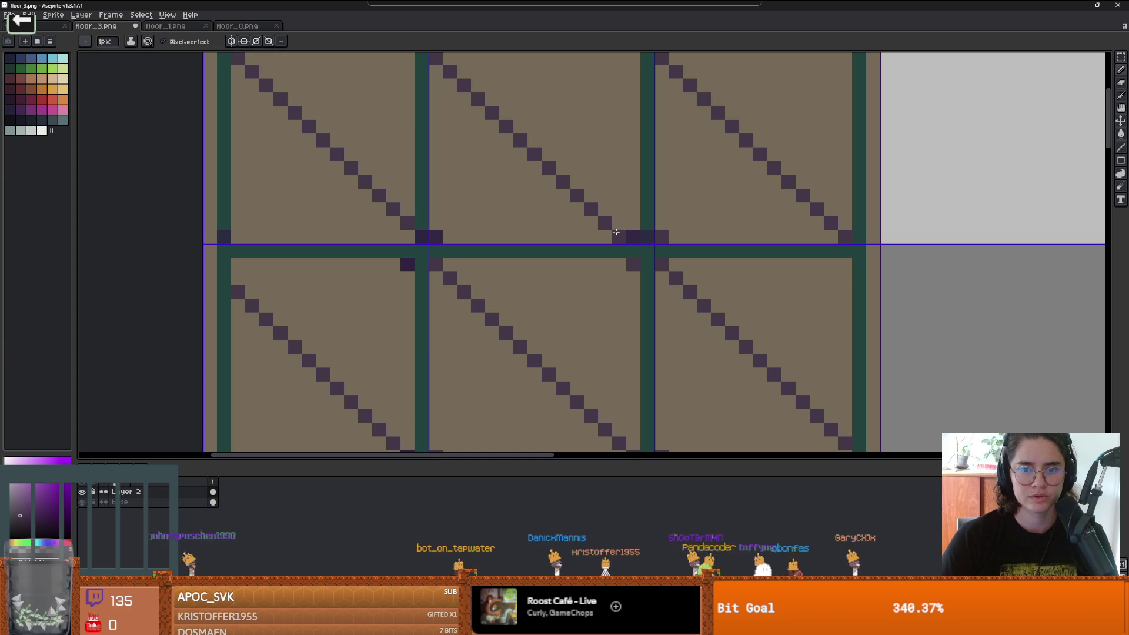
{"action": "scroll", "coordinate": [611, 226], "scroll_direction": "down", "scroll_amount": 3}
{"action": "scroll", "coordinate": [582, 211], "scroll_direction": "up", "scroll_amount": 1}
{"action": "key", "text": "e"}
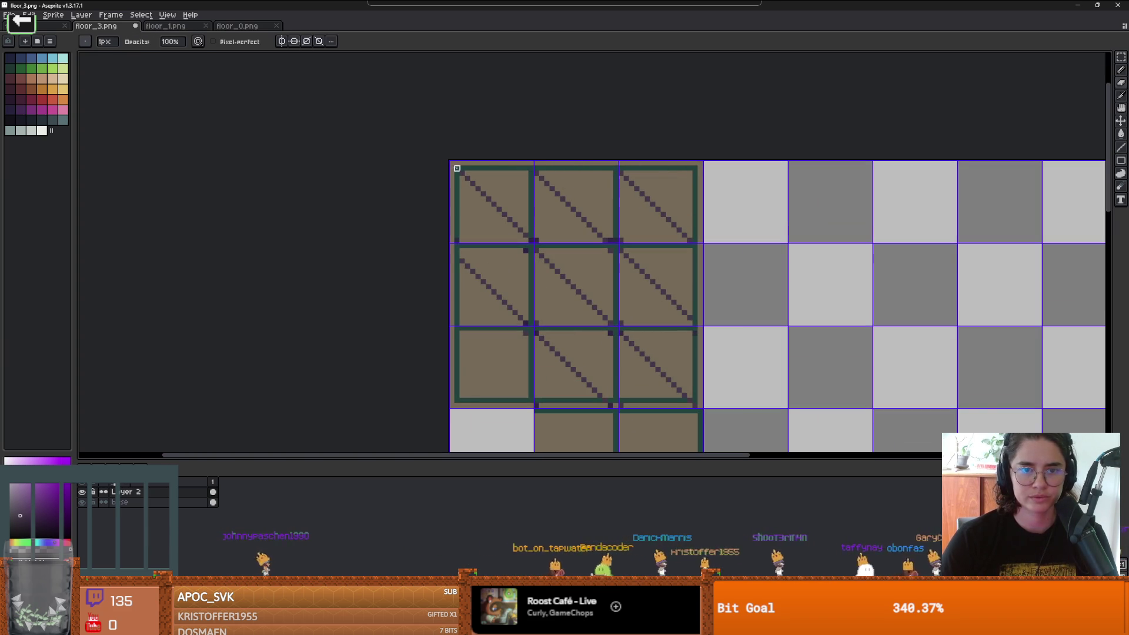
{"action": "scroll", "coordinate": [552, 241], "scroll_direction": "up", "scroll_amount": 2}
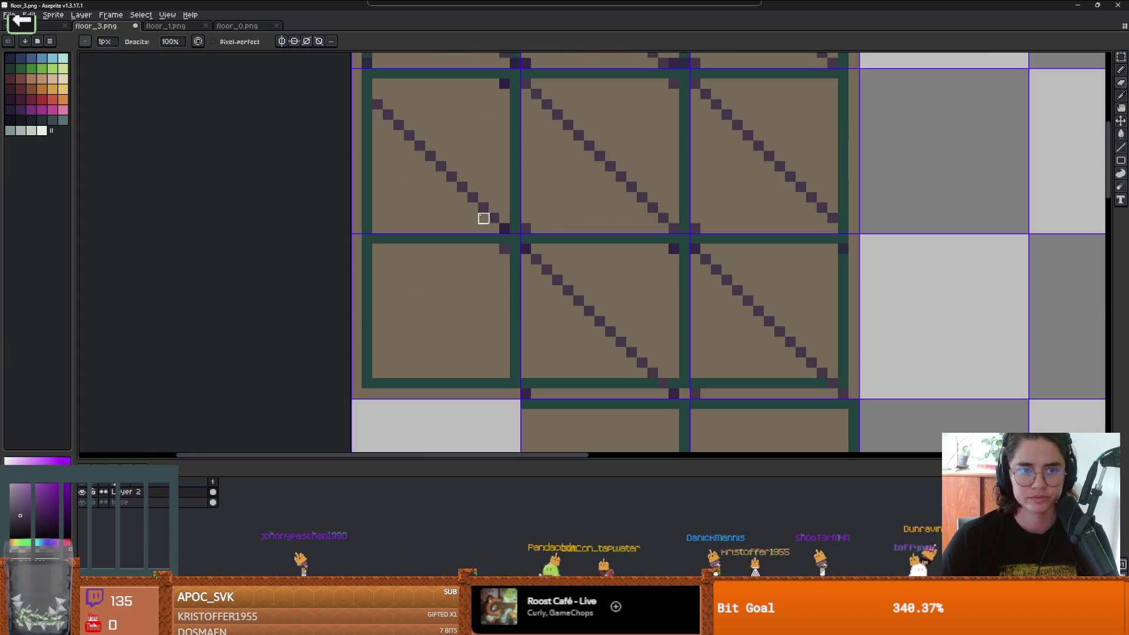
{"action": "key", "text": "ctrl+z"}
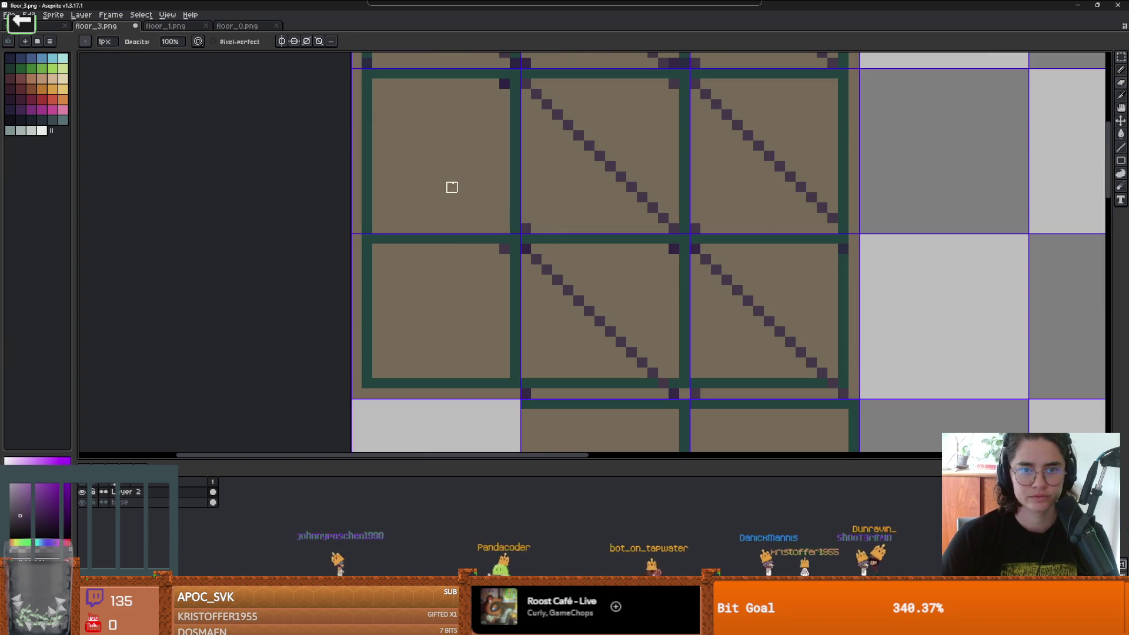
{"action": "key", "text": "b"}
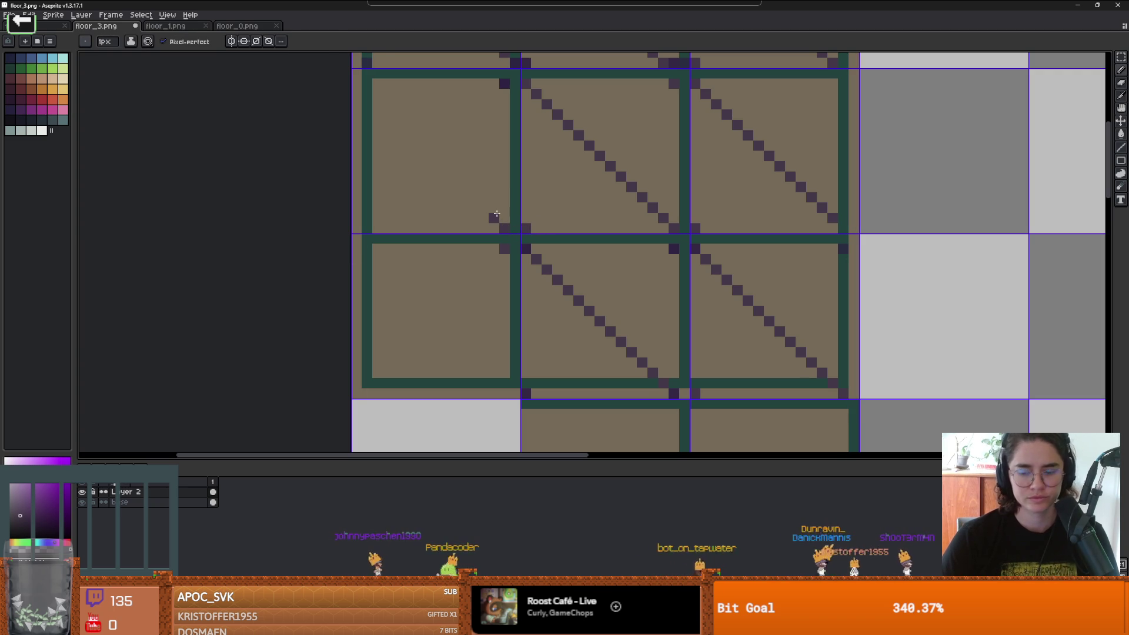
Step: Draw the missing diagonal stripe across the middle-left tile and zoom in to check it
{"action": "key", "text": "m"}
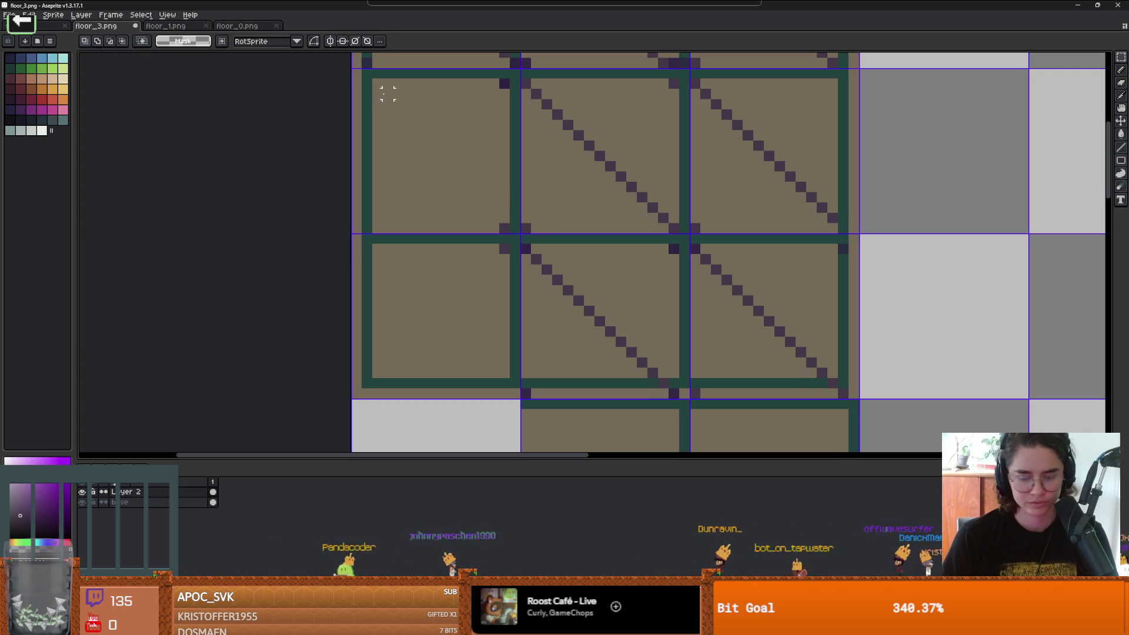
{"action": "key", "text": "e"}
{"action": "left_click_drag", "start_coordinate": [378, 84], "coordinate": [505, 208]}
{"action": "scroll", "coordinate": [512, 211], "scroll_direction": "down", "scroll_amount": 2}
{"action": "scroll", "coordinate": [512, 211], "scroll_direction": "up", "scroll_amount": 2}
{"action": "scroll", "coordinate": [512, 212], "scroll_direction": "down", "scroll_amount": 2}
{"action": "scroll", "coordinate": [520, 270], "scroll_direction": "up", "scroll_amount": 3}
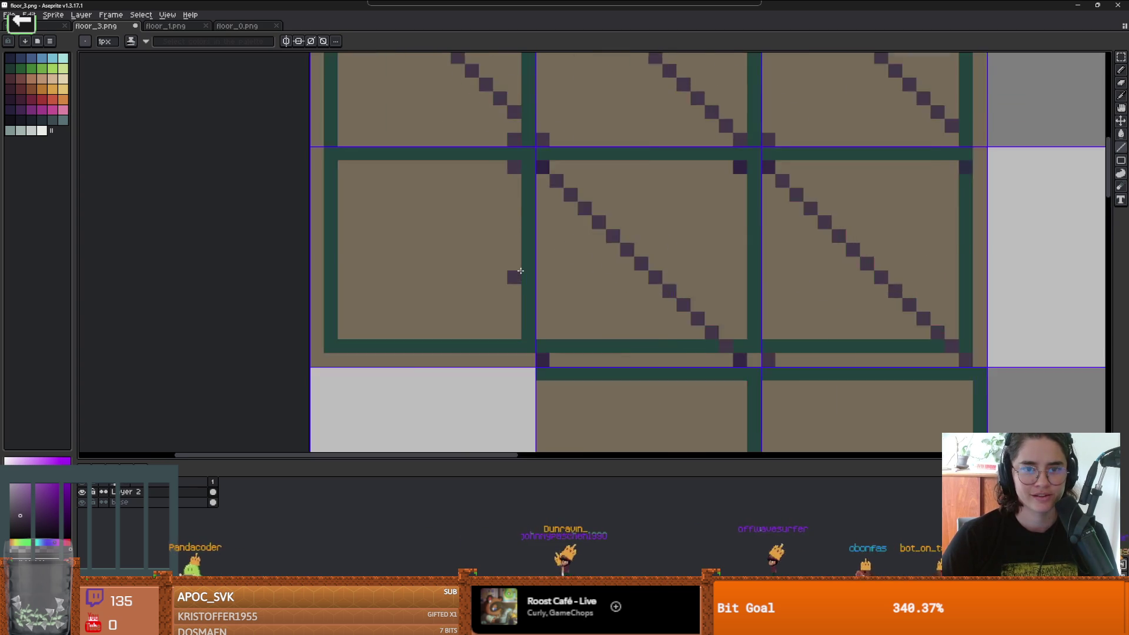
{"action": "scroll", "coordinate": [516, 266], "scroll_direction": "down", "scroll_amount": 3}
{"action": "scroll", "coordinate": [531, 282], "scroll_direction": "down", "scroll_amount": 1}
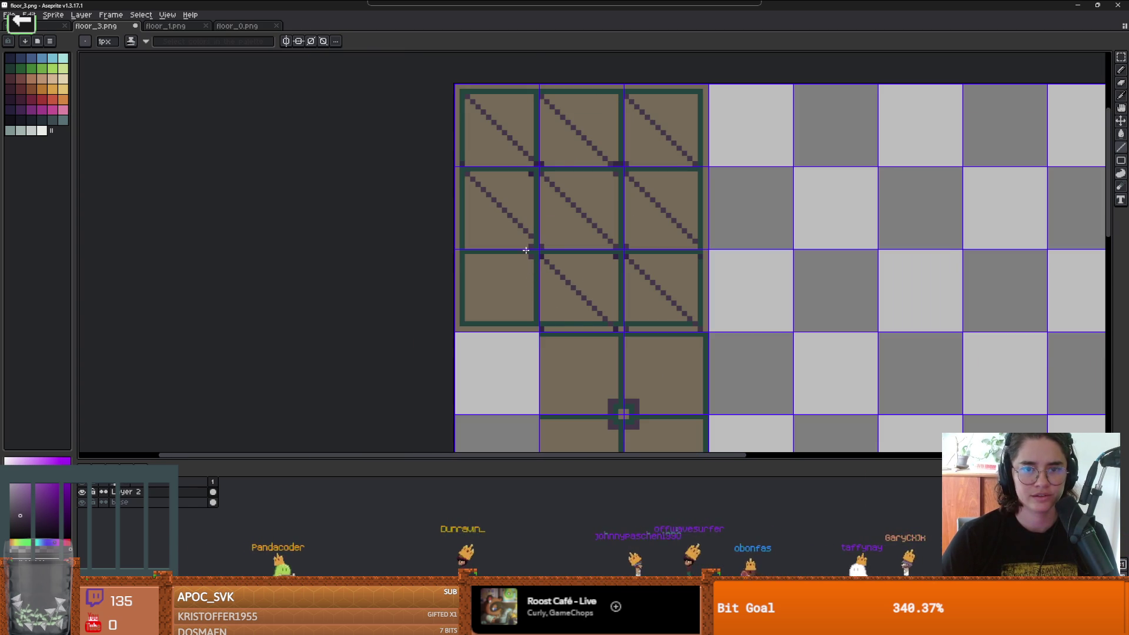
{"action": "scroll", "coordinate": [526, 251], "scroll_direction": "up", "scroll_amount": 3}
{"action": "scroll", "coordinate": [532, 268], "scroll_direction": "down", "scroll_amount": 1}
{"action": "scroll", "coordinate": [542, 289], "scroll_direction": "down", "scroll_amount": 1}
{"action": "scroll", "coordinate": [496, 219], "scroll_direction": "down", "scroll_amount": 1}
{"action": "scroll", "coordinate": [469, 196], "scroll_direction": "up", "scroll_amount": 3}
Step: Draw a diagonal stripe across the bottom-left tile and inspect the whole 3×3 block
{"action": "key", "text": "b"}
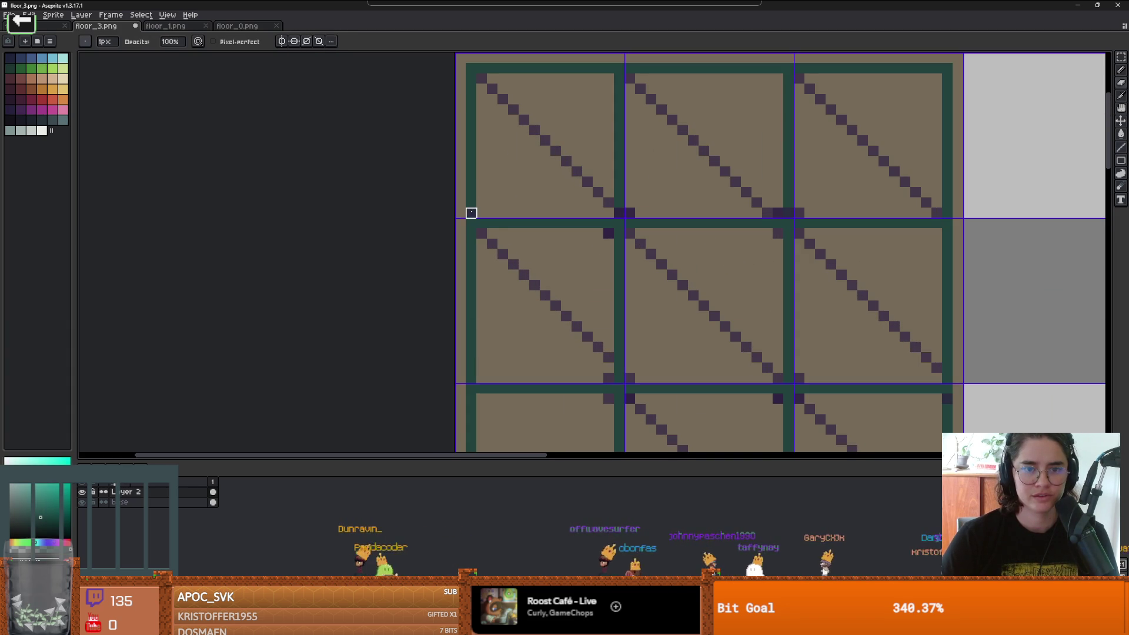
{"action": "scroll", "coordinate": [572, 209], "scroll_direction": "down", "scroll_amount": 2}
{"action": "scroll", "coordinate": [575, 222], "scroll_direction": "down", "scroll_amount": 1}
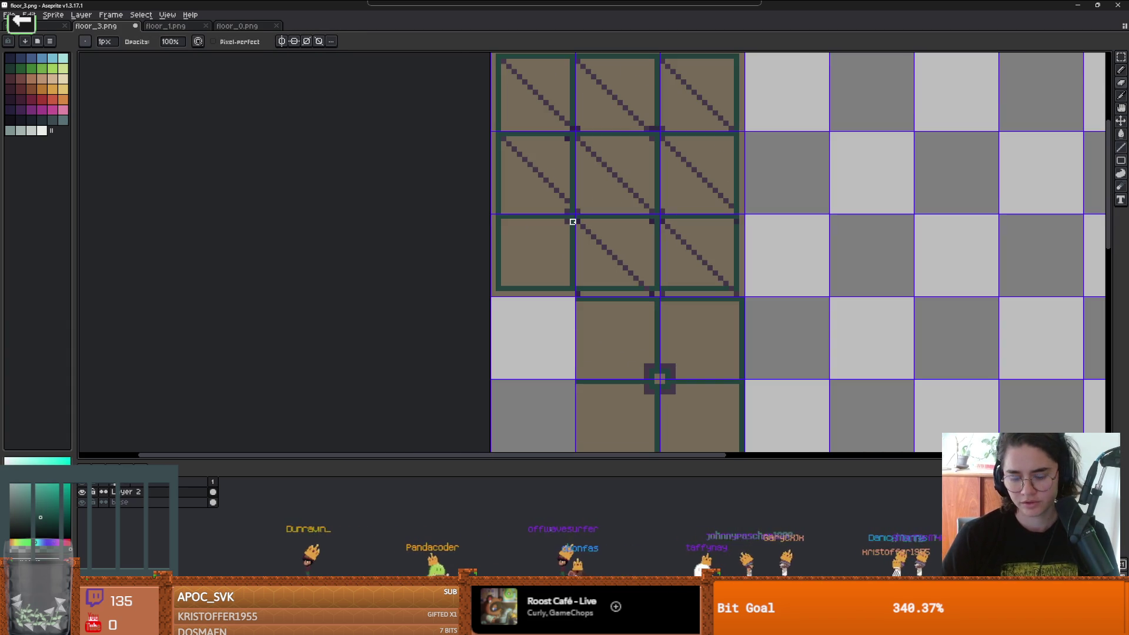
{"action": "key", "text": "l"}
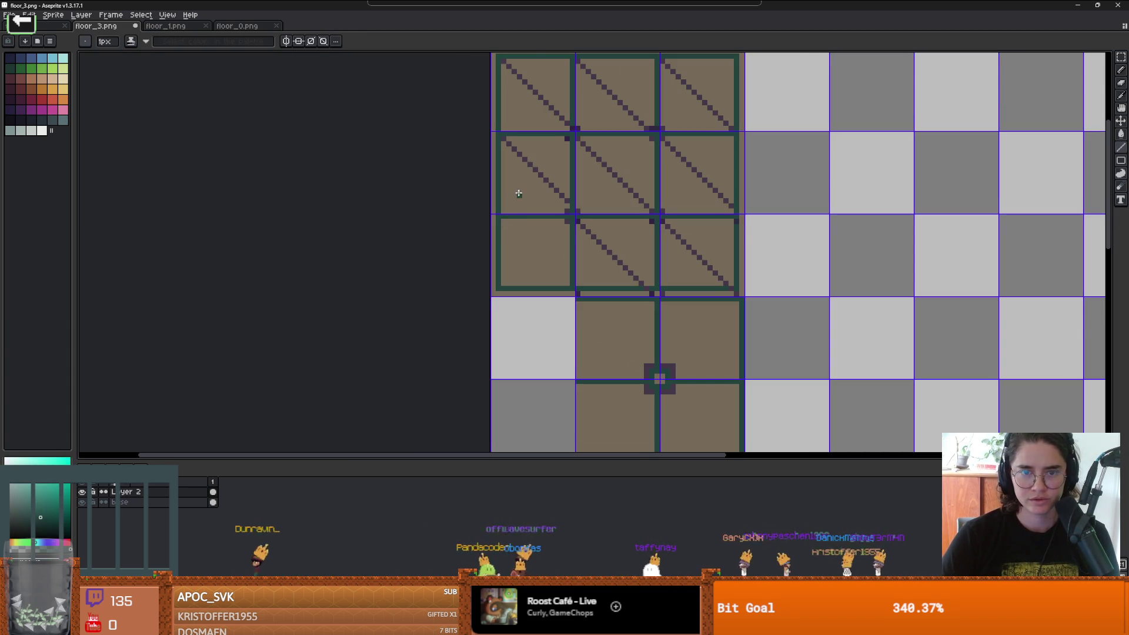
{"action": "scroll", "coordinate": [517, 194], "scroll_direction": "up", "scroll_amount": 2}
{"action": "left_click_drag", "start_coordinate": [487, 253], "coordinate": [627, 380]}
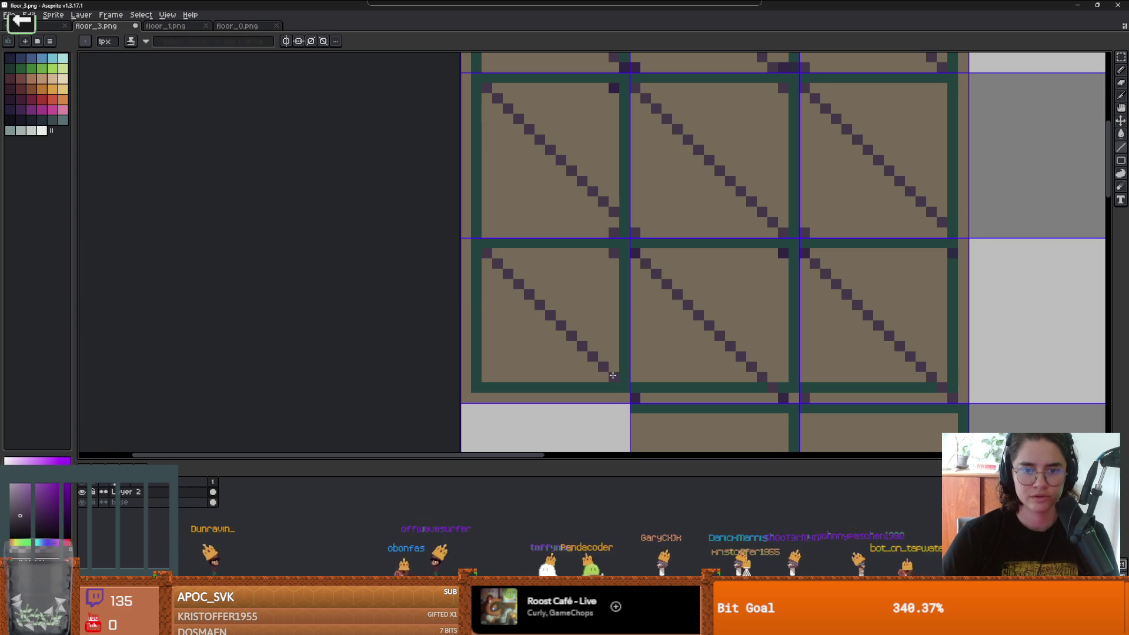
{"action": "scroll", "coordinate": [672, 347], "scroll_direction": "down", "scroll_amount": 2}
{"action": "scroll", "coordinate": [551, 286], "scroll_direction": "up", "scroll_amount": 2}
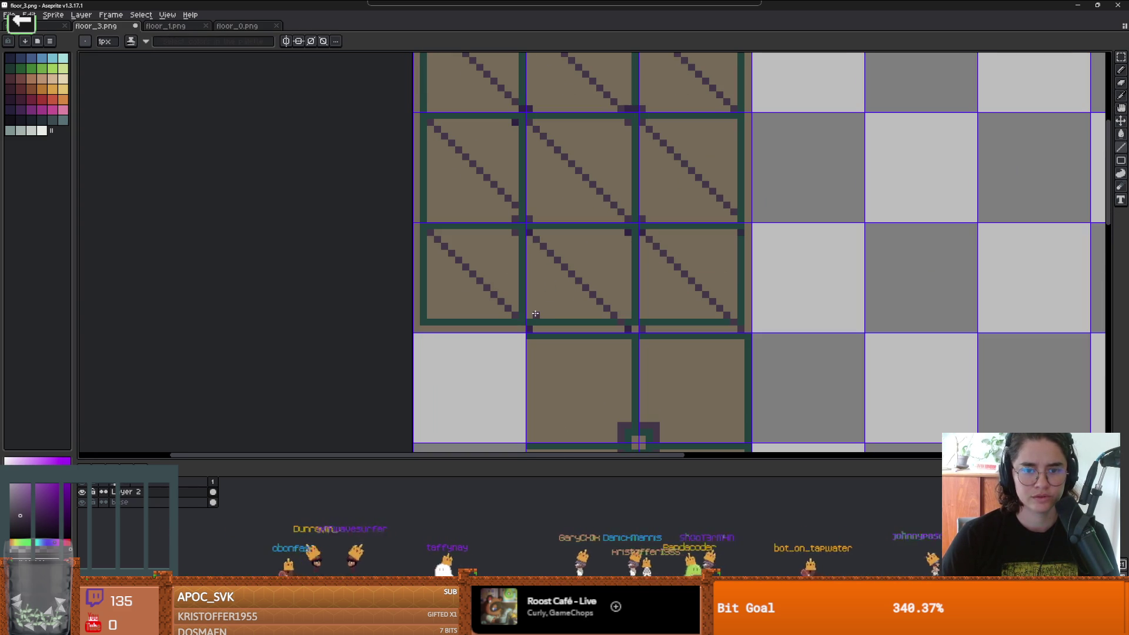
{"action": "scroll", "coordinate": [517, 261], "scroll_direction": "up", "scroll_amount": 3}
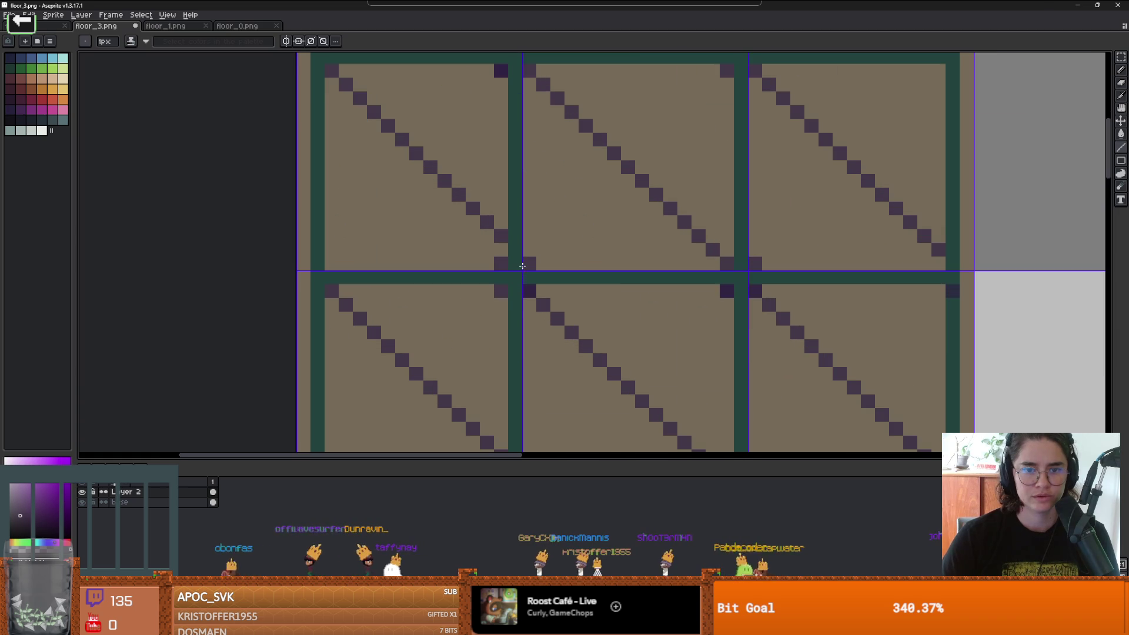
{"action": "scroll", "coordinate": [497, 251], "scroll_direction": "down", "scroll_amount": 3}
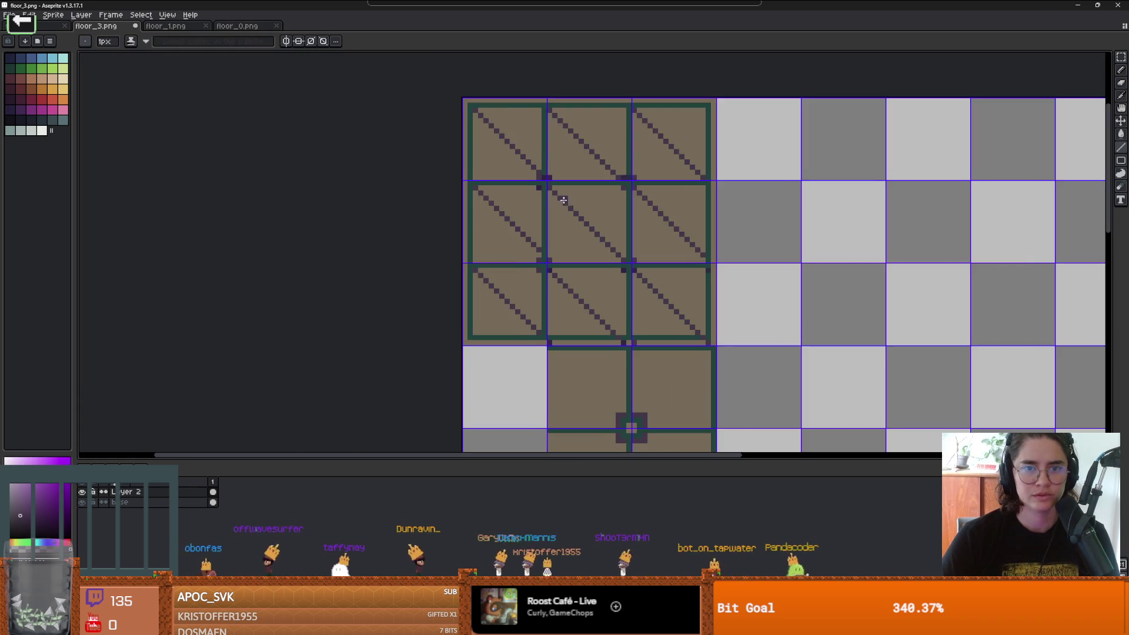
{"action": "scroll", "coordinate": [449, 195], "scroll_direction": "up", "scroll_amount": 2}
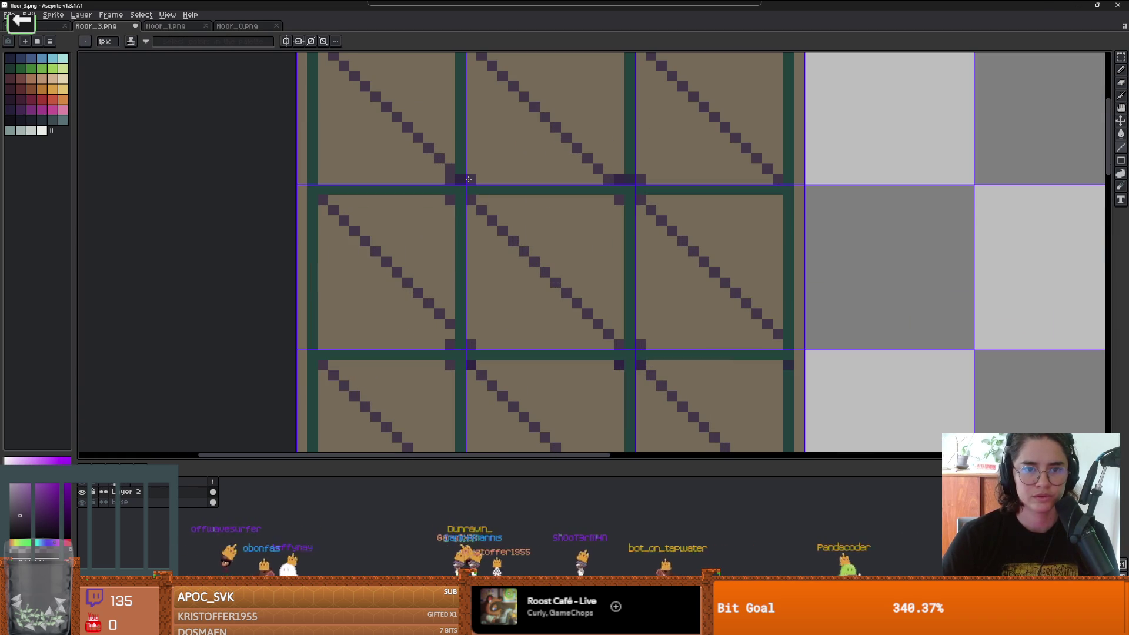
{"action": "key", "text": "b"}
{"action": "key", "text": "b"}
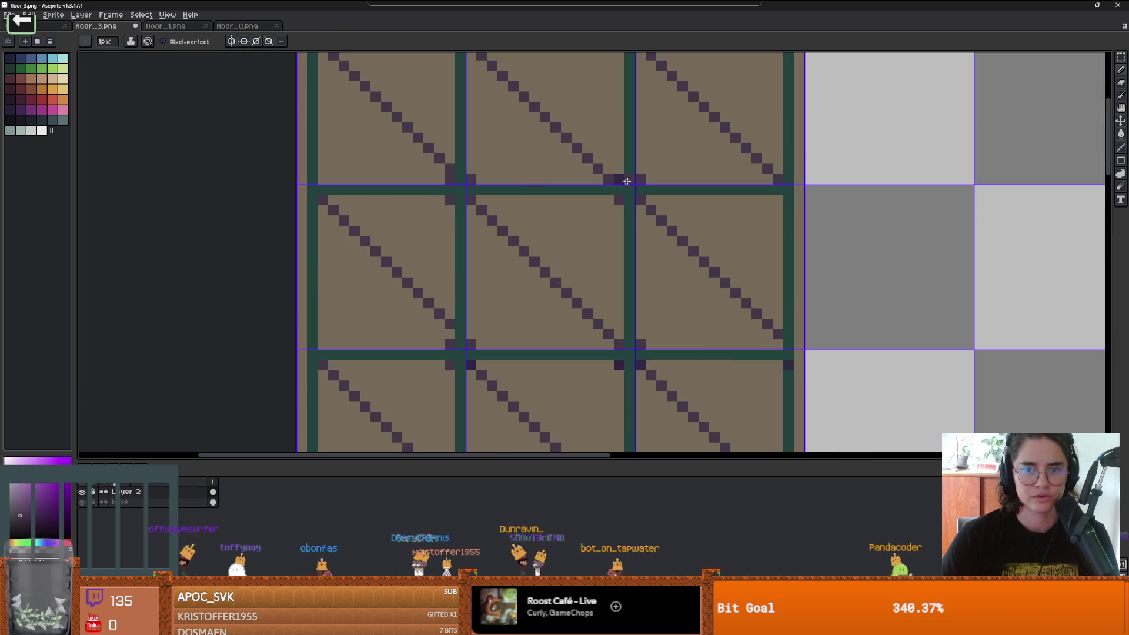
{"action": "scroll", "coordinate": [609, 189], "scroll_direction": "down", "scroll_amount": 4}
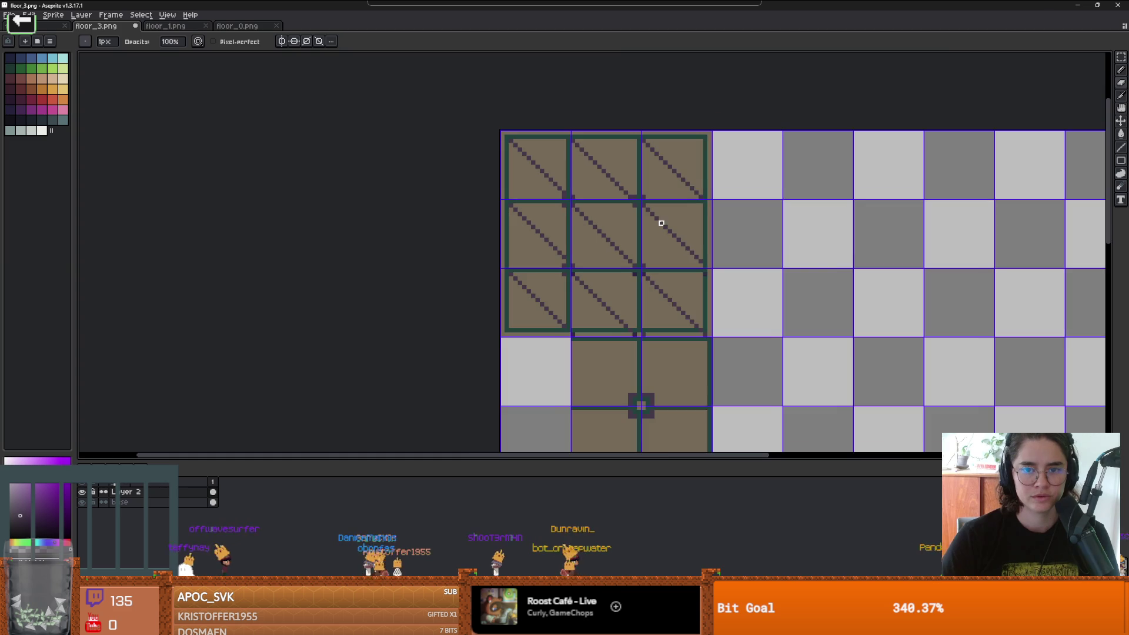
{"action": "scroll", "coordinate": [588, 209], "scroll_direction": "up", "scroll_amount": 2}
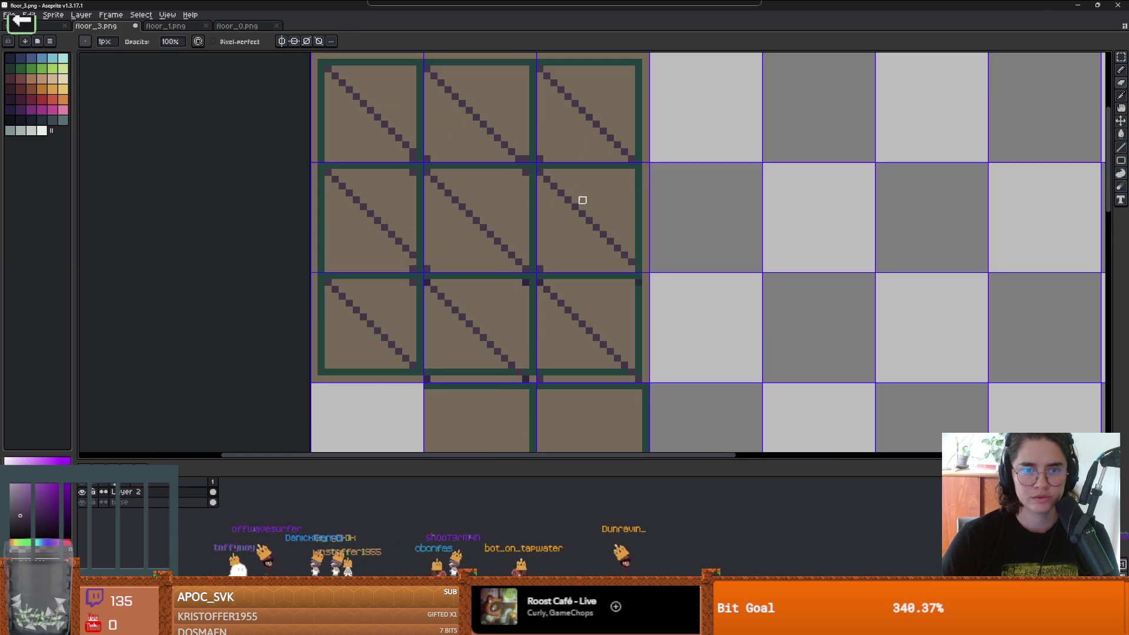
{"action": "scroll", "coordinate": [526, 193], "scroll_direction": "up", "scroll_amount": 1}
{"action": "scroll", "coordinate": [537, 192], "scroll_direction": "down", "scroll_amount": 2}
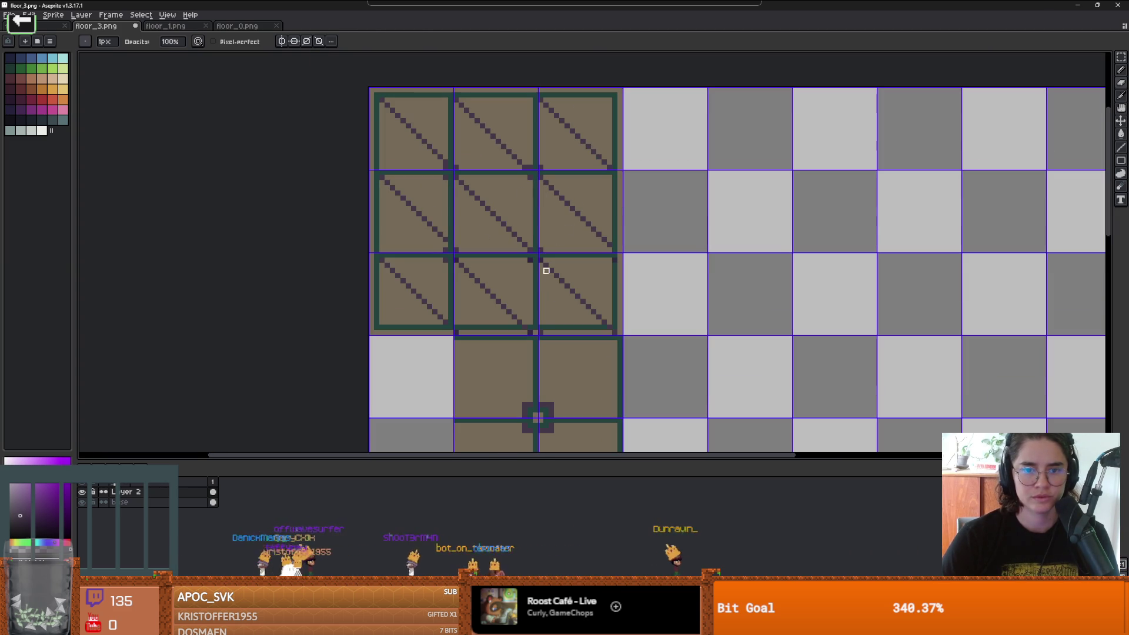
{"action": "scroll", "coordinate": [553, 268], "scroll_direction": "down", "scroll_amount": 2}
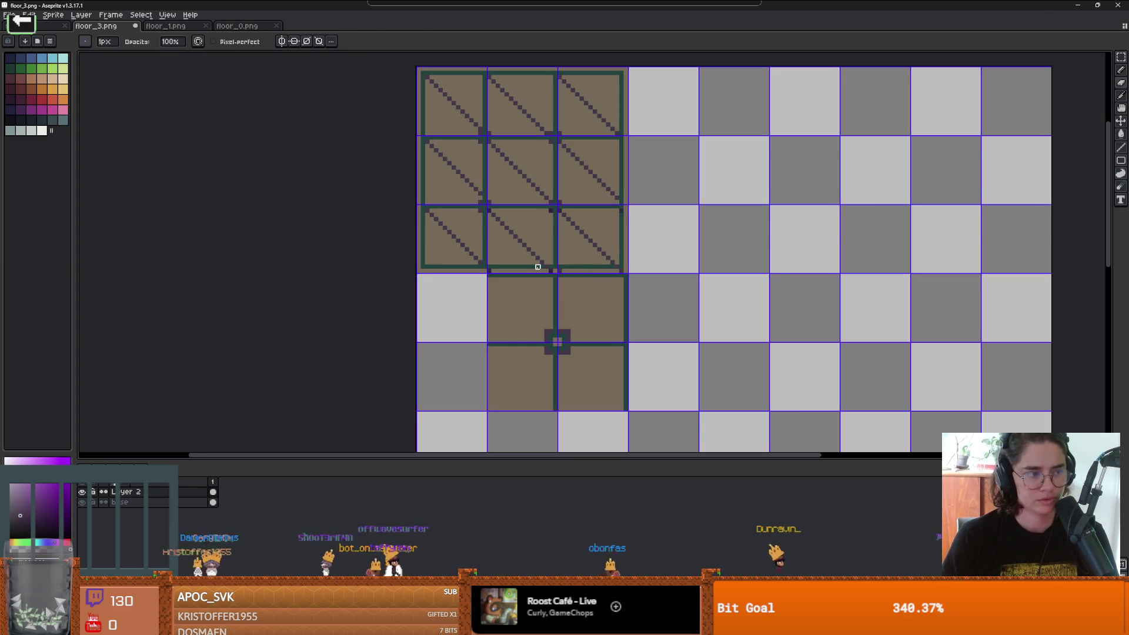
{"action": "scroll", "coordinate": [499, 334], "scroll_direction": "up", "scroll_amount": 2}
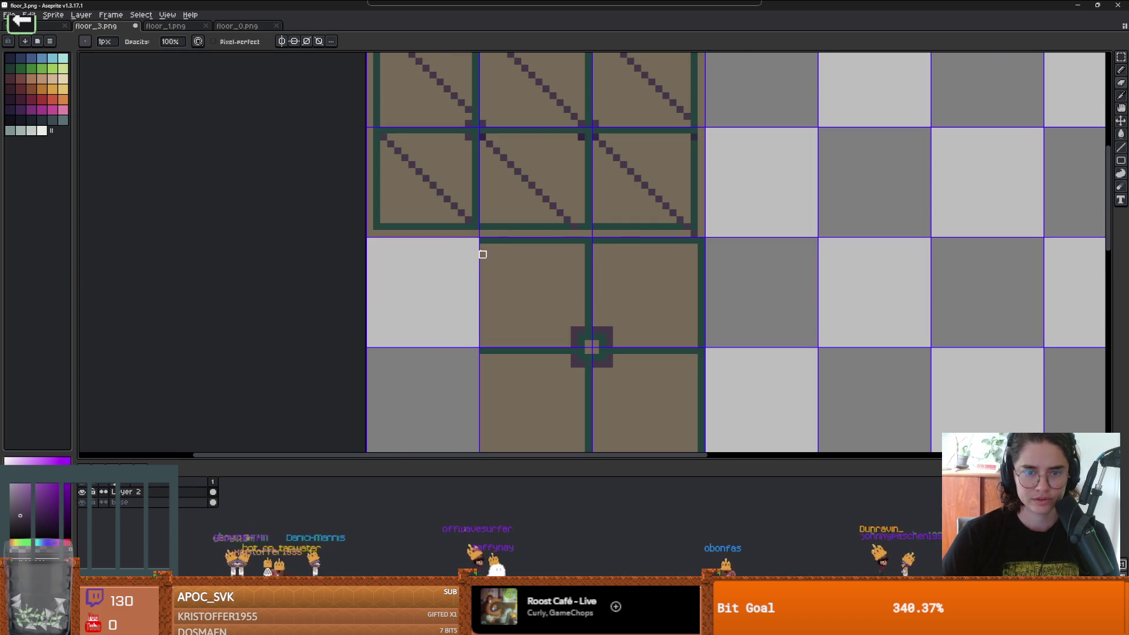
Step: Draw diagonal stripes across the lower-left and lower-right tiles with the Line tool
{"action": "key", "text": "l"}
{"action": "left_click_drag", "start_coordinate": [482, 247], "coordinate": [565, 325]}
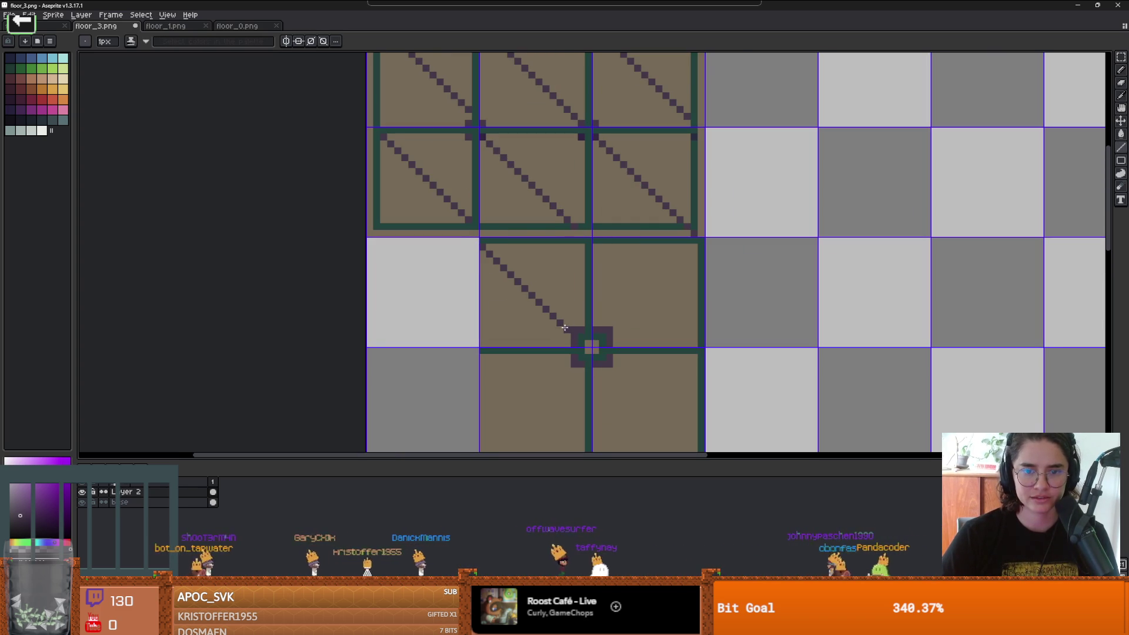
{"action": "scroll", "coordinate": [632, 347], "scroll_direction": "down", "scroll_amount": 1}
{"action": "scroll", "coordinate": [601, 279], "scroll_direction": "up", "scroll_amount": 3}
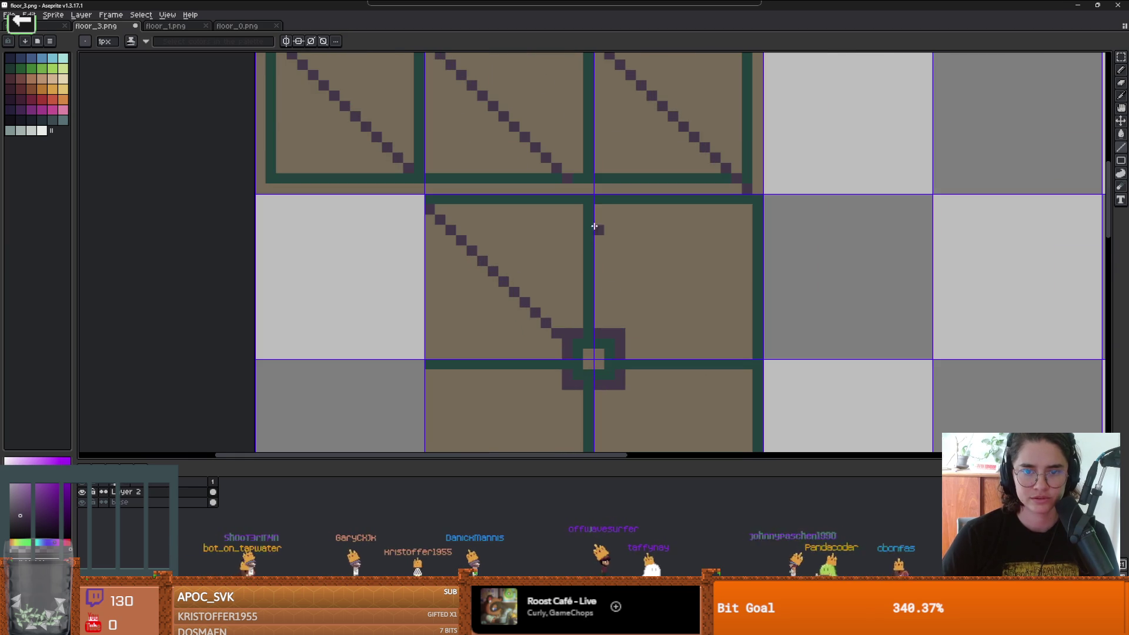
{"action": "left_click_drag", "start_coordinate": [597, 207], "coordinate": [746, 358]}
{"action": "scroll", "coordinate": [585, 202], "scroll_direction": "down", "scroll_amount": 2}
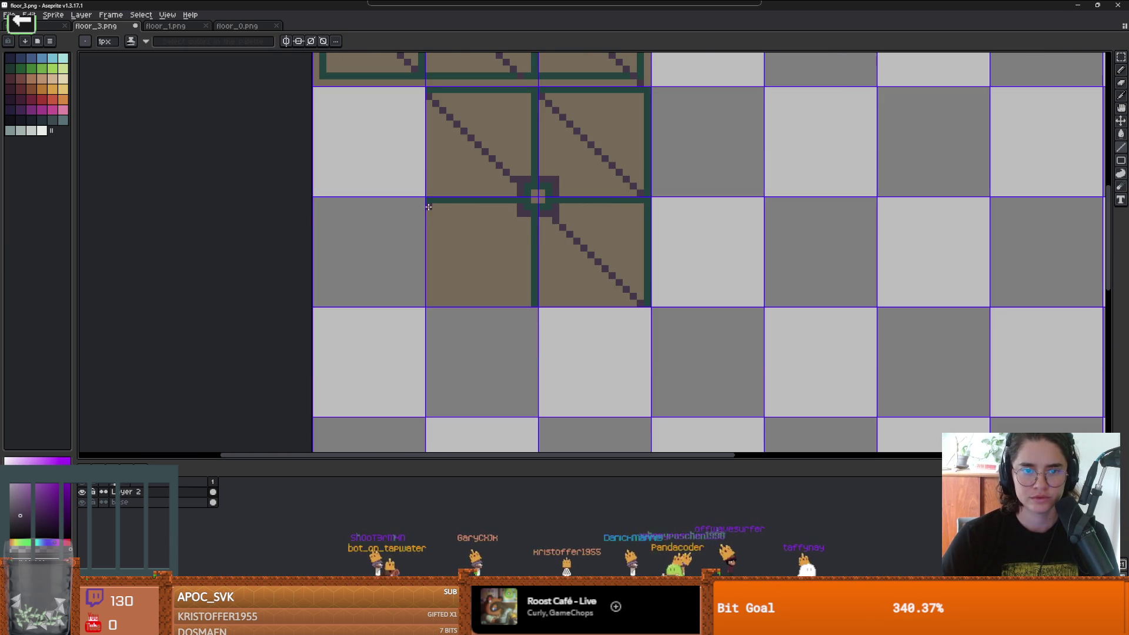
{"action": "scroll", "coordinate": [525, 301], "scroll_direction": "down", "scroll_amount": 3}
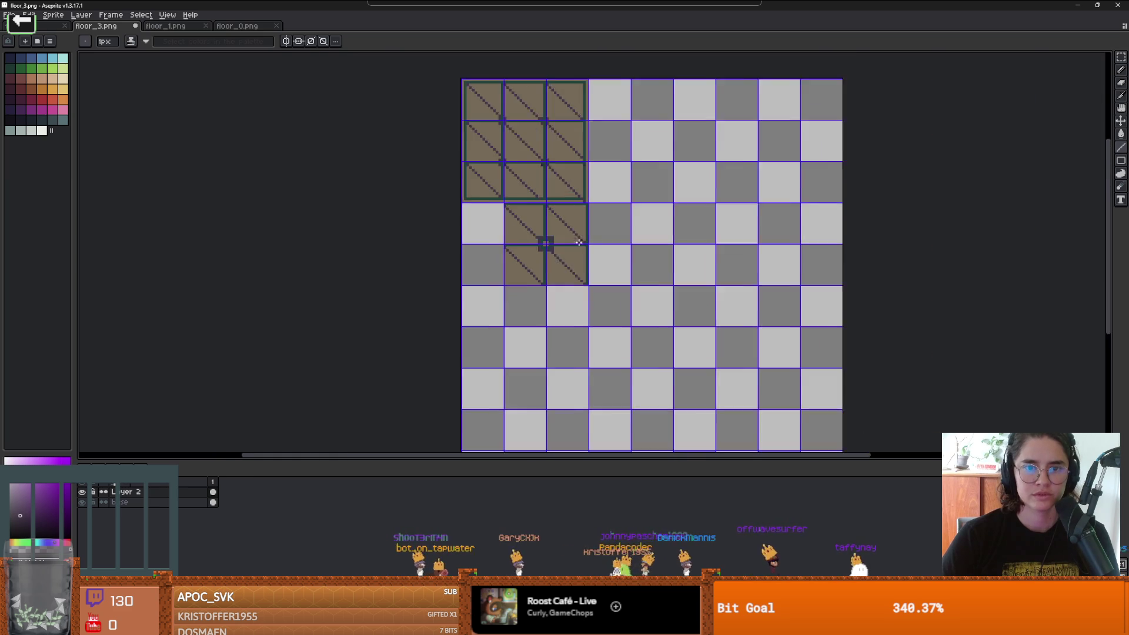
Step: Compare the striped tiles on Godot's boss-room floor, then return to Aseprite
{"action": "key", "text": "v"}
{"action": "key", "text": "alt+Tab"}
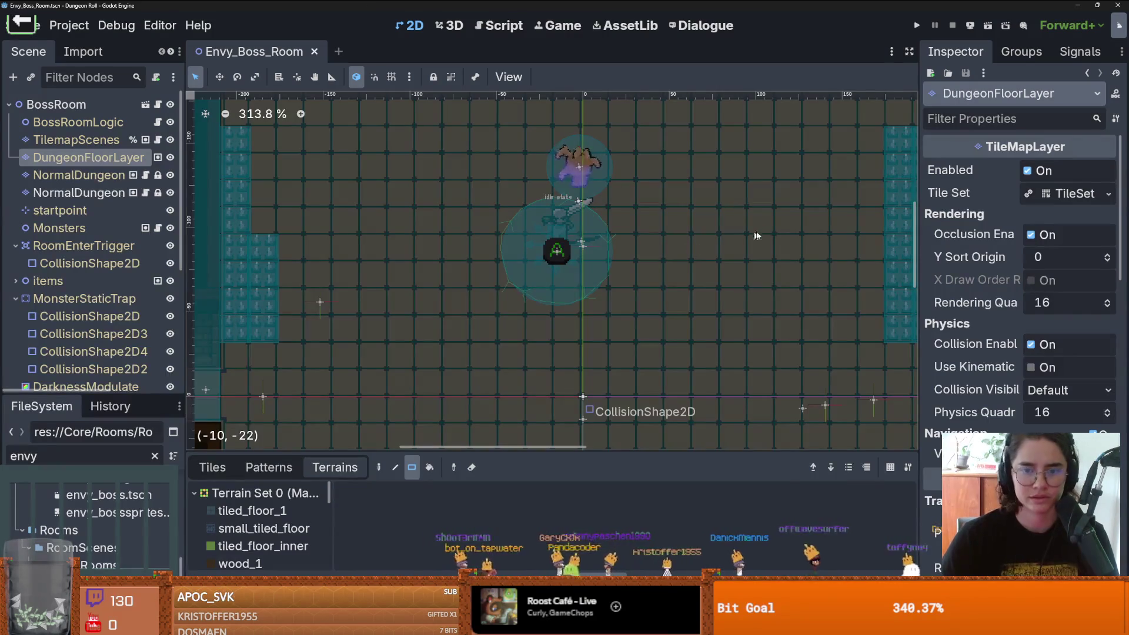
{"action": "scroll", "coordinate": [715, 234], "scroll_direction": "down", "scroll_amount": 1}
{"action": "scroll", "coordinate": [472, 237], "scroll_direction": "up", "scroll_amount": 3}
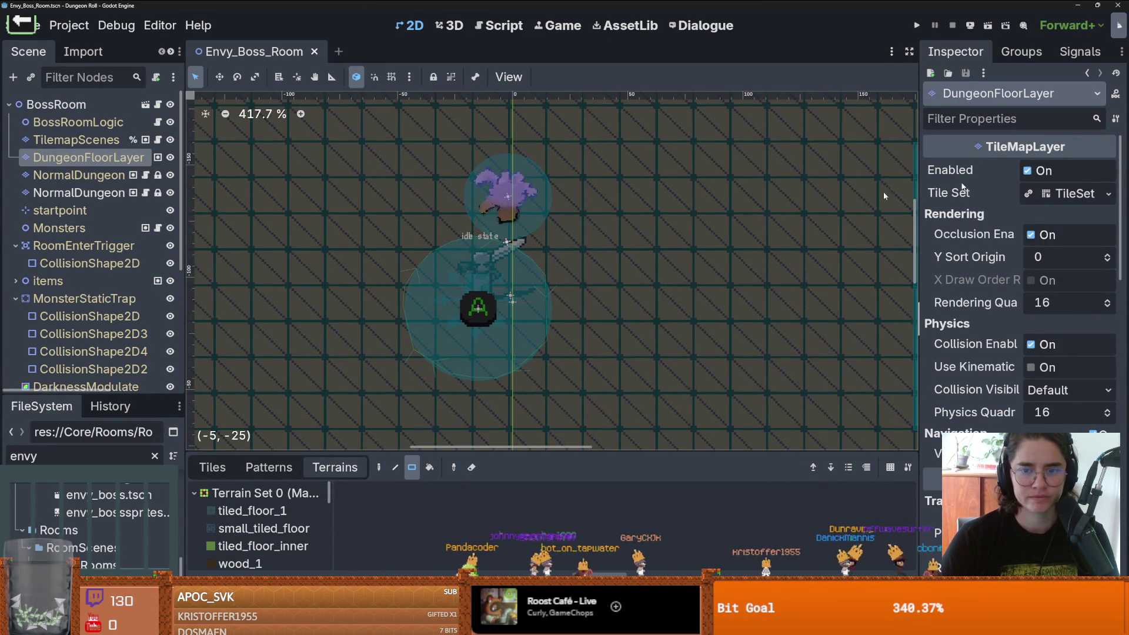
{"action": "key", "text": "alt+Tab"}
{"action": "scroll", "coordinate": [526, 230], "scroll_direction": "up", "scroll_amount": 2}
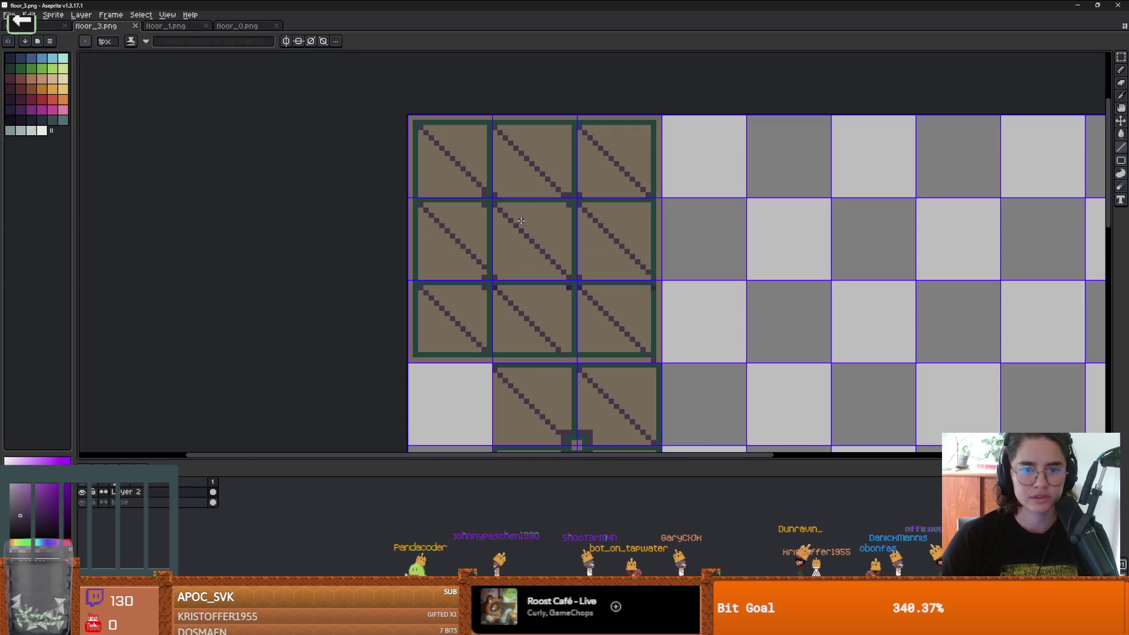
Step: Pick a faded brown and bucket-fill all the dark diagonal stripes with it
{"action": "left_click", "coordinate": [435, 259], "text": "alt"}
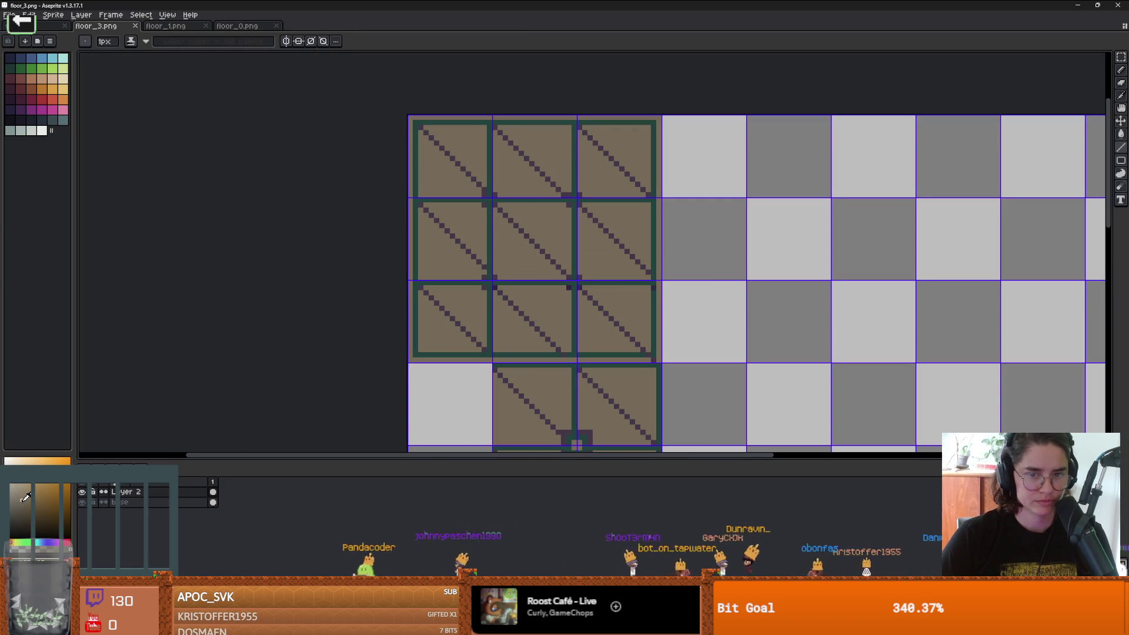
{"action": "key", "text": "alt"}
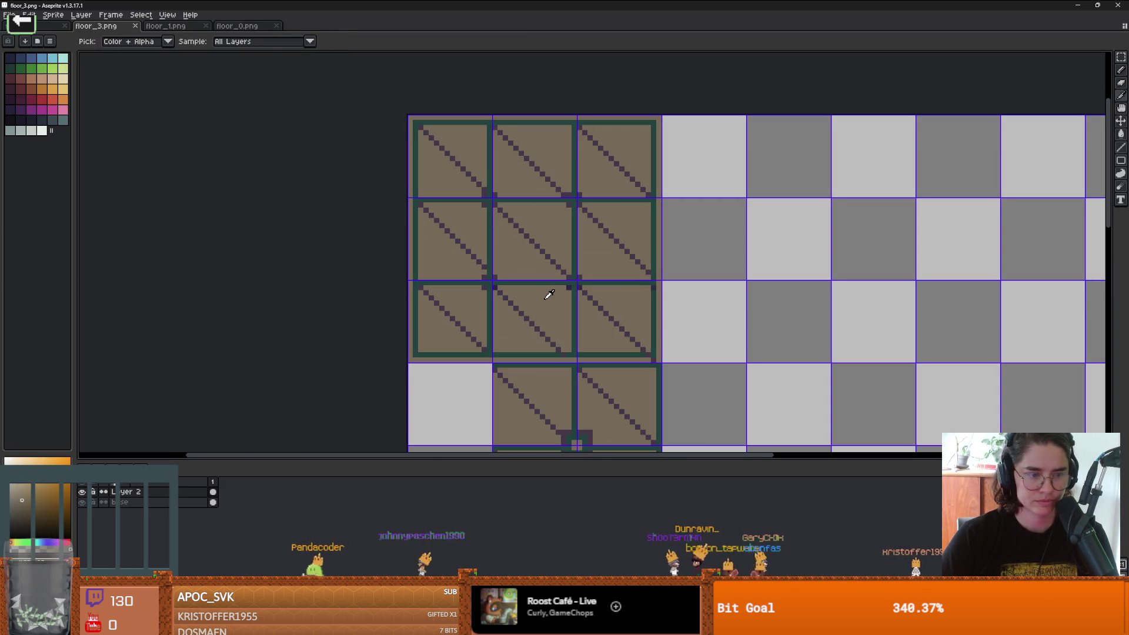
{"action": "left_click", "coordinate": [544, 297], "text": "alt"}
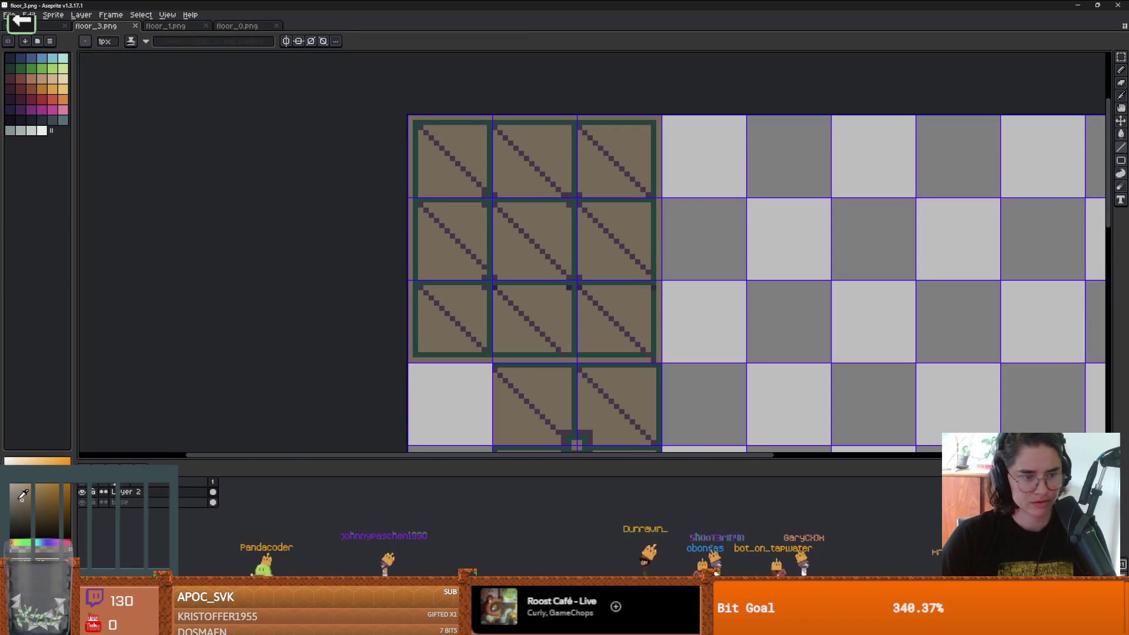
{"action": "scroll", "coordinate": [563, 223], "scroll_direction": "up", "scroll_amount": 2}
{"action": "key", "text": "g"}
{"action": "left_click", "coordinate": [470, 219]}
Step: Save floor_3.png and bring up Godot to view the fainter stripes
{"action": "scroll", "coordinate": [512, 245], "scroll_direction": "down", "scroll_amount": 2}
{"action": "key", "text": "ctrl+s"}
{"action": "key", "text": "alt+Tab"}
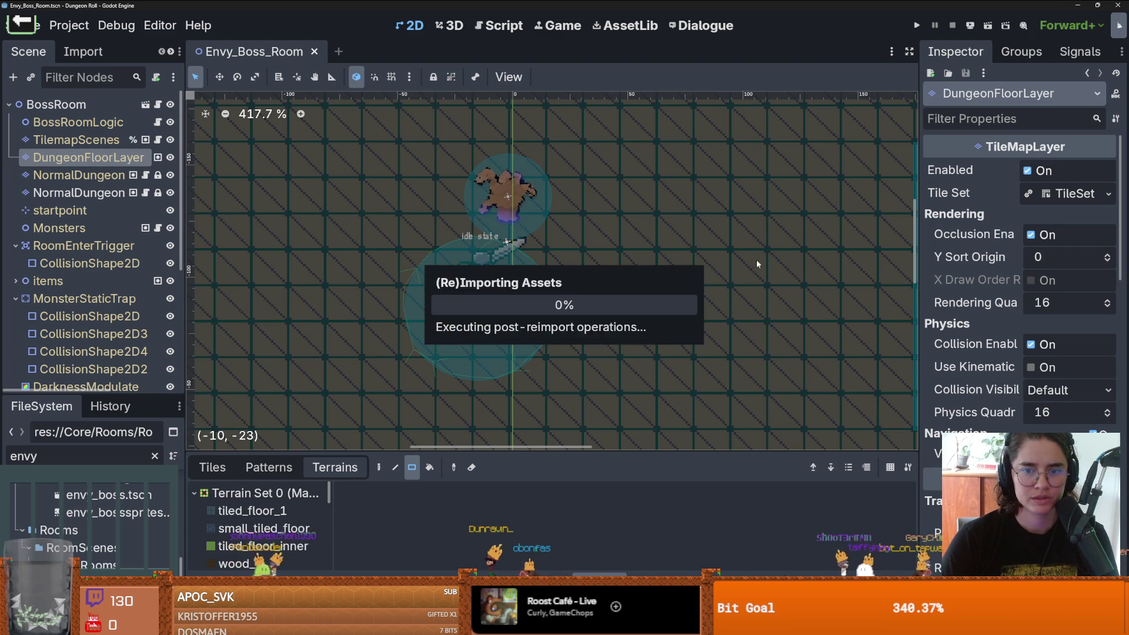
Step: Inspect the faint-striped floor tiles in the Envy_Boss_Room viewport, then switch back to Aseprite
{"action": "scroll", "coordinate": [633, 273], "scroll_direction": "down", "scroll_amount": 3}
{"action": "scroll", "coordinate": [540, 271], "scroll_direction": "up", "scroll_amount": 4}
{"action": "left_click_drag", "start_coordinate": [540, 259], "coordinate": [667, 250]}
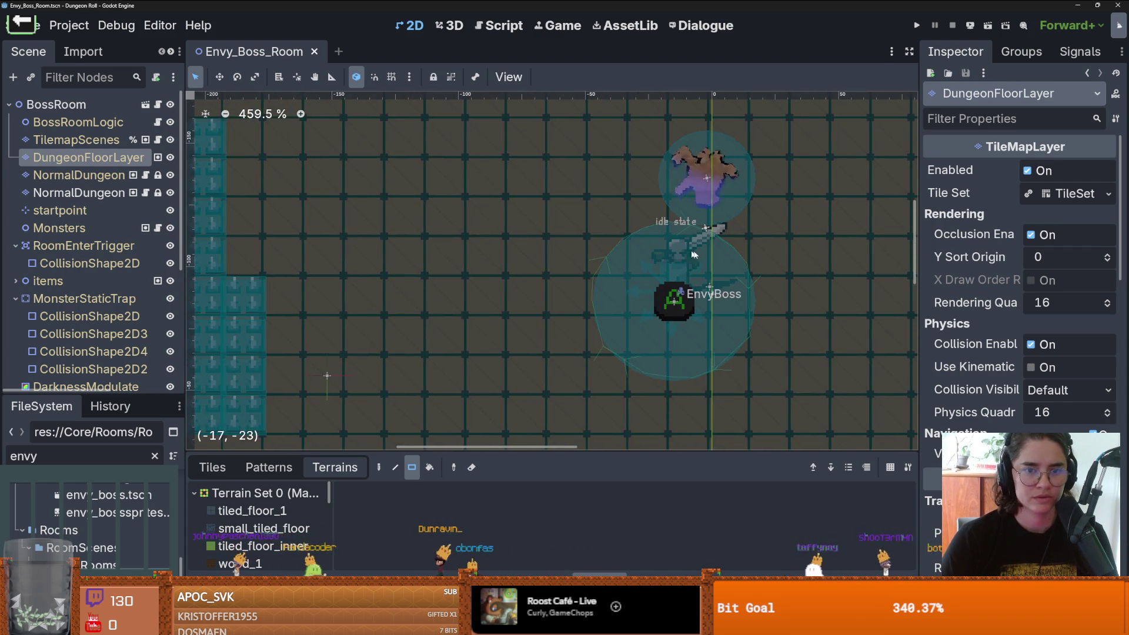
{"action": "scroll", "coordinate": [664, 250], "scroll_direction": "down", "scroll_amount": 1}
{"action": "scroll", "coordinate": [820, 209], "scroll_direction": "down", "scroll_amount": 1}
{"action": "scroll", "coordinate": [817, 217], "scroll_direction": "down", "scroll_amount": 1}
{"action": "mouse_move", "coordinate": [709, 200]}
{"action": "left_mouse_down"}
{"action": "mouse_move", "coordinate": [584, 195]}
{"action": "mouse_move", "coordinate": [628, 124]}
{"action": "left_mouse_up"}
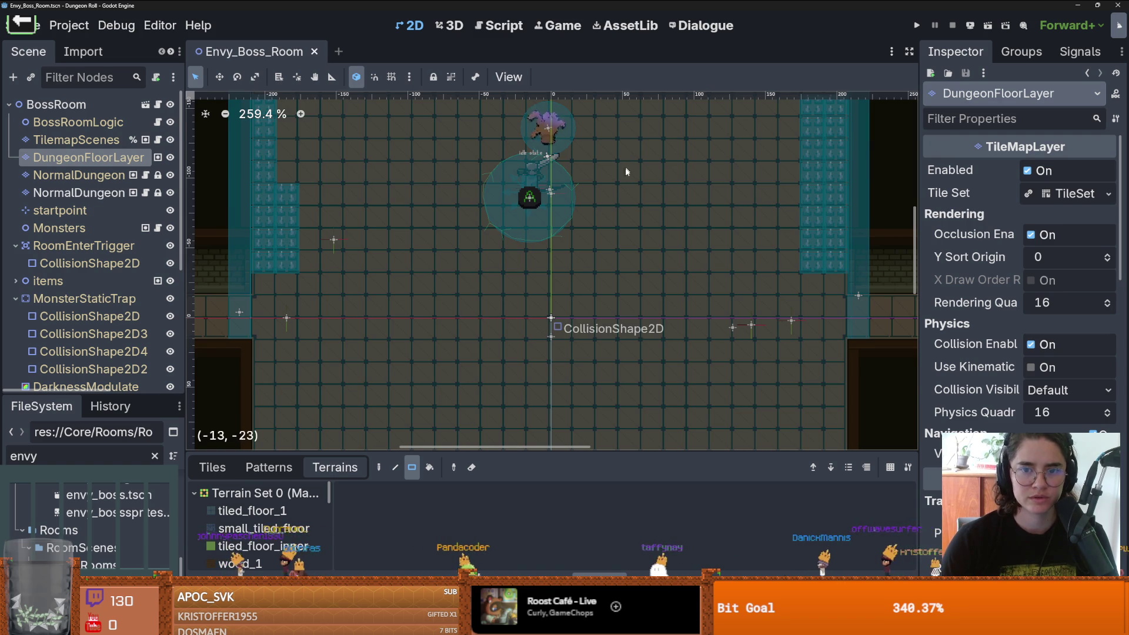
{"action": "left_click_drag", "start_coordinate": [822, 213], "coordinate": [801, 232]}
{"action": "key", "text": "alt+Tab"}
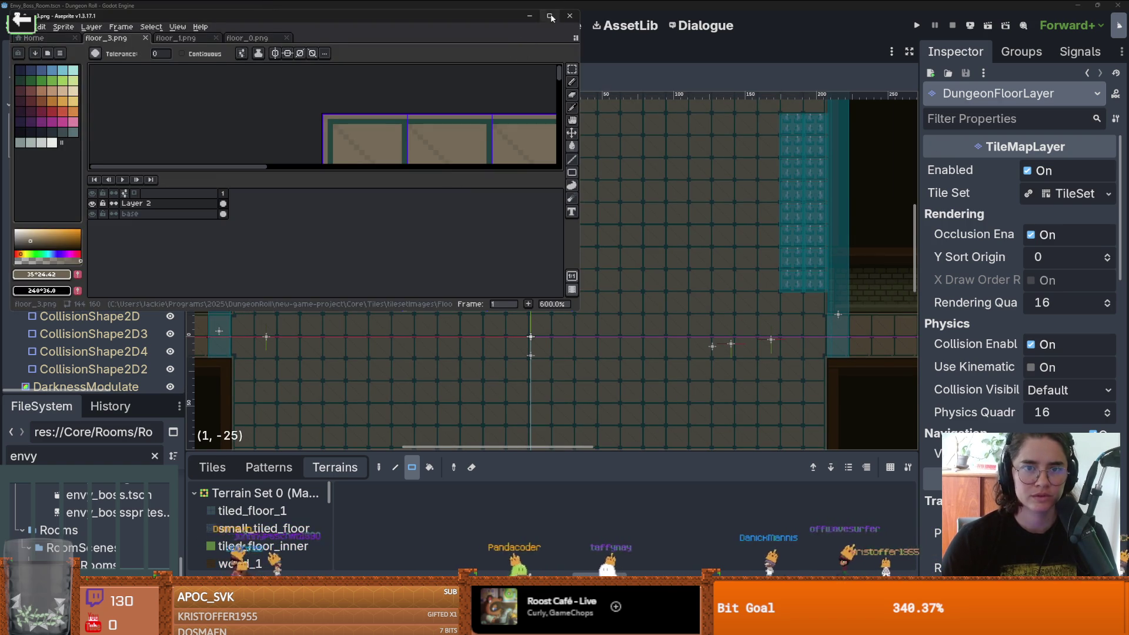
Step: Maximize Aseprite and pencil the missing purple pixel at the tile corner
{"action": "left_click", "coordinate": [549, 16]}
{"action": "scroll", "coordinate": [448, 231], "scroll_direction": "up", "scroll_amount": 1}
{"action": "scroll", "coordinate": [354, 183], "scroll_direction": "up", "scroll_amount": 2}
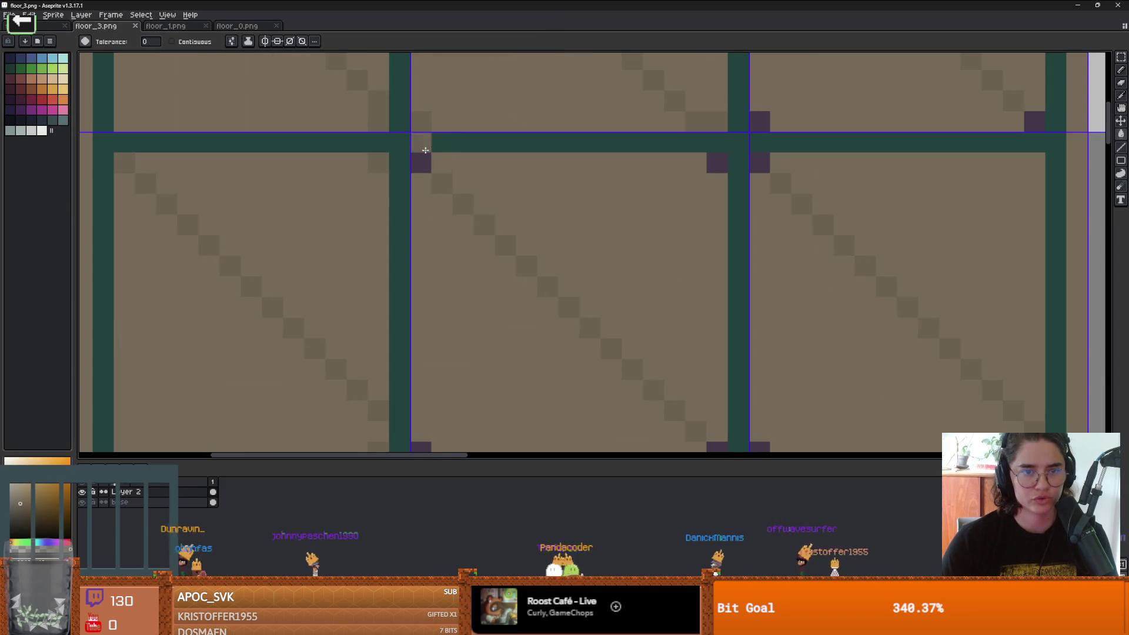
{"action": "key", "text": "b"}
{"action": "left_click", "coordinate": [377, 160], "text": "alt"}
{"action": "scroll", "coordinate": [415, 120], "scroll_direction": "down", "scroll_amount": 3}
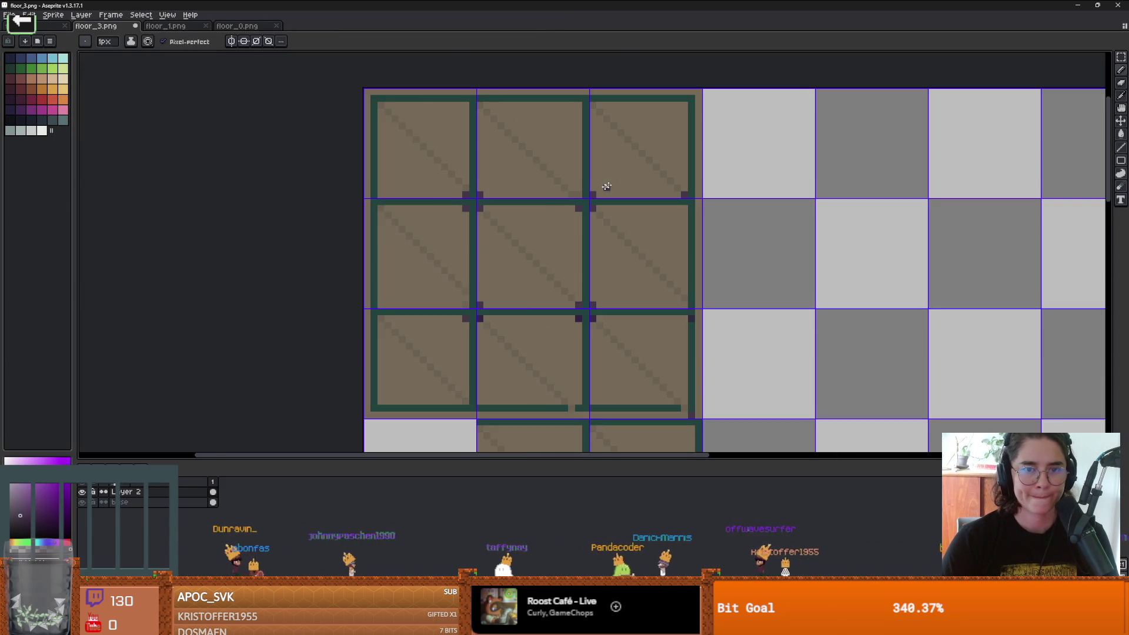
{"action": "scroll", "coordinate": [580, 193], "scroll_direction": "up", "scroll_amount": 2}
{"action": "scroll", "coordinate": [559, 233], "scroll_direction": "down", "scroll_amount": 2}
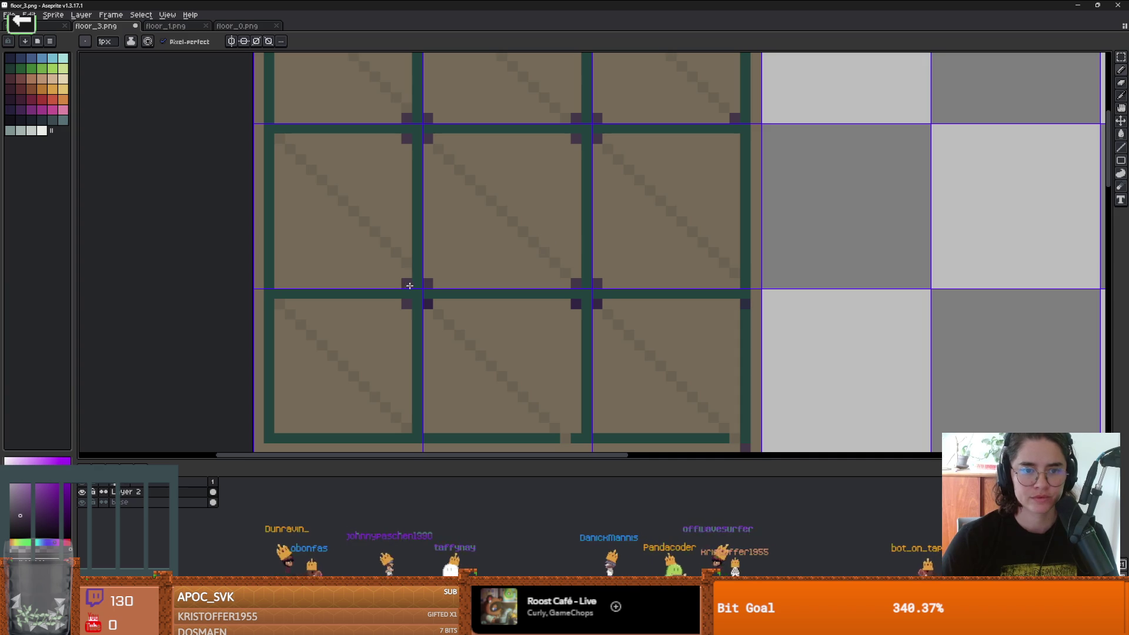
{"action": "left_click", "coordinate": [411, 285]}
Step: Eyedrop the dark teal grid colour from the base layer, then return to Layer 2
{"action": "scroll", "coordinate": [526, 300], "scroll_direction": "down", "scroll_amount": 3}
{"action": "scroll", "coordinate": [556, 294], "scroll_direction": "down", "scroll_amount": 3}
{"action": "scroll", "coordinate": [550, 320], "scroll_direction": "up", "scroll_amount": 1}
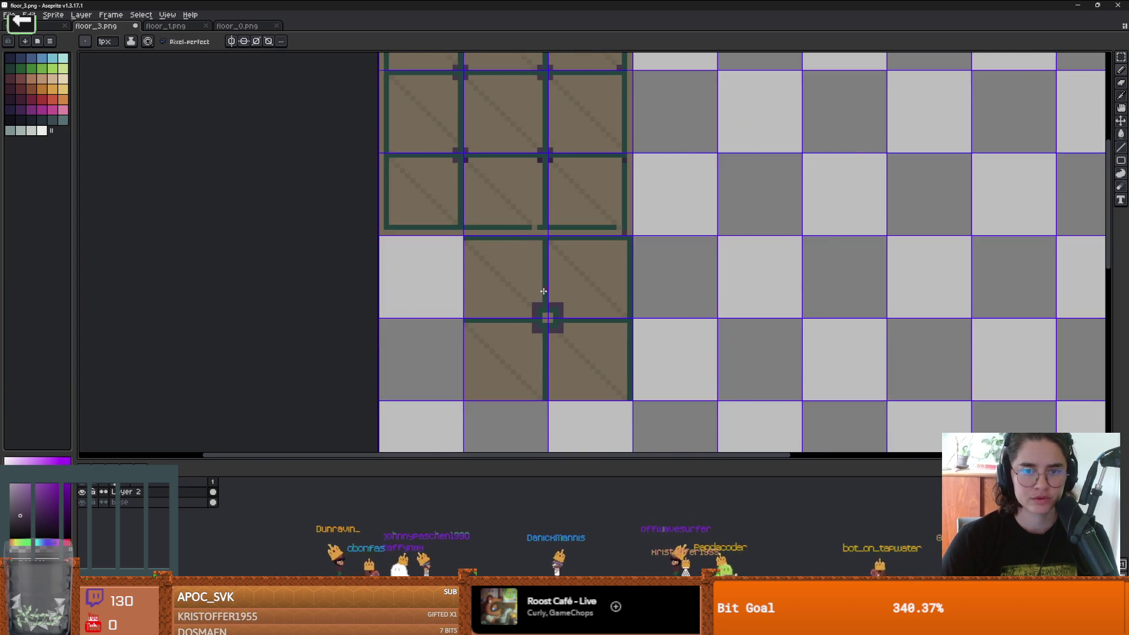
{"action": "scroll", "coordinate": [547, 341], "scroll_direction": "down", "scroll_amount": 1}
{"action": "scroll", "coordinate": [555, 270], "scroll_direction": "up", "scroll_amount": 3}
{"action": "key", "text": "alt+Down"}
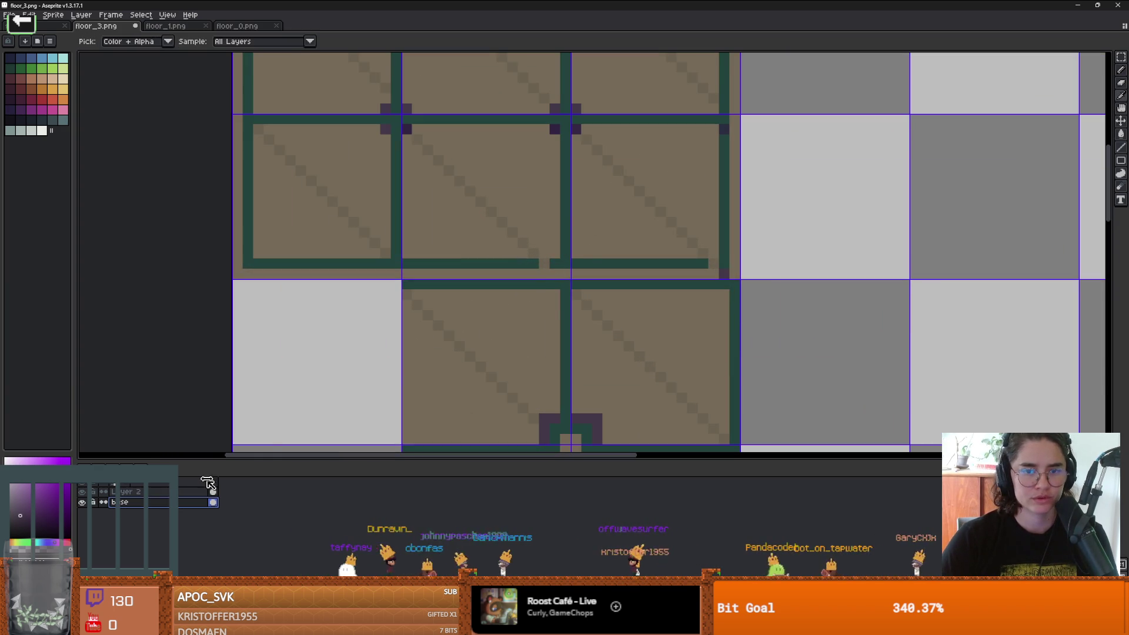
{"action": "left_click", "coordinate": [565, 254], "text": "alt"}
{"action": "key", "text": "alt+Up"}
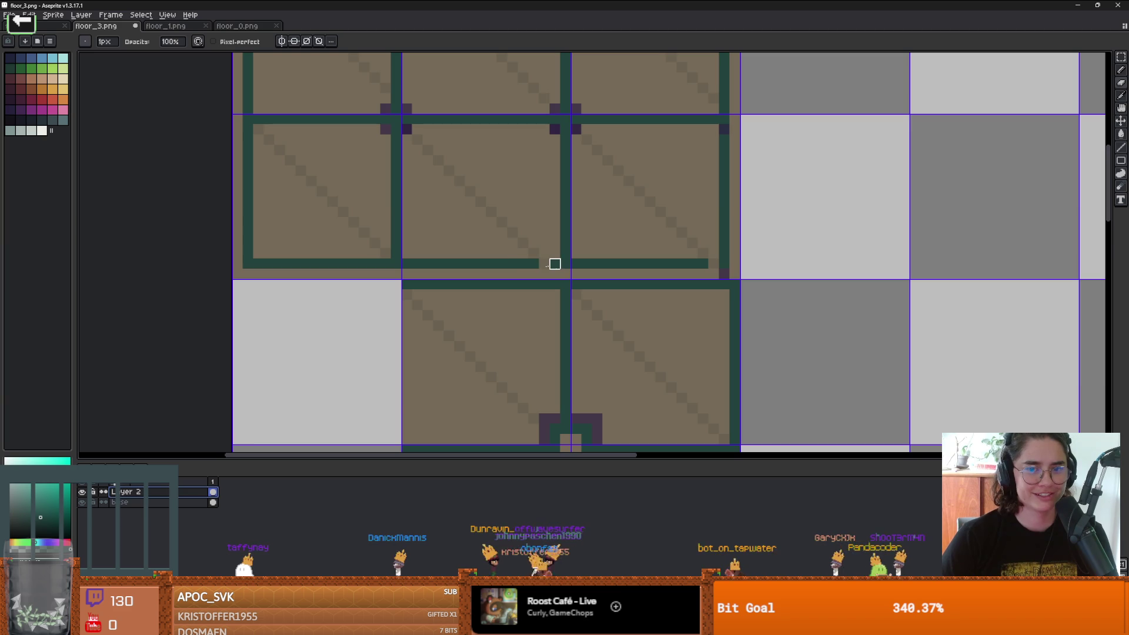
{"action": "scroll", "coordinate": [491, 325], "scroll_direction": "down", "scroll_amount": 1}
{"action": "scroll", "coordinate": [625, 268], "scroll_direction": "up", "scroll_amount": 1}
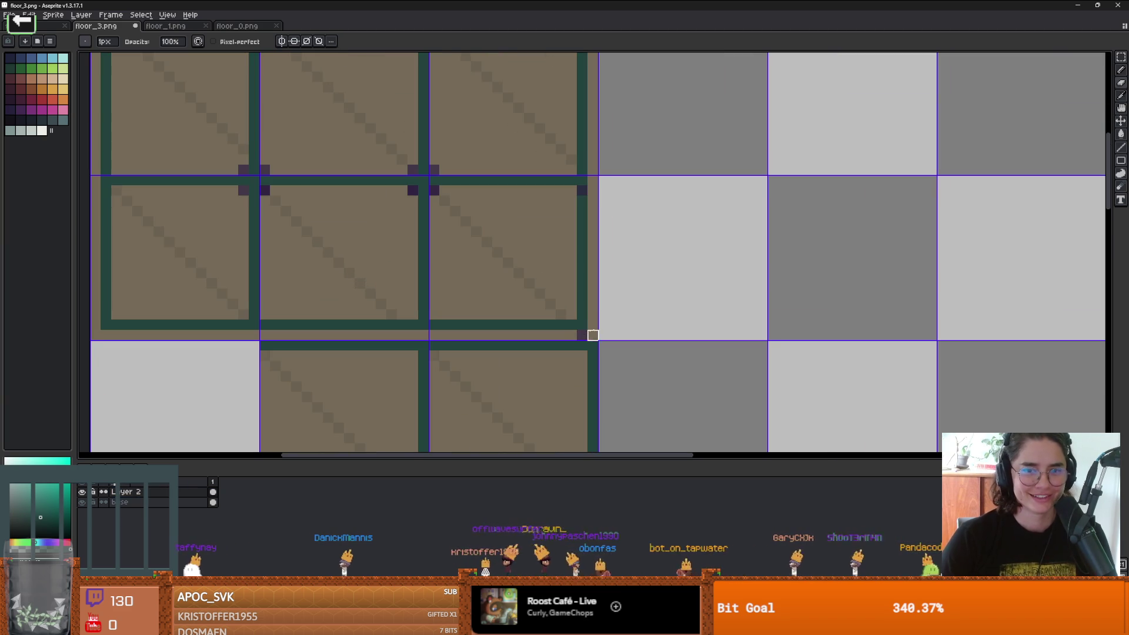
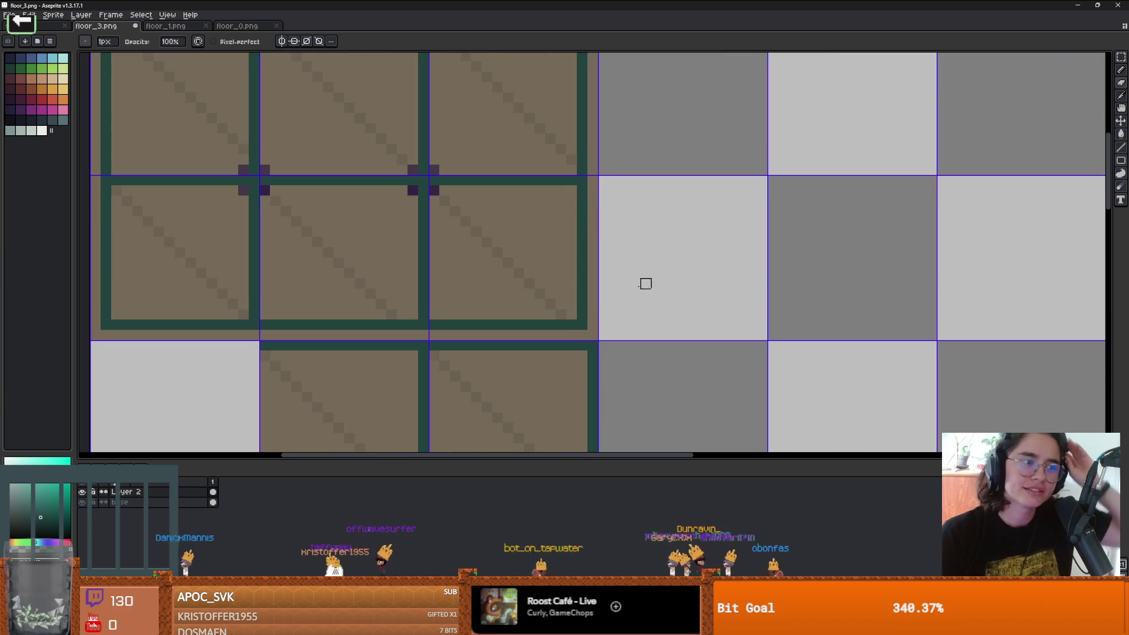
Step: Select the top-left 3×3 tiles of floor_3.png and flip them horizontally with Shift+H
{"action": "key", "text": "i"}
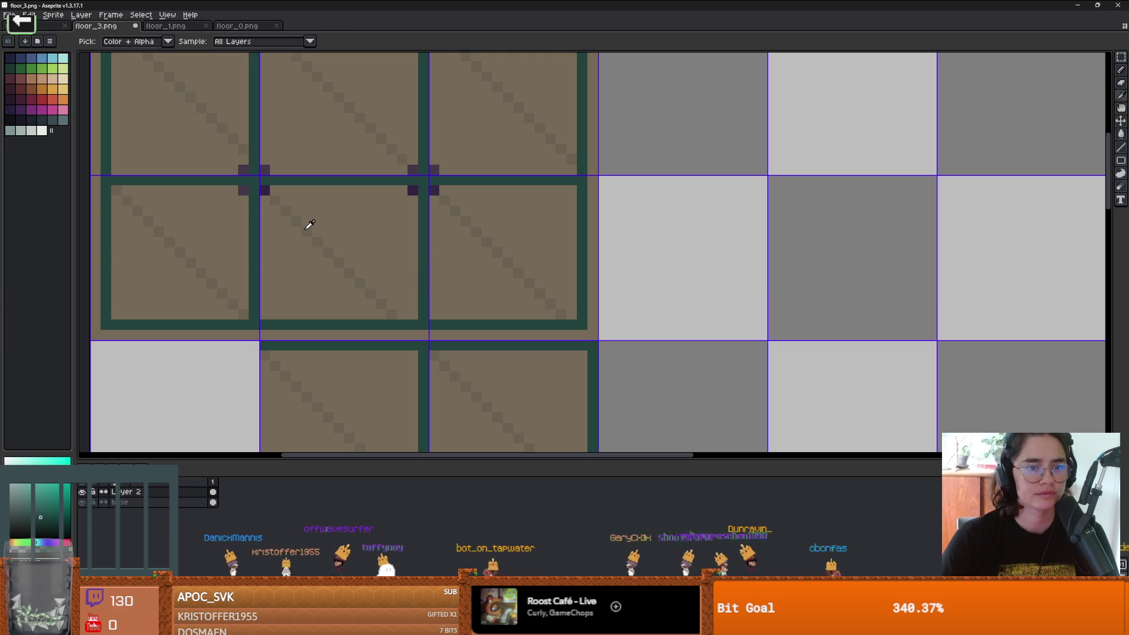
{"action": "key", "text": "b"}
{"action": "scroll", "coordinate": [320, 285], "scroll_direction": "down", "scroll_amount": 2}
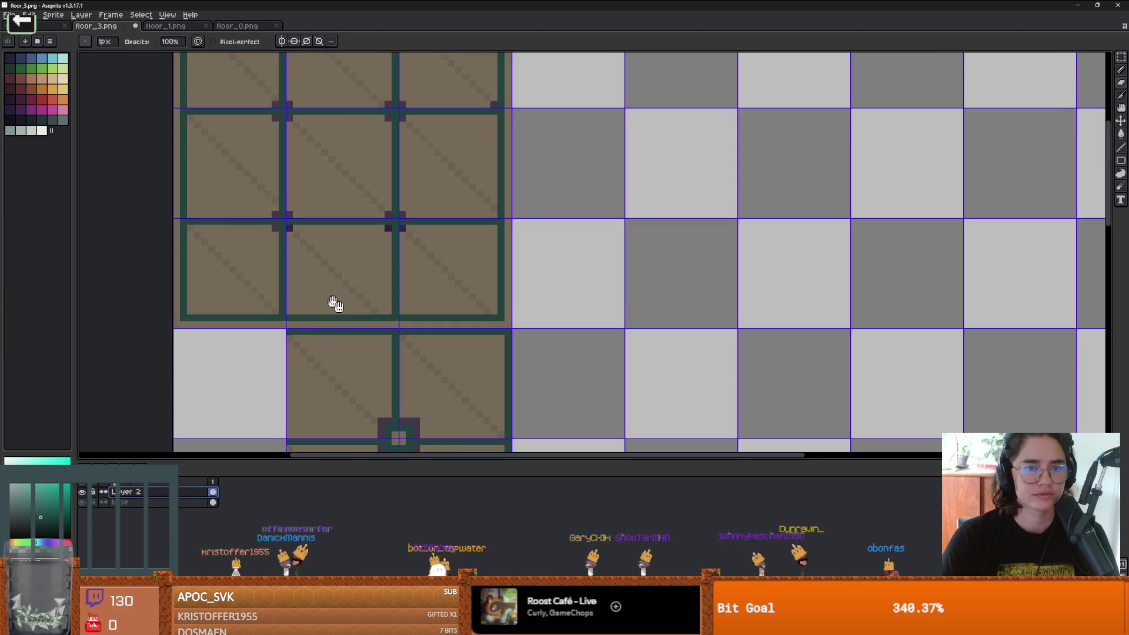
{"action": "key", "text": "m"}
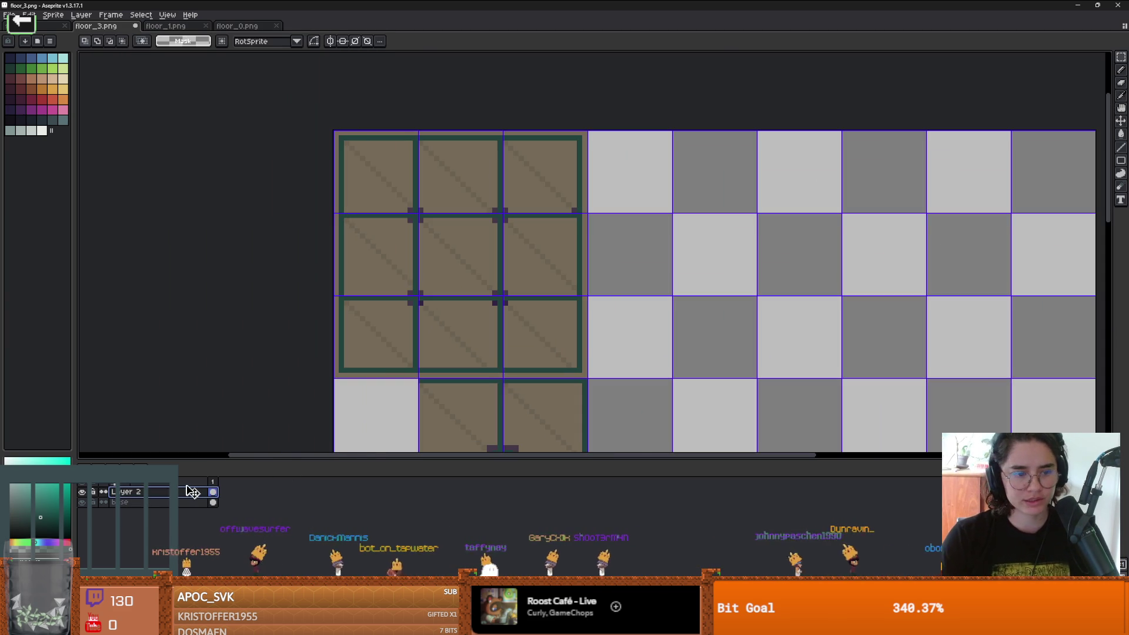
{"action": "mouse_move", "coordinate": [585, 375]}
{"action": "left_mouse_down"}
{"action": "mouse_move", "coordinate": [393, 158]}
{"action": "mouse_move", "coordinate": [332, 127]}
{"action": "left_mouse_up"}
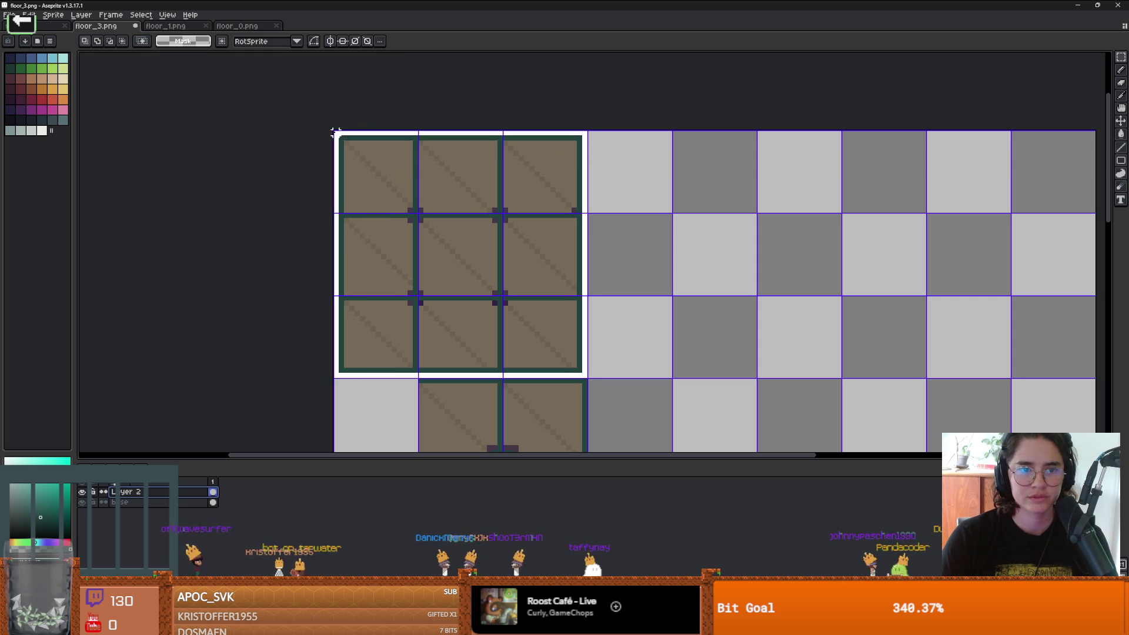
{"action": "left_click", "coordinate": [487, 210]}
{"action": "key", "text": "shift+h"}
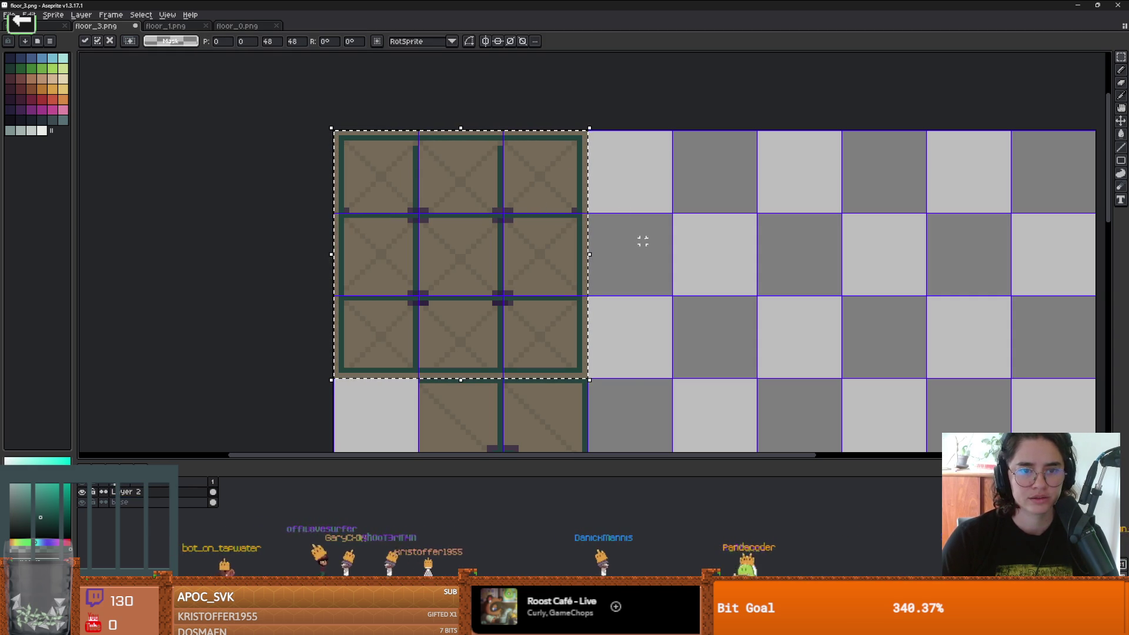
{"action": "left_click", "coordinate": [642, 241]}
{"action": "scroll", "coordinate": [473, 256], "scroll_direction": "up", "scroll_amount": 4}
{"action": "scroll", "coordinate": [612, 303], "scroll_direction": "down", "scroll_amount": 2}
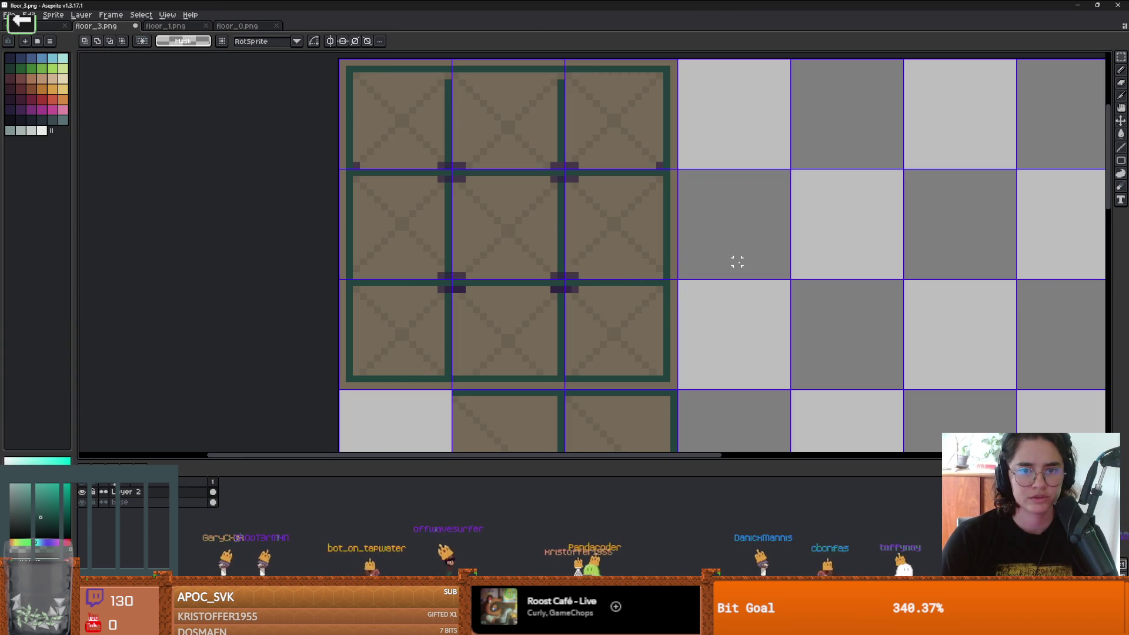
{"action": "scroll", "coordinate": [559, 190], "scroll_direction": "up", "scroll_amount": 4}
{"action": "key", "text": "b"}
{"action": "scroll", "coordinate": [611, 147], "scroll_direction": "down", "scroll_amount": 4}
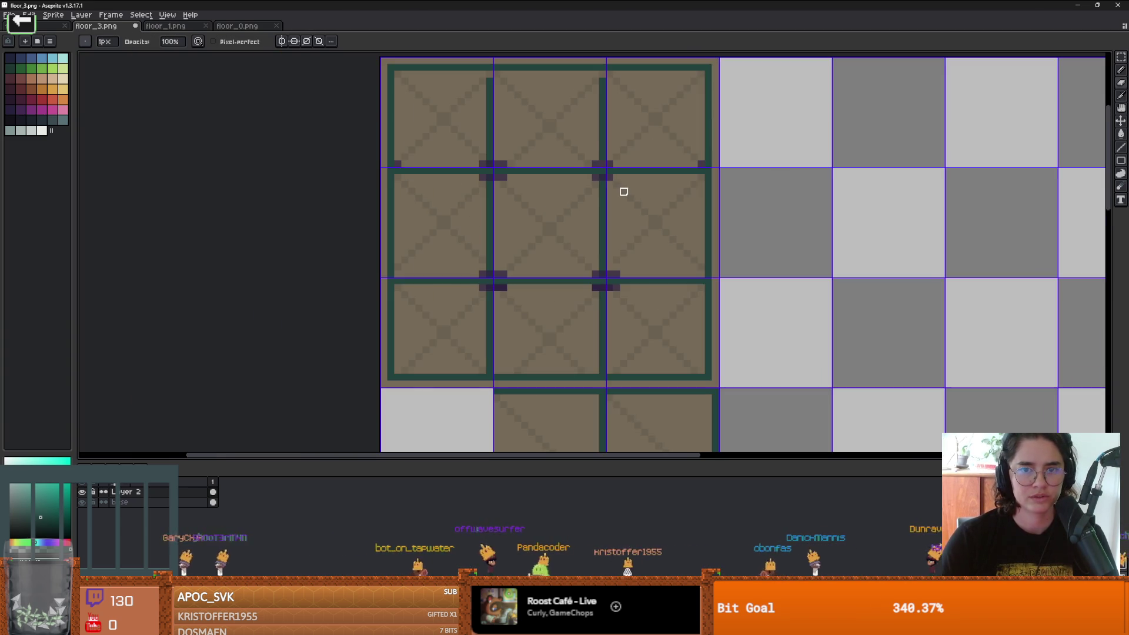
{"action": "scroll", "coordinate": [617, 192], "scroll_direction": "up", "scroll_amount": 2}
{"action": "scroll", "coordinate": [587, 237], "scroll_direction": "down", "scroll_amount": 4}
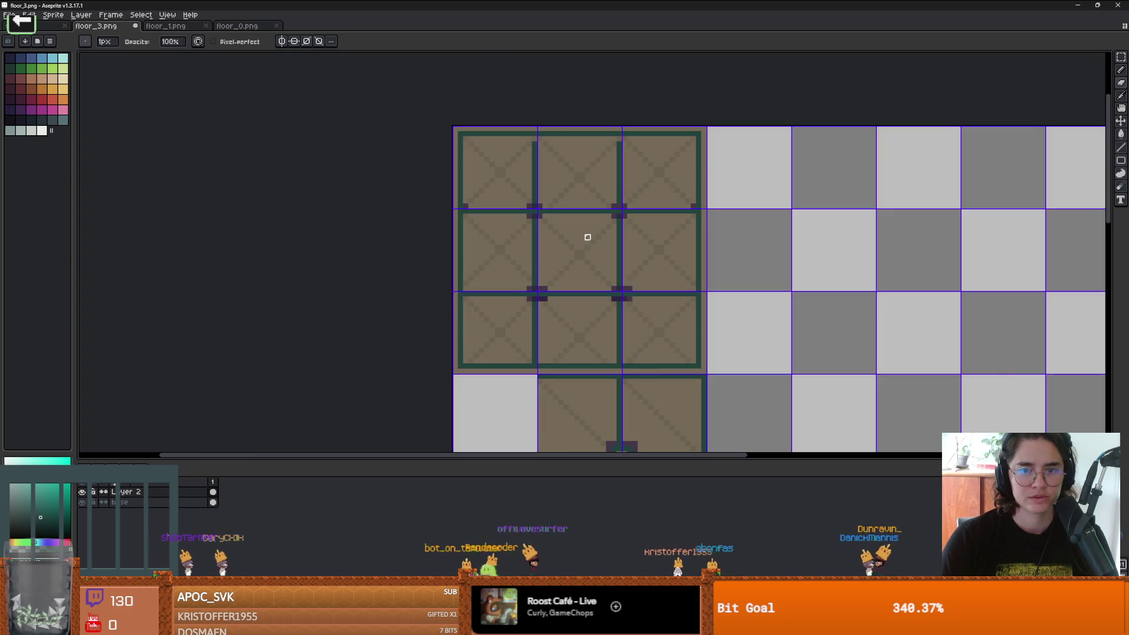
{"action": "scroll", "coordinate": [549, 217], "scroll_direction": "up", "scroll_amount": 3}
{"action": "scroll", "coordinate": [548, 214], "scroll_direction": "down", "scroll_amount": 3}
{"action": "scroll", "coordinate": [549, 214], "scroll_direction": "up", "scroll_amount": 2}
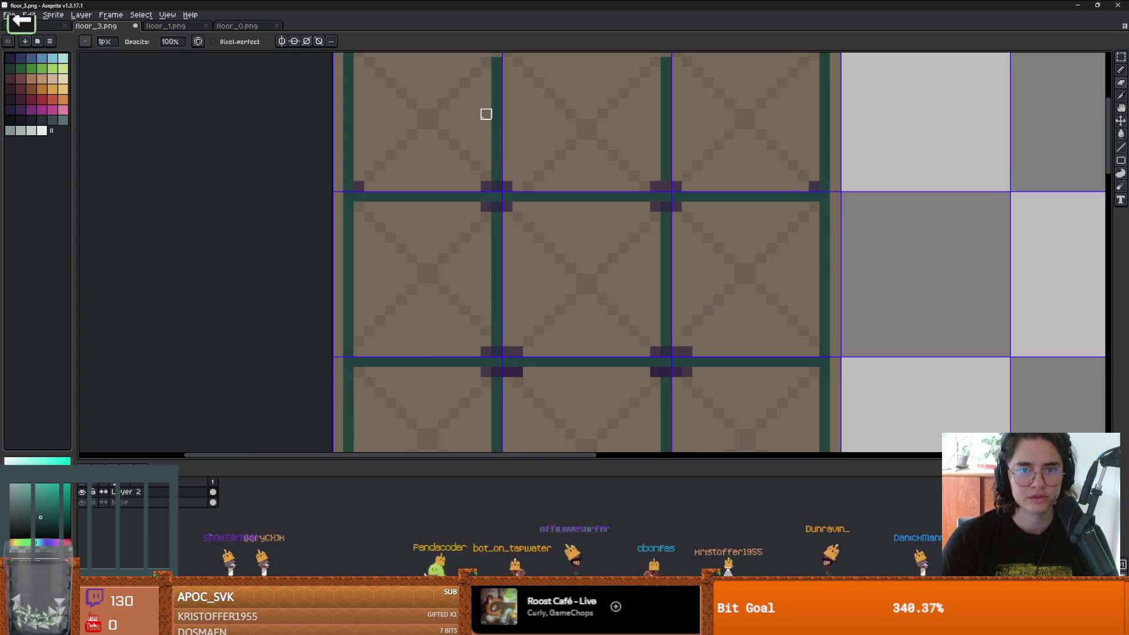
{"action": "scroll", "coordinate": [686, 235], "scroll_direction": "down", "scroll_amount": 3}
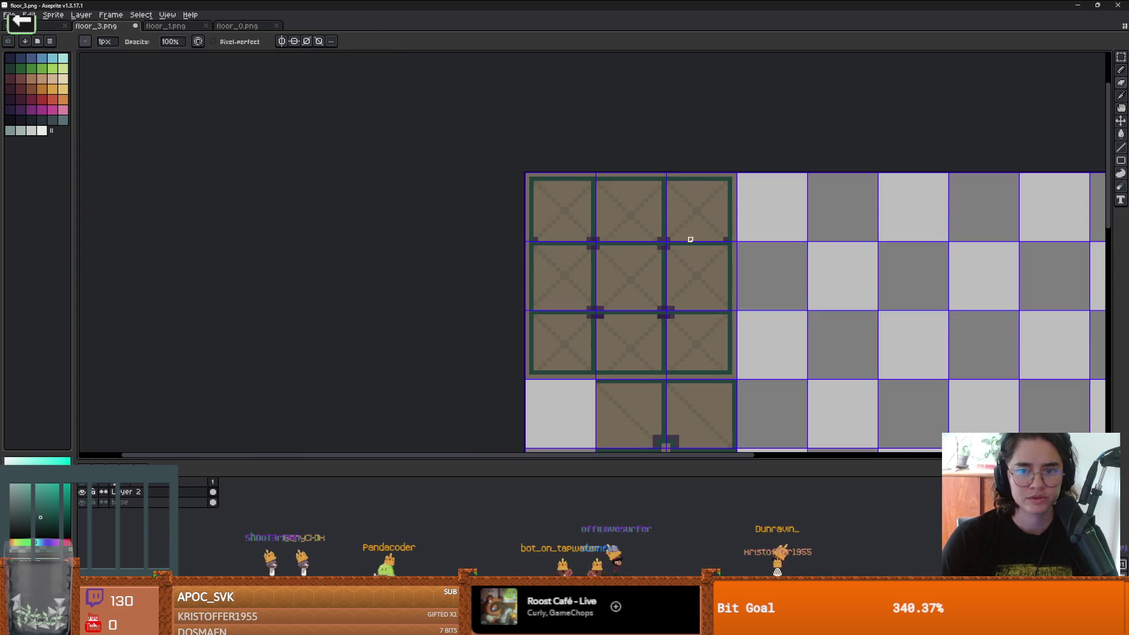
{"action": "scroll", "coordinate": [580, 267], "scroll_direction": "up", "scroll_amount": 1}
{"action": "scroll", "coordinate": [621, 275], "scroll_direction": "up", "scroll_amount": 2}
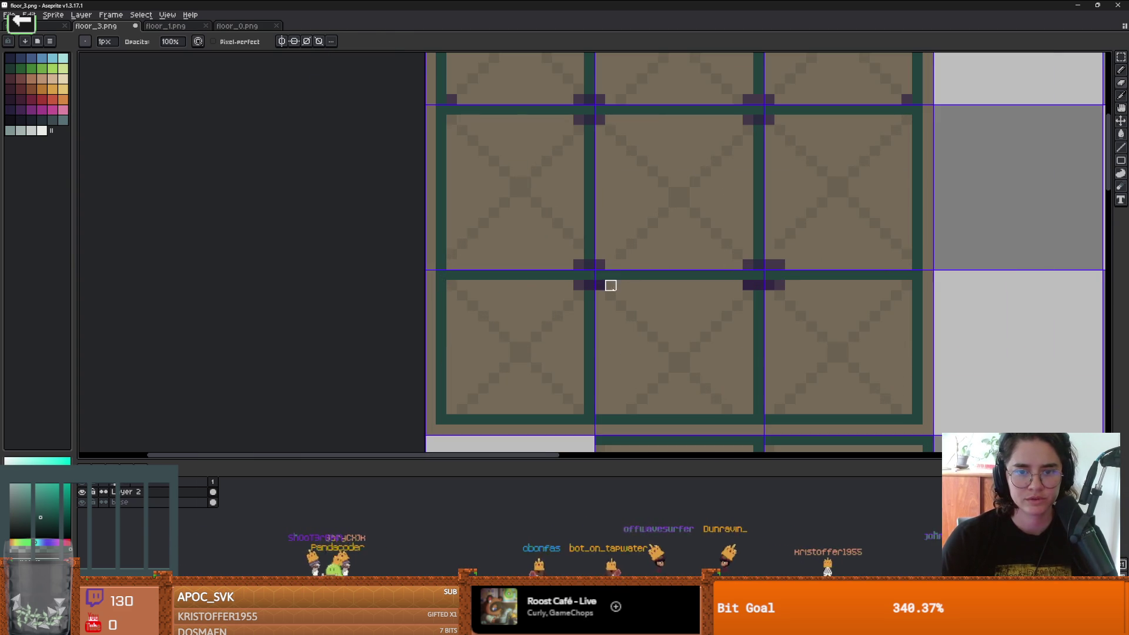
{"action": "scroll", "coordinate": [610, 285], "scroll_direction": "down", "scroll_amount": 2}
{"action": "scroll", "coordinate": [660, 302], "scroll_direction": "up", "scroll_amount": 2}
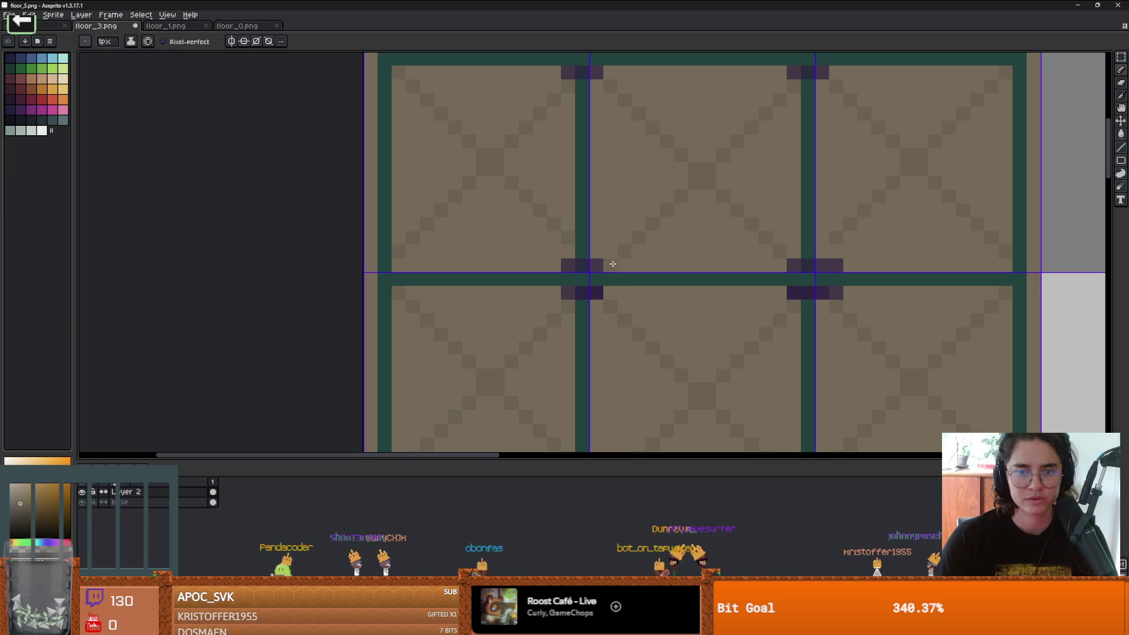
{"action": "scroll", "coordinate": [670, 285], "scroll_direction": "down", "scroll_amount": 2}
{"action": "scroll", "coordinate": [769, 280], "scroll_direction": "up", "scroll_amount": 2}
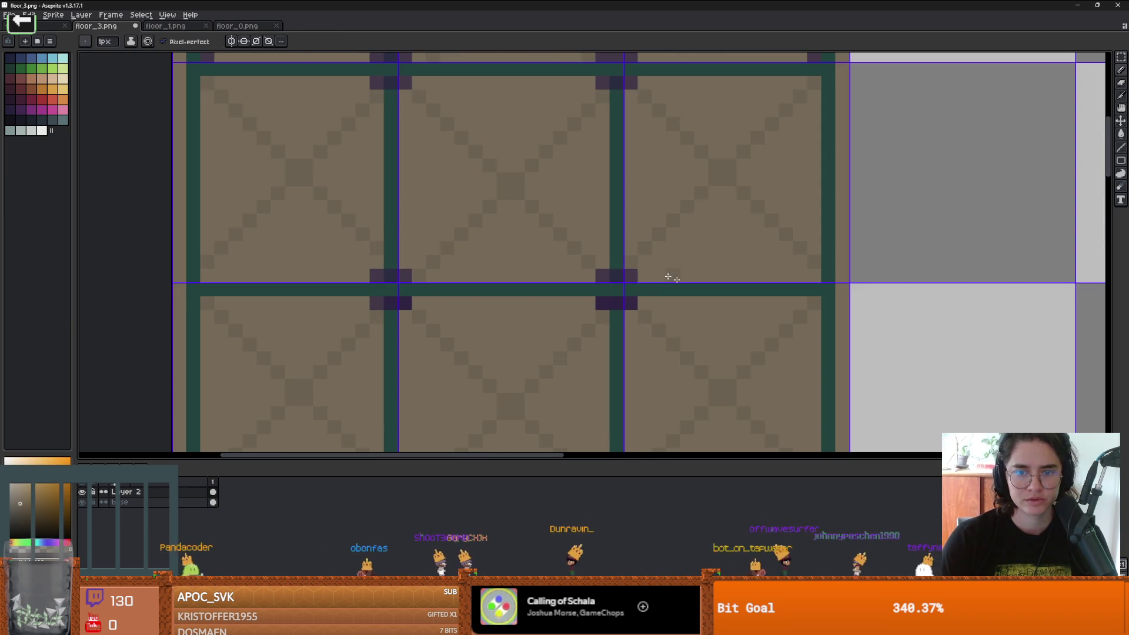
{"action": "scroll", "coordinate": [650, 270], "scroll_direction": "down", "scroll_amount": 3}
{"action": "scroll", "coordinate": [547, 342], "scroll_direction": "up", "scroll_amount": 3}
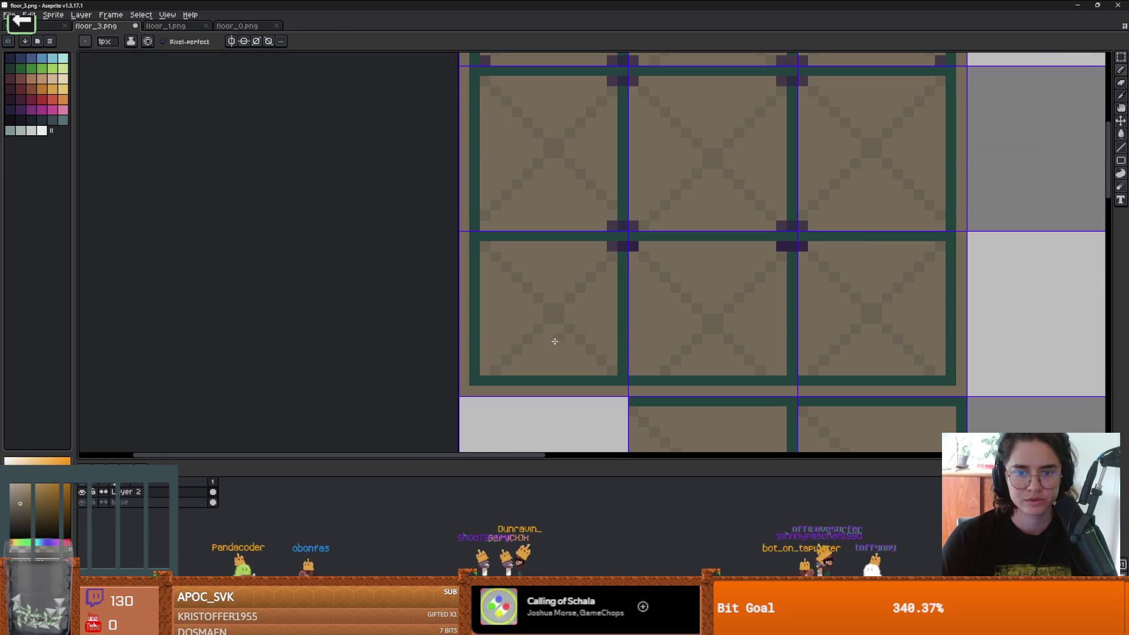
{"action": "scroll", "coordinate": [590, 297], "scroll_direction": "down", "scroll_amount": 3}
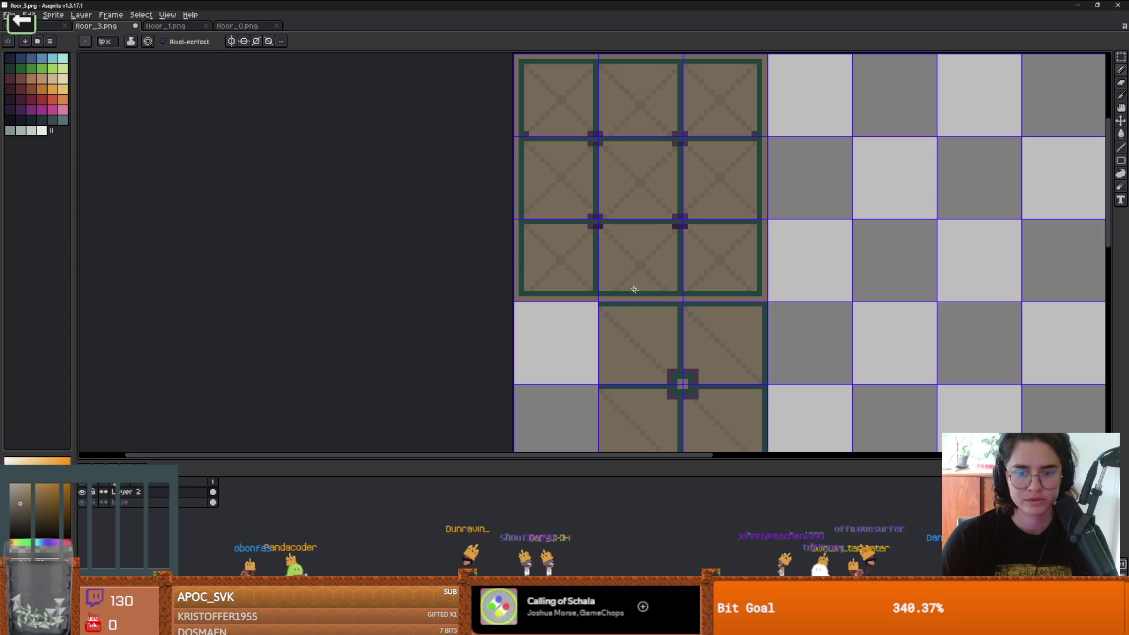
{"action": "mouse_move", "coordinate": [608, 204]}
{"action": "left_mouse_down"}
{"action": "mouse_move", "coordinate": [578, 292]}
{"action": "mouse_move", "coordinate": [578, 335]}
{"action": "mouse_move", "coordinate": [575, 223]}
{"action": "left_mouse_up"}
Step: Marquee the lower tiles and eyedrop the dark teal tile-border colour
{"action": "key", "text": "m"}
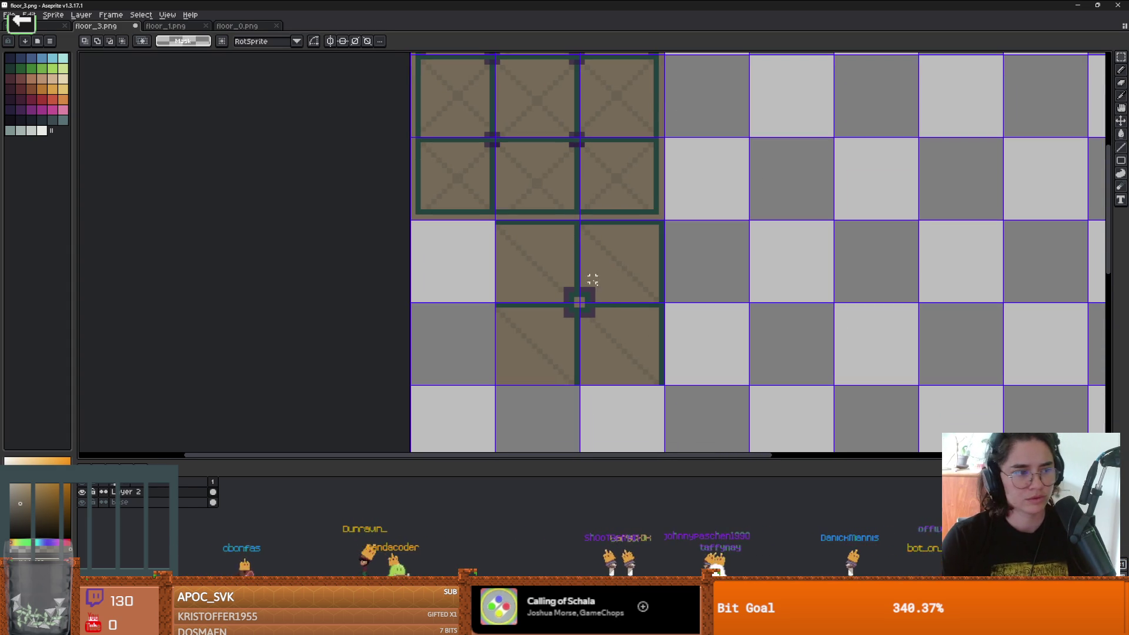
{"action": "mouse_move", "coordinate": [660, 381]}
{"action": "left_mouse_down"}
{"action": "mouse_move", "coordinate": [496, 226]}
{"action": "mouse_move", "coordinate": [827, 454]}
{"action": "left_mouse_up"}
{"action": "left_click", "coordinate": [789, 181]}
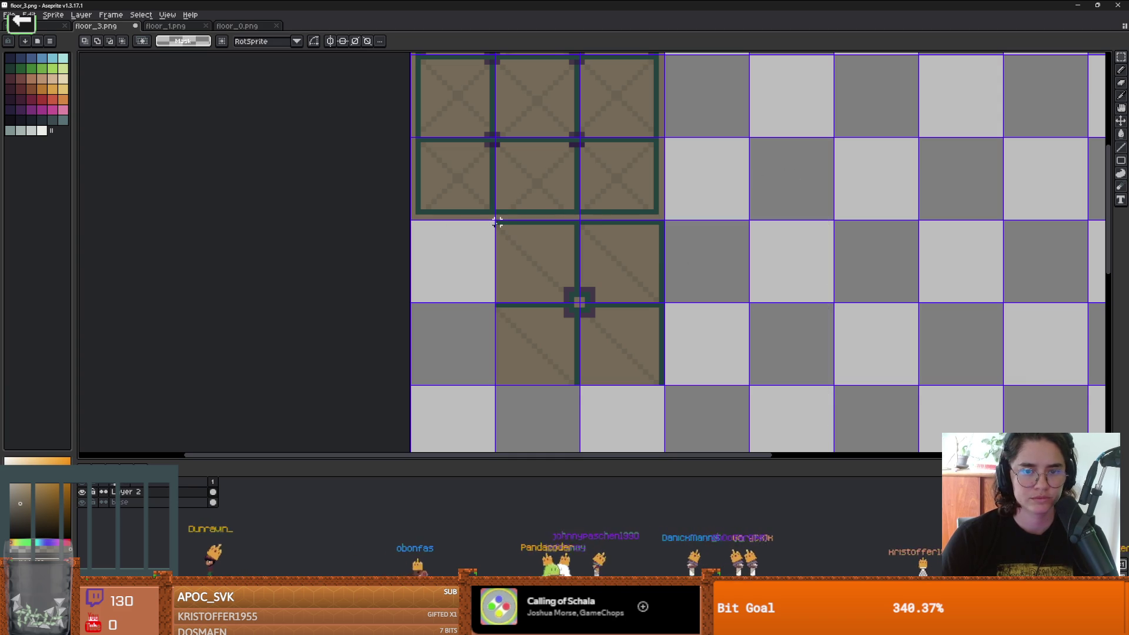
{"action": "mouse_move", "coordinate": [499, 224]}
{"action": "left_mouse_down"}
{"action": "mouse_move", "coordinate": [663, 385]}
{"action": "mouse_move", "coordinate": [652, 360]}
{"action": "mouse_move", "coordinate": [680, 302]}
{"action": "mouse_move", "coordinate": [860, 282]}
{"action": "mouse_move", "coordinate": [605, 284]}
{"action": "left_mouse_up"}
{"action": "left_click", "coordinate": [663, 383], "text": "alt"}
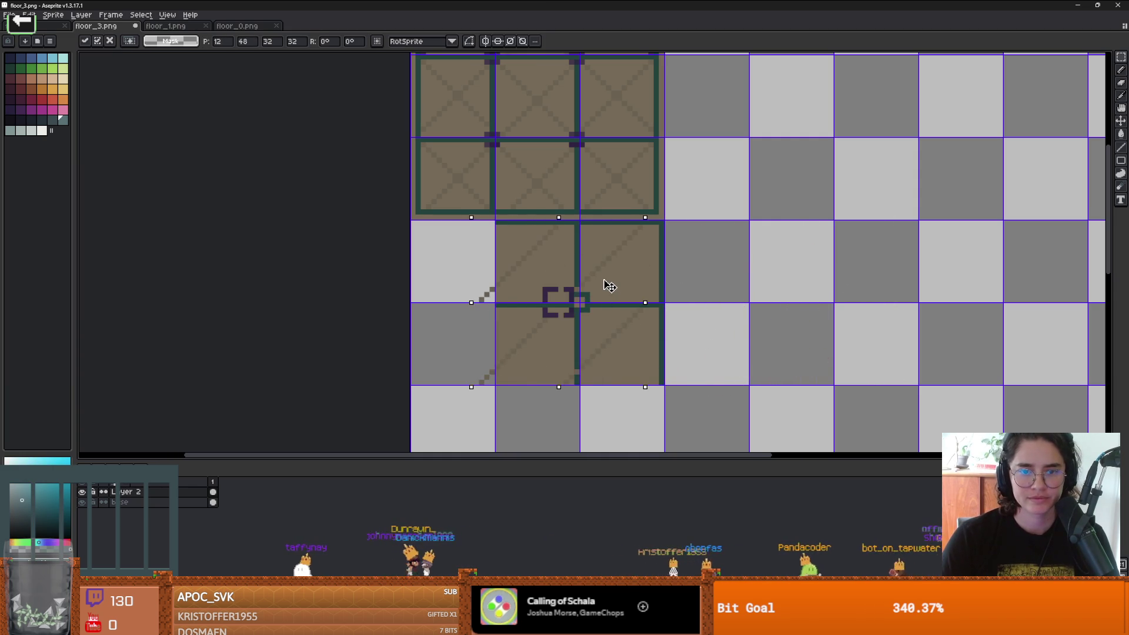
{"action": "key", "text": "Return"}
{"action": "key", "text": "ctrl+d"}
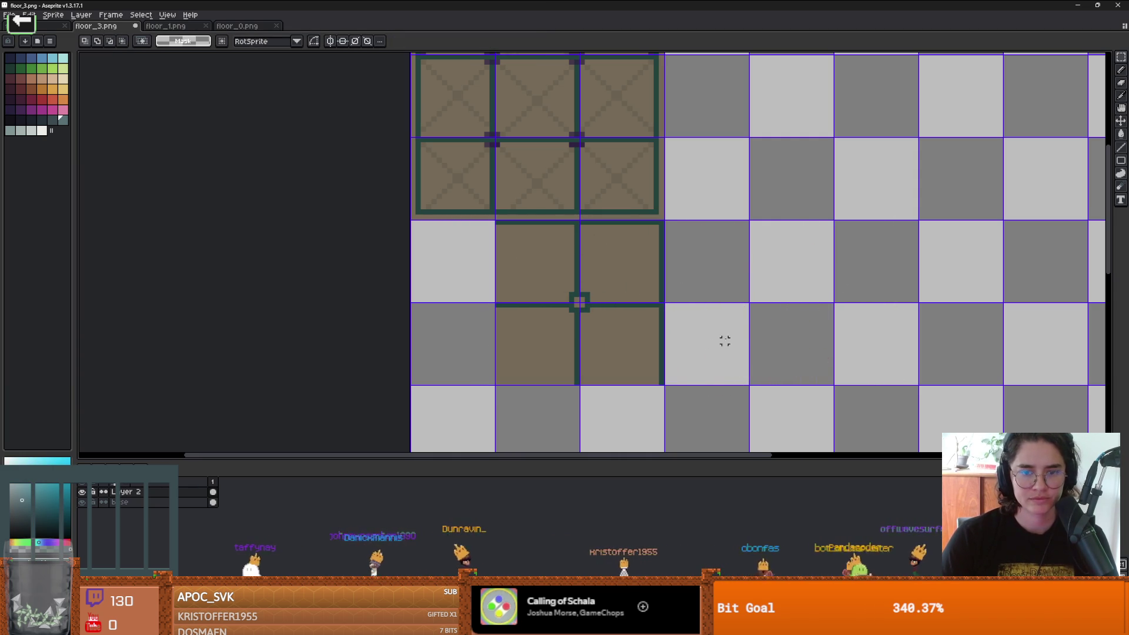
{"action": "key", "text": "ctrl+shift+d"}
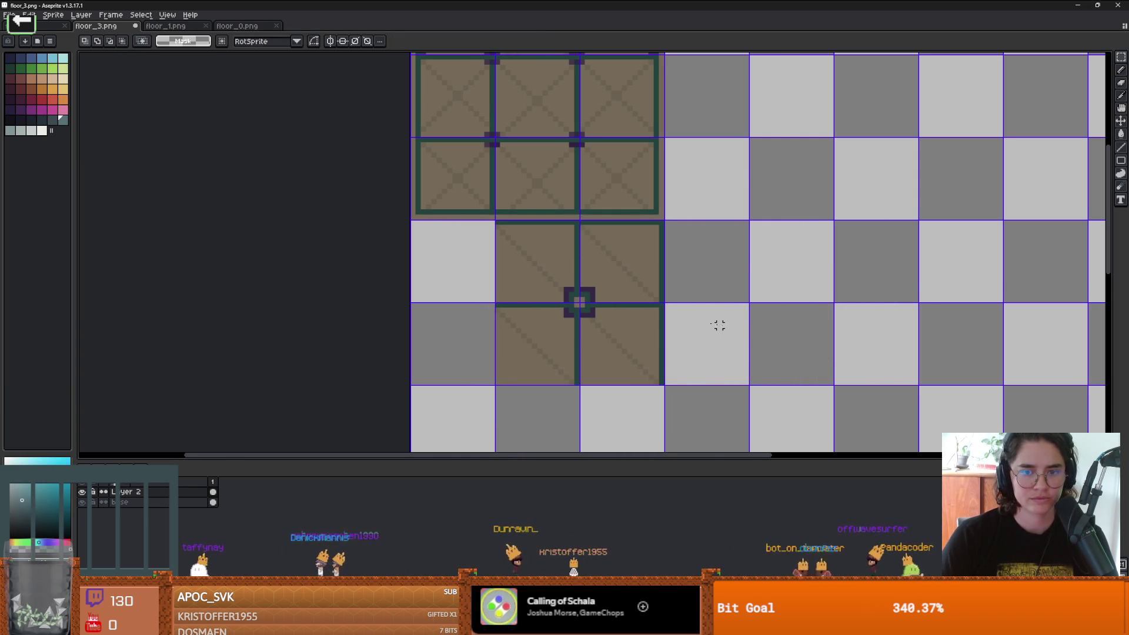
Step: Reselect the lower 2×2 tile block and add Layer 3 above Layer 2
{"action": "scroll", "coordinate": [567, 338], "scroll_direction": "down", "scroll_amount": 1}
{"action": "scroll", "coordinate": [572, 325], "scroll_direction": "up", "scroll_amount": 2}
{"action": "scroll", "coordinate": [584, 311], "scroll_direction": "down", "scroll_amount": 3}
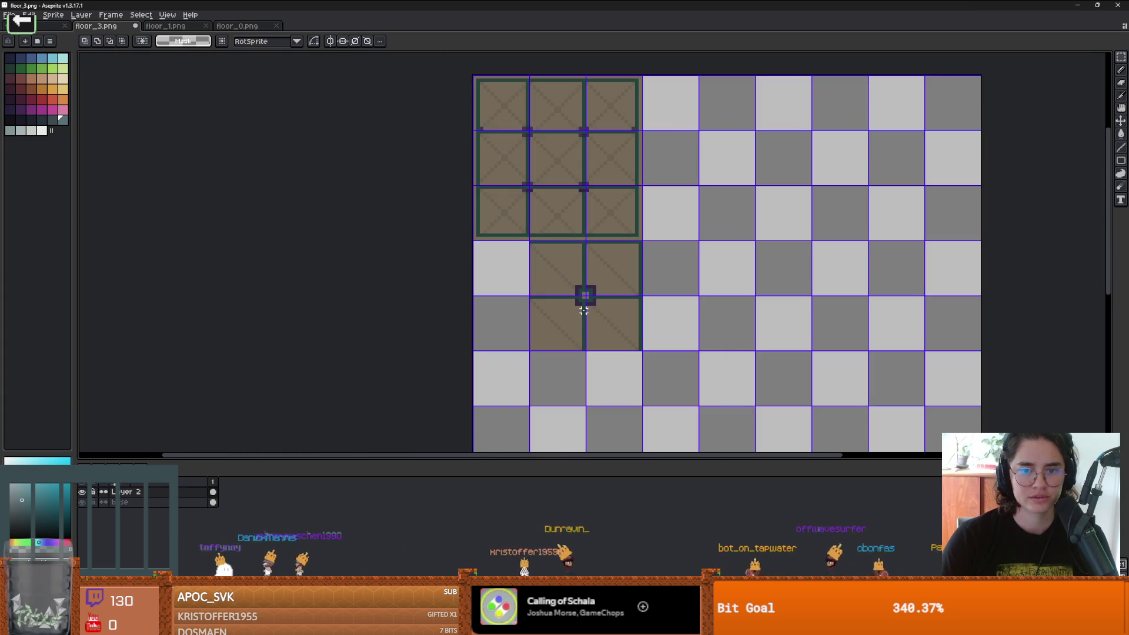
{"action": "scroll", "coordinate": [584, 311], "scroll_direction": "up", "scroll_amount": 4}
{"action": "scroll", "coordinate": [584, 300], "scroll_direction": "down", "scroll_amount": 1}
{"action": "scroll", "coordinate": [583, 300], "scroll_direction": "down", "scroll_amount": 4}
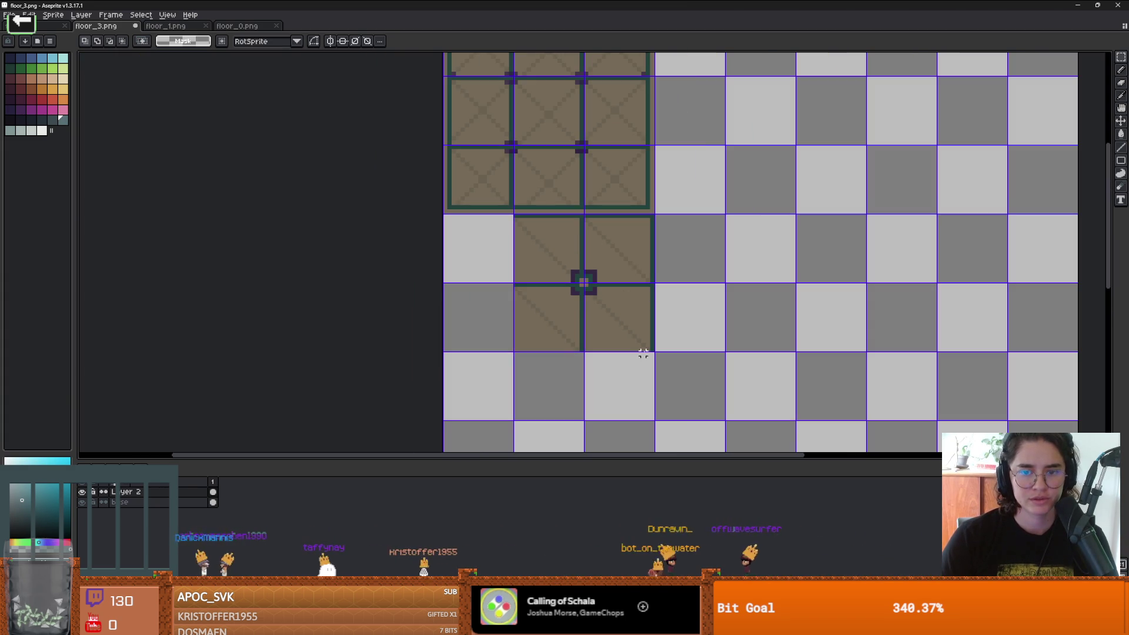
{"action": "left_click_drag", "start_coordinate": [651, 350], "coordinate": [515, 214]}
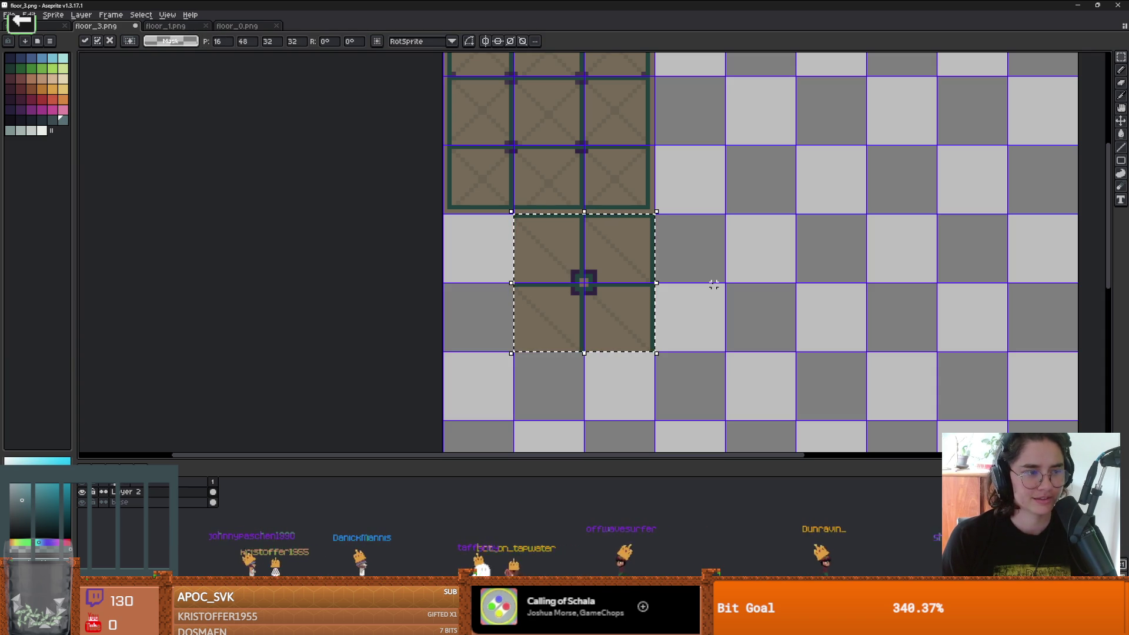
{"action": "key", "text": "Return"}
{"action": "key", "text": "ctrl+j"}
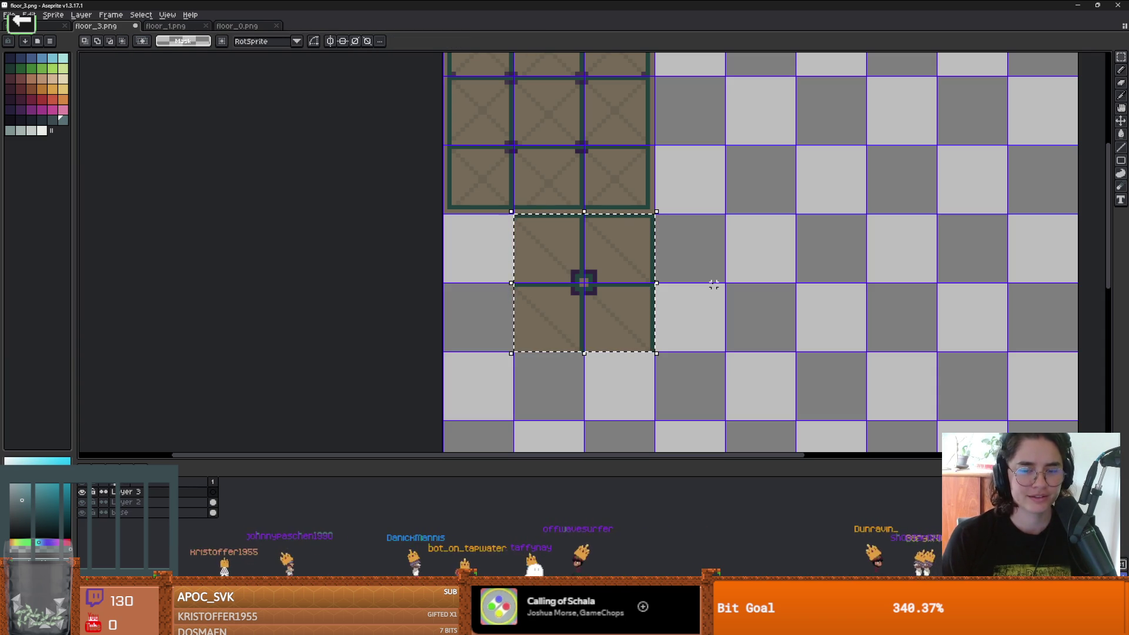
Step: Nudge the selected lower tiles right, mirror them horizontally and commit
{"action": "mouse_move", "coordinate": [606, 275]}
{"action": "left_mouse_down"}
{"action": "mouse_move", "coordinate": [806, 277]}
{"action": "mouse_move", "coordinate": [809, 268]}
{"action": "mouse_move", "coordinate": [575, 285]}
{"action": "mouse_move", "coordinate": [614, 272]}
{"action": "left_mouse_up"}
{"action": "key", "text": "shift+h"}
{"action": "key", "text": "ctrl+d"}
{"action": "key", "text": "b"}
{"action": "scroll", "coordinate": [564, 288], "scroll_direction": "up", "scroll_amount": 4}
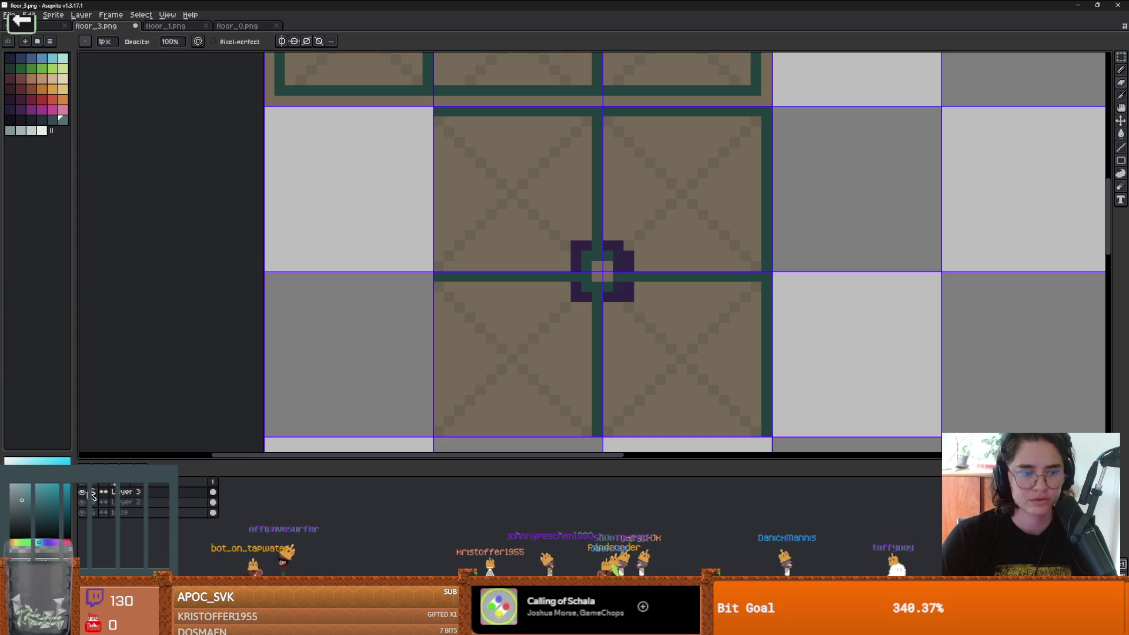
Step: Make Layer 3 active and pick the brown tile colour from the canvas
{"action": "left_click", "coordinate": [200, 502]}
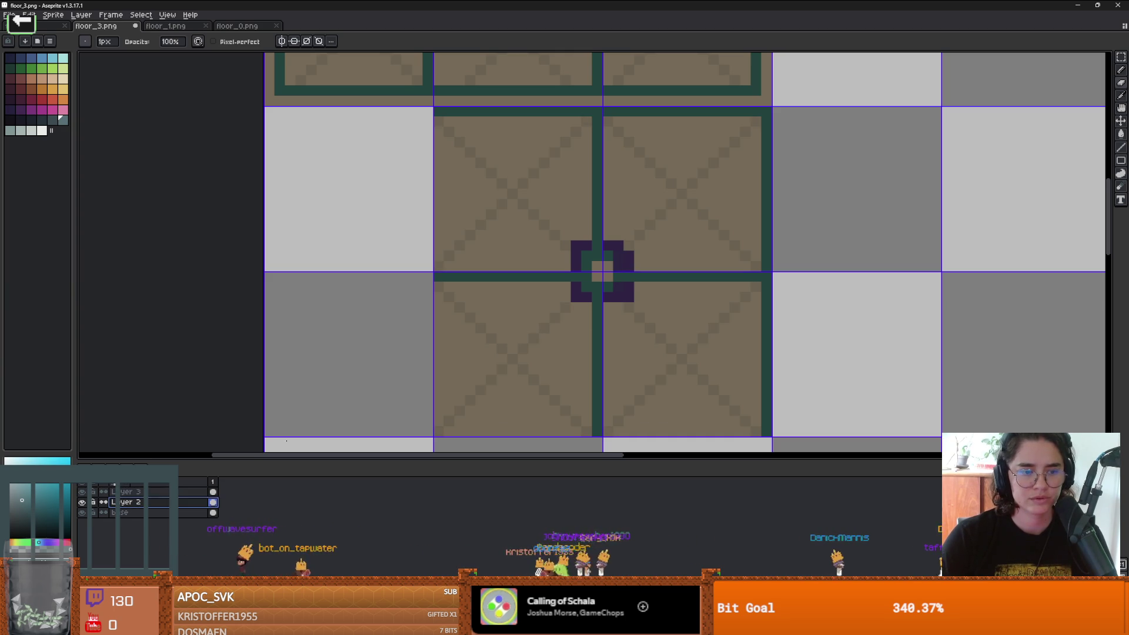
{"action": "left_click", "coordinate": [618, 297]}
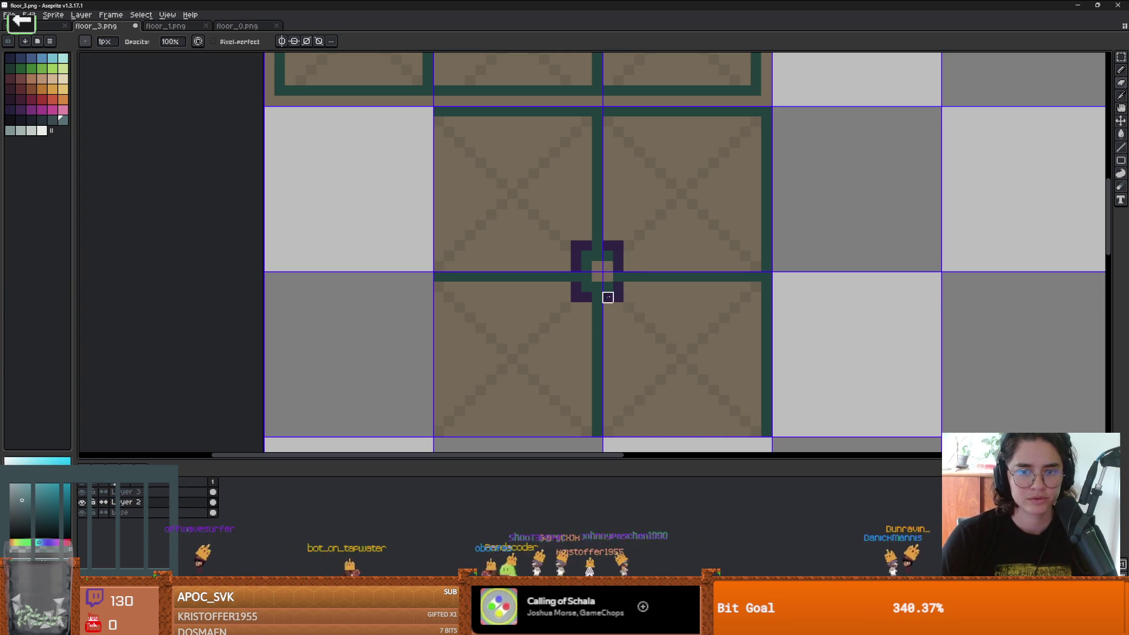
{"action": "scroll", "coordinate": [597, 307], "scroll_direction": "up", "scroll_amount": 1}
{"action": "scroll", "coordinate": [608, 293], "scroll_direction": "down", "scroll_amount": 2}
{"action": "scroll", "coordinate": [600, 290], "scroll_direction": "up", "scroll_amount": 2}
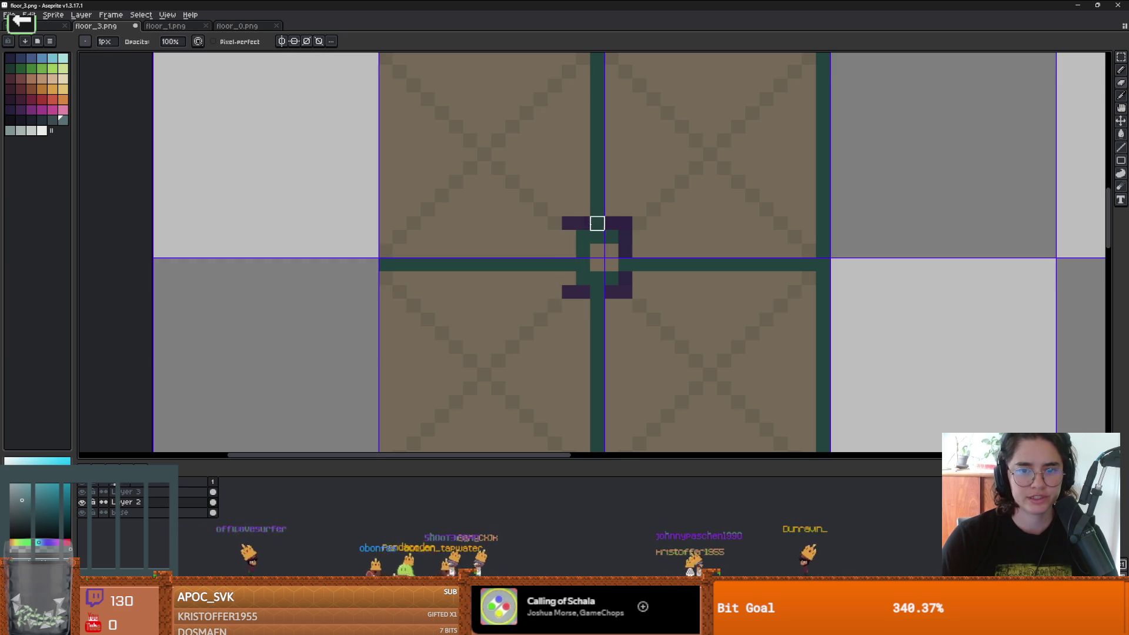
{"action": "left_click", "coordinate": [156, 492]}
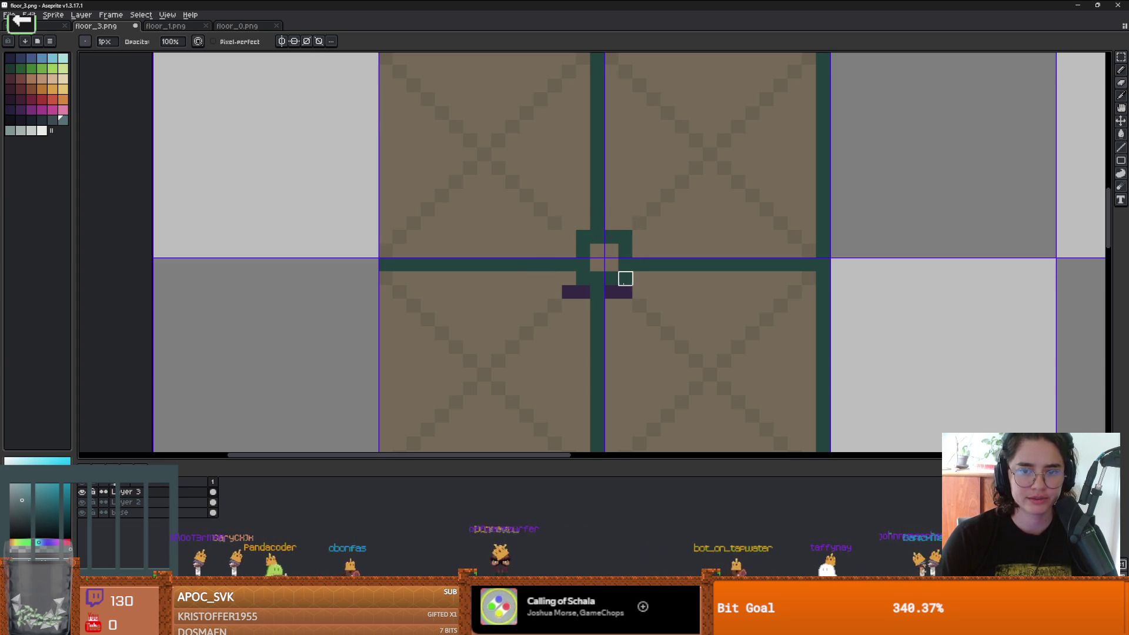
{"action": "left_click", "coordinate": [559, 298], "text": "alt"}
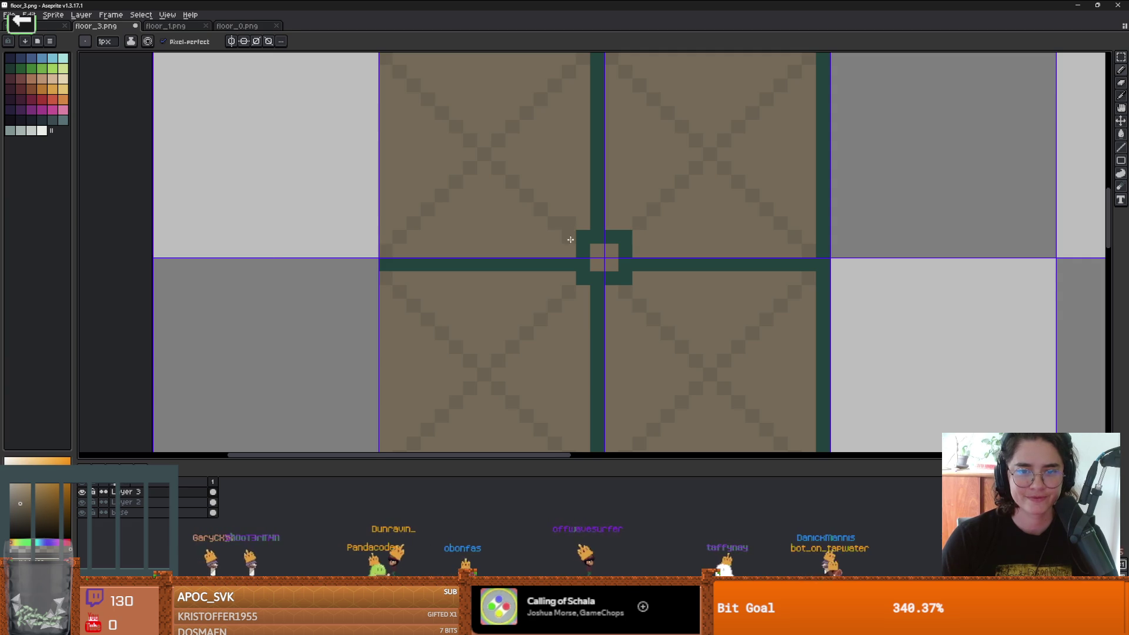
{"action": "scroll", "coordinate": [572, 236], "scroll_direction": "down", "scroll_amount": 3}
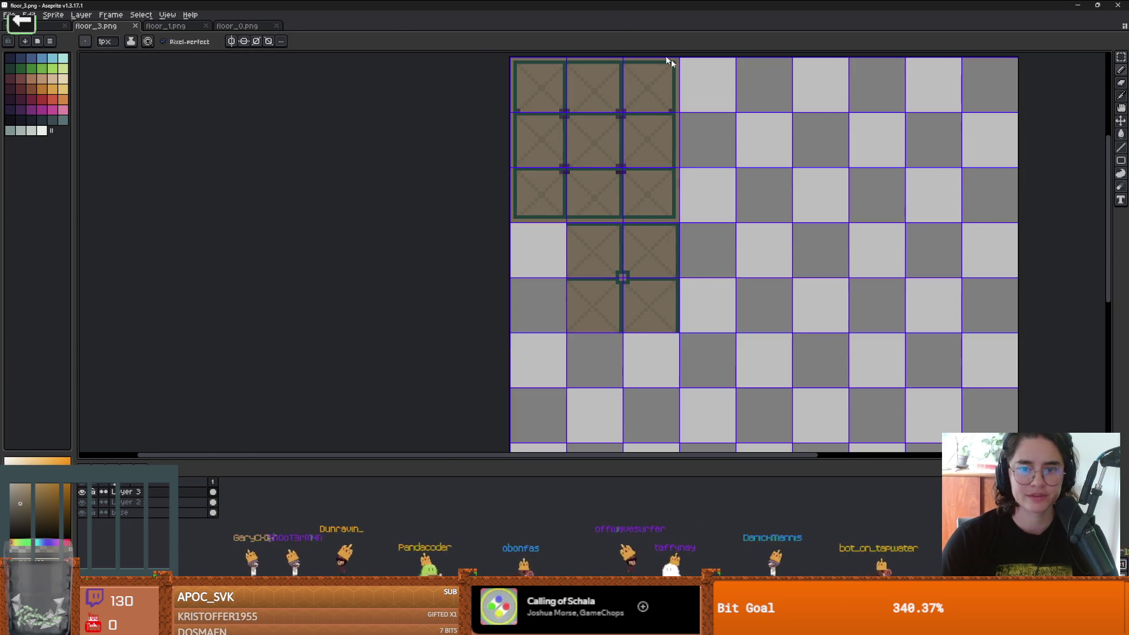
Step: Check the reimported floor_3.png tiles in Godot's Envy_Boss_Room, then return to Aseprite
{"action": "key", "text": "alt+Tab"}
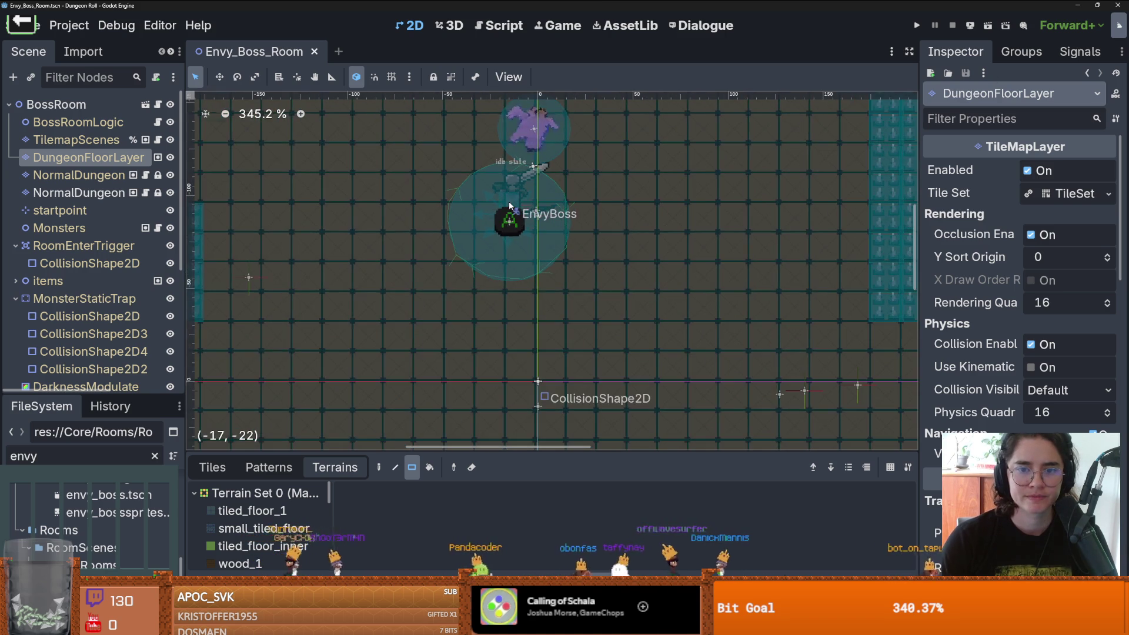
{"action": "scroll", "coordinate": [509, 205], "scroll_direction": "down", "scroll_amount": 3}
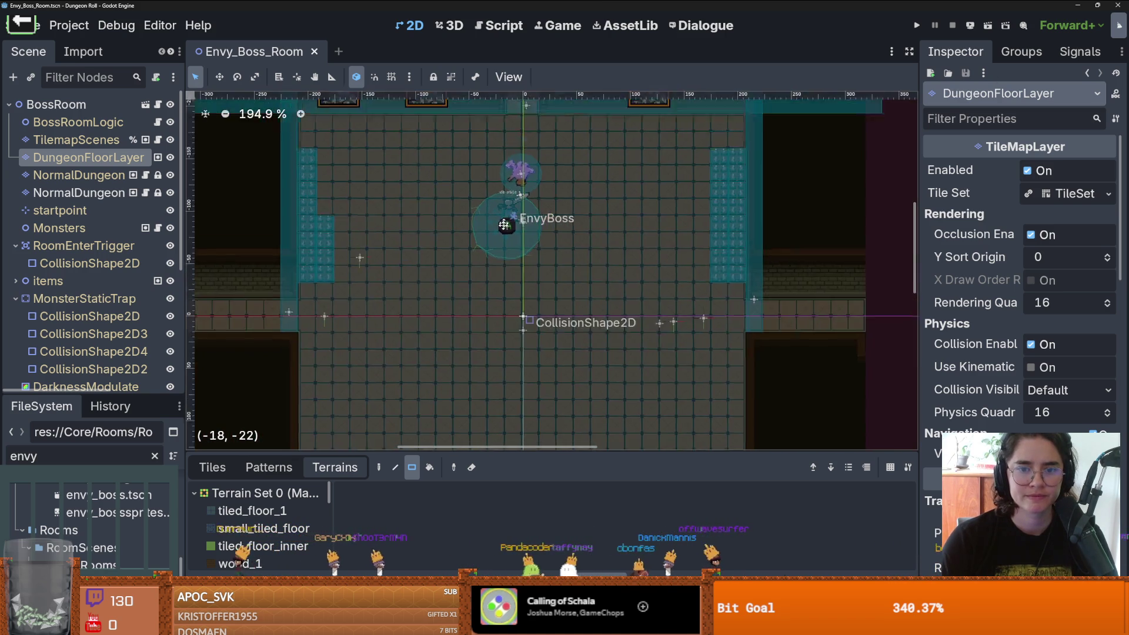
{"action": "scroll", "coordinate": [523, 236], "scroll_direction": "up", "scroll_amount": 5}
{"action": "scroll", "coordinate": [559, 226], "scroll_direction": "down", "scroll_amount": 1}
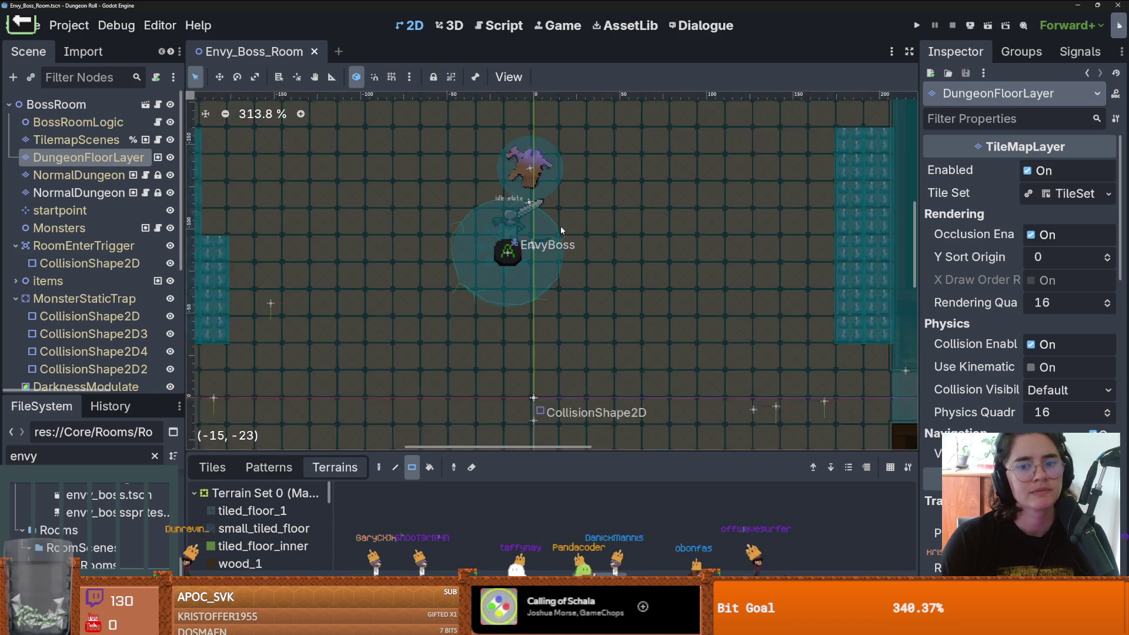
{"action": "scroll", "coordinate": [560, 224], "scroll_direction": "up", "scroll_amount": 2}
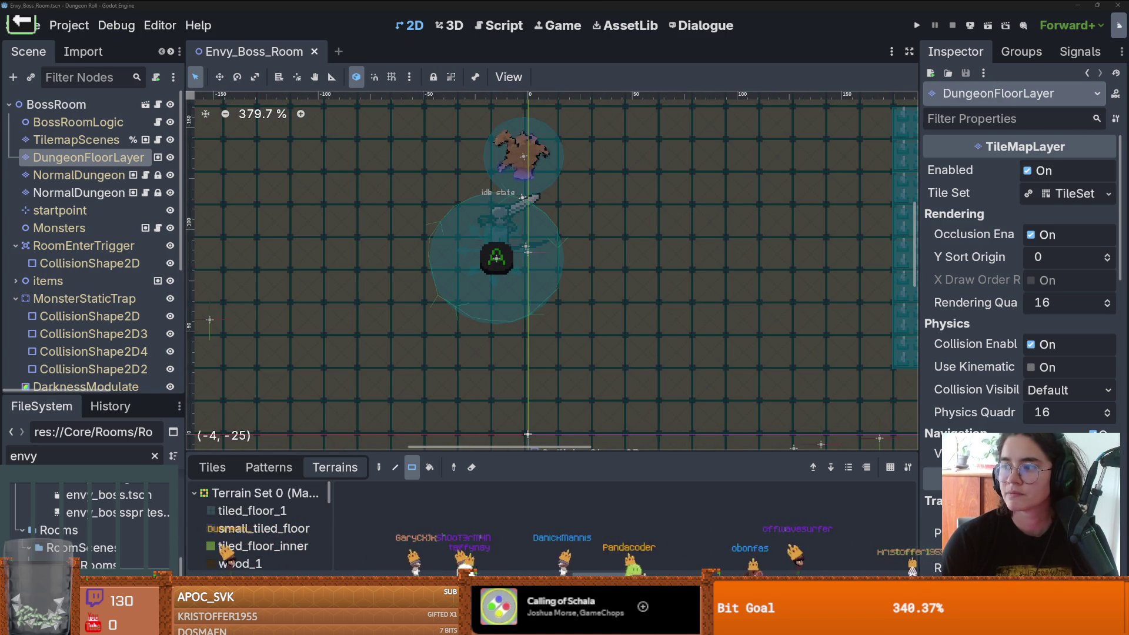
{"action": "key", "text": "alt+Tab"}
{"action": "scroll", "coordinate": [677, 286], "scroll_direction": "up", "scroll_amount": 2}
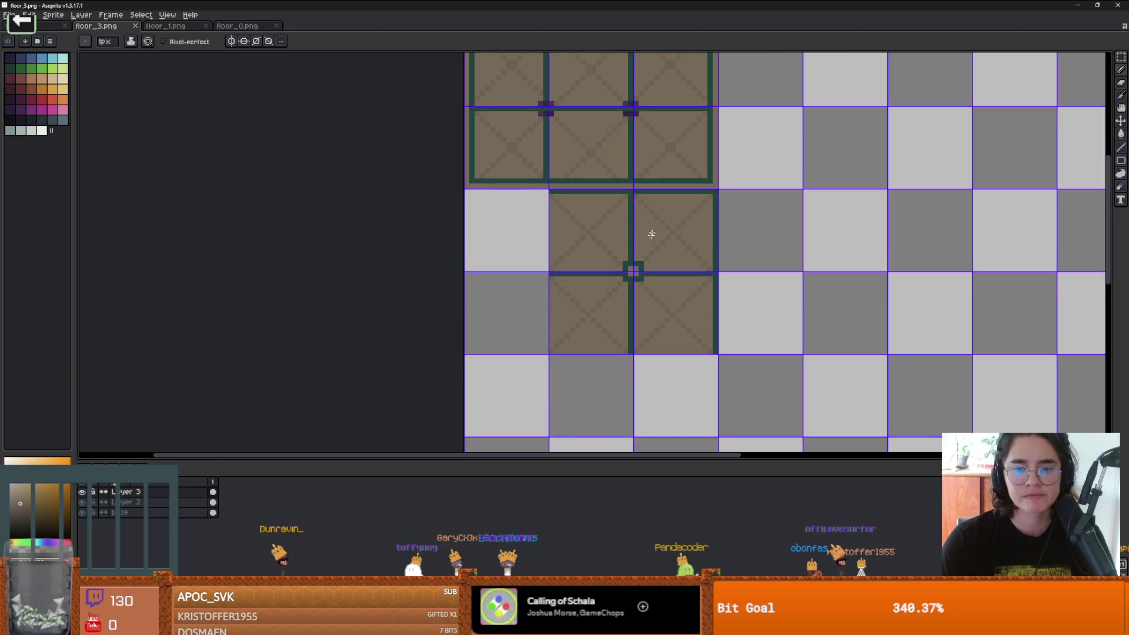
Step: Sample dark purple and paint pixels at the tile junction, undoing a stray one
{"action": "scroll", "coordinate": [633, 280], "scroll_direction": "up", "scroll_amount": 3}
{"action": "scroll", "coordinate": [569, 223], "scroll_direction": "down", "scroll_amount": 4}
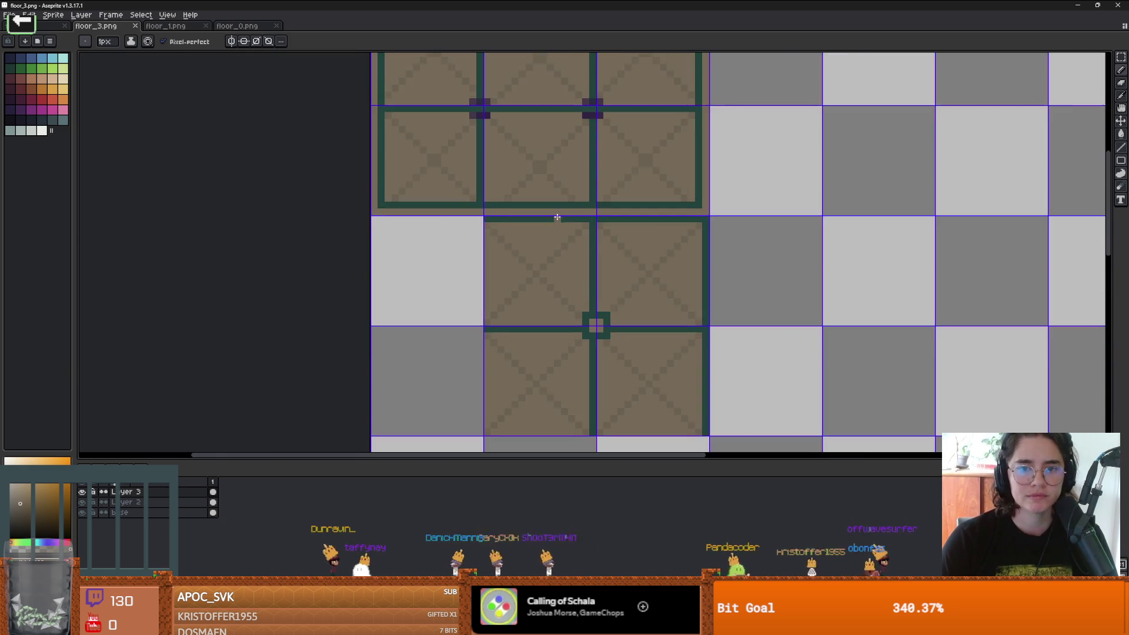
{"action": "key", "text": "i"}
{"action": "left_click", "coordinate": [582, 191], "text": "alt"}
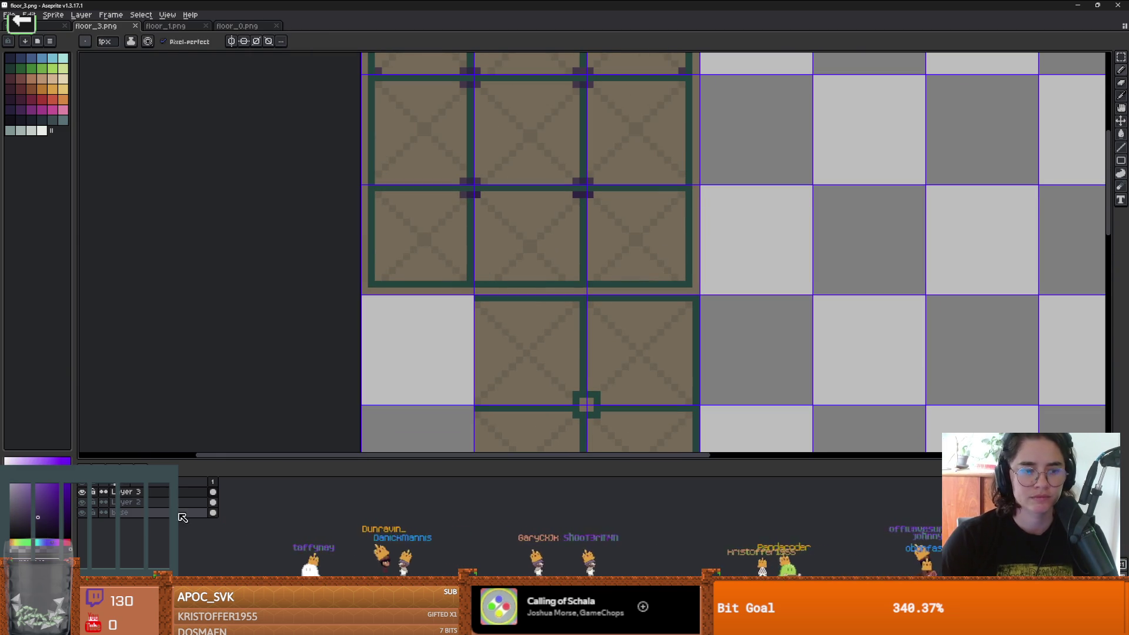
{"action": "scroll", "coordinate": [567, 242], "scroll_direction": "up", "scroll_amount": 3}
{"action": "left_click", "coordinate": [563, 239]}
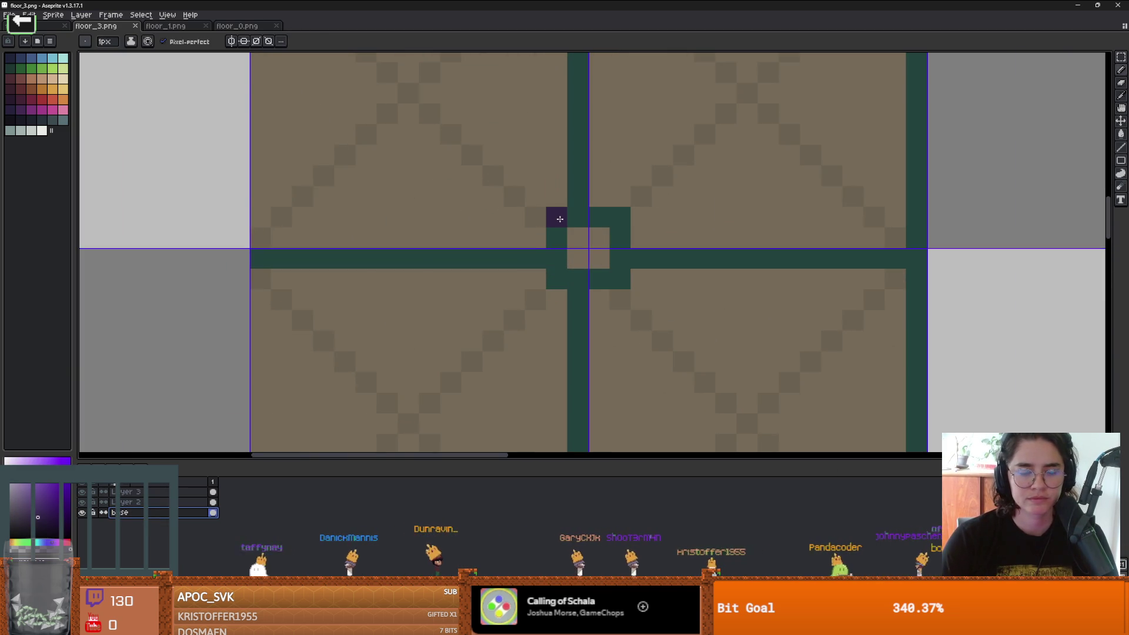
{"action": "scroll", "coordinate": [579, 242], "scroll_direction": "down", "scroll_amount": 3}
{"action": "left_click_drag", "start_coordinate": [579, 242], "coordinate": [564, 313]}
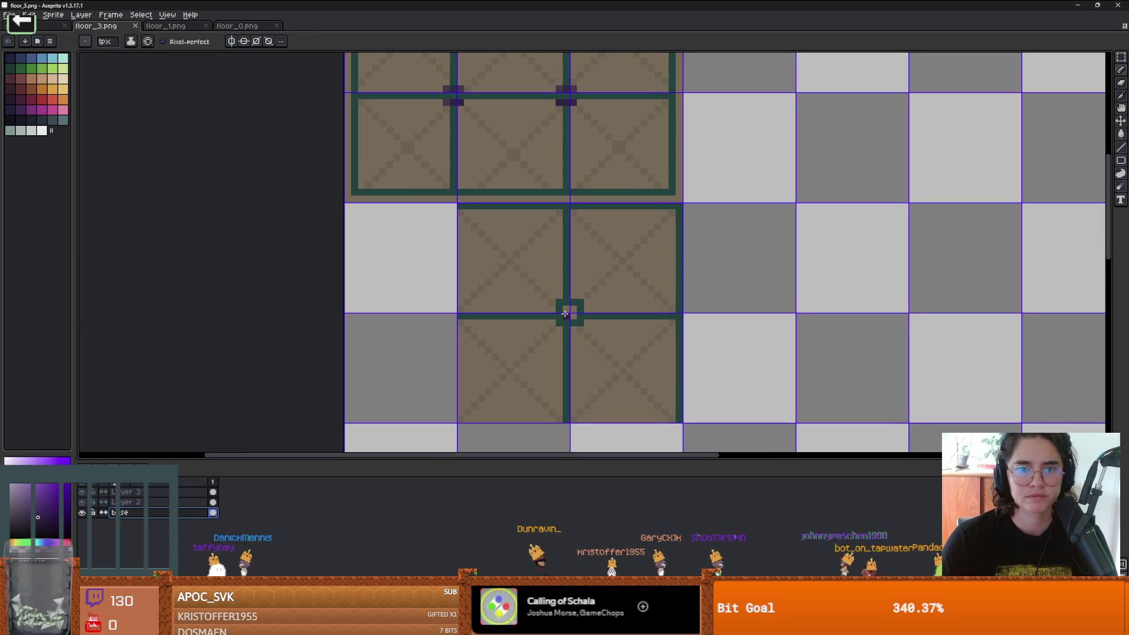
{"action": "scroll", "coordinate": [565, 314], "scroll_direction": "up", "scroll_amount": 3}
{"action": "left_click", "coordinate": [581, 290]}
{"action": "key", "text": "ctrl+z"}
Step: Fill the junction centre with dark teal pixels
{"action": "left_click", "coordinate": [574, 282], "text": "alt"}
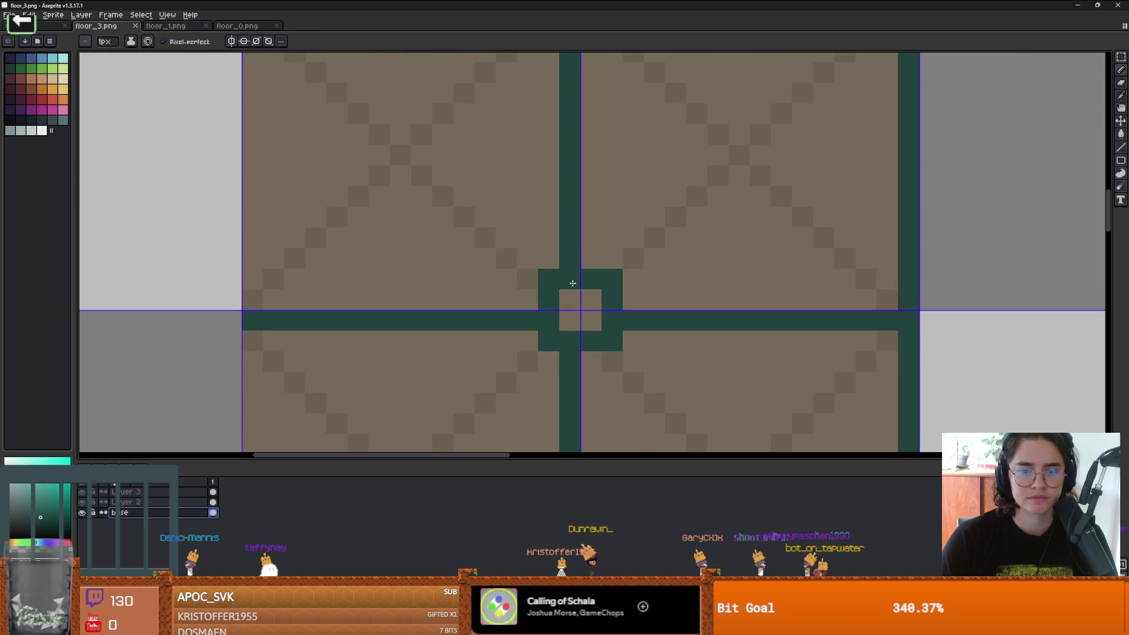
{"action": "left_click", "coordinate": [569, 300]}
{"action": "left_click", "coordinate": [570, 321]}
{"action": "left_click", "coordinate": [590, 321]}
Step: Paint dark-purple pixels around the junction, then save floor_3.png and switch to Godot
{"action": "scroll", "coordinate": [555, 316], "scroll_direction": "down", "scroll_amount": 1}
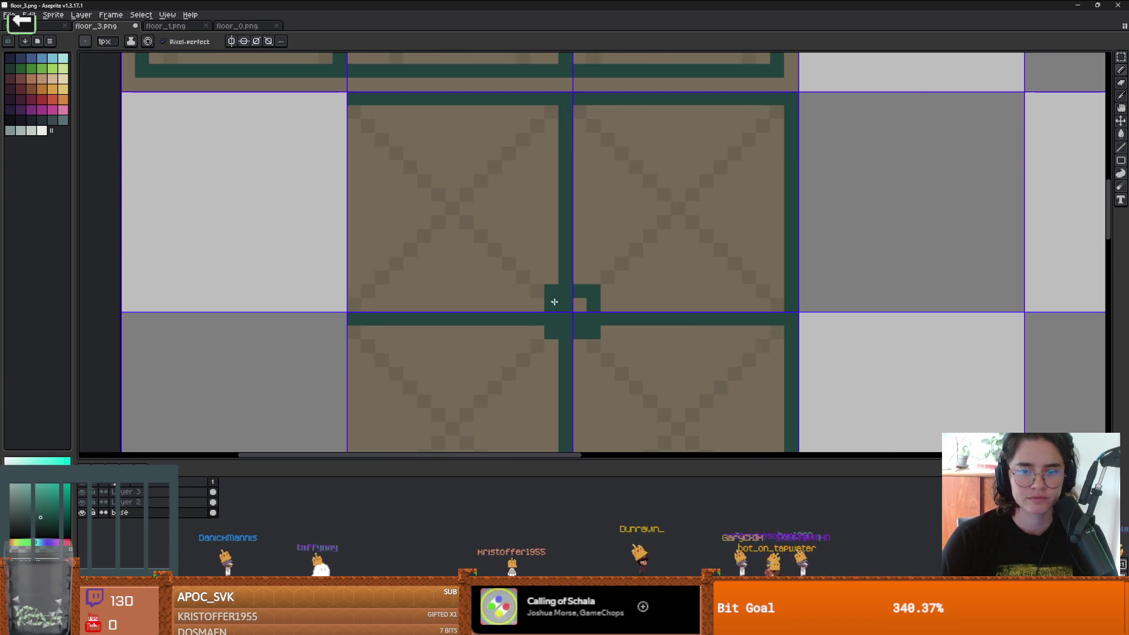
{"action": "scroll", "coordinate": [558, 321], "scroll_direction": "down", "scroll_amount": 1}
{"action": "scroll", "coordinate": [453, 283], "scroll_direction": "up", "scroll_amount": 2}
{"action": "left_click", "coordinate": [438, 129], "text": "alt"}
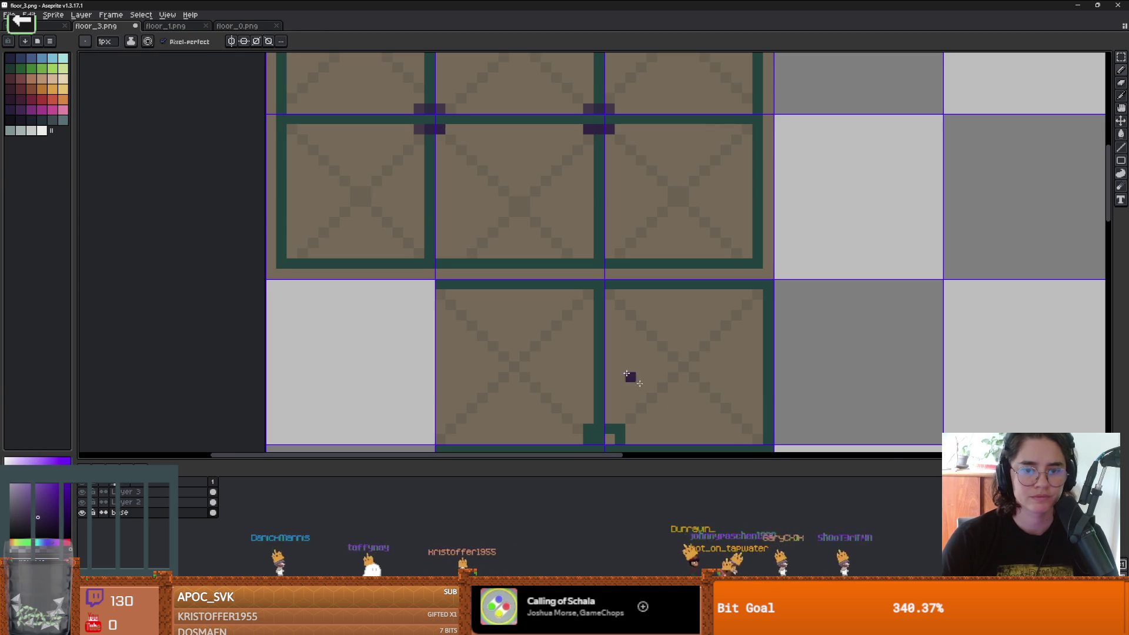
{"action": "scroll", "coordinate": [559, 264], "scroll_direction": "up", "scroll_amount": 2}
{"action": "mouse_move", "coordinate": [539, 245]}
{"action": "left_mouse_down"}
{"action": "mouse_move", "coordinate": [550, 229]}
{"action": "mouse_move", "coordinate": [599, 230]}
{"action": "mouse_move", "coordinate": [587, 282]}
{"action": "mouse_move", "coordinate": [545, 282]}
{"action": "left_mouse_up"}
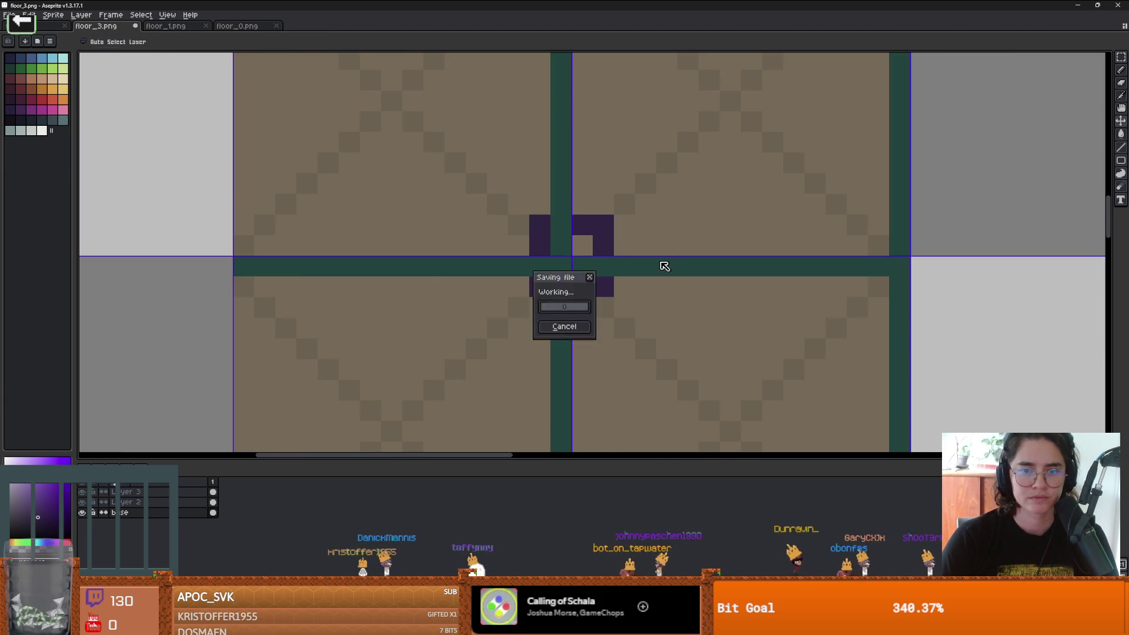
{"action": "scroll", "coordinate": [661, 259], "scroll_direction": "down", "scroll_amount": 2}
{"action": "key", "text": "alt+Tab"}
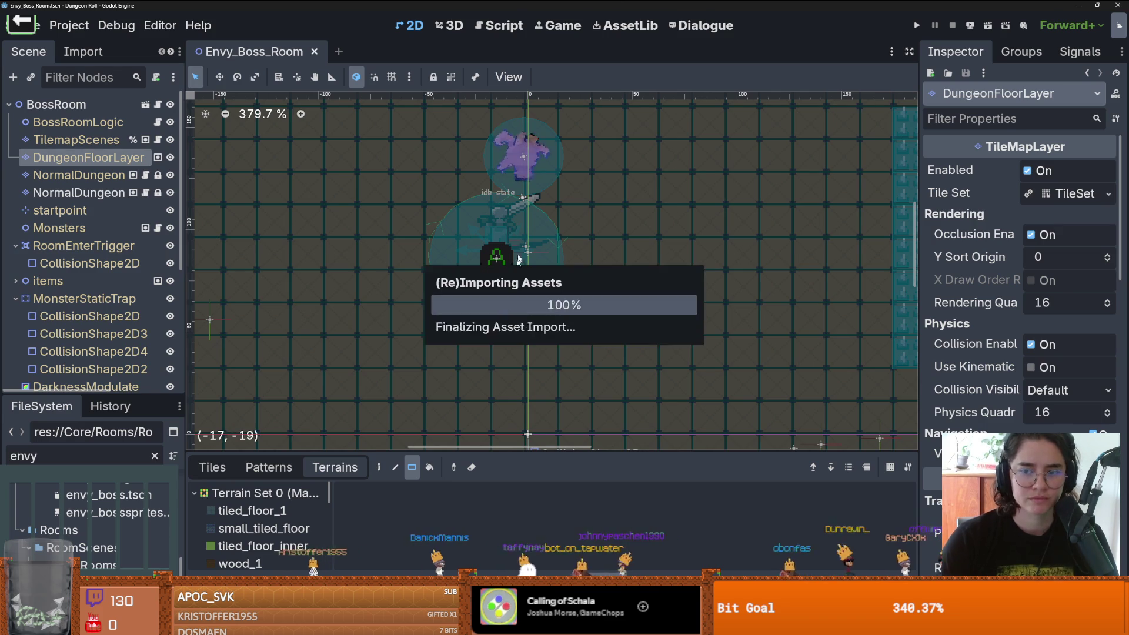
Step: Repaint the purple junction pixels dark green in floor_3.png, undoing one extra pixel
{"action": "mouse_move", "coordinate": [651, 249]}
{"action": "left_mouse_down"}
{"action": "mouse_move", "coordinate": [663, 341]}
{"action": "mouse_move", "coordinate": [690, 334]}
{"action": "mouse_move", "coordinate": [627, 241]}
{"action": "mouse_move", "coordinate": [598, 249]}
{"action": "left_mouse_up"}
{"action": "scroll", "coordinate": [618, 235], "scroll_direction": "up", "scroll_amount": 8}
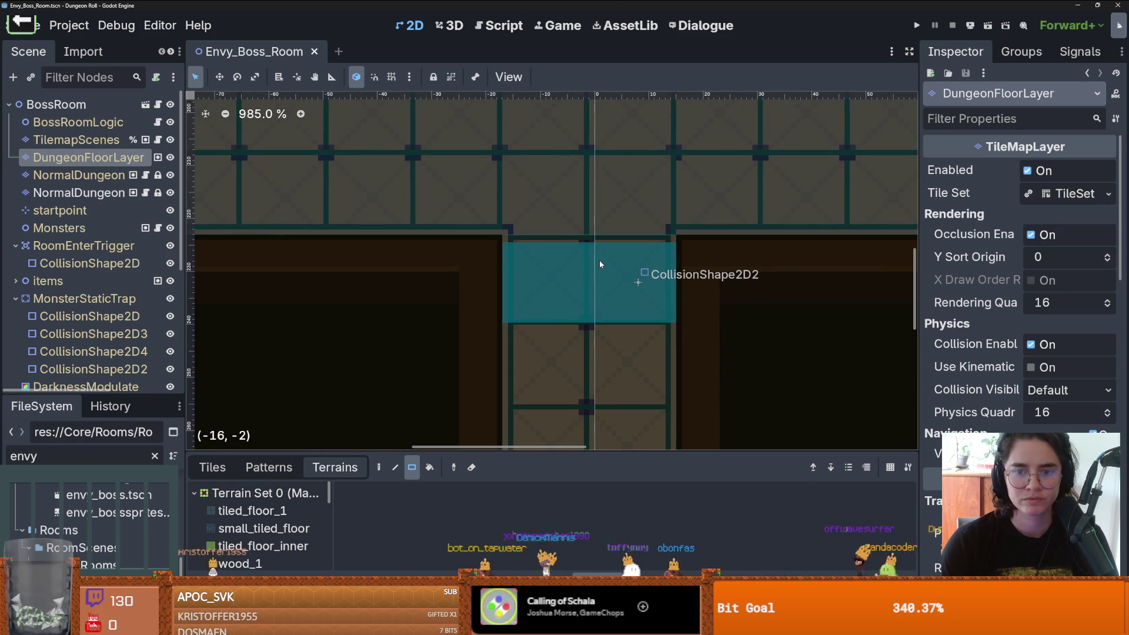
{"action": "key", "text": "alt+Tab"}
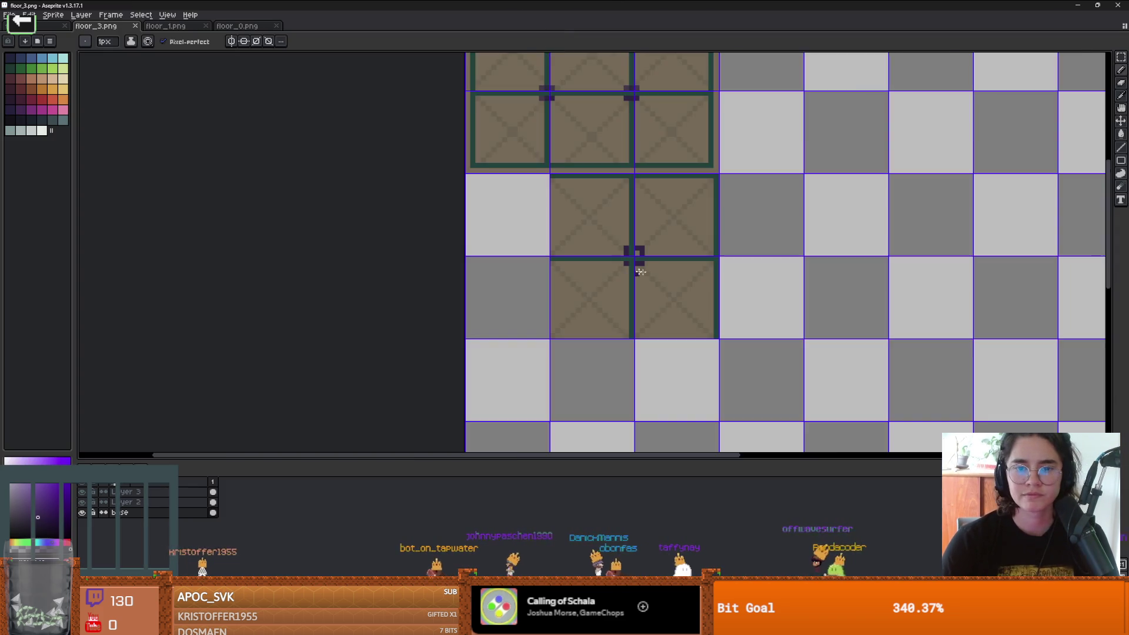
{"action": "scroll", "coordinate": [632, 253], "scroll_direction": "up", "scroll_amount": 2}
{"action": "mouse_move", "coordinate": [634, 244]}
{"action": "left_mouse_down"}
{"action": "mouse_move", "coordinate": [629, 203]}
{"action": "mouse_move", "coordinate": [590, 245]}
{"action": "left_mouse_up"}
{"action": "left_click", "coordinate": [675, 222]}
{"action": "key", "text": "ctrl+z"}
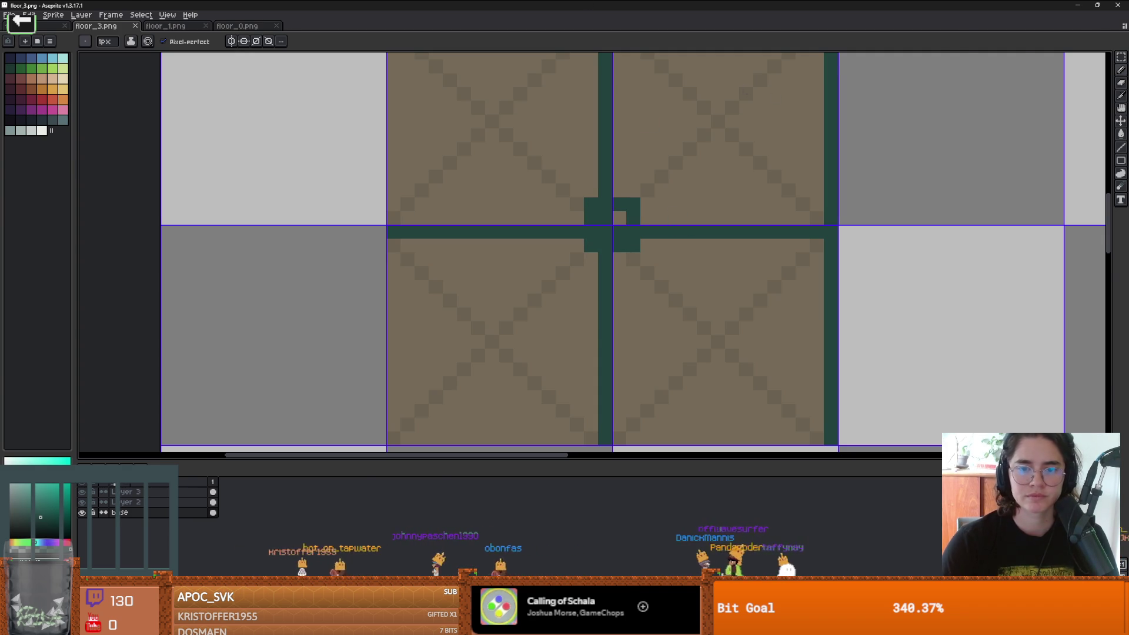
Step: Pan across the Godot boss room floor to compare the junctions, then return to Aseprite
{"action": "key", "text": "alt+Tab"}
{"action": "scroll", "coordinate": [672, 268], "scroll_direction": "right", "scroll_amount": 5}
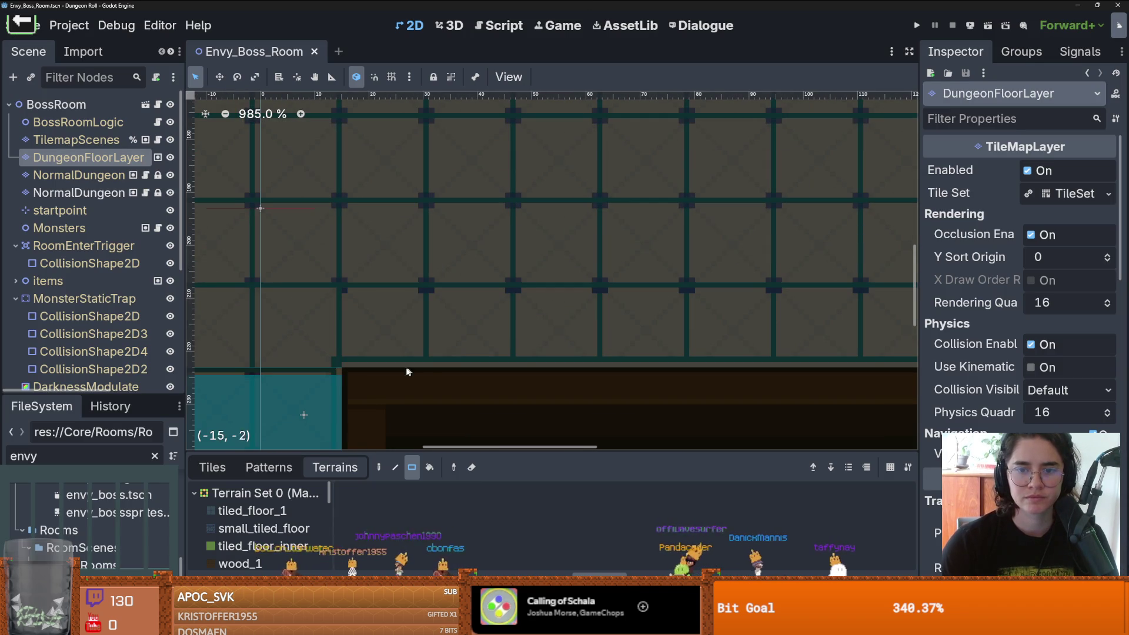
{"action": "scroll", "coordinate": [535, 318], "scroll_direction": "up", "scroll_amount": 2}
{"action": "scroll", "coordinate": [532, 314], "scroll_direction": "up", "scroll_amount": 5}
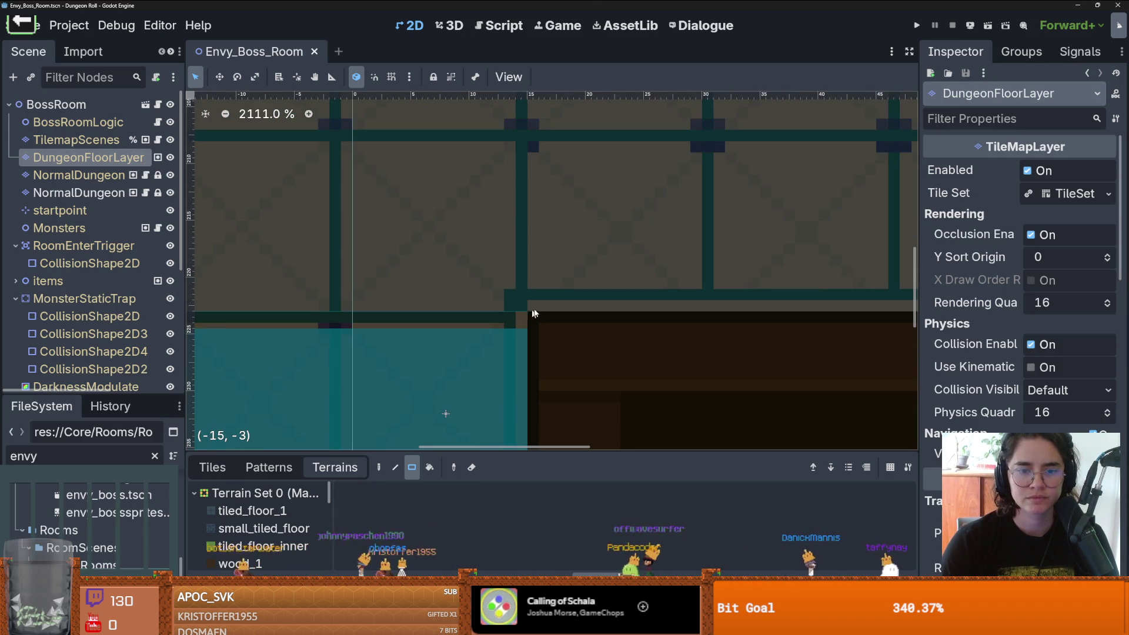
{"action": "scroll", "coordinate": [529, 309], "scroll_direction": "down", "scroll_amount": 9}
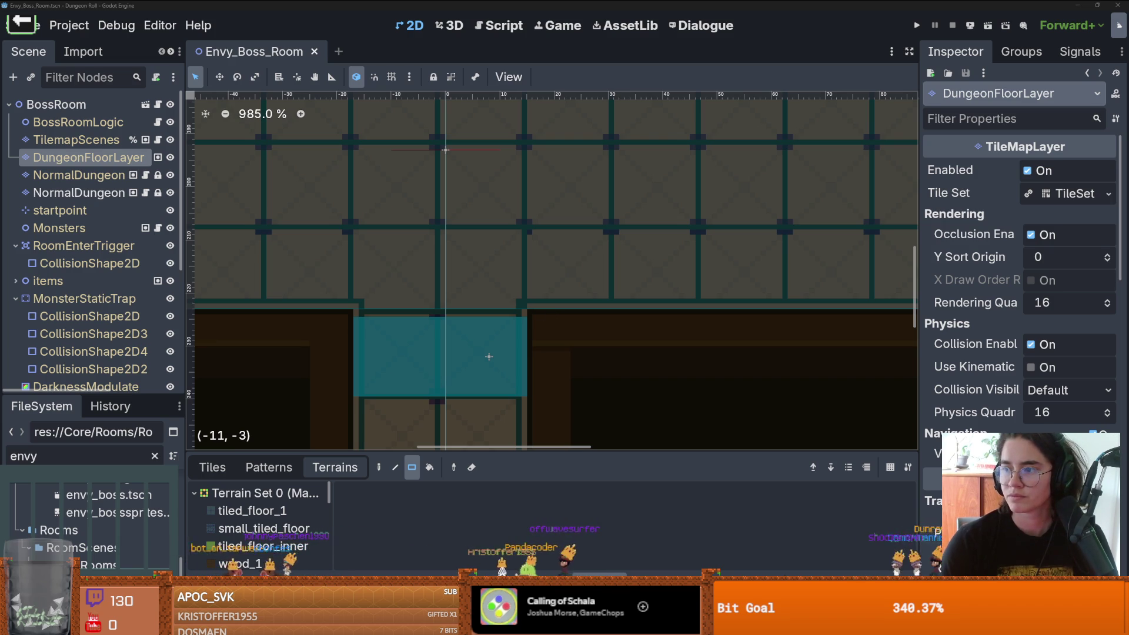
{"action": "key", "text": "alt+Tab"}
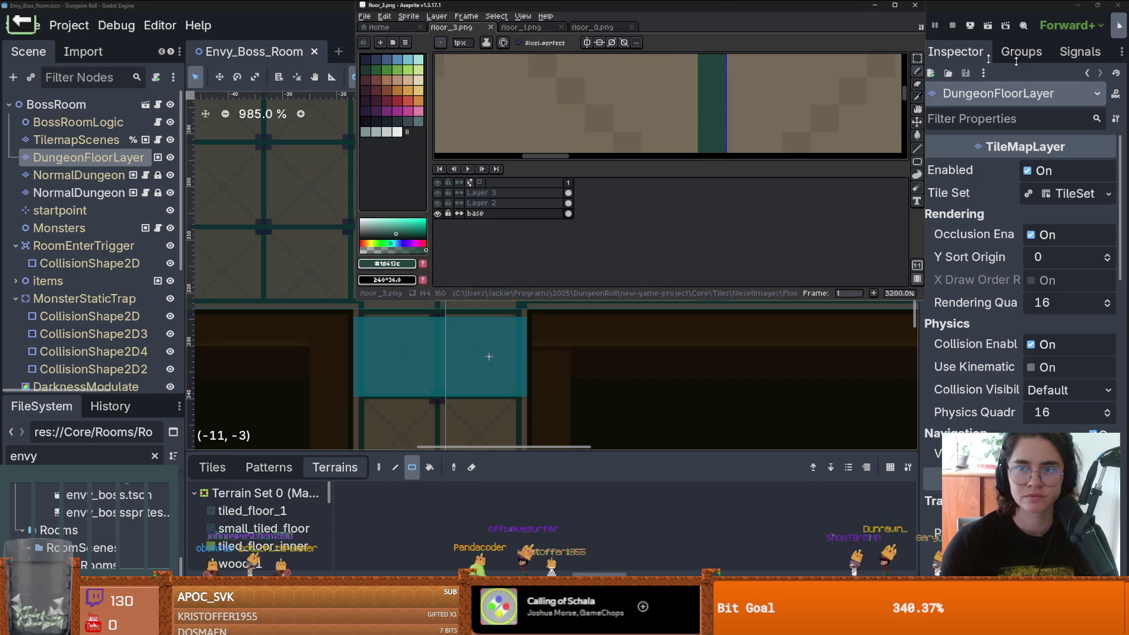
{"action": "key", "text": "alt+Tab"}
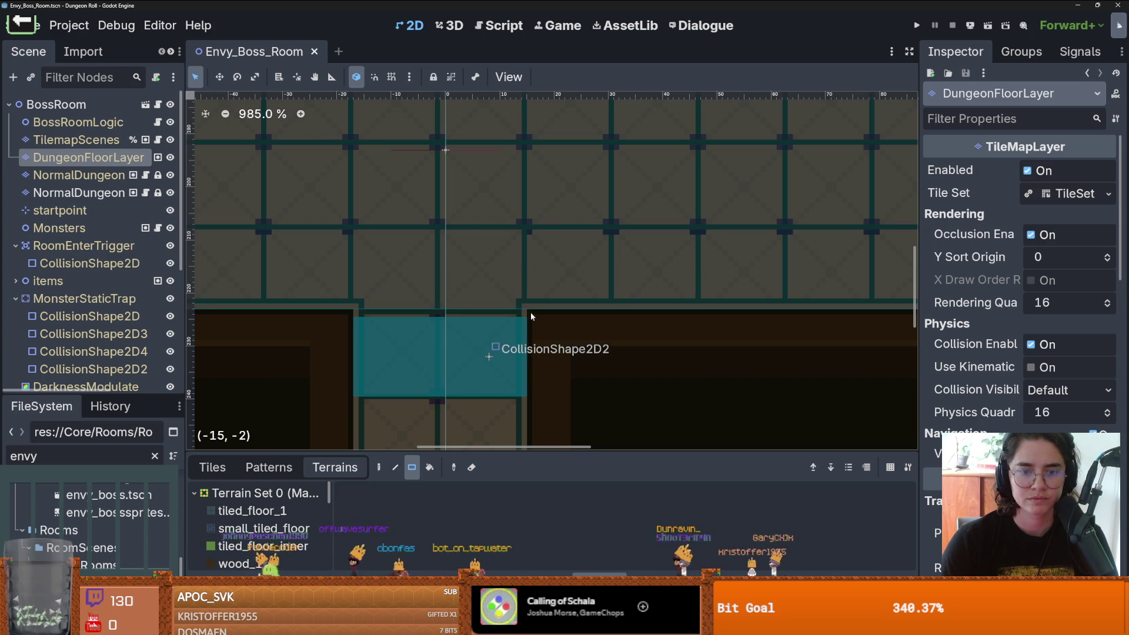
{"action": "scroll", "coordinate": [617, 259], "scroll_direction": "down", "scroll_amount": 1}
{"action": "scroll", "coordinate": [617, 260], "scroll_direction": "up", "scroll_amount": 5}
{"action": "scroll", "coordinate": [617, 260], "scroll_direction": "right", "scroll_amount": 5}
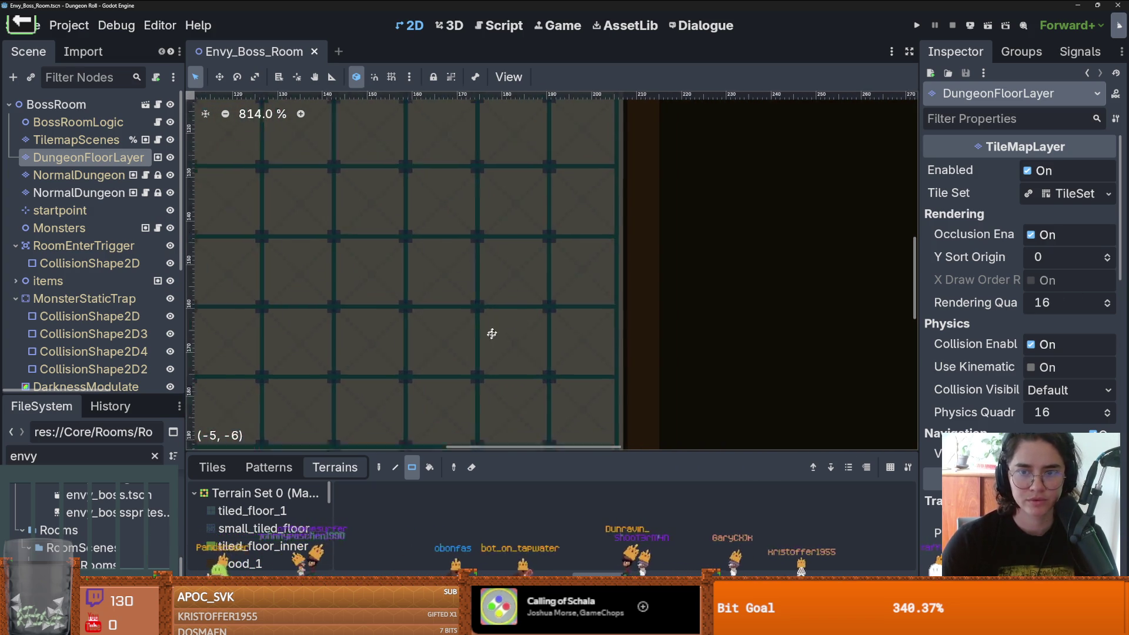
{"action": "scroll", "coordinate": [567, 383], "scroll_direction": "up", "scroll_amount": 3}
{"action": "scroll", "coordinate": [579, 283], "scroll_direction": "left", "scroll_amount": 5}
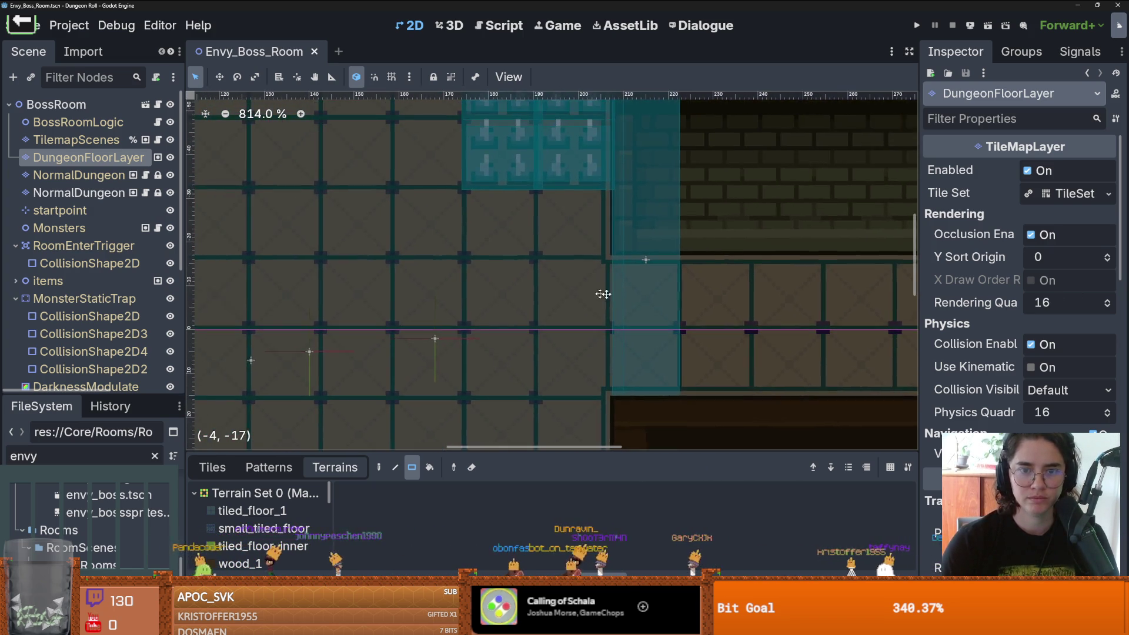
{"action": "scroll", "coordinate": [678, 287], "scroll_direction": "right", "scroll_amount": 3}
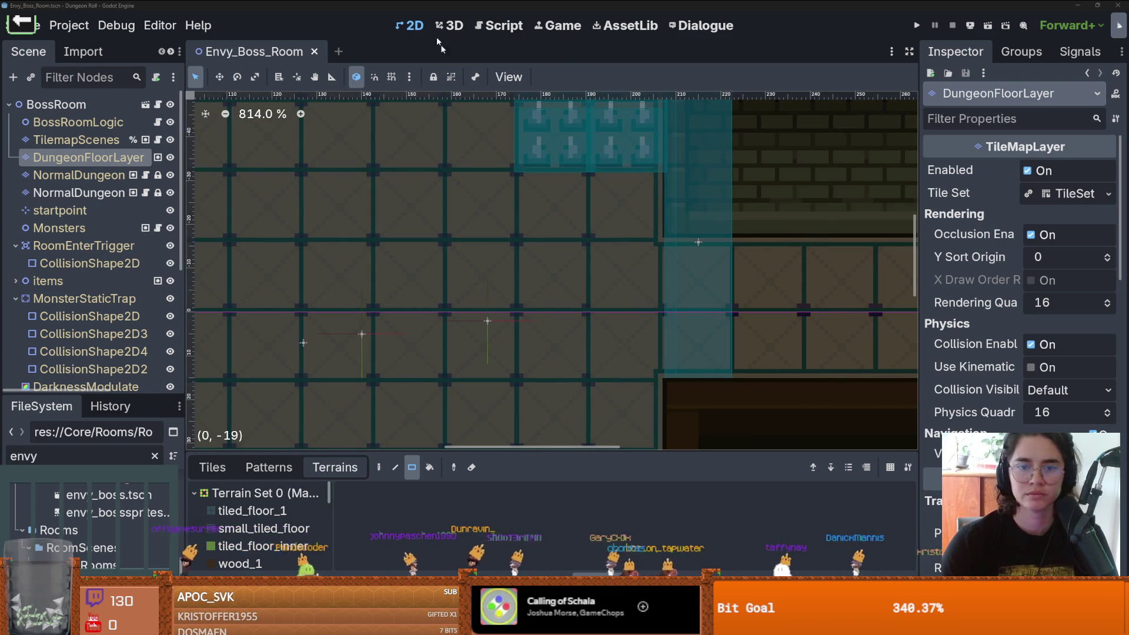
{"action": "key", "text": "alt+Tab"}
{"action": "scroll", "coordinate": [451, 236], "scroll_direction": "down", "scroll_amount": 2}
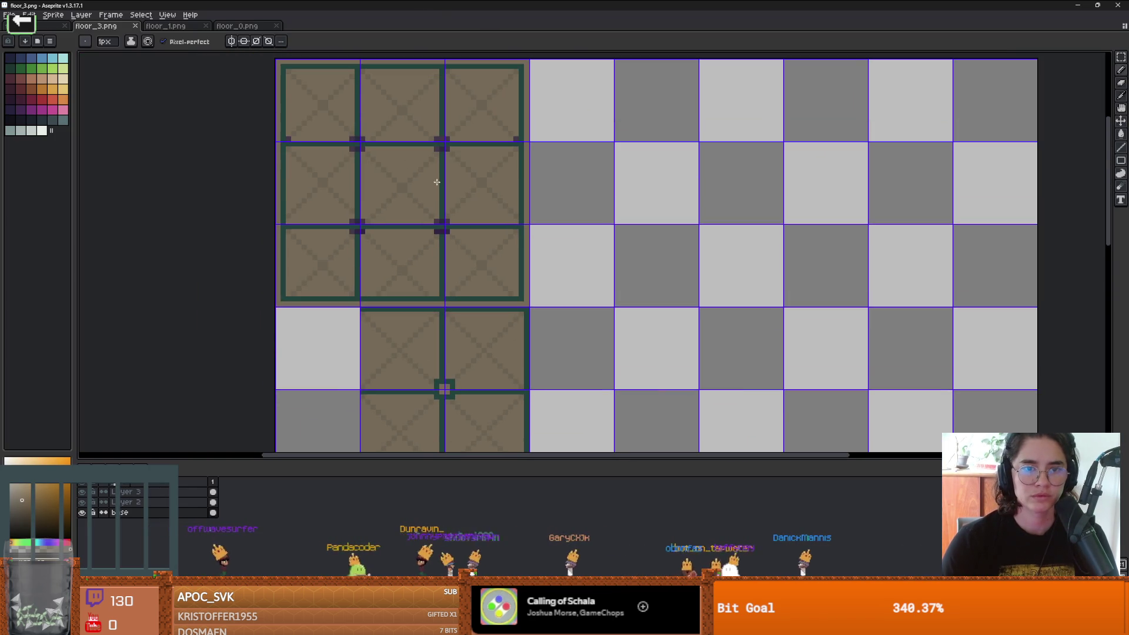
Step: Zoom around floor_3.png and briefly check the boss room scene in Godot
{"action": "scroll", "coordinate": [435, 183], "scroll_direction": "up", "scroll_amount": 2}
{"action": "scroll", "coordinate": [335, 270], "scroll_direction": "down", "scroll_amount": 2}
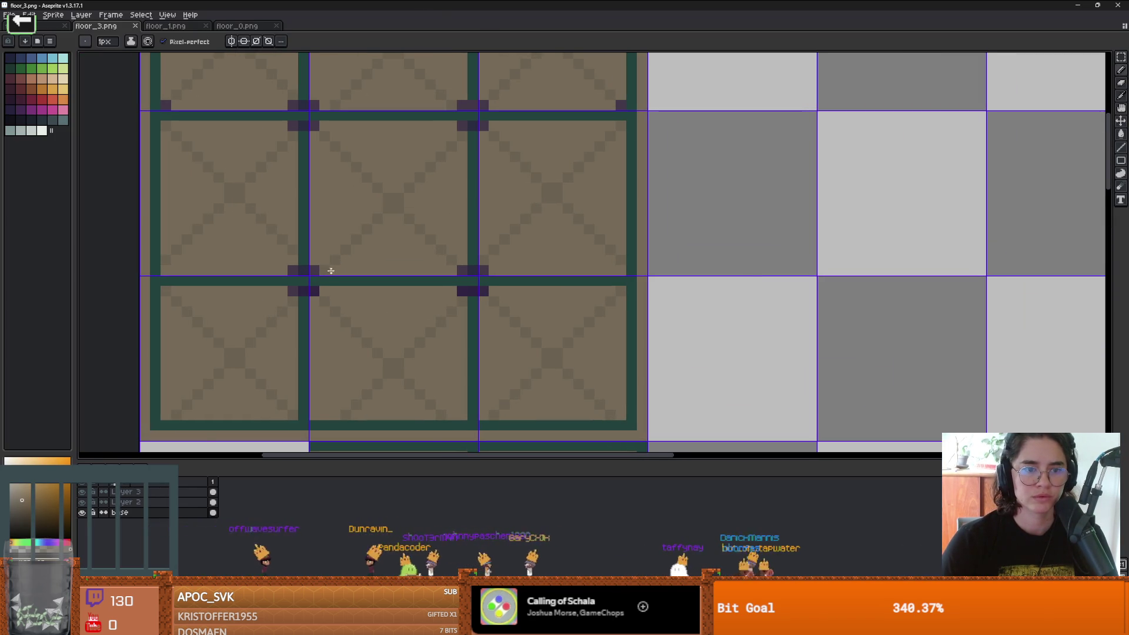
{"action": "scroll", "coordinate": [329, 253], "scroll_direction": "up", "scroll_amount": 1}
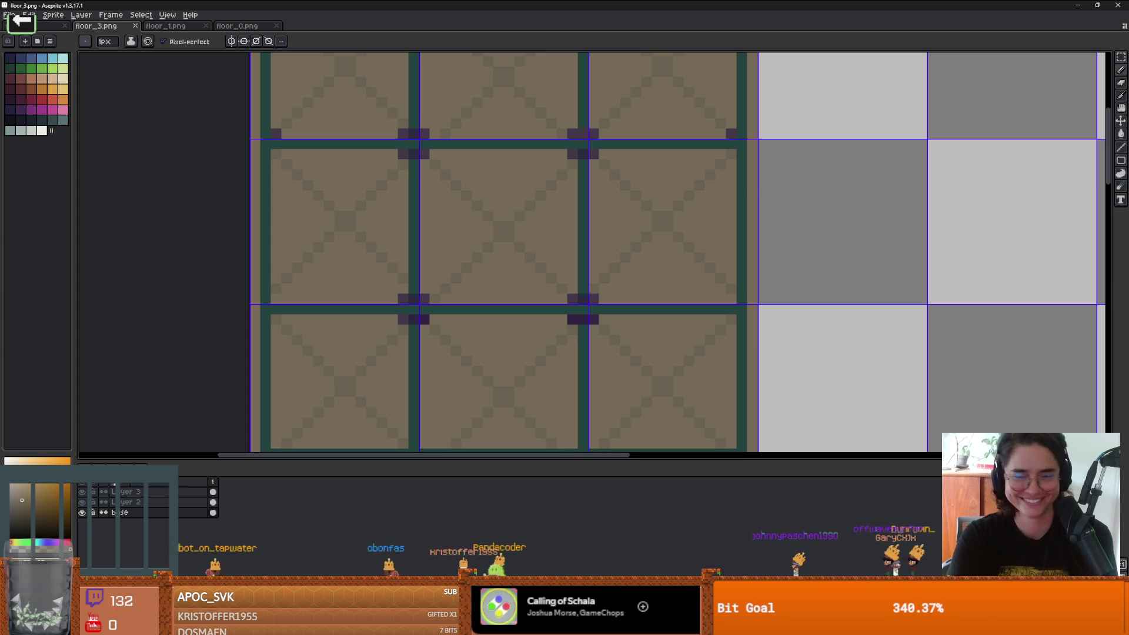
{"action": "scroll", "coordinate": [529, 344], "scroll_direction": "down", "scroll_amount": 2}
{"action": "scroll", "coordinate": [493, 343], "scroll_direction": "up", "scroll_amount": 1}
{"action": "scroll", "coordinate": [471, 359], "scroll_direction": "down", "scroll_amount": 1}
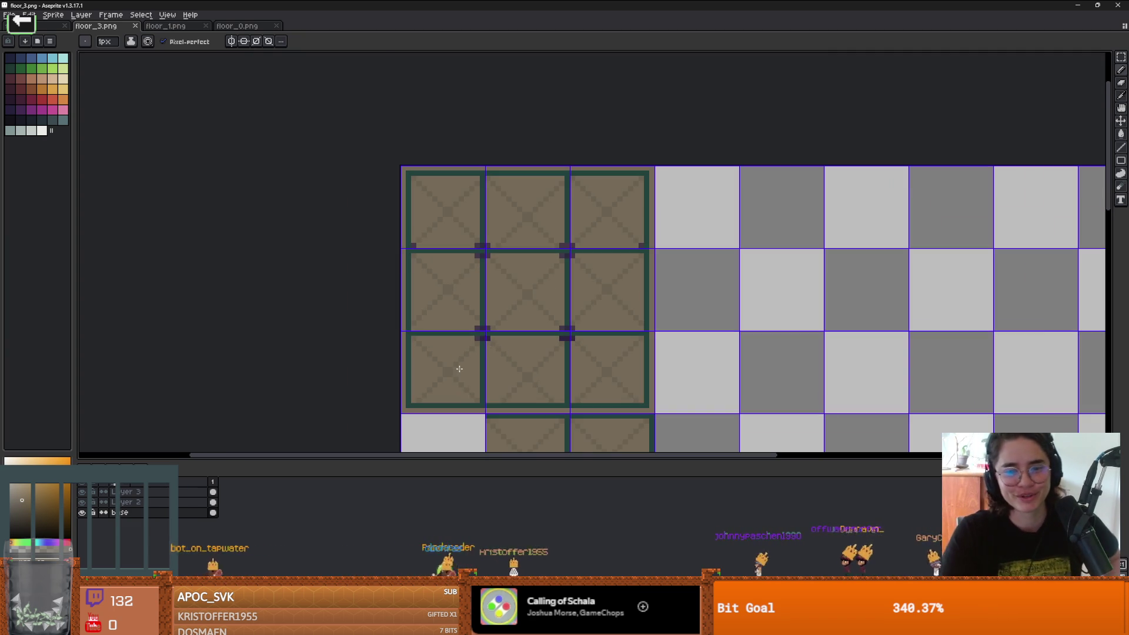
{"action": "scroll", "coordinate": [483, 335], "scroll_direction": "up", "scroll_amount": 2}
{"action": "scroll", "coordinate": [499, 308], "scroll_direction": "up", "scroll_amount": 1}
{"action": "scroll", "coordinate": [600, 282], "scroll_direction": "down", "scroll_amount": 1}
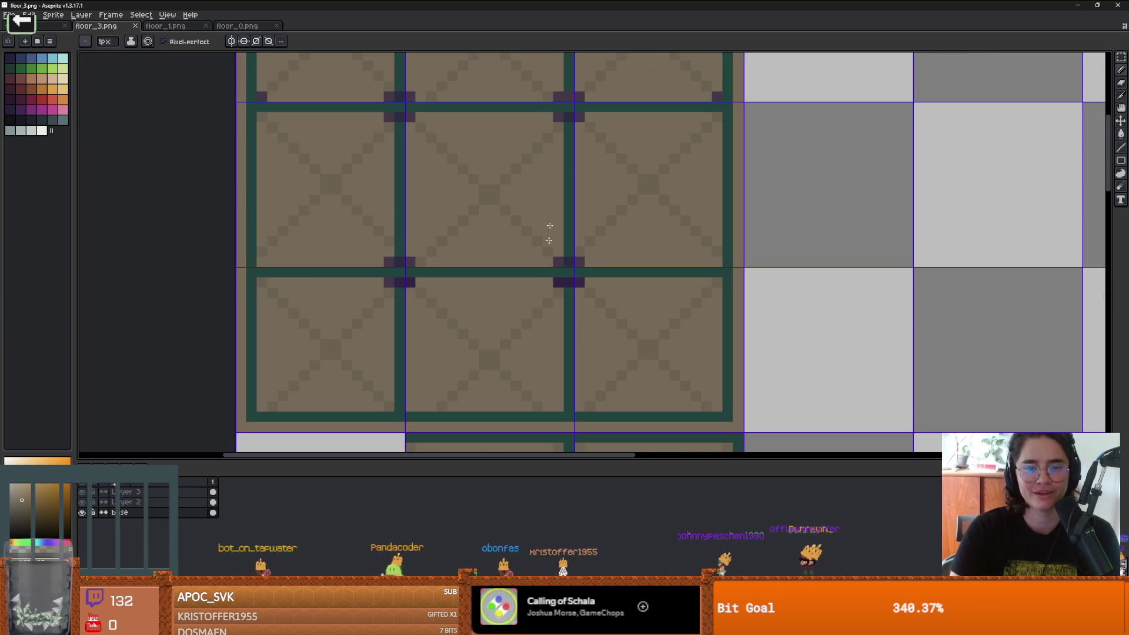
{"action": "key", "text": "alt+Tab"}
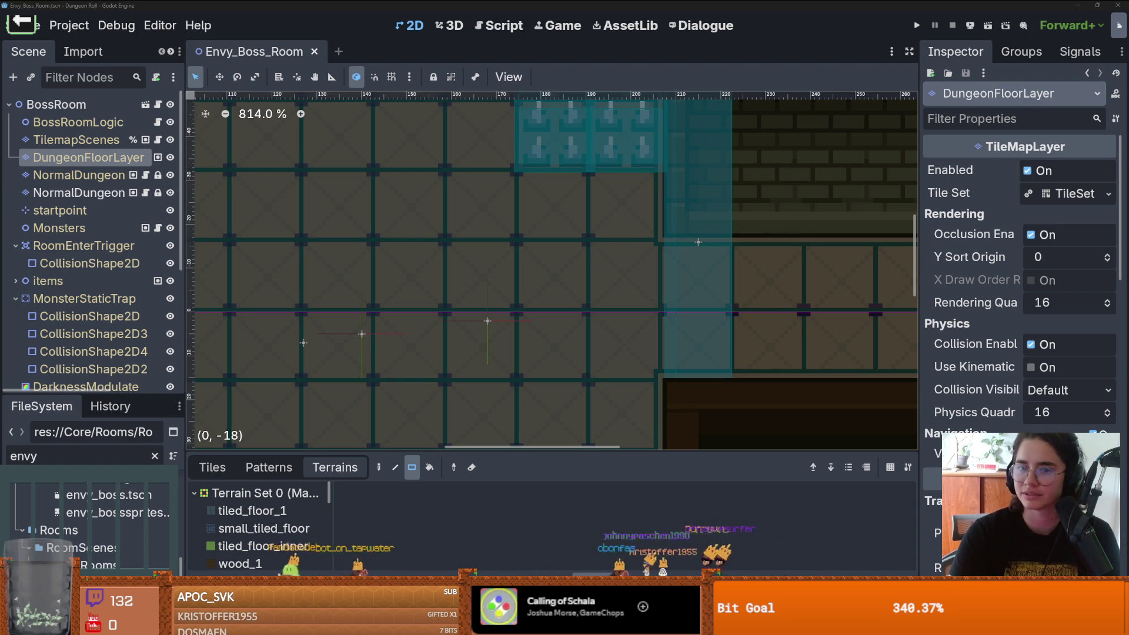
{"action": "key", "text": "alt+Tab"}
Step: Place a dark-purple pixel on Layer 2 at the lower 2×2 block's top-left corner
{"action": "key", "text": "minus"}
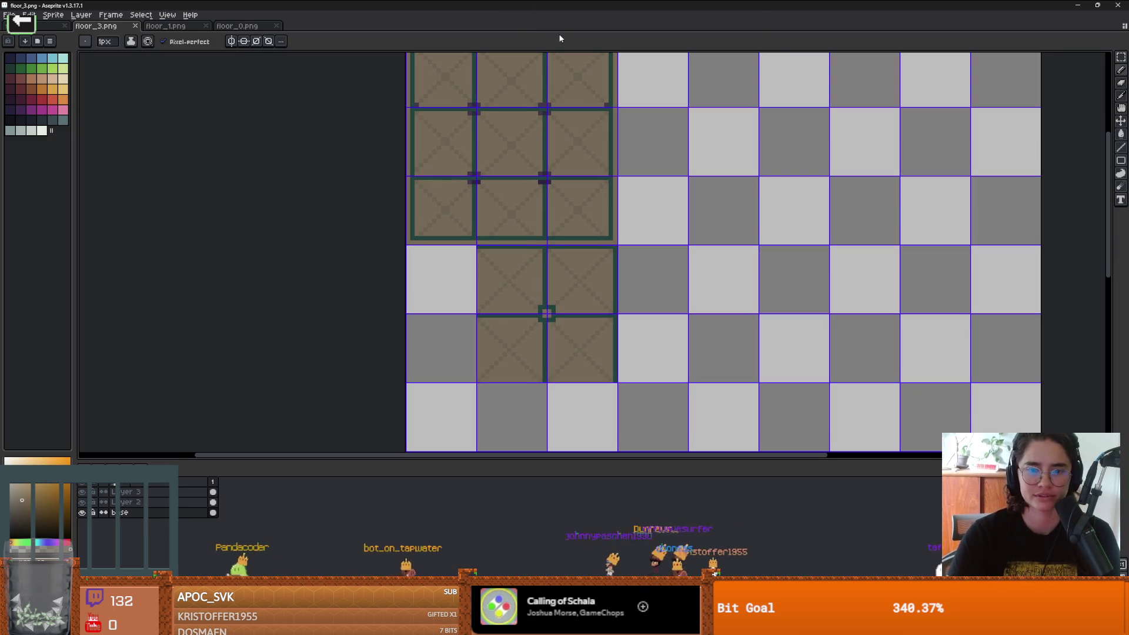
{"action": "scroll", "coordinate": [498, 254], "scroll_direction": "up", "scroll_amount": 2}
{"action": "left_click", "coordinate": [442, 75], "text": "alt"}
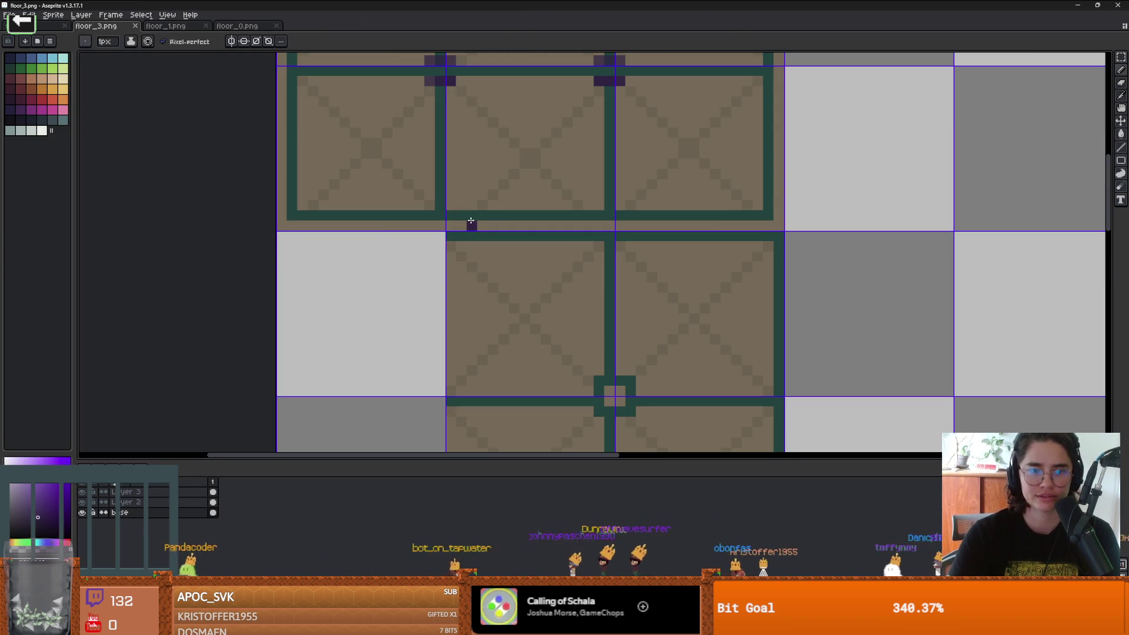
{"action": "key", "text": "alt+Up"}
{"action": "left_click", "coordinate": [449, 246]}
{"action": "scroll", "coordinate": [653, 254], "scroll_direction": "down", "scroll_amount": 1}
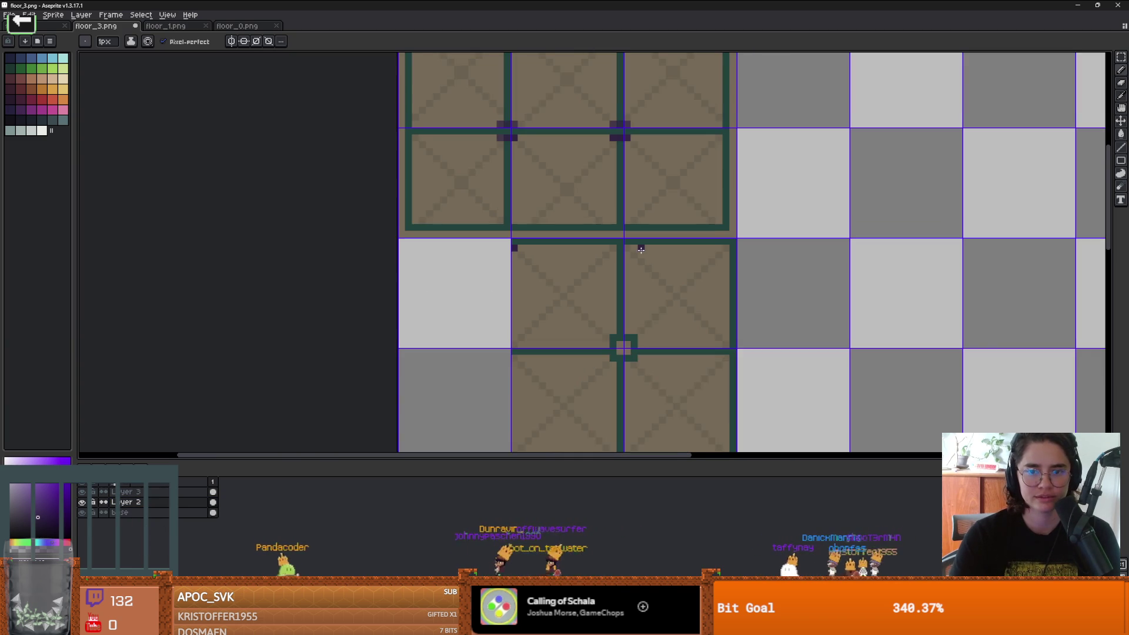
{"action": "scroll", "coordinate": [601, 260], "scroll_direction": "up", "scroll_amount": 1}
{"action": "scroll", "coordinate": [587, 266], "scroll_direction": "down", "scroll_amount": 2}
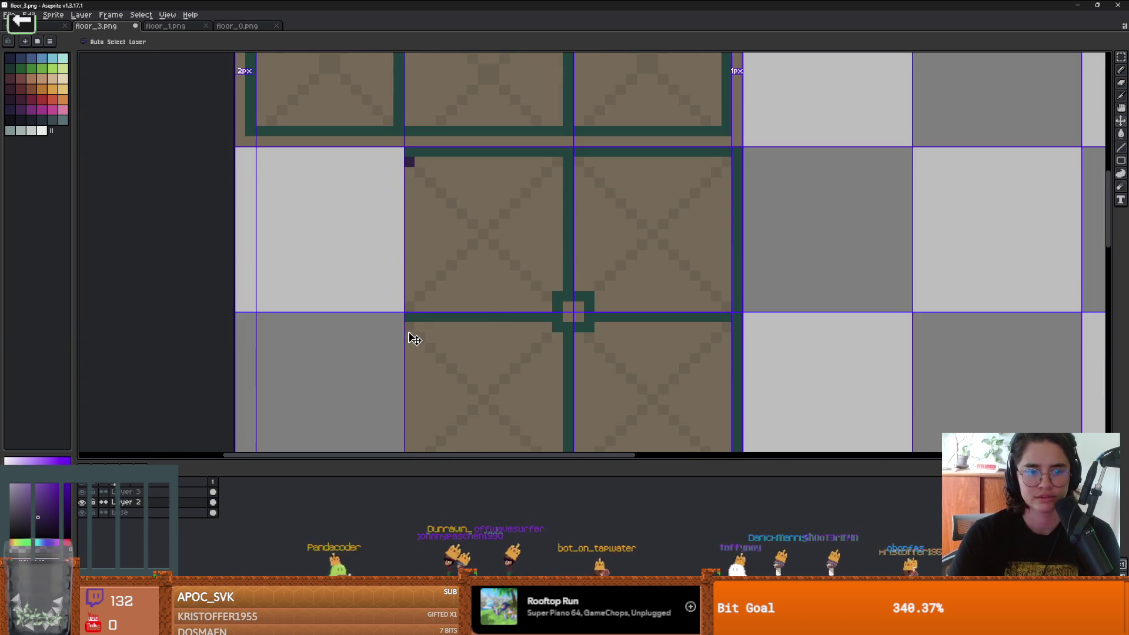
{"action": "scroll", "coordinate": [515, 347], "scroll_direction": "down", "scroll_amount": 1}
{"action": "scroll", "coordinate": [446, 300], "scroll_direction": "down", "scroll_amount": 1}
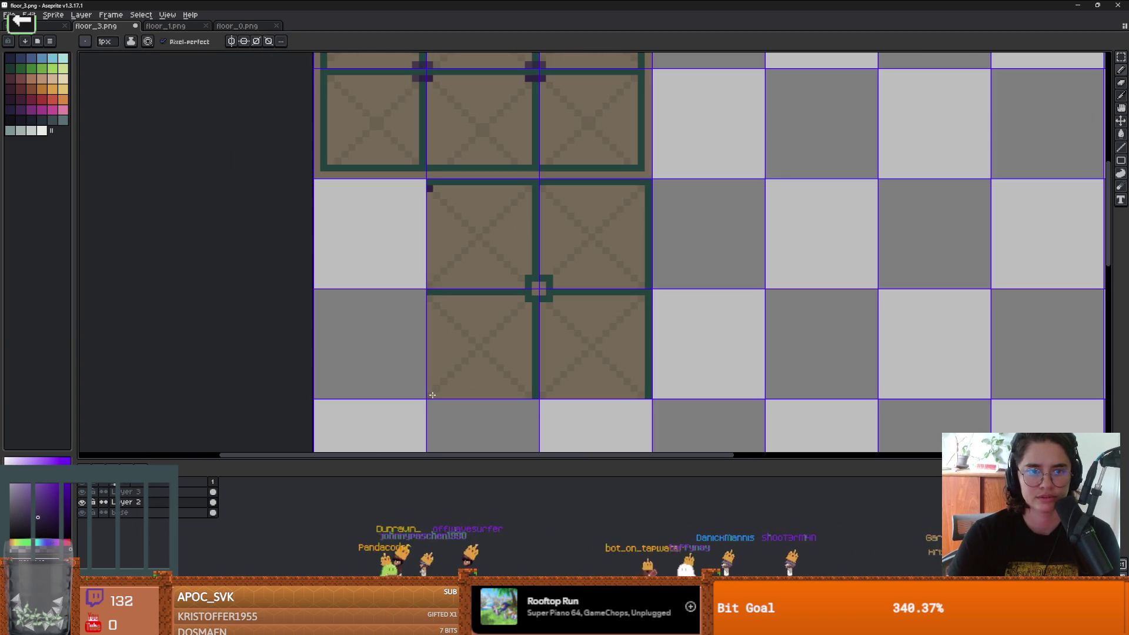
{"action": "scroll", "coordinate": [428, 265], "scroll_direction": "up", "scroll_amount": 2}
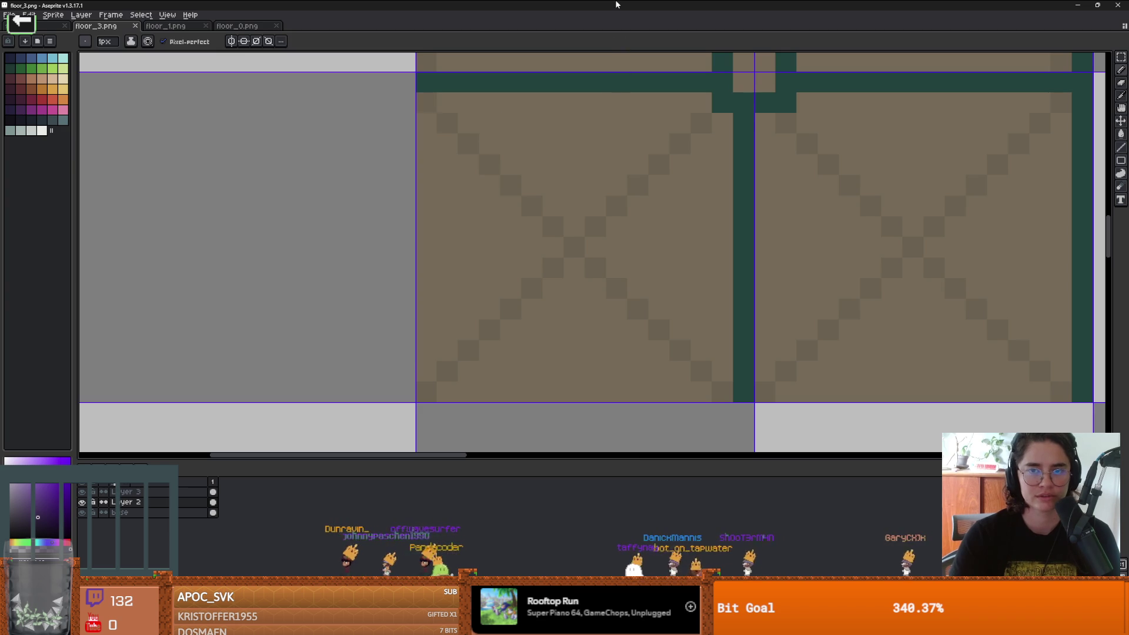
{"action": "key", "text": "alt+Tab"}
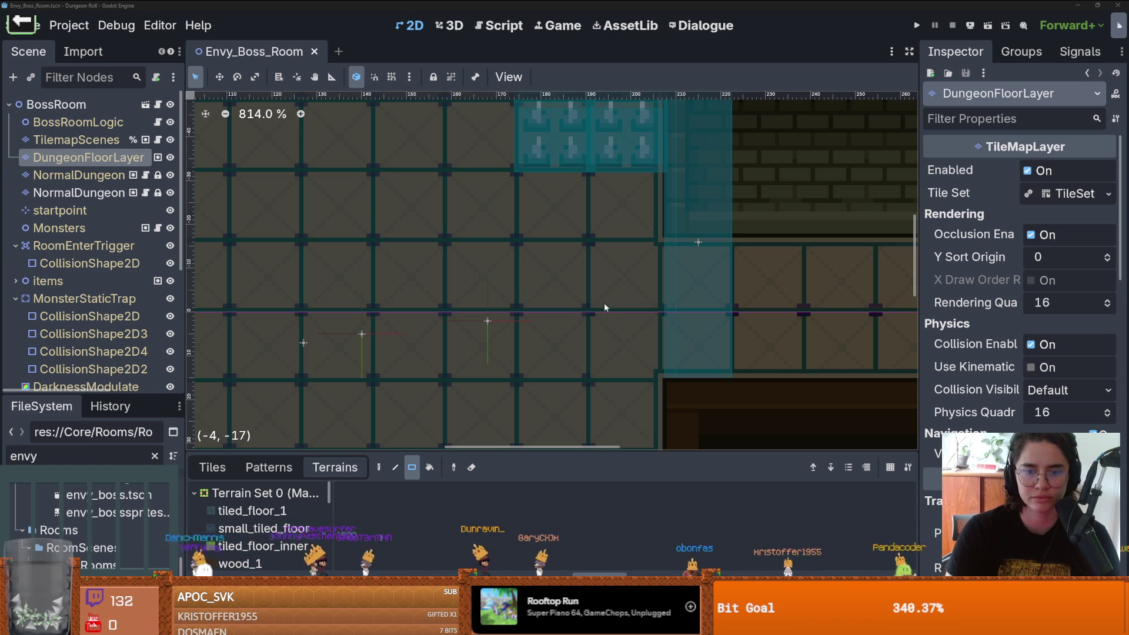
Step: Pan and zoom across the Envy_Boss_Room floor tiles, then save the scene with Ctrl+S
{"action": "scroll", "coordinate": [666, 375], "scroll_direction": "down", "scroll_amount": 1}
{"action": "scroll", "coordinate": [665, 373], "scroll_direction": "up", "scroll_amount": 1}
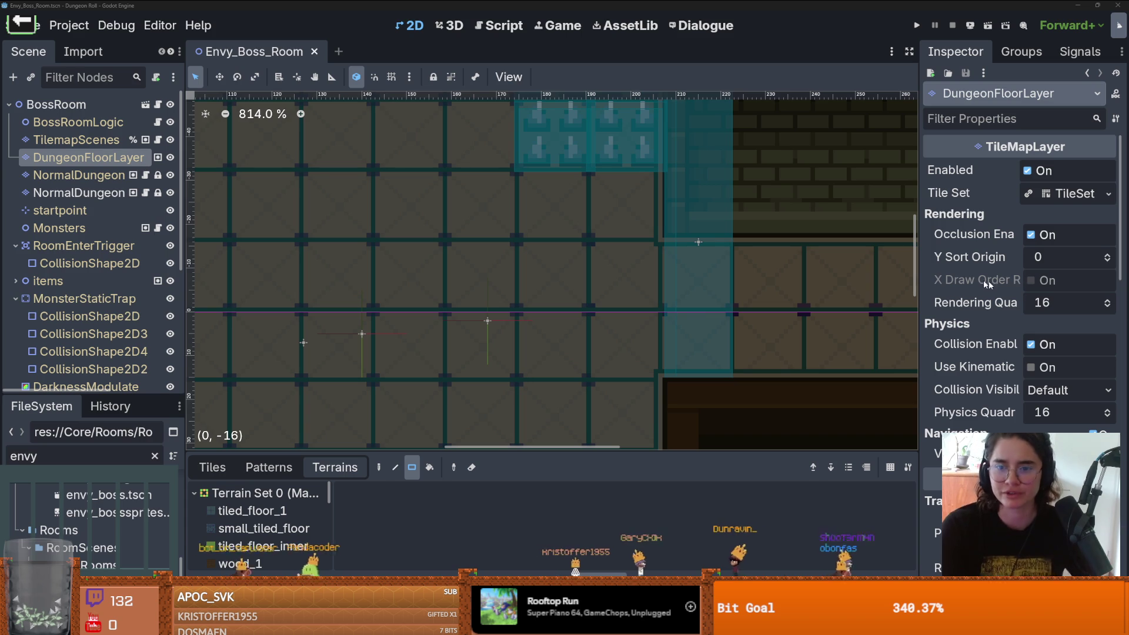
{"action": "scroll", "coordinate": [634, 294], "scroll_direction": "up", "scroll_amount": 1}
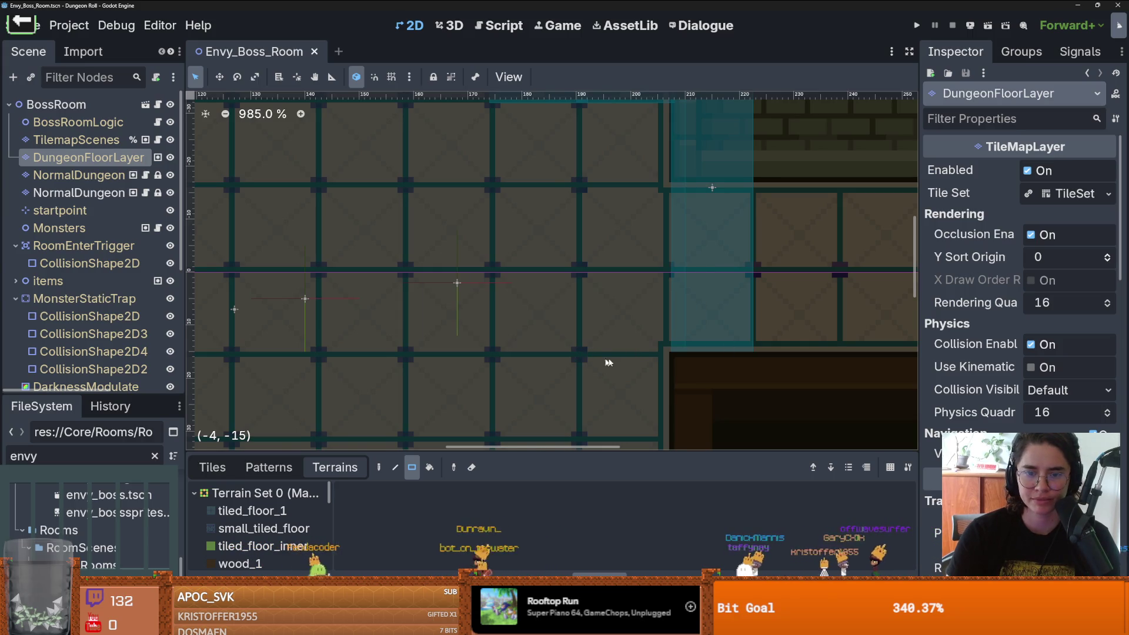
{"action": "scroll", "coordinate": [640, 359], "scroll_direction": "down", "scroll_amount": 2}
{"action": "scroll", "coordinate": [460, 317], "scroll_direction": "down", "scroll_amount": 1}
{"action": "scroll", "coordinate": [529, 235], "scroll_direction": "up", "scroll_amount": 5}
{"action": "scroll", "coordinate": [655, 165], "scroll_direction": "left", "scroll_amount": 5}
{"action": "scroll", "coordinate": [529, 223], "scroll_direction": "up", "scroll_amount": 4}
{"action": "scroll", "coordinate": [529, 223], "scroll_direction": "left", "scroll_amount": 5}
{"action": "scroll", "coordinate": [592, 259], "scroll_direction": "up", "scroll_amount": 2}
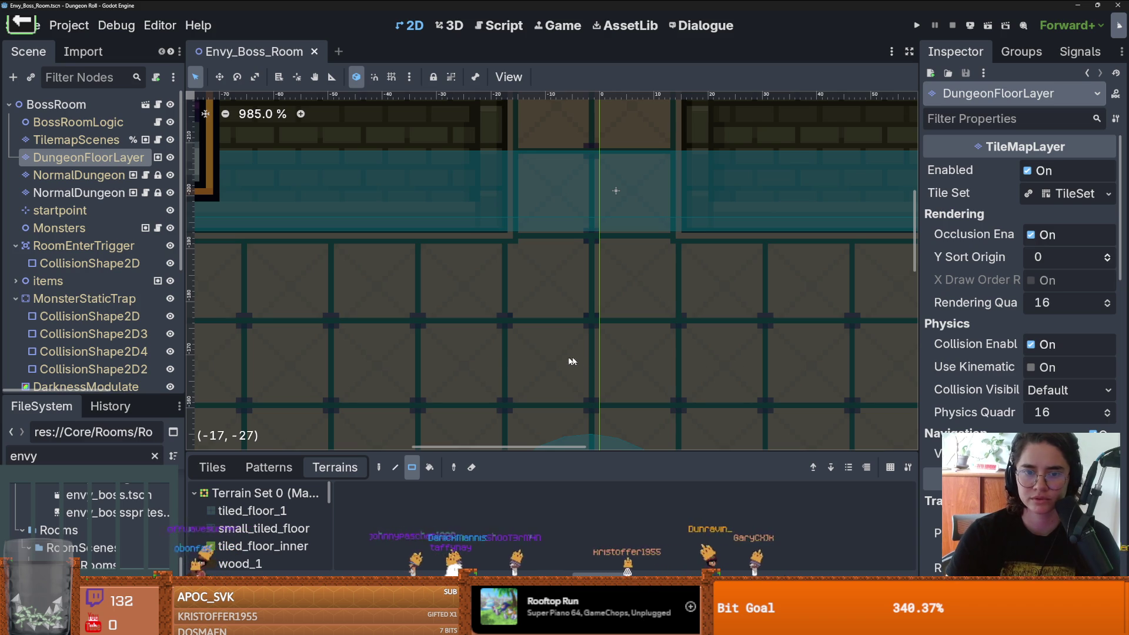
{"action": "left_click_drag", "start_coordinate": [498, 348], "coordinate": [649, 196]}
{"action": "scroll", "coordinate": [631, 208], "scroll_direction": "left", "scroll_amount": 10}
{"action": "scroll", "coordinate": [631, 207], "scroll_direction": "down", "scroll_amount": 5}
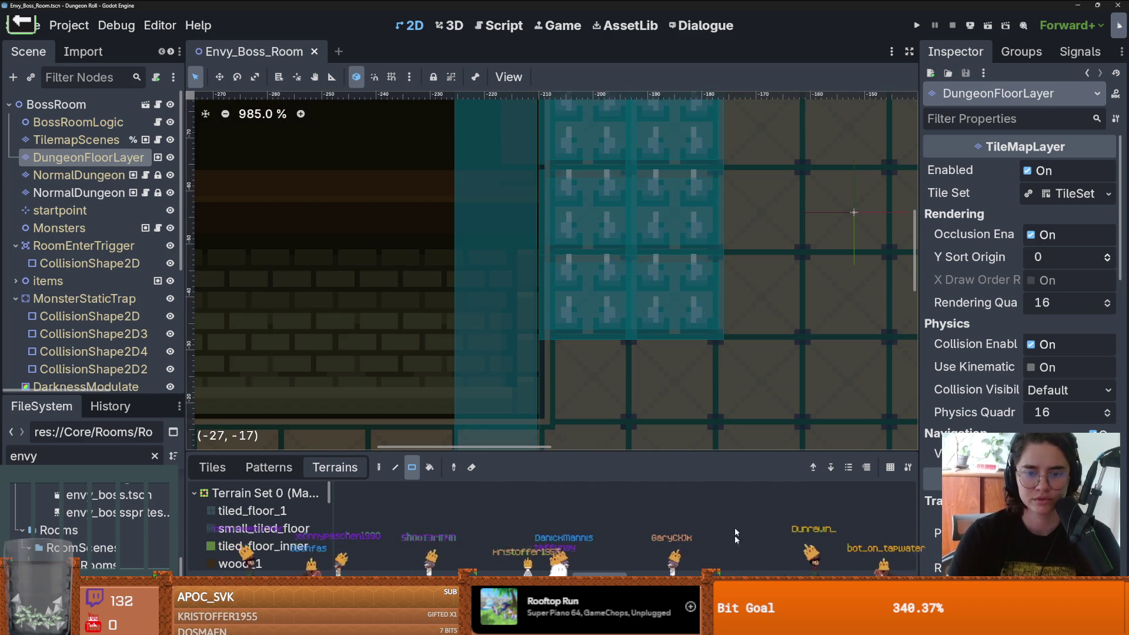
{"action": "scroll", "coordinate": [518, 175], "scroll_direction": "down", "scroll_amount": 8}
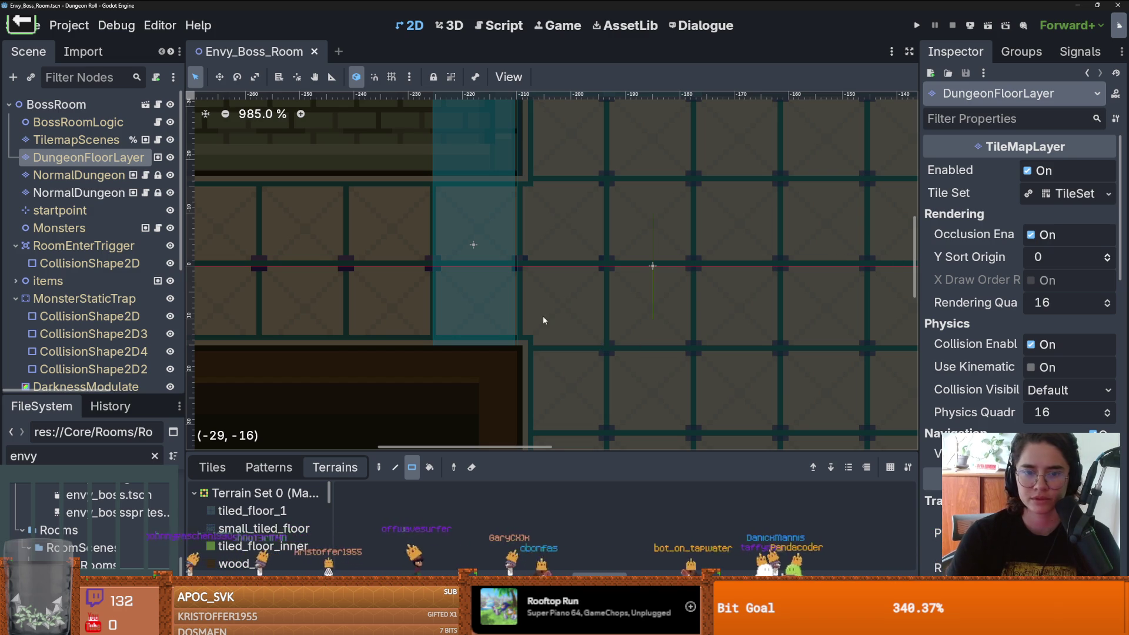
{"action": "scroll", "coordinate": [647, 359], "scroll_direction": "down", "scroll_amount": 8}
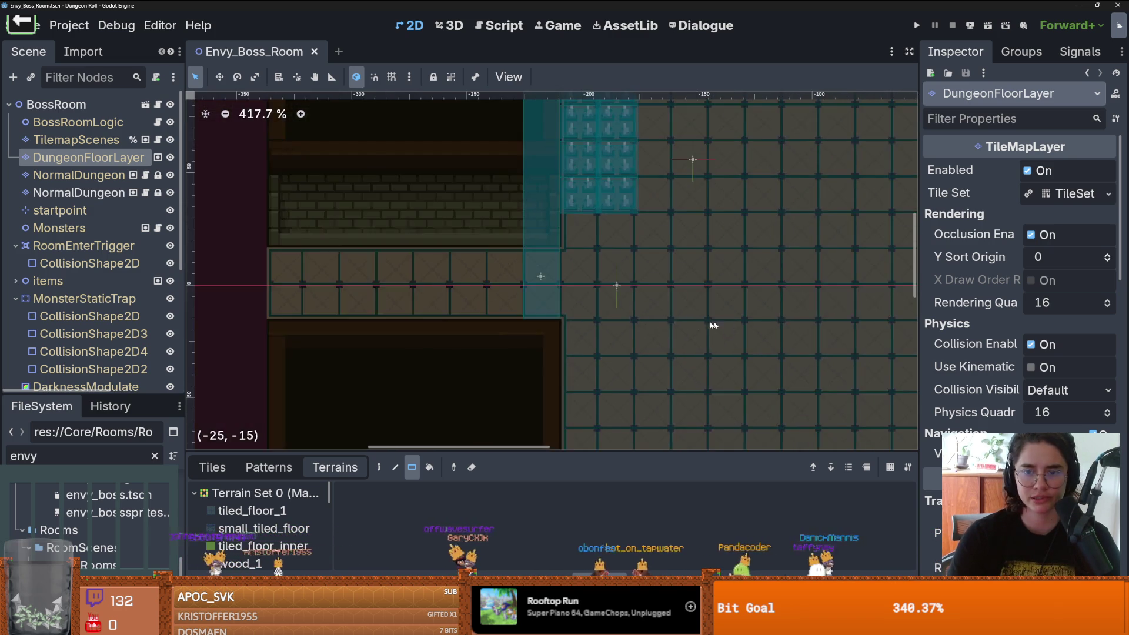
{"action": "scroll", "coordinate": [617, 284], "scroll_direction": "down", "scroll_amount": 5}
{"action": "scroll", "coordinate": [618, 284], "scroll_direction": "right", "scroll_amount": 7}
{"action": "key", "text": "ctrl+s"}
Step: Run Dungeon Roll full-screen and teleport before the boss with the tp_to_before_boss console command
{"action": "left_click", "coordinate": [916, 26]}
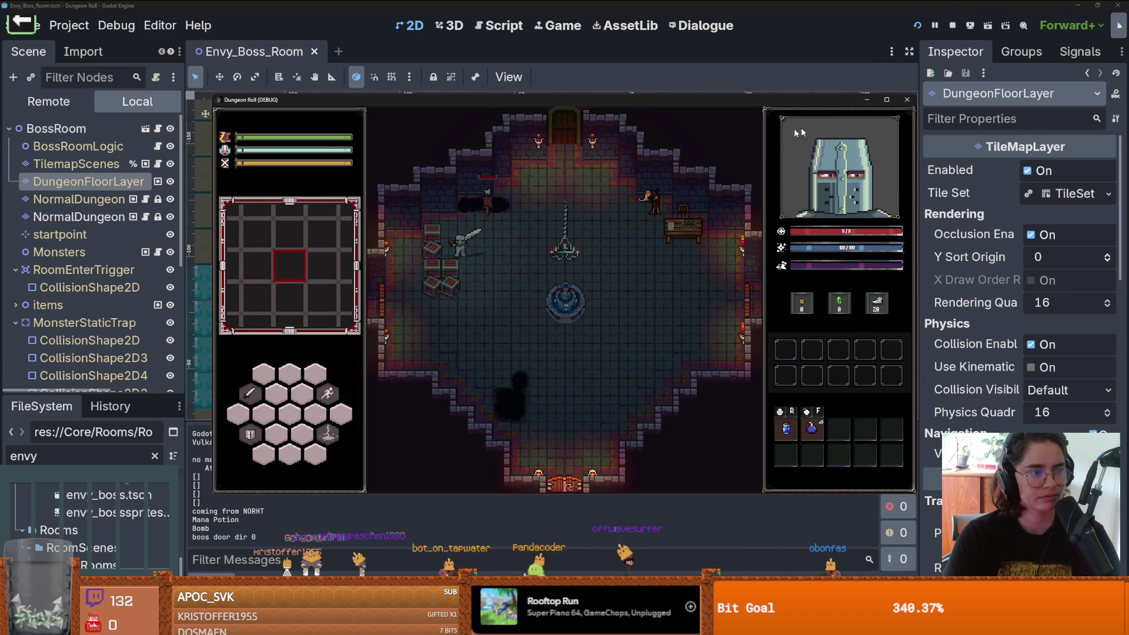
{"action": "key", "text": "super+Up"}
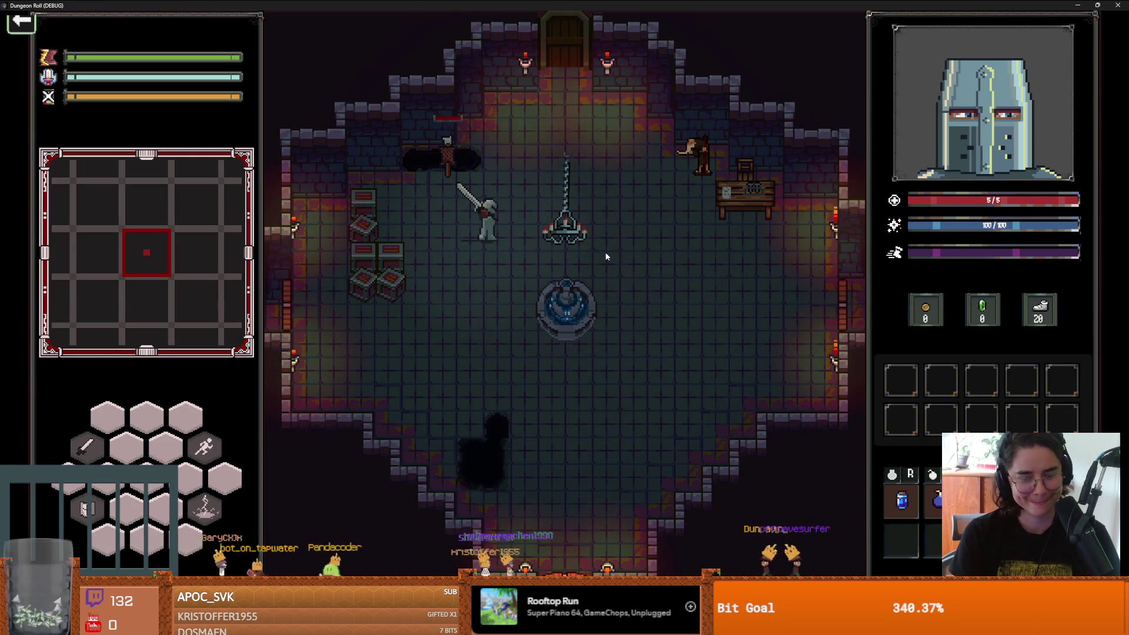
{"action": "key", "text": "grave"}
{"action": "type", "text": "tp"}
{"action": "key", "text": "Tab"}
{"action": "key", "text": "Return"}
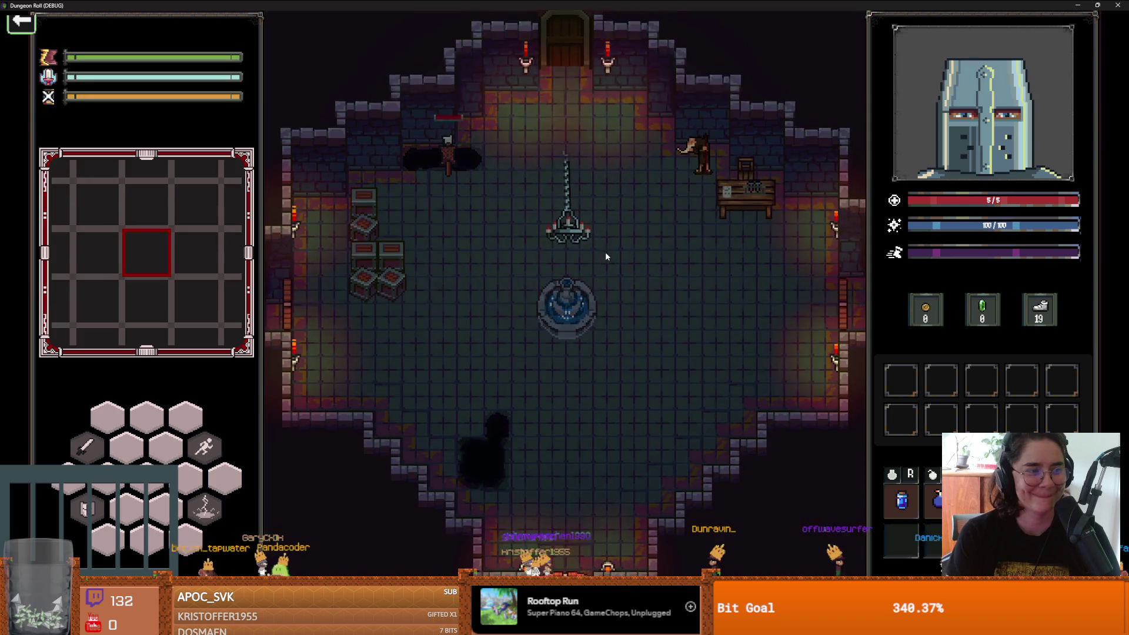
Step: Walk the knight into the boss room, finish the Envious Crusader dialogue, then stop the game
{"action": "key", "text": "s"}
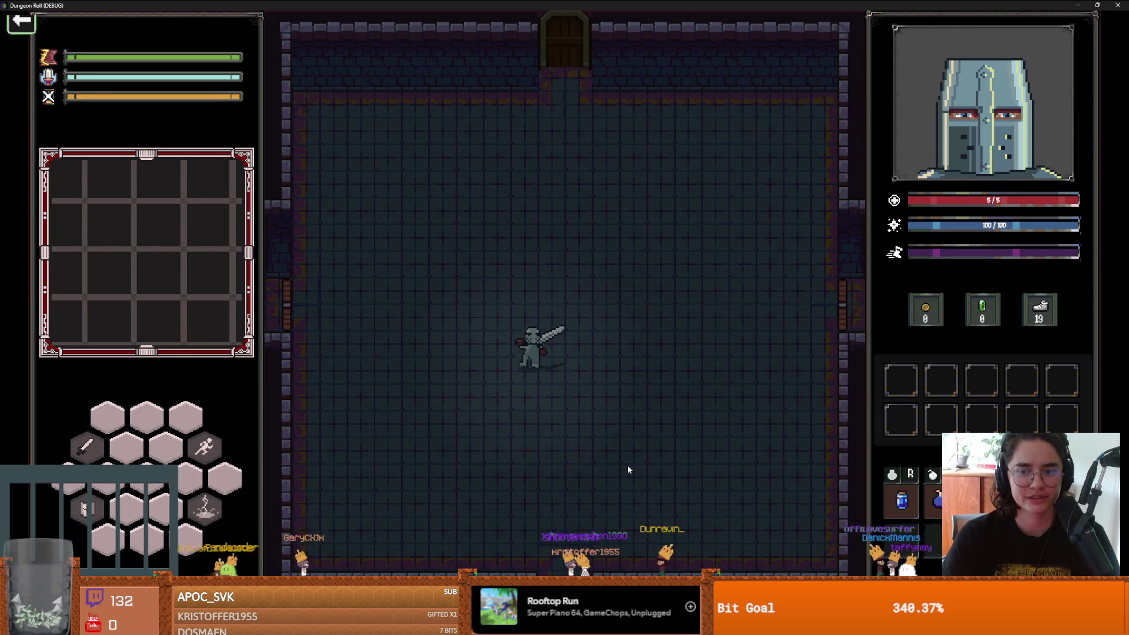
{"action": "key", "text": "s"}
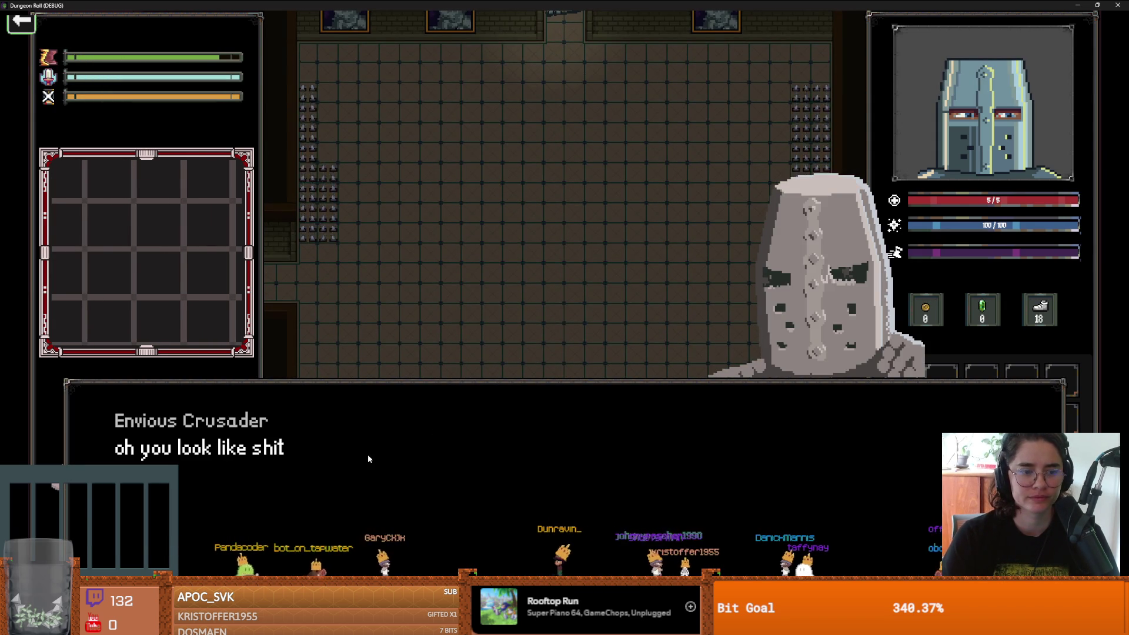
{"action": "left_click", "coordinate": [368, 454]}
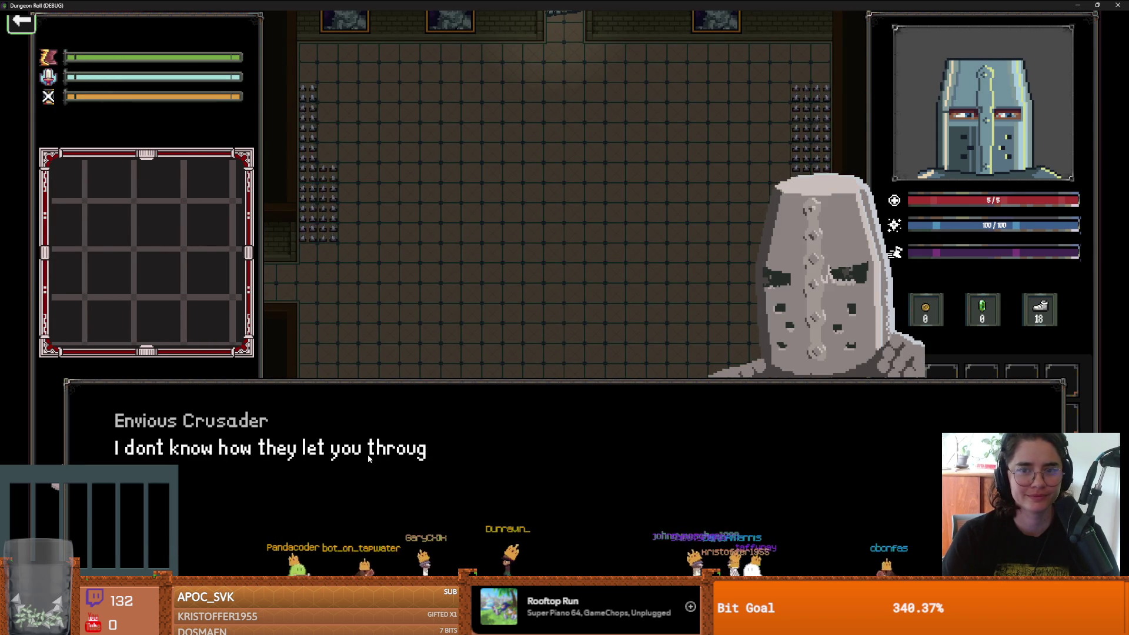
{"action": "left_click", "coordinate": [368, 453]}
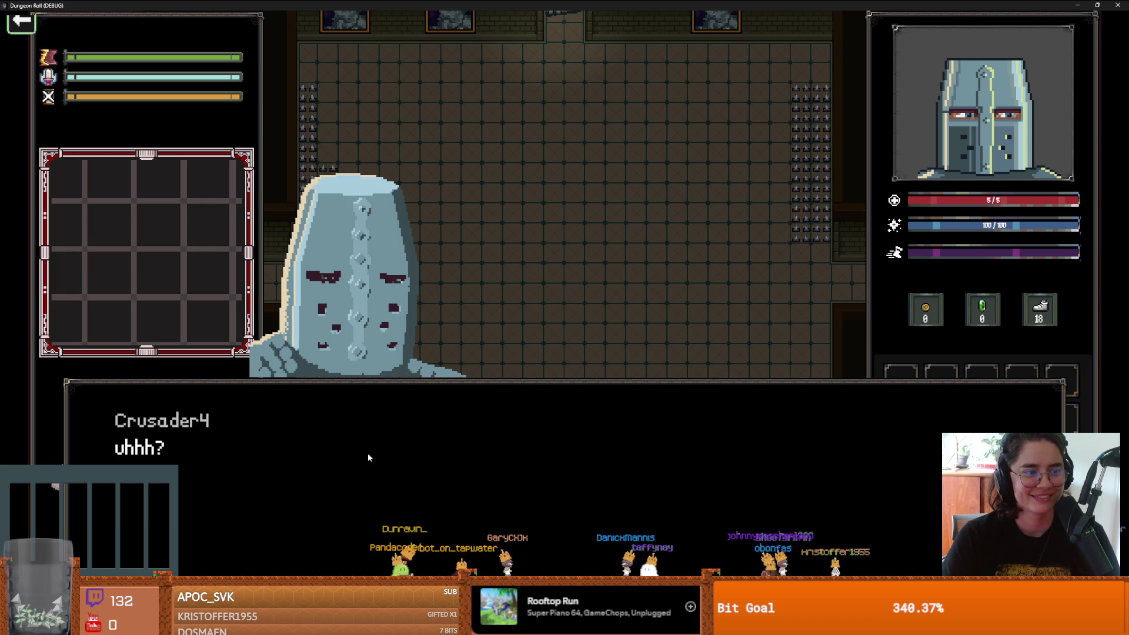
{"action": "left_click", "coordinate": [368, 454]}
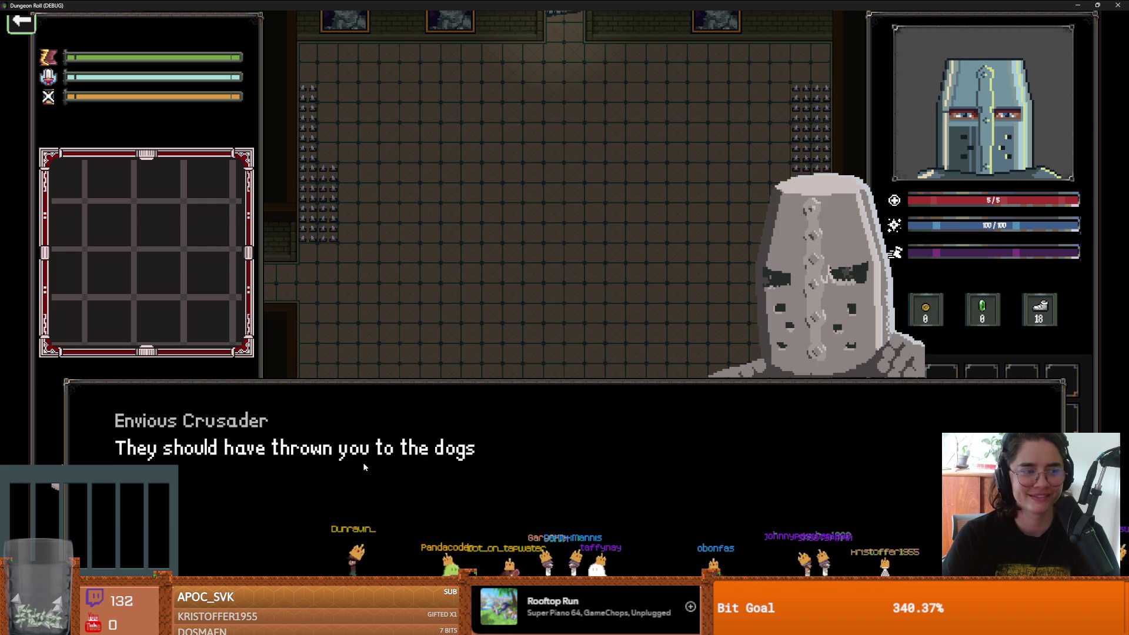
{"action": "left_click", "coordinate": [363, 462]}
{"action": "left_click", "coordinate": [363, 465]}
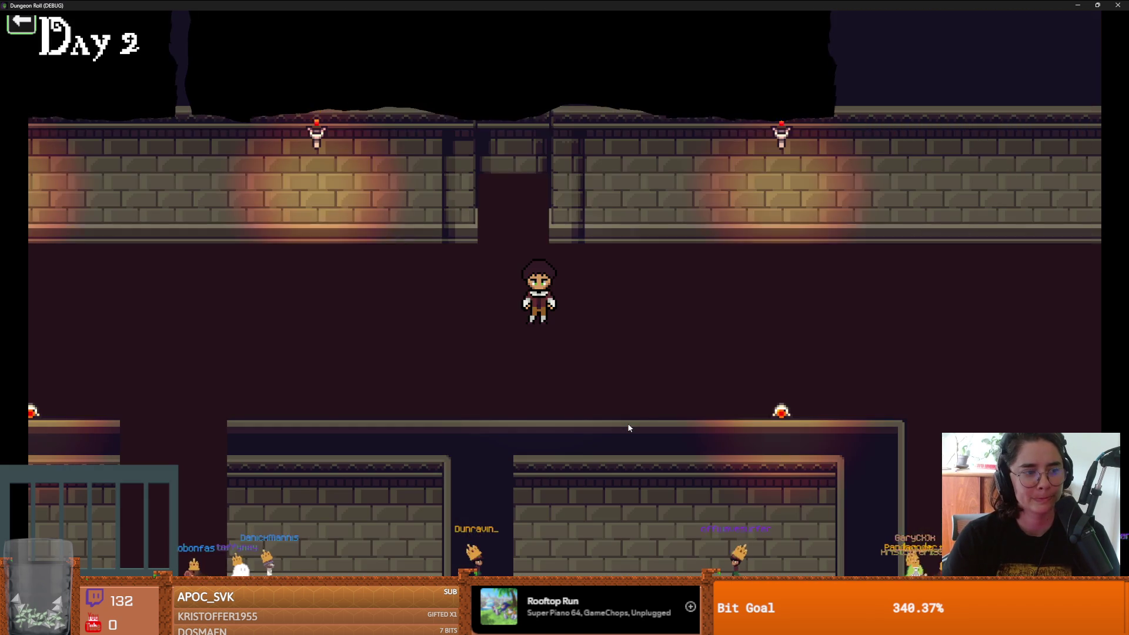
{"action": "key", "text": "F8"}
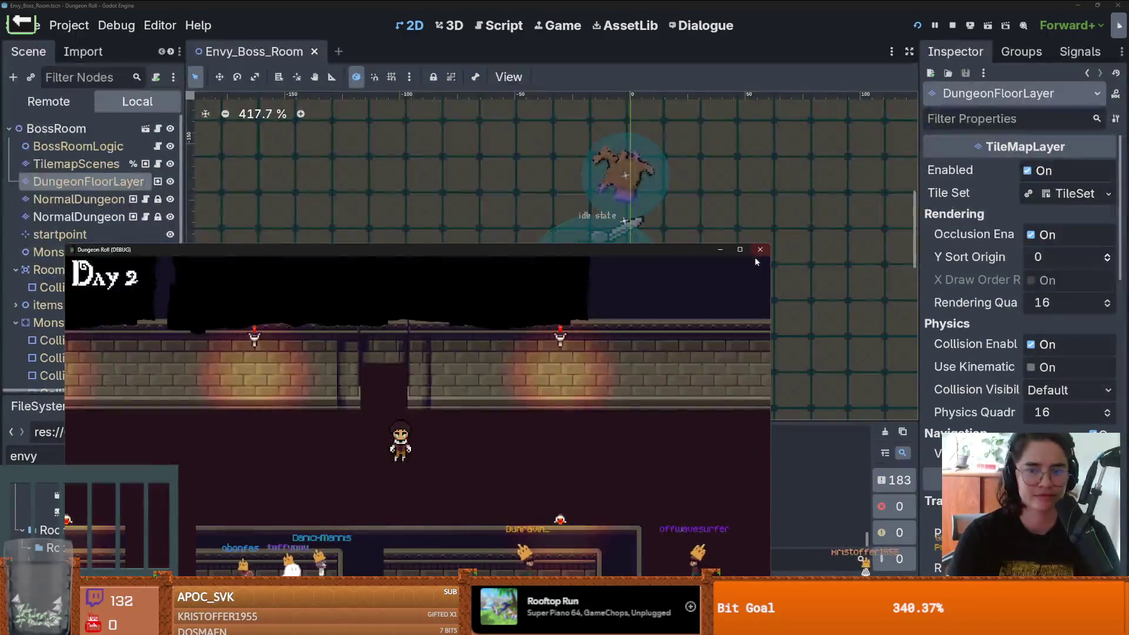
Step: Inspect the EnvyBoss by zooming around it, saving Envy_Boss_Room.tscn along the way
{"action": "key", "text": "ctrl+s"}
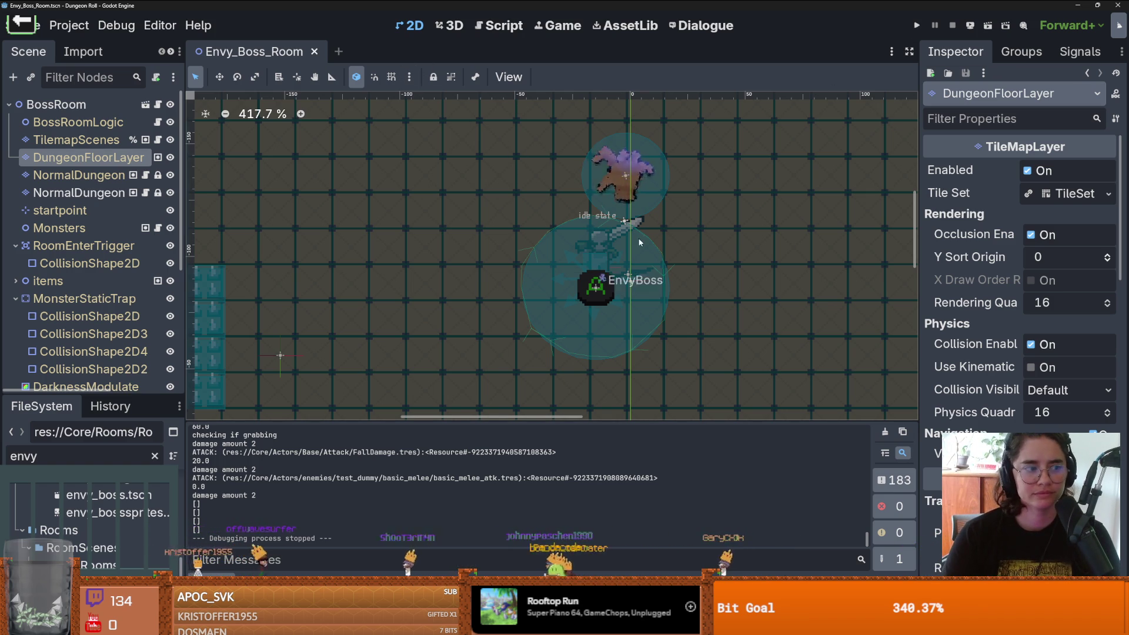
{"action": "scroll", "coordinate": [617, 258], "scroll_direction": "down", "scroll_amount": 5}
{"action": "scroll", "coordinate": [615, 235], "scroll_direction": "up", "scroll_amount": 3}
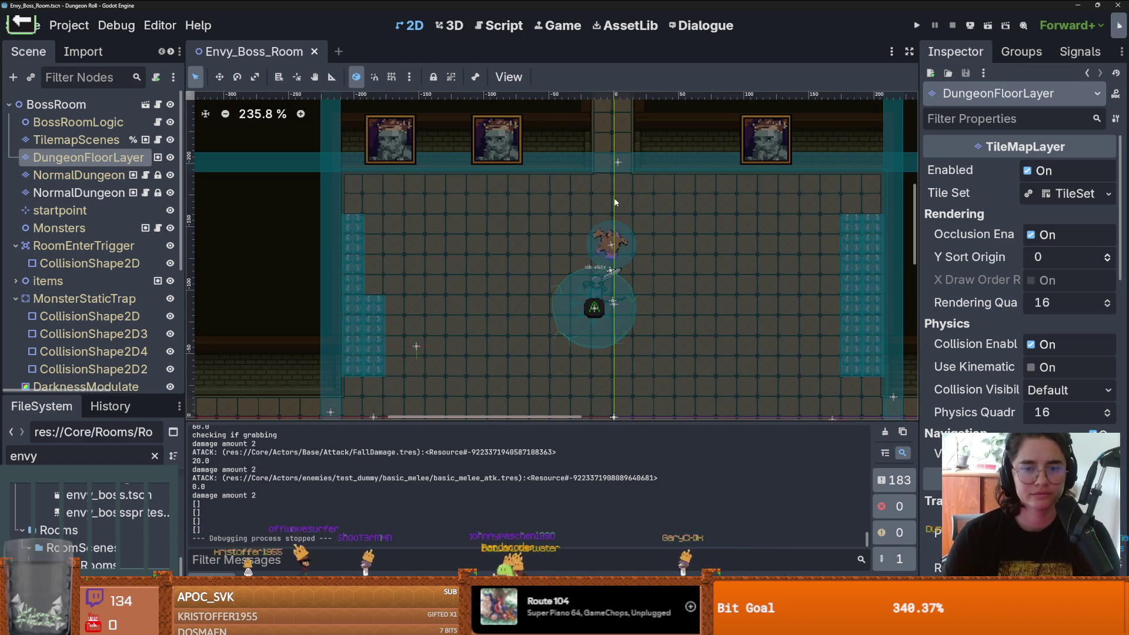
{"action": "scroll", "coordinate": [672, 235], "scroll_direction": "down", "scroll_amount": 3}
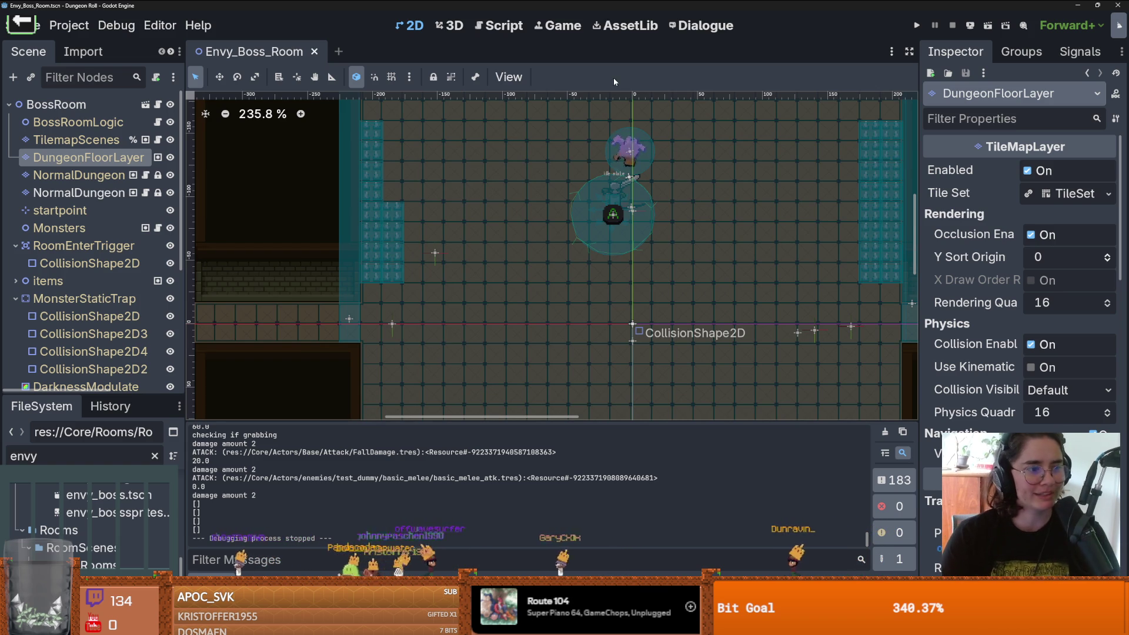
{"action": "scroll", "coordinate": [593, 256], "scroll_direction": "up", "scroll_amount": 2}
{"action": "scroll", "coordinate": [592, 256], "scroll_direction": "down", "scroll_amount": 1}
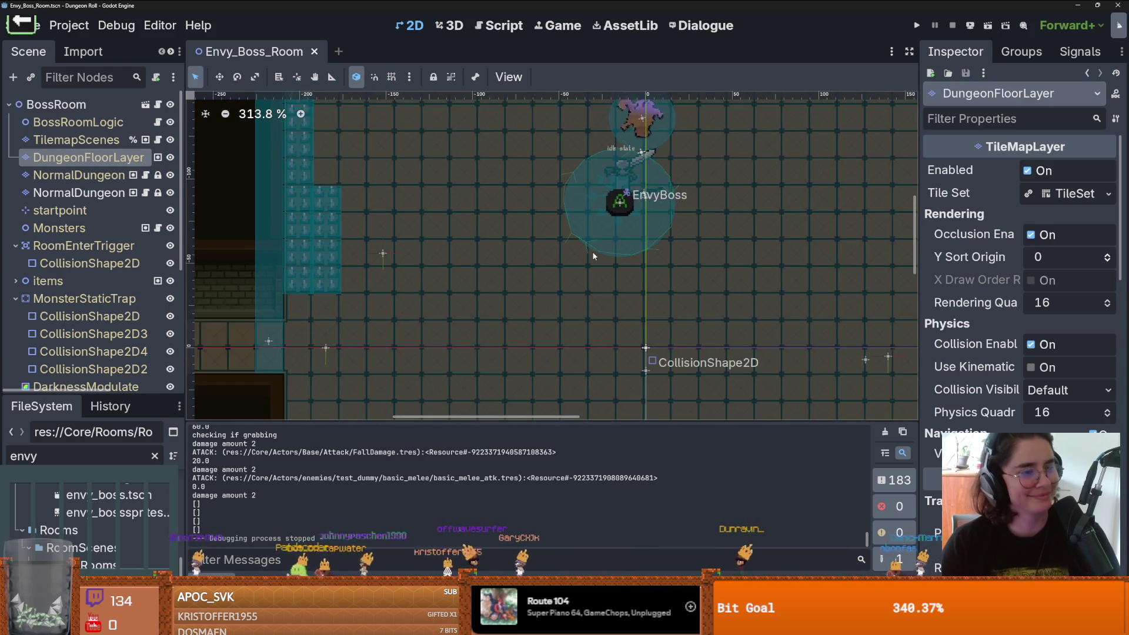
{"action": "scroll", "coordinate": [593, 255], "scroll_direction": "up", "scroll_amount": 1}
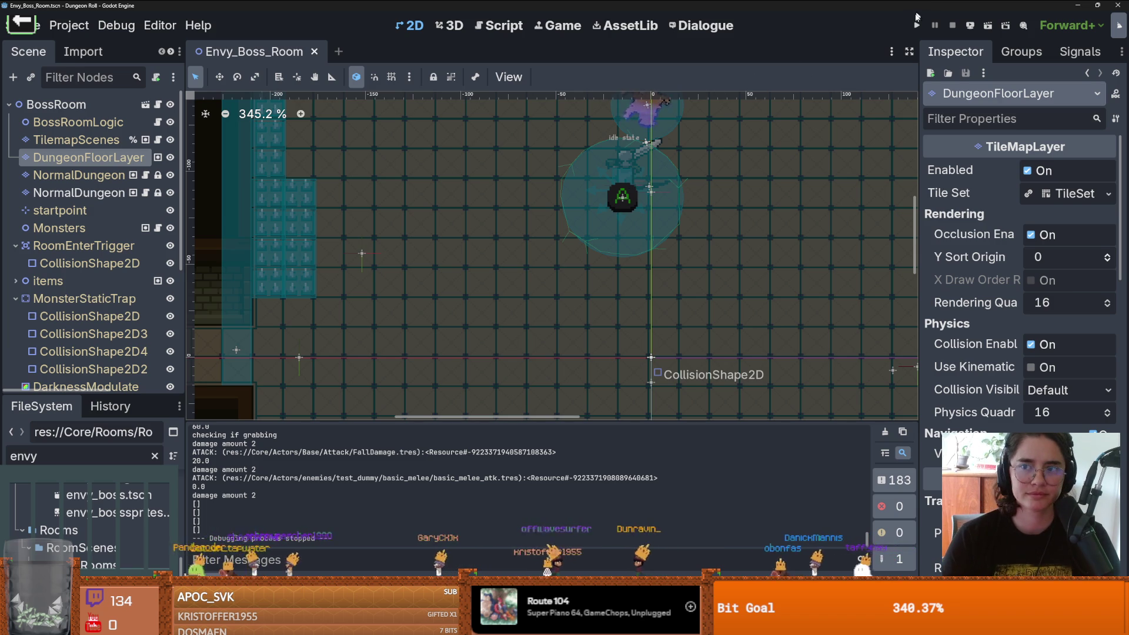
{"action": "scroll", "coordinate": [663, 234], "scroll_direction": "down", "scroll_amount": 3}
{"action": "scroll", "coordinate": [558, 238], "scroll_direction": "up", "scroll_amount": 4}
{"action": "scroll", "coordinate": [558, 238], "scroll_direction": "up", "scroll_amount": 12}
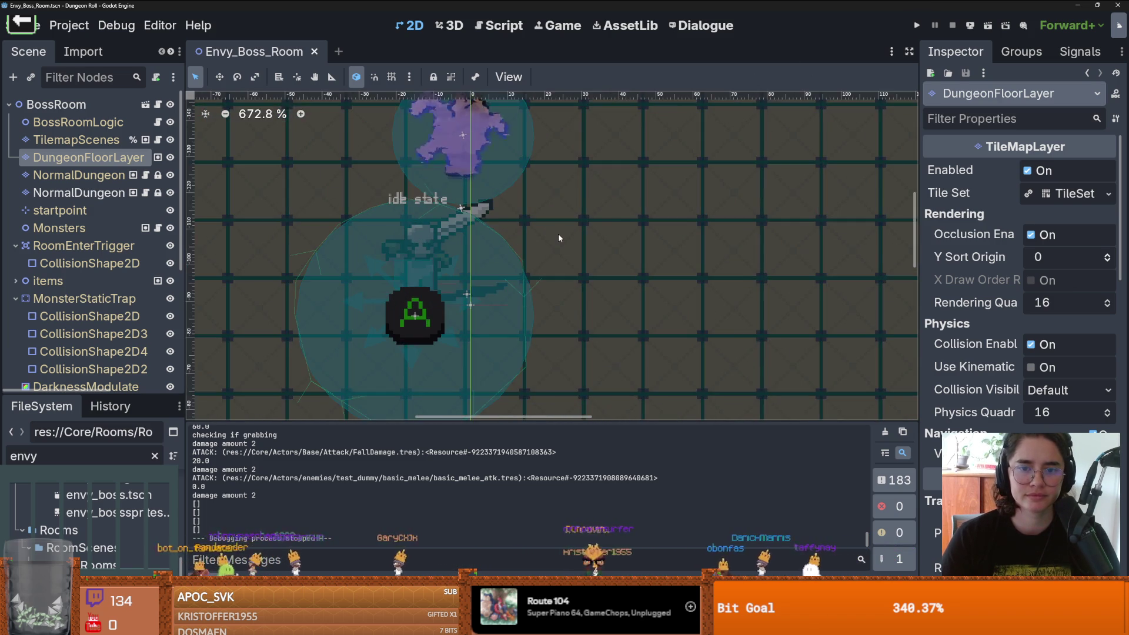
{"action": "scroll", "coordinate": [559, 239], "scroll_direction": "down", "scroll_amount": 6}
{"action": "scroll", "coordinate": [559, 237], "scroll_direction": "down", "scroll_amount": 5}
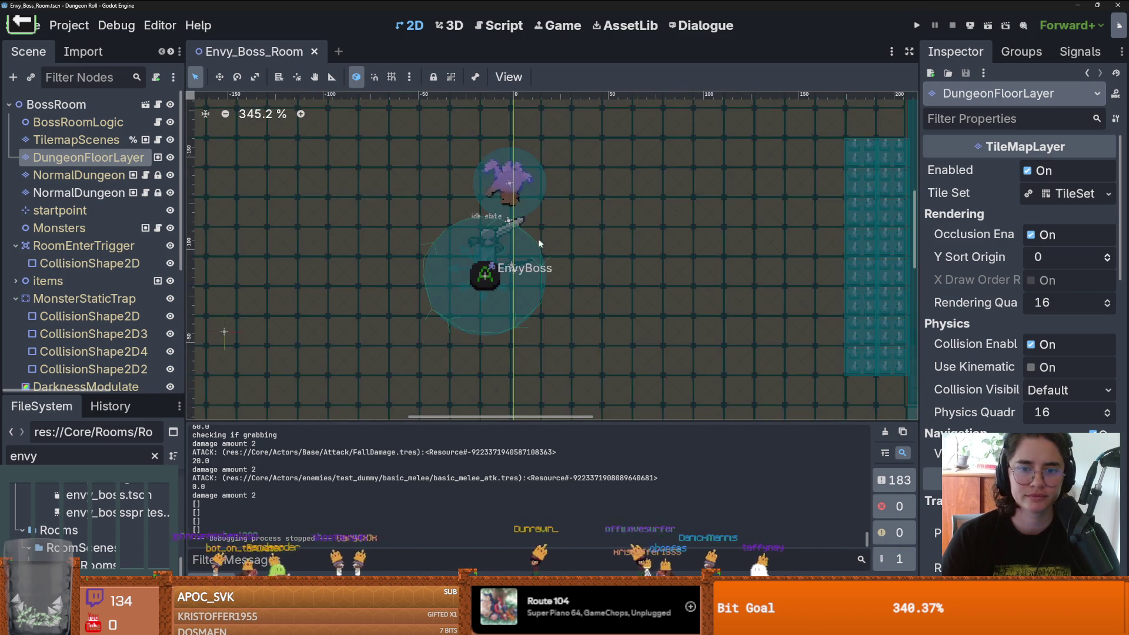
{"action": "key", "text": "ctrl+s"}
{"action": "scroll", "coordinate": [610, 219], "scroll_direction": "up", "scroll_amount": 1}
{"action": "scroll", "coordinate": [610, 219], "scroll_direction": "up", "scroll_amount": 5}
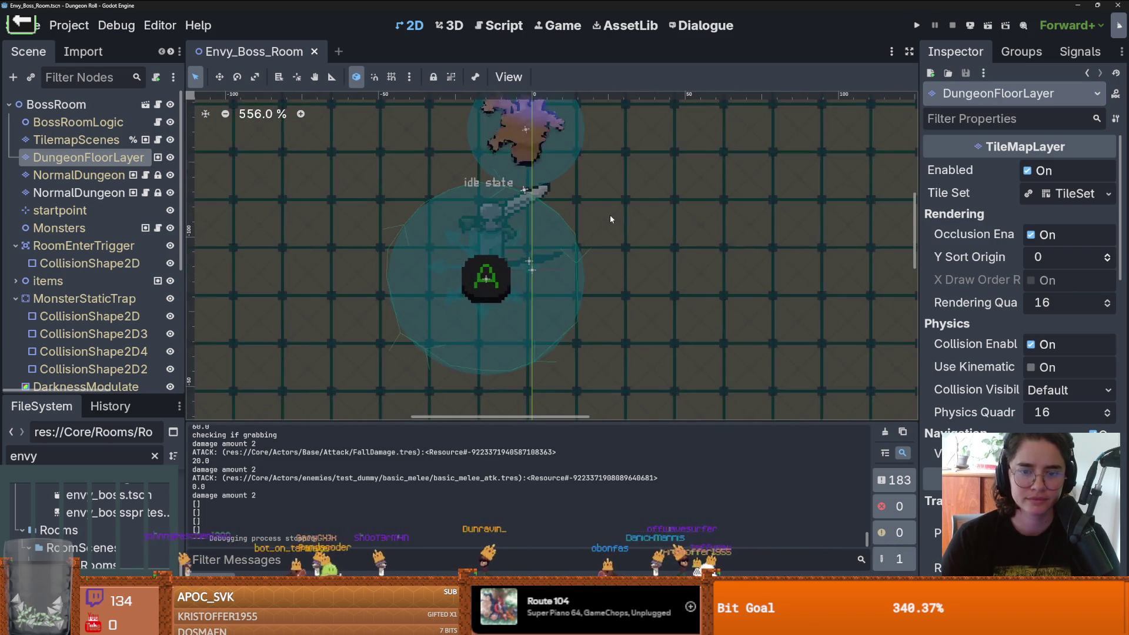
{"action": "scroll", "coordinate": [610, 218], "scroll_direction": "down", "scroll_amount": 11}
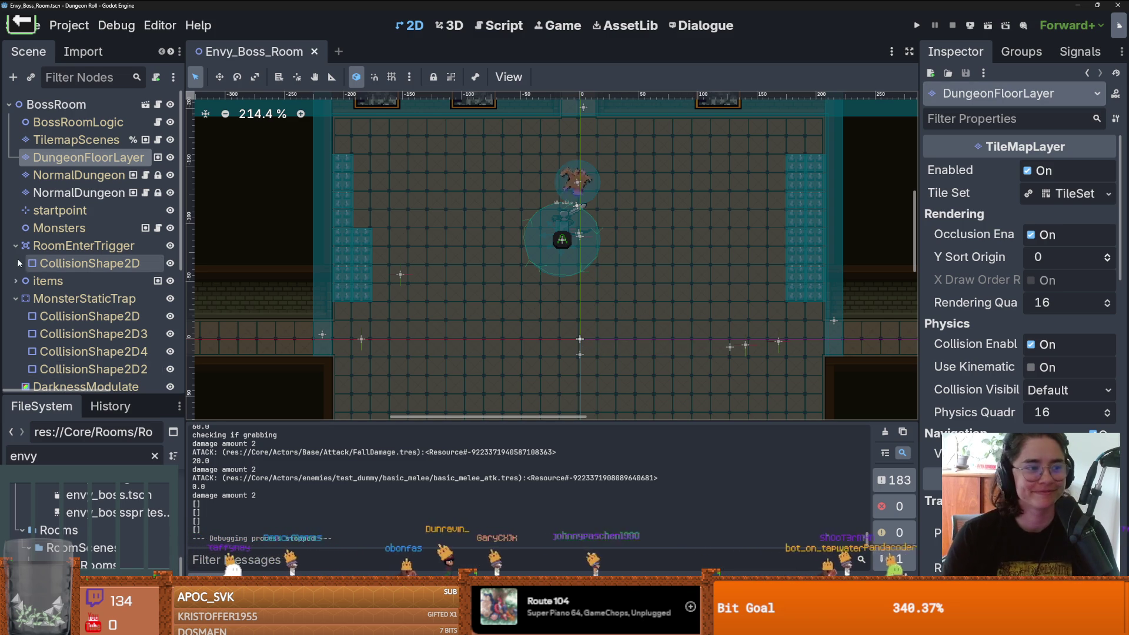
{"action": "scroll", "coordinate": [599, 258], "scroll_direction": "up", "scroll_amount": 6}
{"action": "scroll", "coordinate": [598, 256], "scroll_direction": "down", "scroll_amount": 7}
{"action": "scroll", "coordinate": [574, 211], "scroll_direction": "up", "scroll_amount": 1}
{"action": "key", "text": "ctrl+s"}
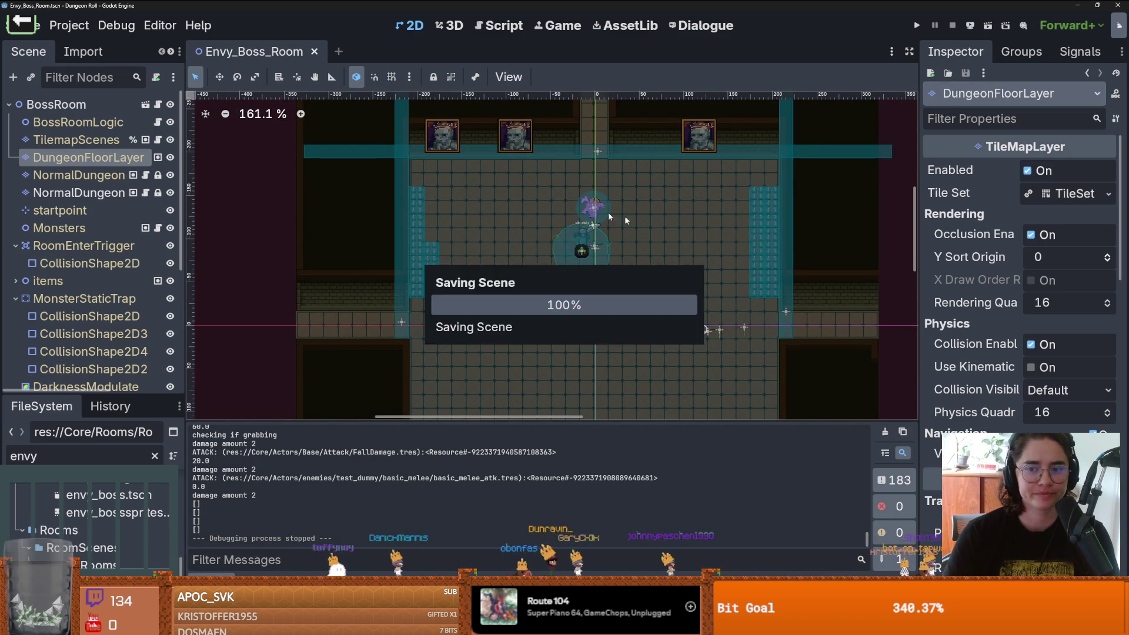
{"action": "scroll", "coordinate": [569, 208], "scroll_direction": "up", "scroll_amount": 2}
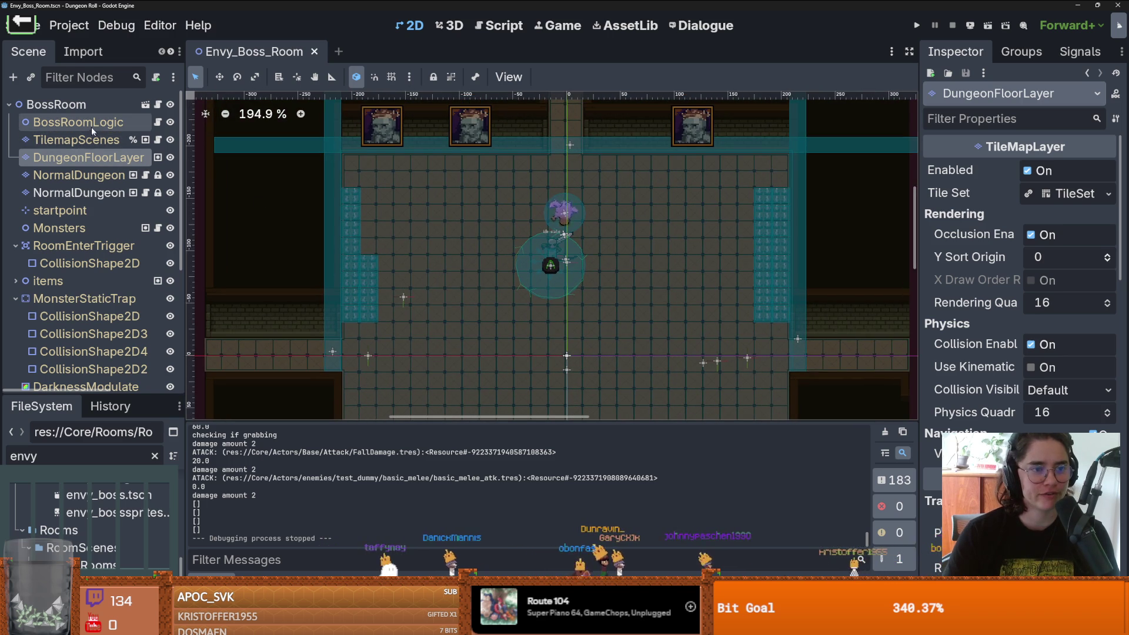
Step: Paint three up_torch tiles from the Decorative source along the top wall of TilemapScenes
{"action": "left_click", "coordinate": [94, 139]}
{"action": "left_click_drag", "start_coordinate": [509, 458], "coordinate": [523, 286]}
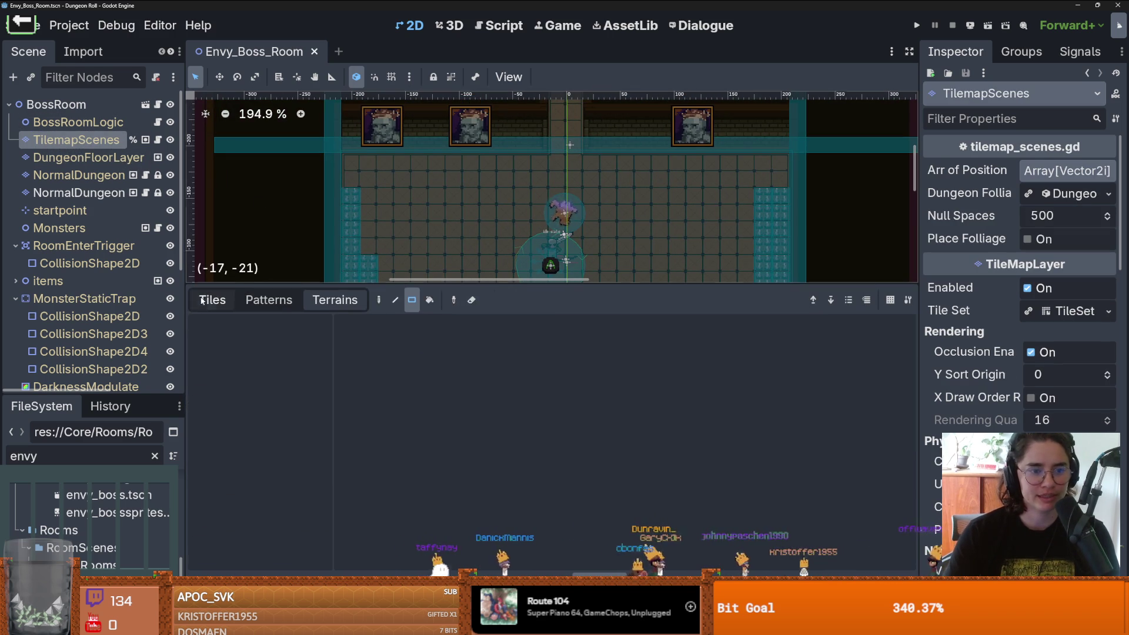
{"action": "left_click", "coordinate": [258, 405]}
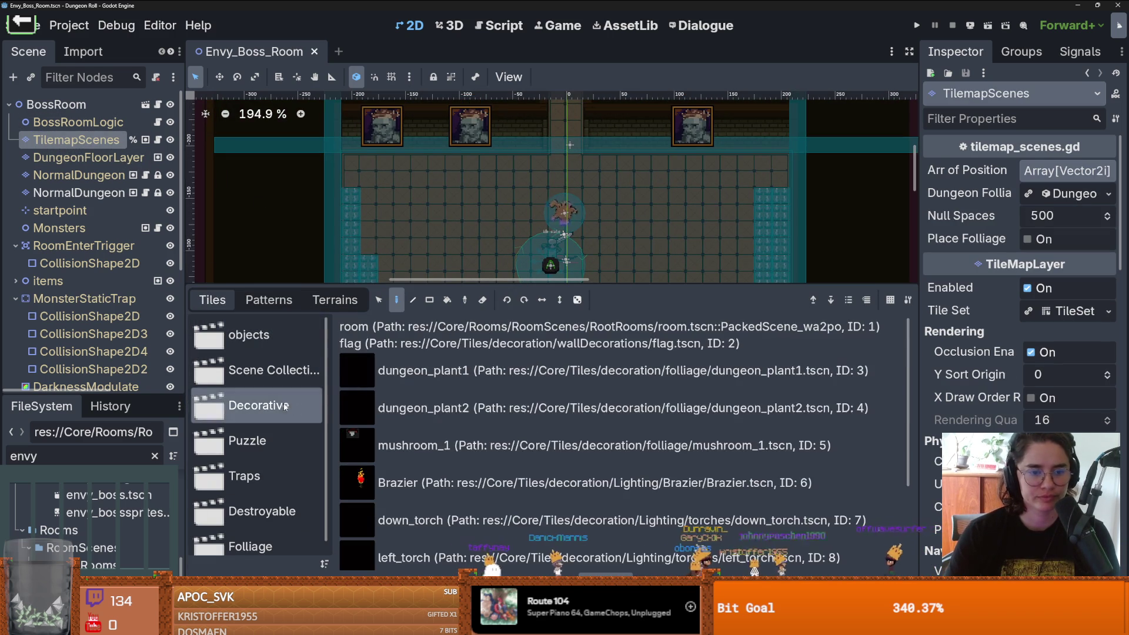
{"action": "scroll", "coordinate": [462, 395], "scroll_direction": "down", "scroll_amount": 3}
{"action": "scroll", "coordinate": [449, 376], "scroll_direction": "up", "scroll_amount": 1}
{"action": "scroll", "coordinate": [454, 382], "scroll_direction": "down", "scroll_amount": 2}
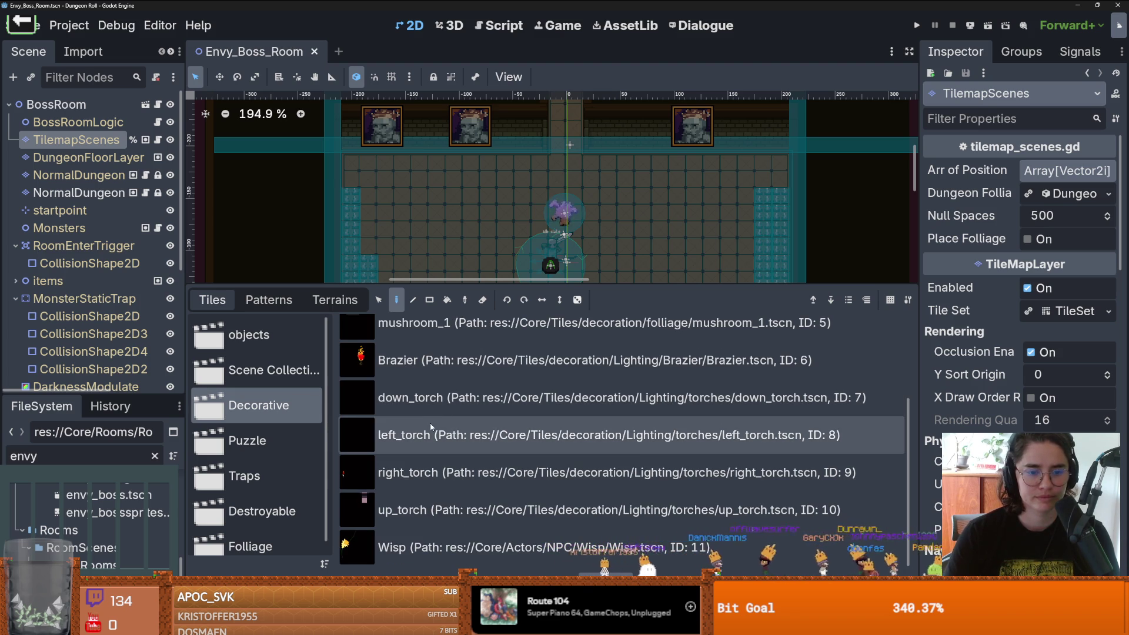
{"action": "left_click", "coordinate": [390, 505]}
{"action": "scroll", "coordinate": [422, 170], "scroll_direction": "up", "scroll_amount": 1}
{"action": "left_click", "coordinate": [423, 170]}
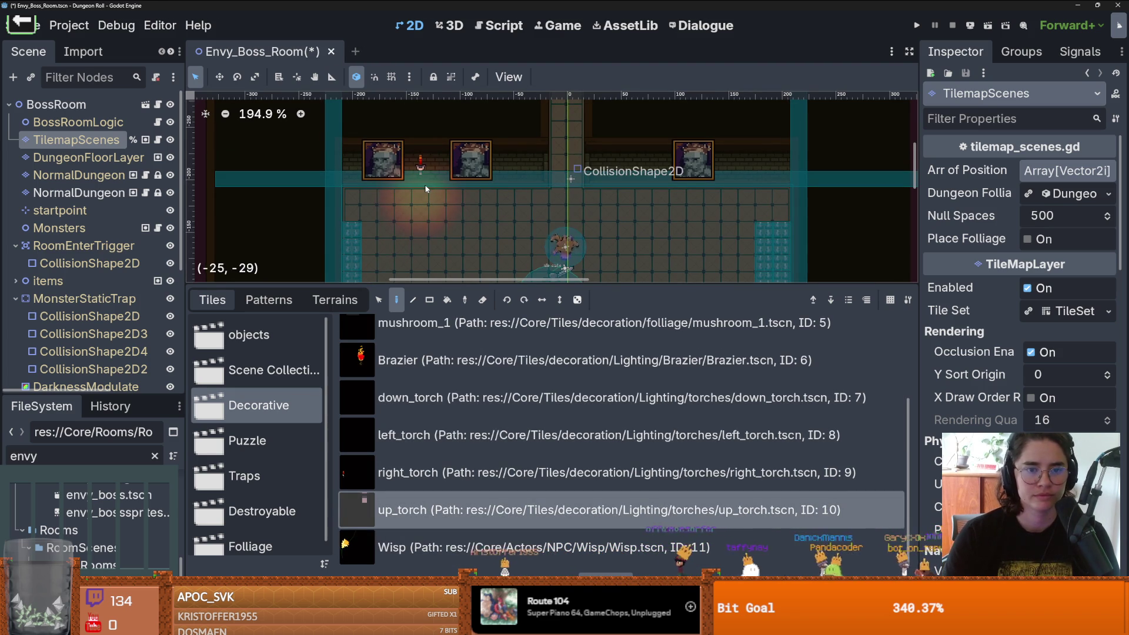
{"action": "left_click", "coordinate": [733, 187]}
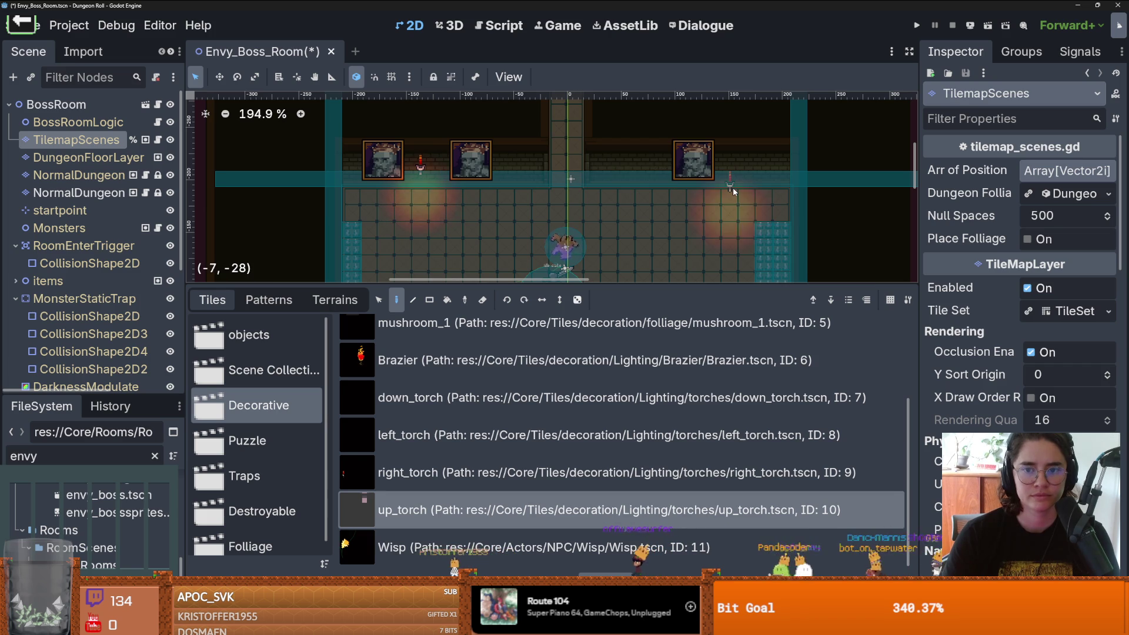
{"action": "left_click", "coordinate": [540, 170]}
Step: Paint a right_torch tile beside the right pillar
{"action": "scroll", "coordinate": [586, 201], "scroll_direction": "down", "scroll_amount": 2}
{"action": "scroll", "coordinate": [582, 236], "scroll_direction": "down", "scroll_amount": 5}
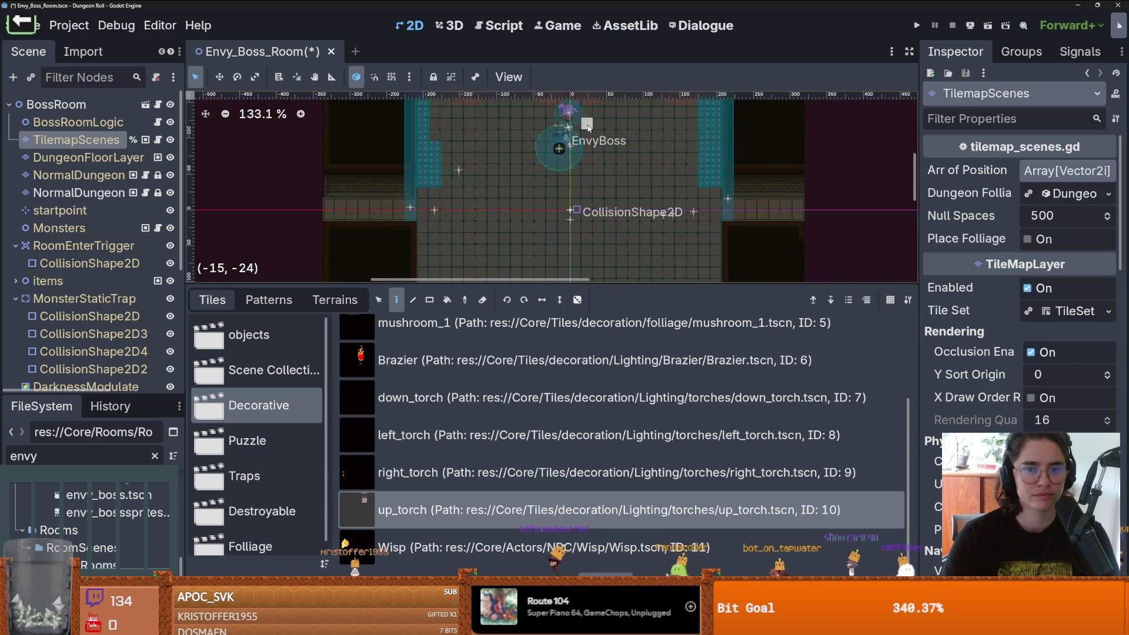
{"action": "scroll", "coordinate": [614, 273], "scroll_direction": "up", "scroll_amount": 3}
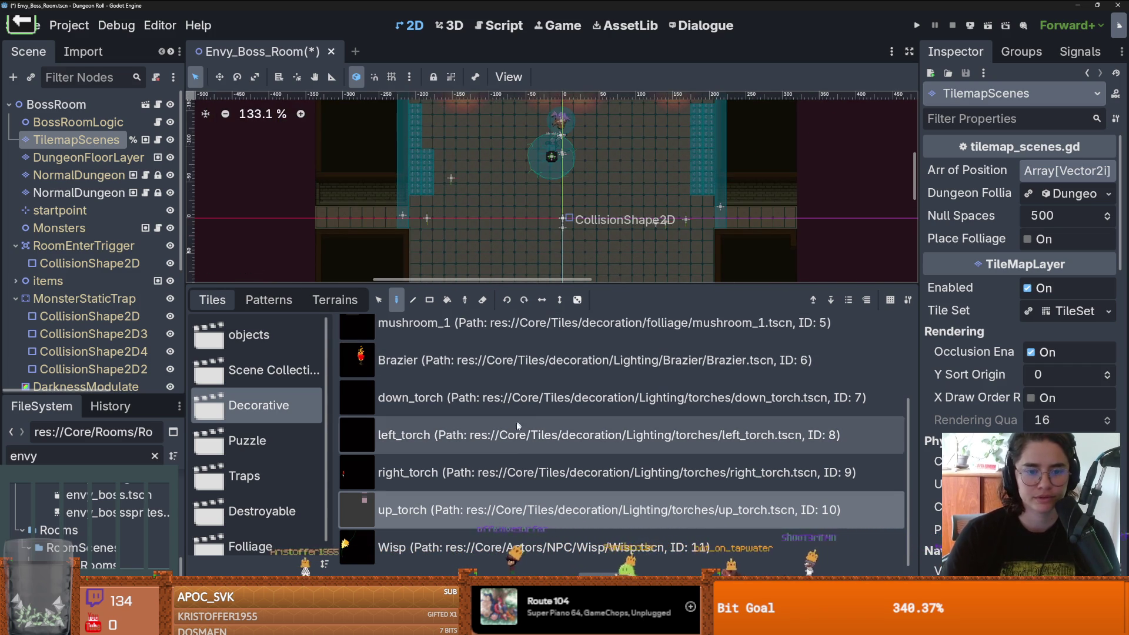
{"action": "left_click", "coordinate": [617, 472]}
{"action": "left_click_drag", "start_coordinate": [713, 142], "coordinate": [616, 196]}
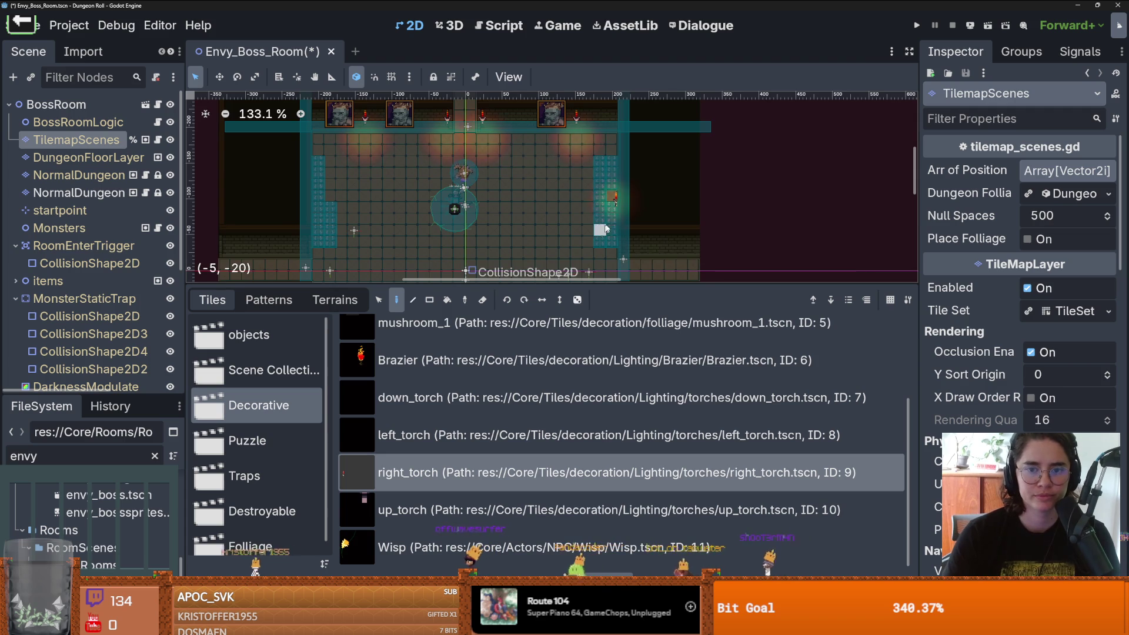
{"action": "scroll", "coordinate": [614, 195], "scroll_direction": "up", "scroll_amount": 1}
{"action": "scroll", "coordinate": [613, 219], "scroll_direction": "down", "scroll_amount": 2}
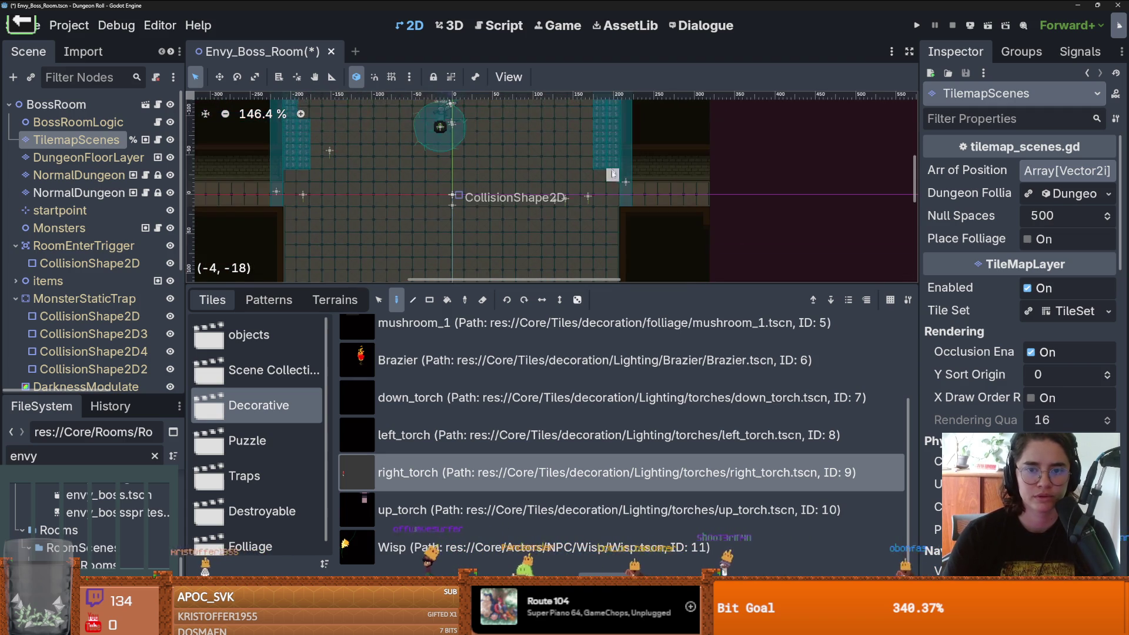
{"action": "left_click", "coordinate": [615, 170]}
{"action": "scroll", "coordinate": [615, 173], "scroll_direction": "up", "scroll_amount": 3}
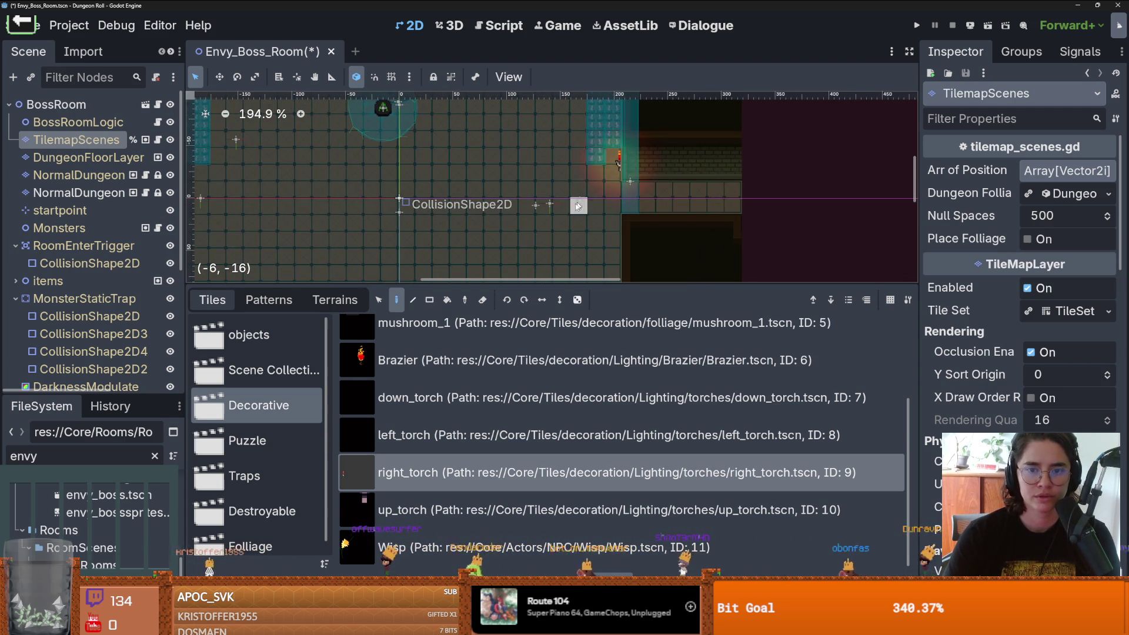
{"action": "scroll", "coordinate": [580, 182], "scroll_direction": "down", "scroll_amount": 3}
{"action": "scroll", "coordinate": [305, 203], "scroll_direction": "left", "scroll_amount": 3}
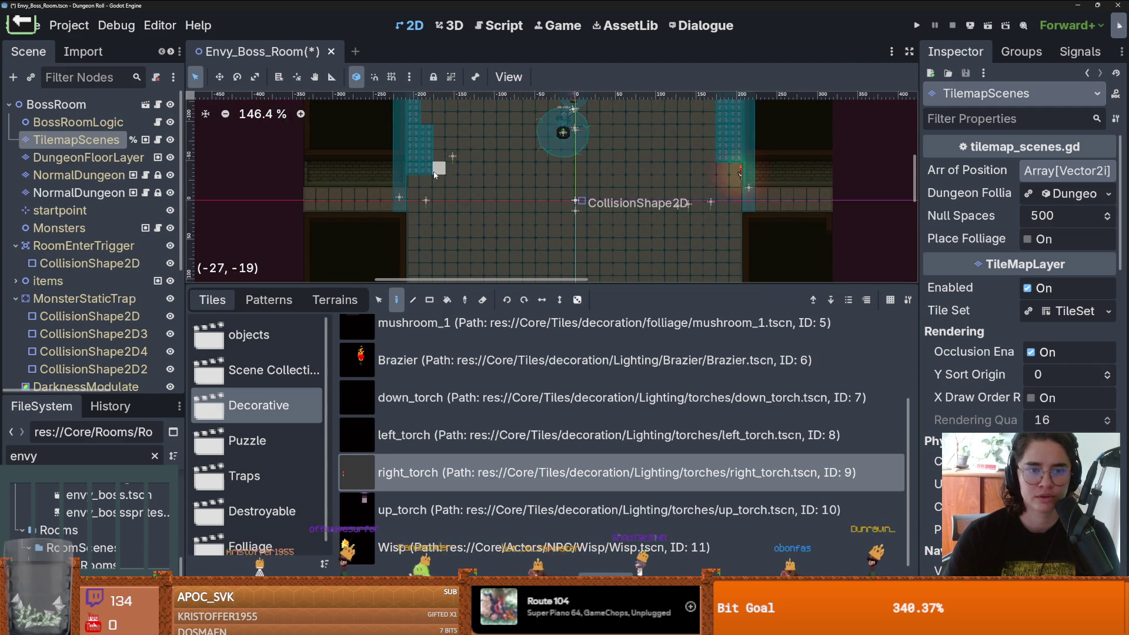
{"action": "scroll", "coordinate": [486, 191], "scroll_direction": "down", "scroll_amount": 2}
{"action": "scroll", "coordinate": [486, 191], "scroll_direction": "right", "scroll_amount": 2}
{"action": "scroll", "coordinate": [593, 118], "scroll_direction": "down", "scroll_amount": 2}
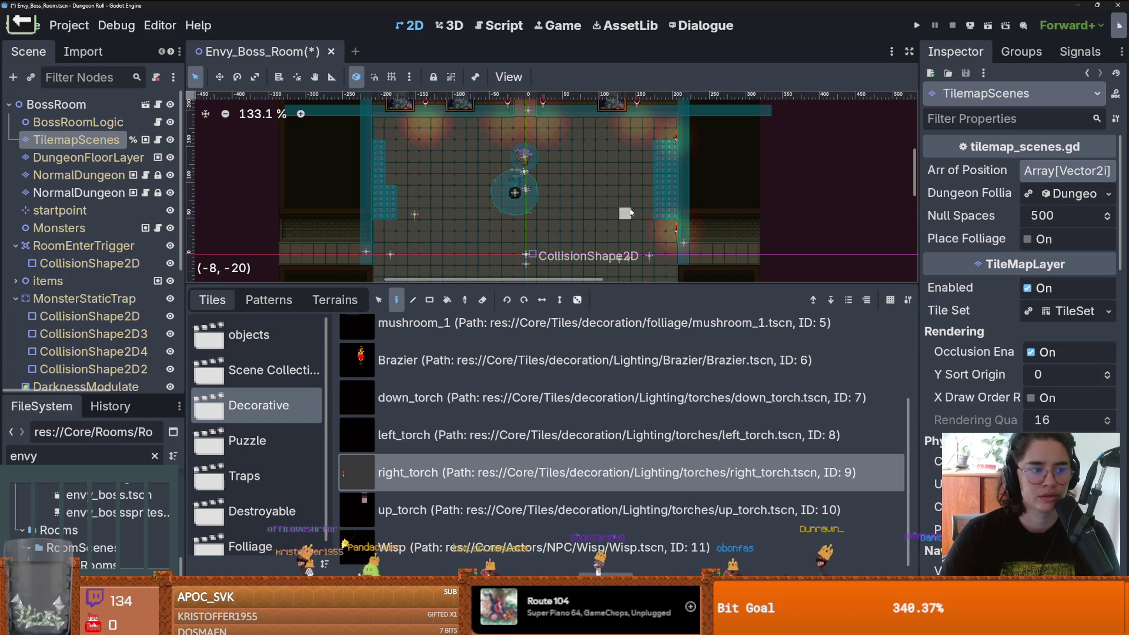
{"action": "scroll", "coordinate": [598, 114], "scroll_direction": "up", "scroll_amount": 1}
{"action": "scroll", "coordinate": [598, 113], "scroll_direction": "down", "scroll_amount": 1}
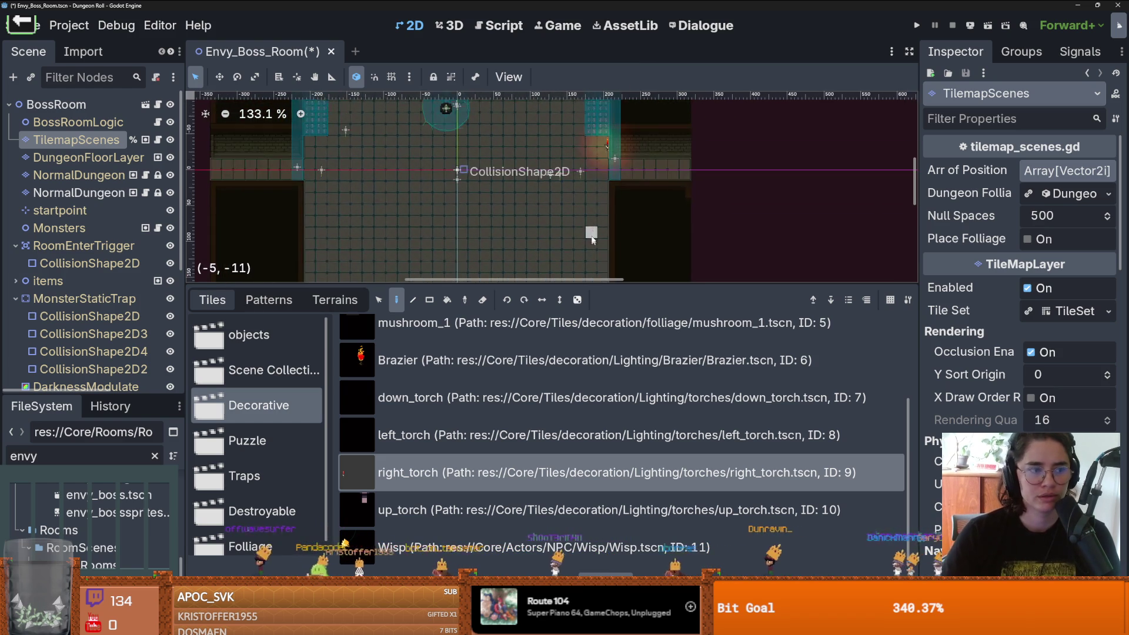
{"action": "scroll", "coordinate": [600, 259], "scroll_direction": "up", "scroll_amount": 3}
Step: Enlarge the room view and paint a left_torch tile on the left wall
{"action": "left_click_drag", "start_coordinate": [602, 285], "coordinate": [601, 380]}
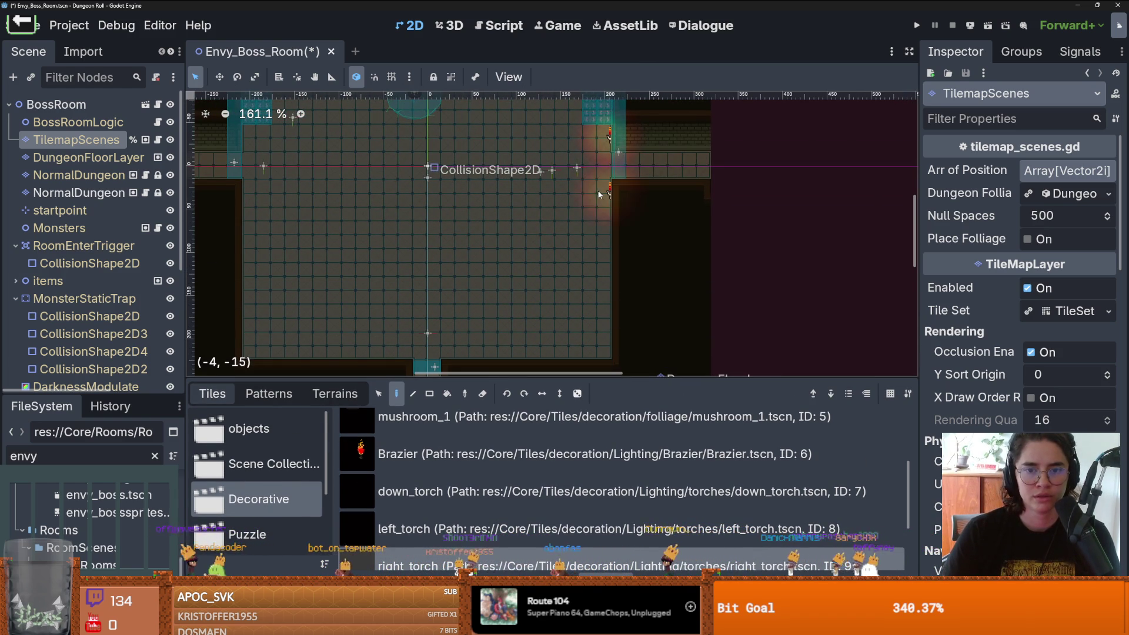
{"action": "scroll", "coordinate": [585, 185], "scroll_direction": "down", "scroll_amount": 2}
{"action": "scroll", "coordinate": [588, 212], "scroll_direction": "down", "scroll_amount": 1}
{"action": "scroll", "coordinate": [500, 276], "scroll_direction": "left", "scroll_amount": 2}
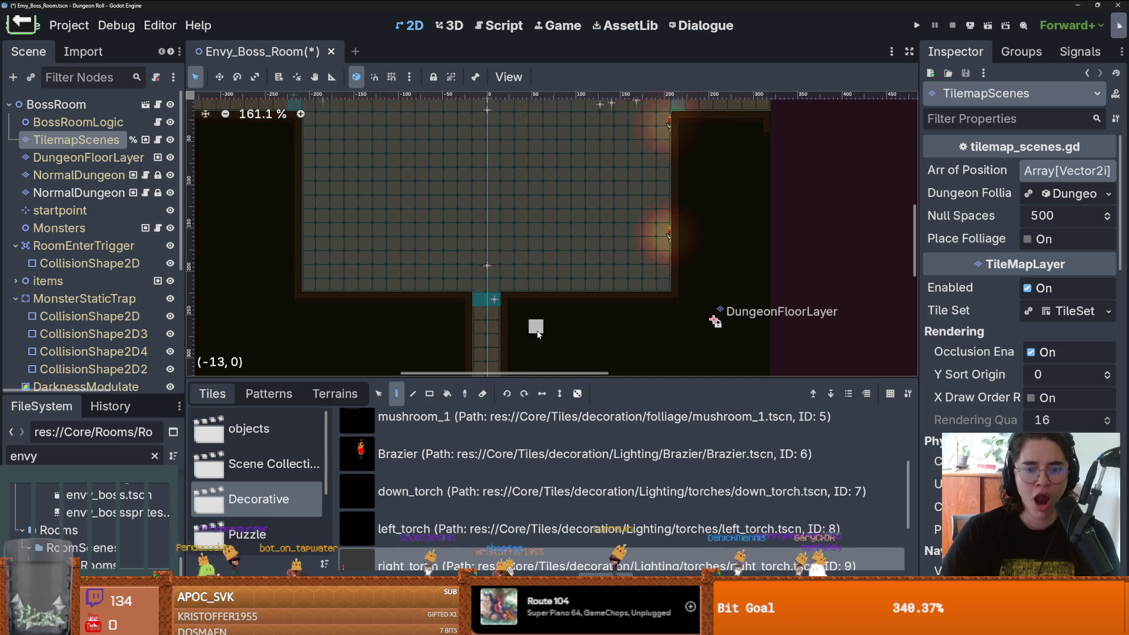
{"action": "left_click", "coordinate": [499, 529]}
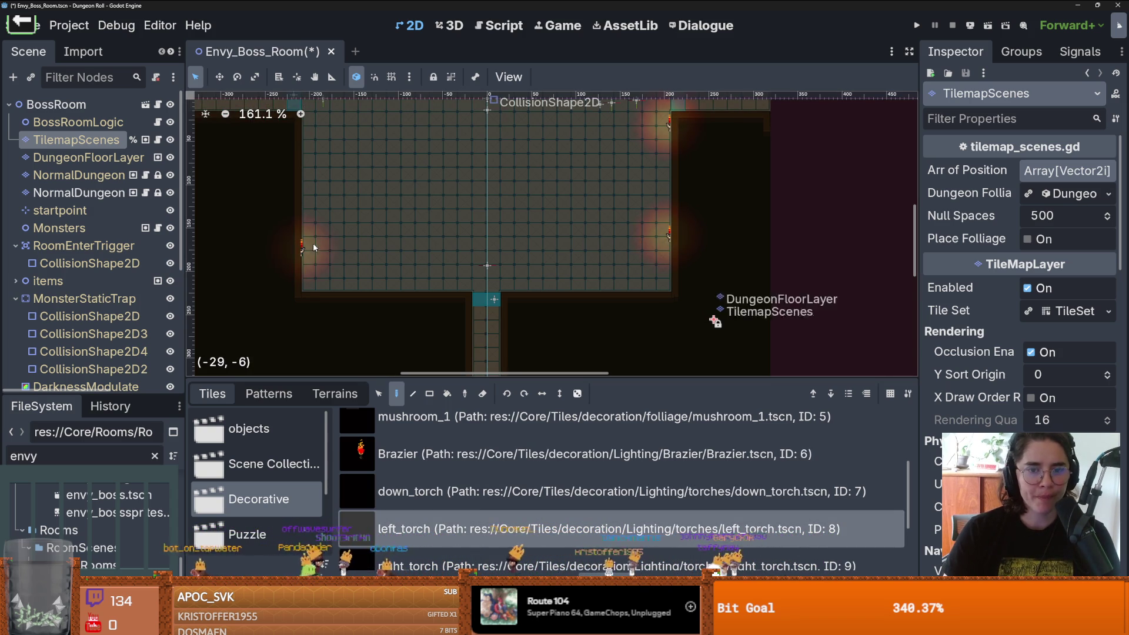
{"action": "scroll", "coordinate": [586, 265], "scroll_direction": "up", "scroll_amount": 3}
{"action": "scroll", "coordinate": [586, 265], "scroll_direction": "left", "scroll_amount": 5}
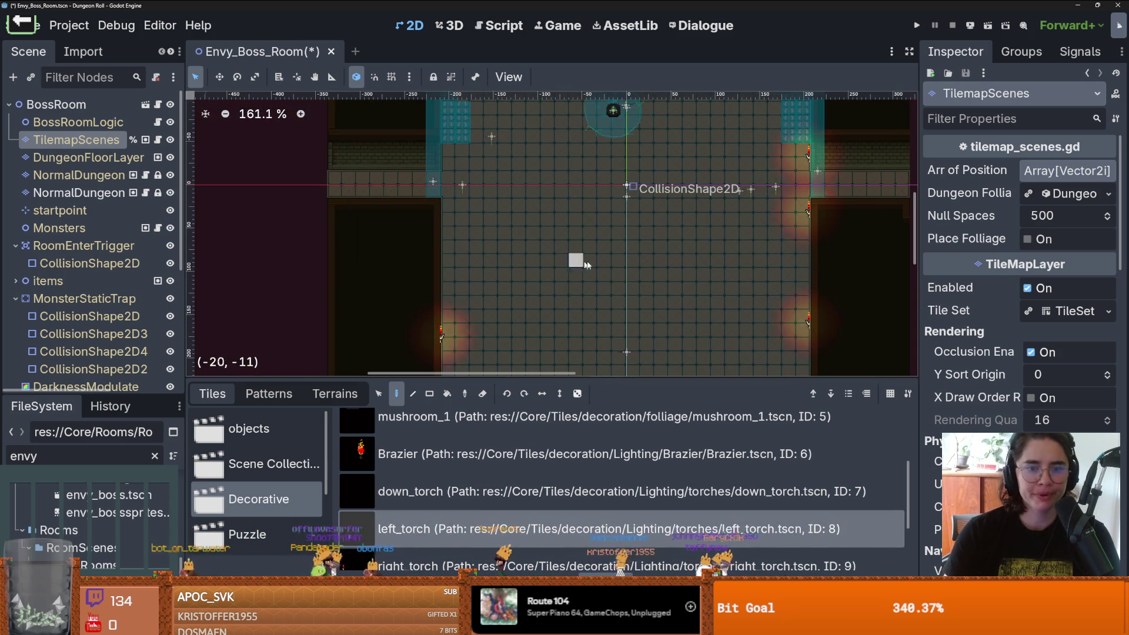
{"action": "left_click", "coordinate": [448, 220]}
Step: Paint three down_torch tiles along the bottom wall
{"action": "scroll", "coordinate": [447, 226], "scroll_direction": "up", "scroll_amount": 3}
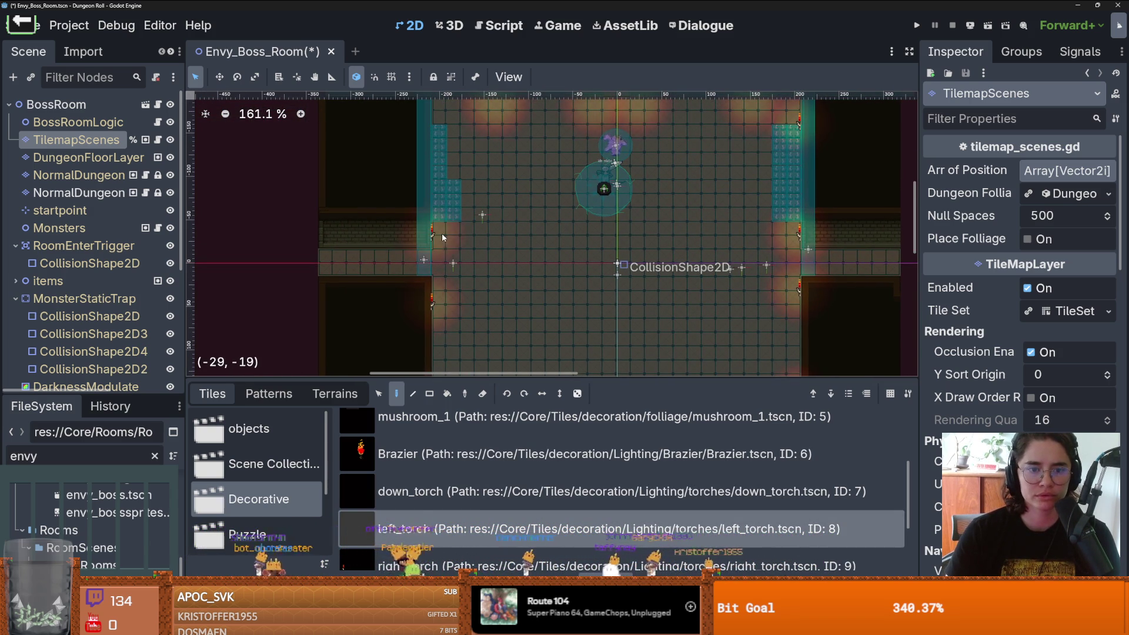
{"action": "scroll", "coordinate": [450, 235], "scroll_direction": "up", "scroll_amount": 4}
{"action": "scroll", "coordinate": [450, 235], "scroll_direction": "right", "scroll_amount": 2}
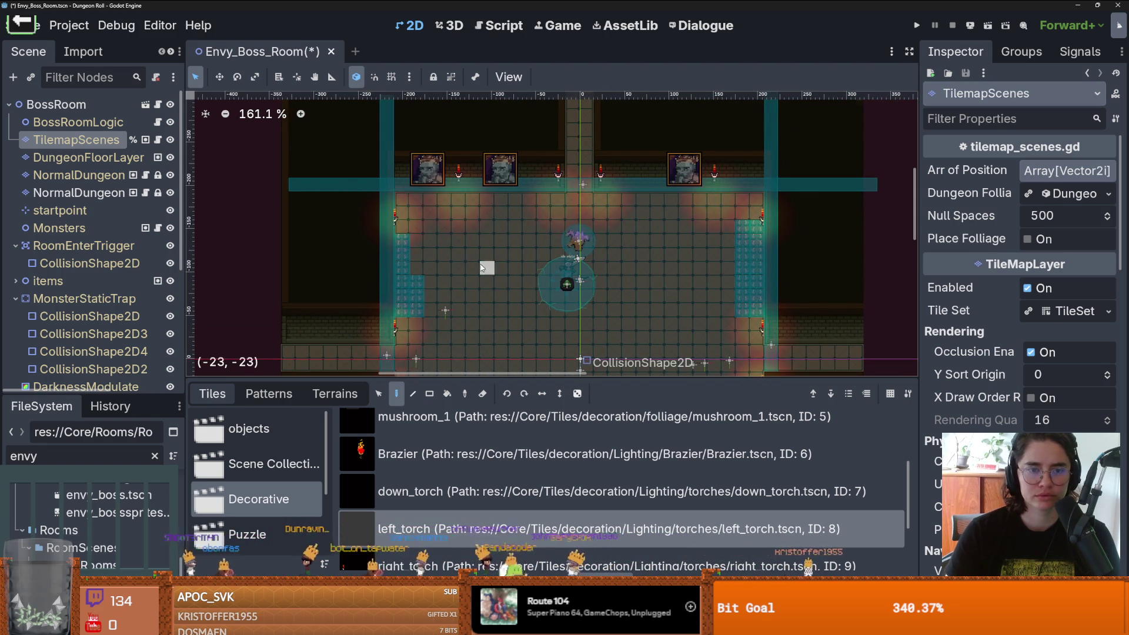
{"action": "scroll", "coordinate": [508, 209], "scroll_direction": "down", "scroll_amount": 2}
{"action": "scroll", "coordinate": [507, 209], "scroll_direction": "down", "scroll_amount": 4}
{"action": "left_click", "coordinate": [447, 491]}
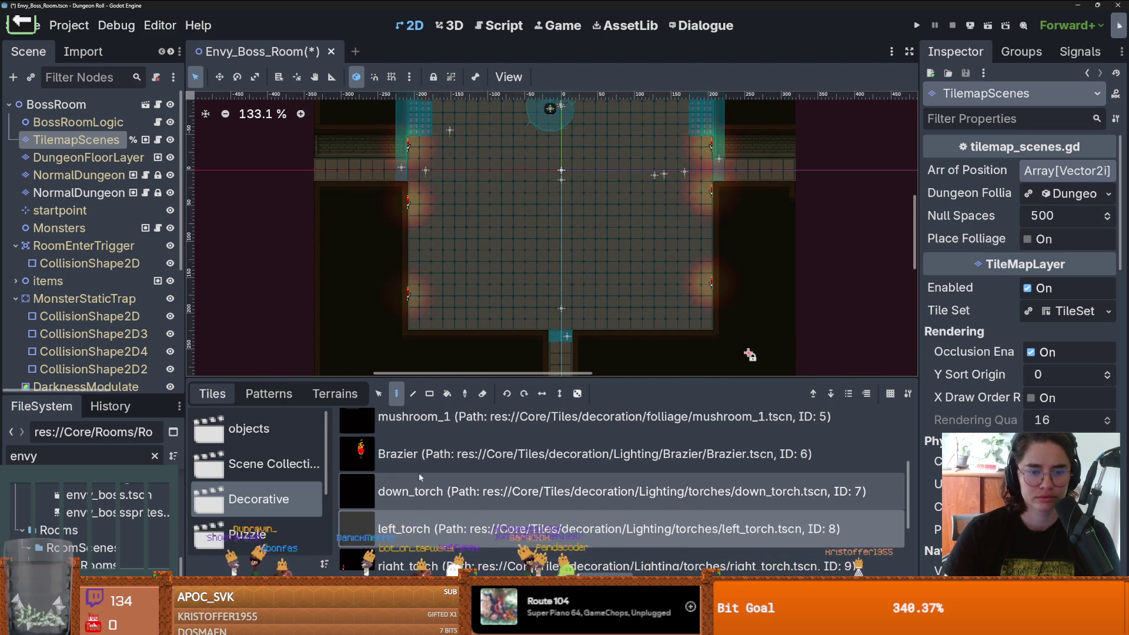
{"action": "left_click", "coordinate": [542, 325]}
{"action": "left_click", "coordinate": [472, 324]}
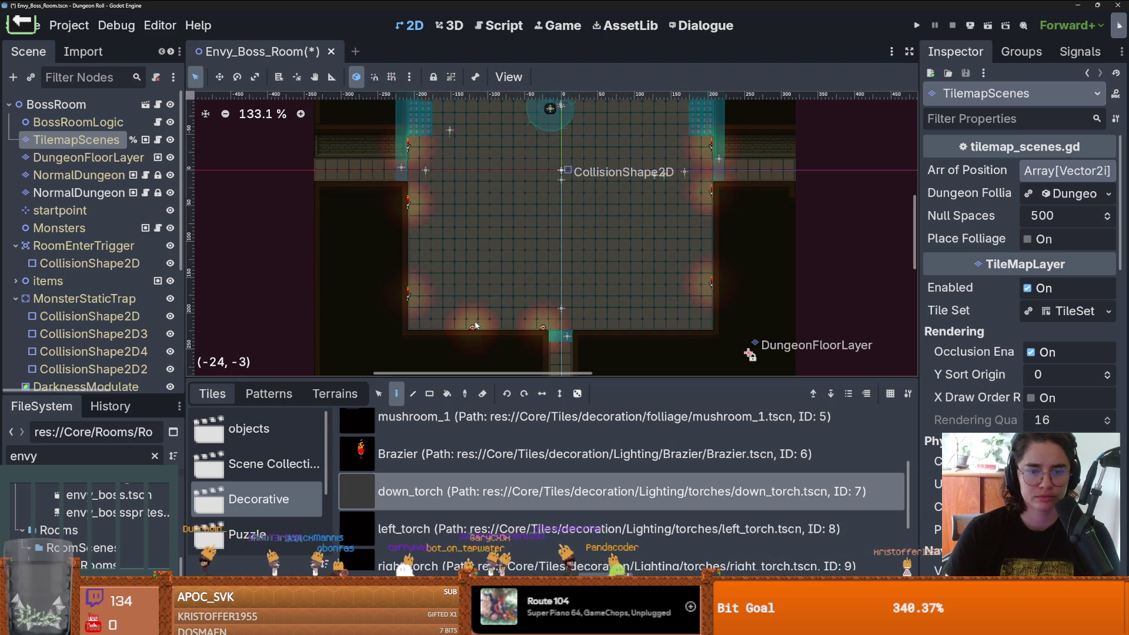
{"action": "left_click", "coordinate": [580, 326]}
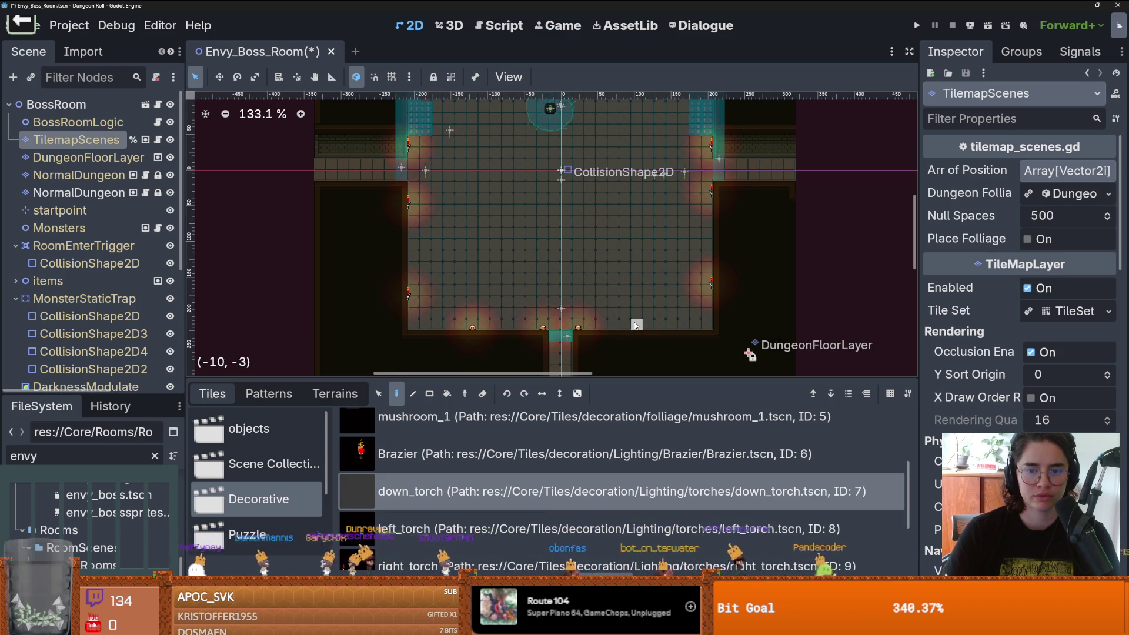
Step: Bring the whole room into view and save the scene with the new torches
{"action": "scroll", "coordinate": [600, 235], "scroll_direction": "down", "scroll_amount": 2}
{"action": "left_click_drag", "start_coordinate": [600, 235], "coordinate": [588, 315]}
{"action": "key", "text": "ctrl+s"}
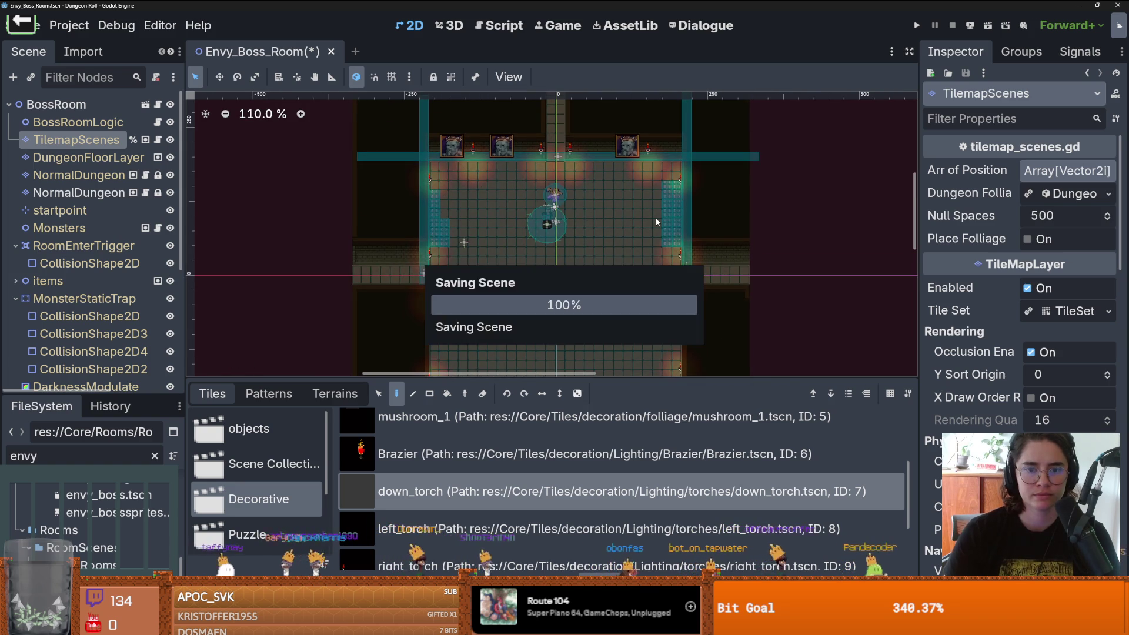
{"action": "scroll", "coordinate": [580, 277], "scroll_direction": "up", "scroll_amount": 4}
{"action": "scroll", "coordinate": [585, 252], "scroll_direction": "down", "scroll_amount": 2}
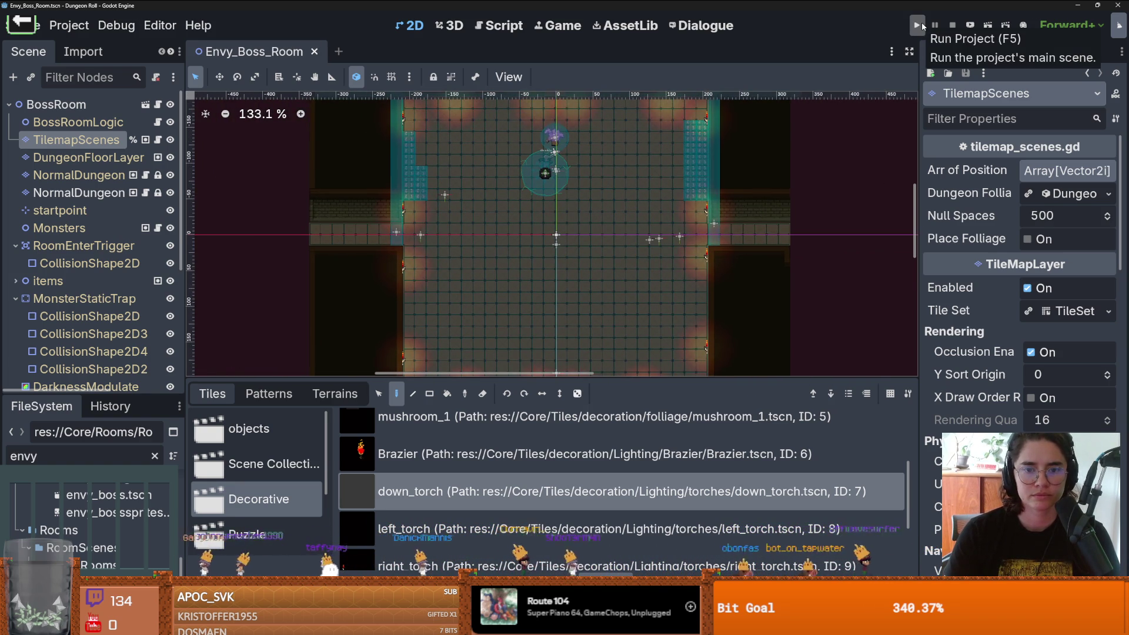
Step: Enlarge the canvas, centre it on TilemapScenes, and expand the items node
{"action": "left_click_drag", "start_coordinate": [415, 379], "coordinate": [416, 463]}
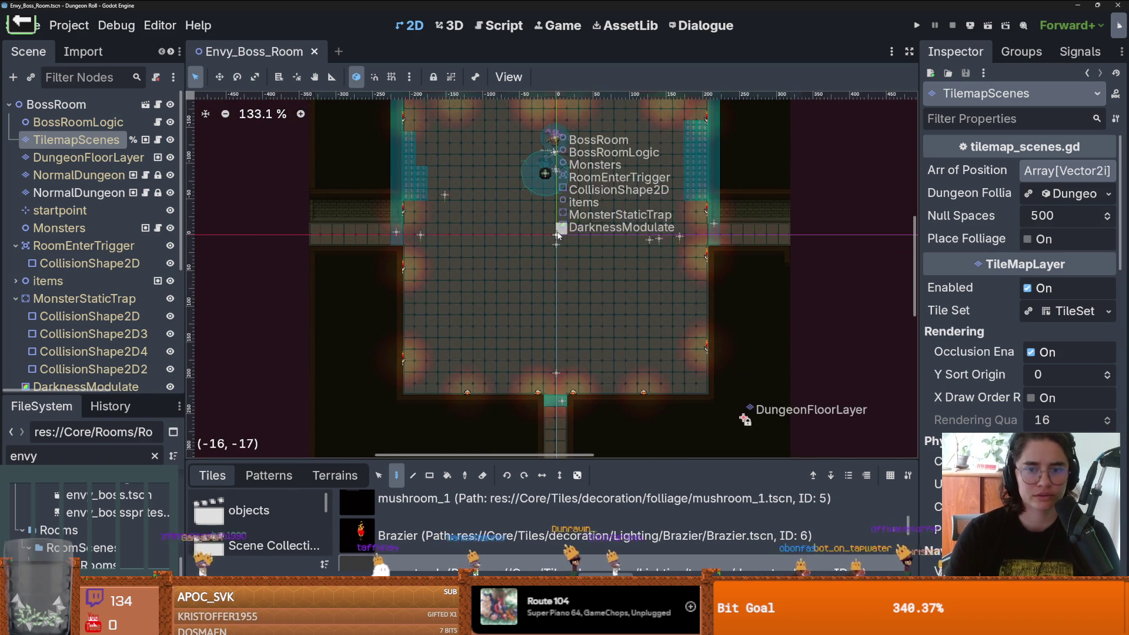
{"action": "scroll", "coordinate": [308, 286], "scroll_direction": "up", "scroll_amount": 3}
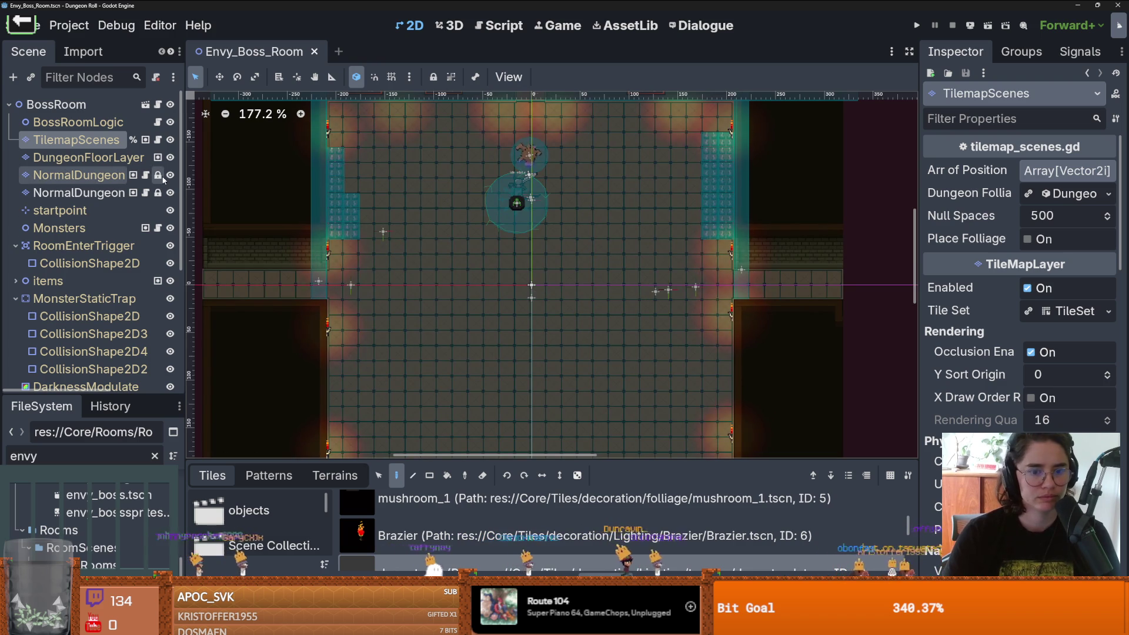
{"action": "key", "text": "f"}
{"action": "scroll", "coordinate": [386, 280], "scroll_direction": "up", "scroll_amount": 5}
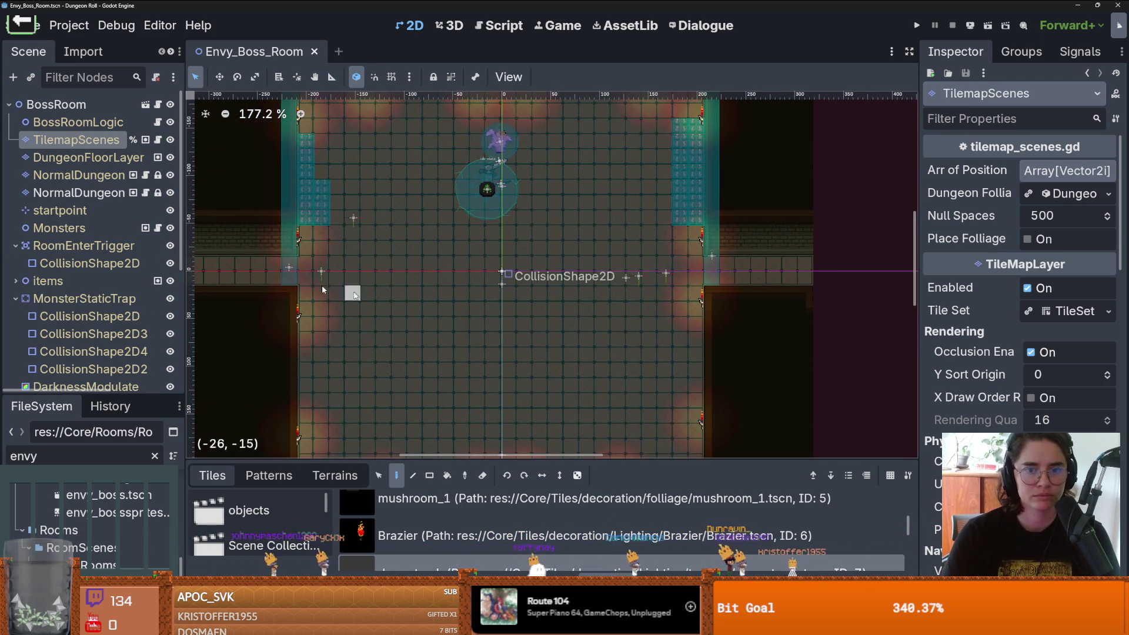
{"action": "left_click", "coordinate": [14, 279]}
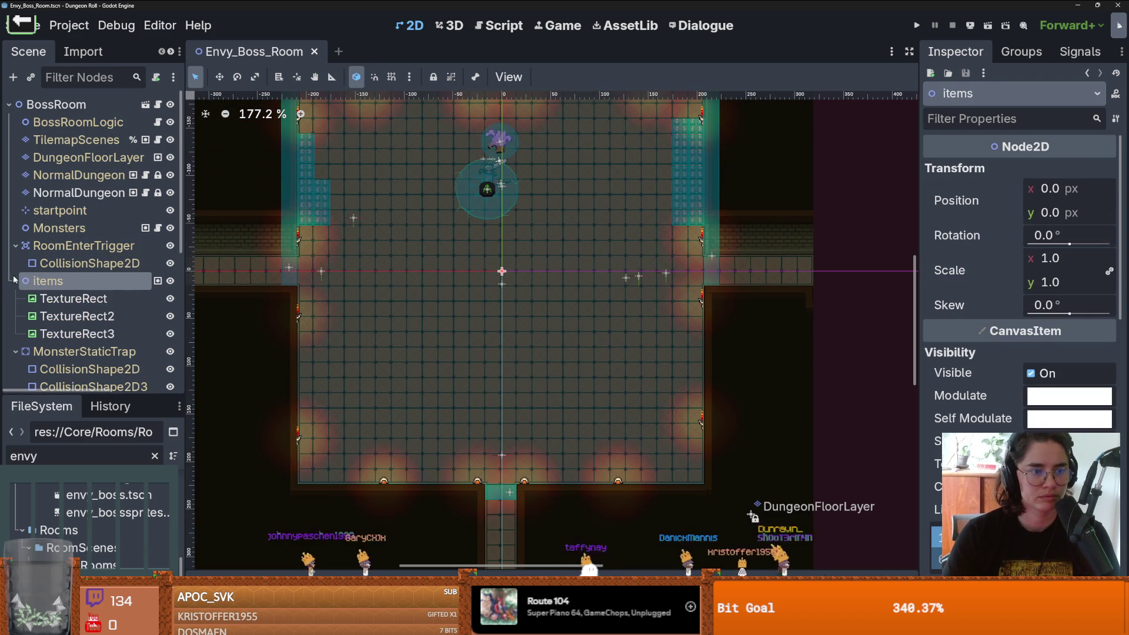
Step: Instance the Chandelier scene under items and place it right of and below centre
{"action": "left_click", "coordinate": [30, 77]}
{"action": "type", "text": "chand"}
{"action": "key", "text": "Return"}
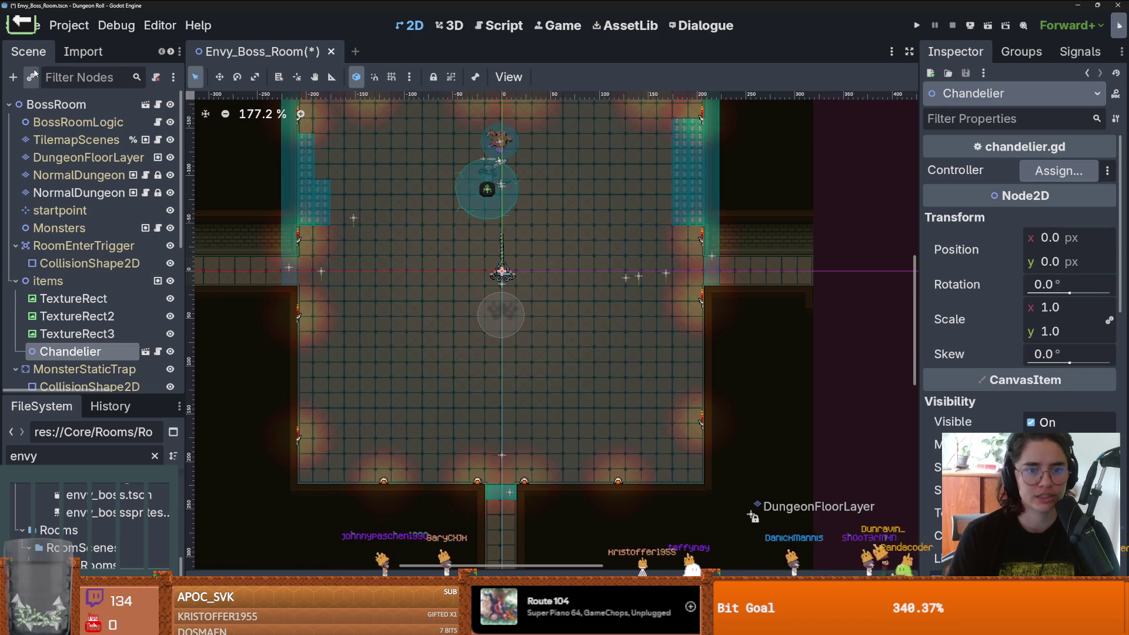
{"action": "mouse_move", "coordinate": [511, 273]}
{"action": "left_mouse_down"}
{"action": "mouse_move", "coordinate": [602, 320]}
{"action": "mouse_move", "coordinate": [403, 315]}
{"action": "left_mouse_up"}
Step: Duplicate the chandelier as Chandelier2 and, with grid snap on, move it to the room's left side
{"action": "key", "text": "ctrl+d"}
{"action": "key", "text": "ctrl+z"}
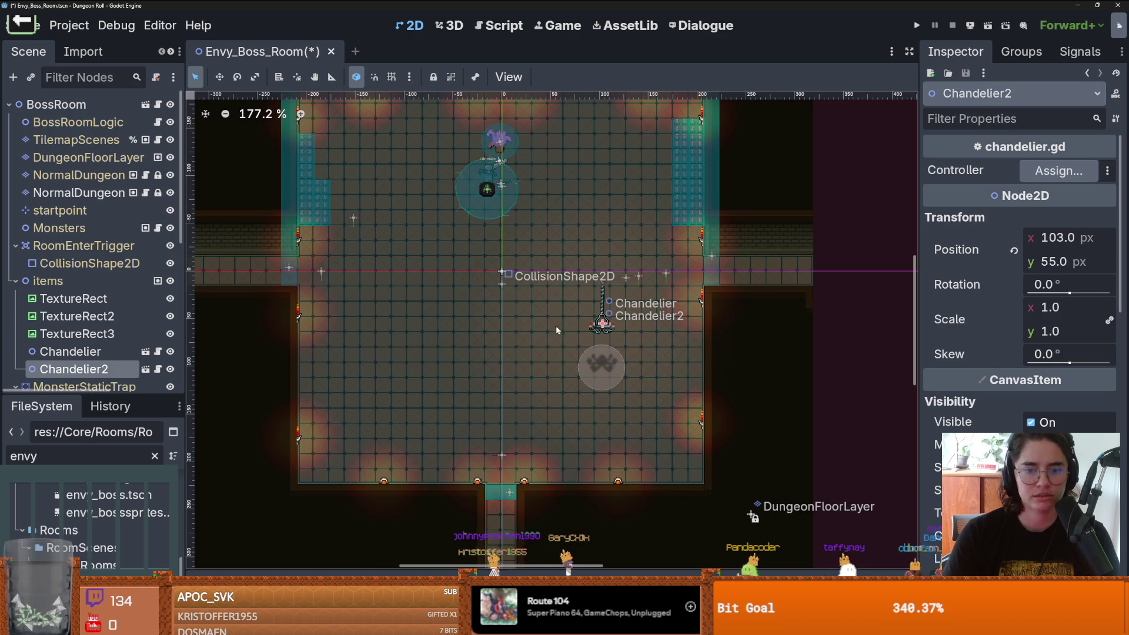
{"action": "left_click_drag", "start_coordinate": [605, 325], "coordinate": [399, 325]}
{"action": "key", "text": "ctrl+z"}
{"action": "key", "text": "ctrl+z"}
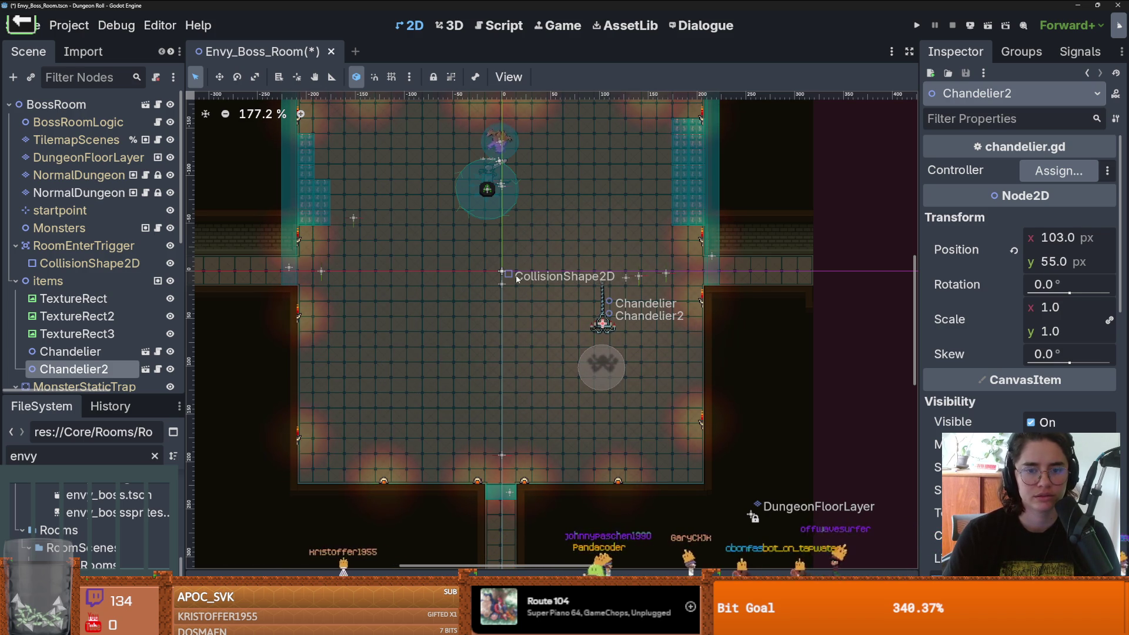
{"action": "key", "text": "ctrl+s"}
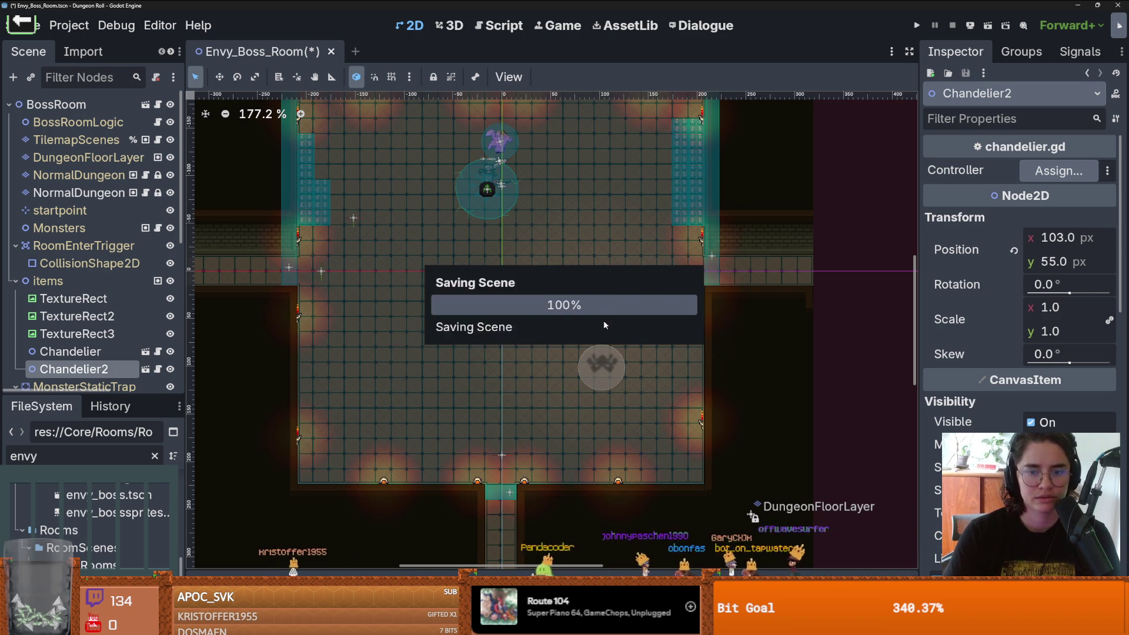
{"action": "mouse_move", "coordinate": [600, 322]}
{"action": "left_mouse_down"}
{"action": "mouse_move", "coordinate": [575, 341]}
{"action": "mouse_move", "coordinate": [367, 318]}
{"action": "mouse_move", "coordinate": [477, 328]}
{"action": "left_mouse_up"}
{"action": "key", "text": "Escape"}
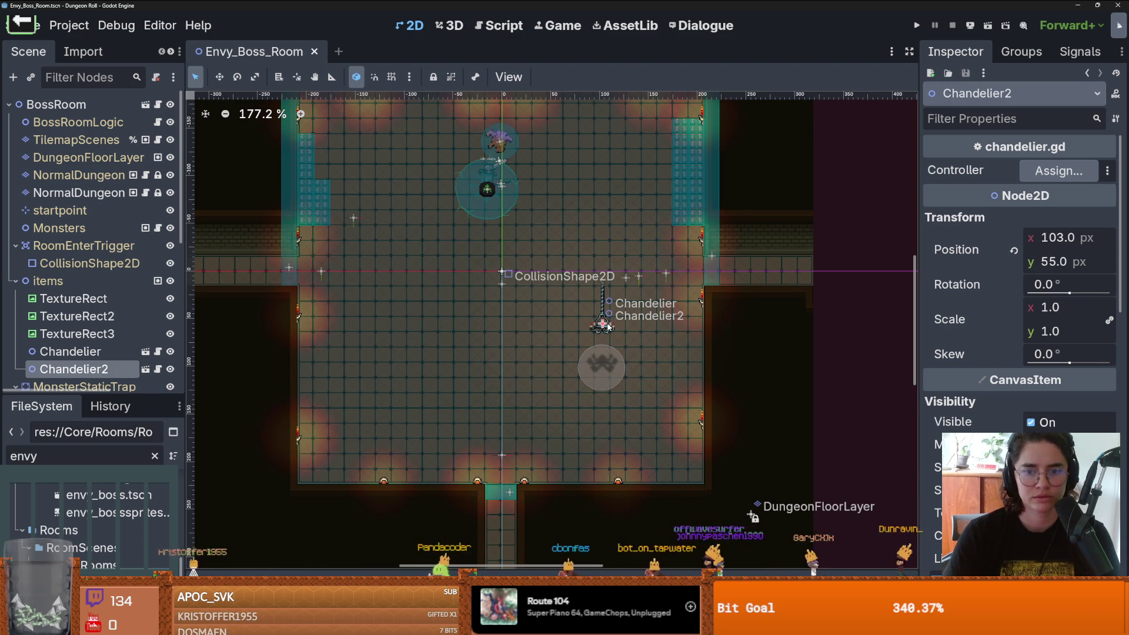
{"action": "left_click_drag", "start_coordinate": [609, 325], "coordinate": [413, 311]}
{"action": "key", "text": "Escape"}
{"action": "key", "text": "shift+g"}
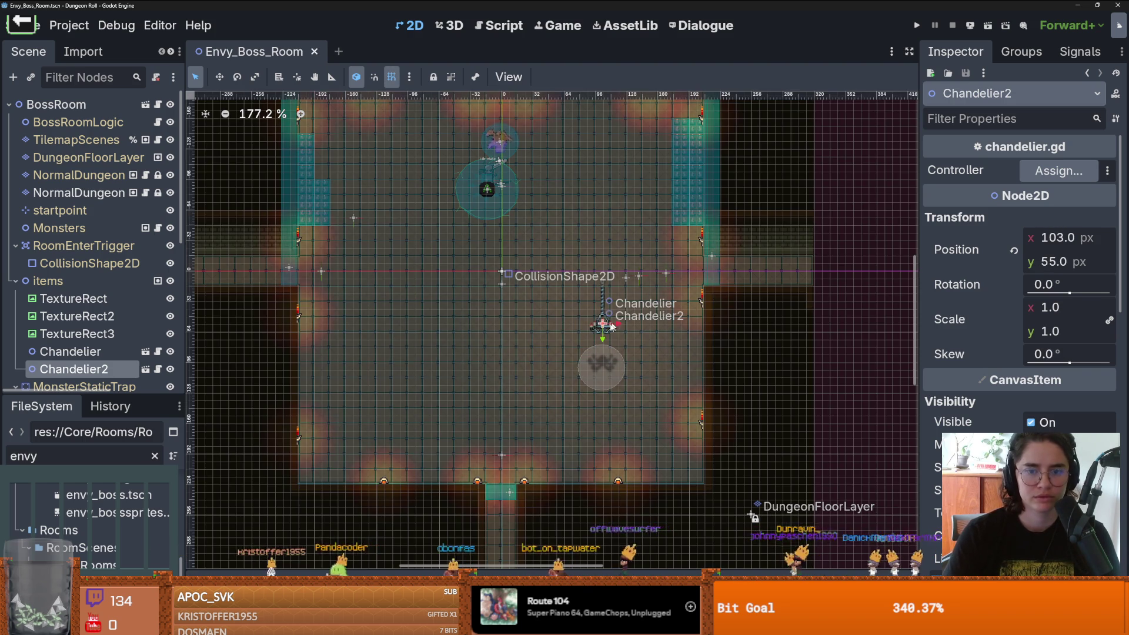
{"action": "mouse_move", "coordinate": [615, 327]}
{"action": "left_mouse_down"}
{"action": "mouse_move", "coordinate": [435, 325]}
{"action": "mouse_move", "coordinate": [435, 156]}
{"action": "mouse_move", "coordinate": [415, 158]}
{"action": "mouse_move", "coordinate": [434, 218]}
{"action": "mouse_move", "coordinate": [618, 215]}
{"action": "left_mouse_up"}
Step: Duplicate Chandelier2 into Chandelier3, nudge Chandelier2 24 px left, and save the scene
{"action": "key", "text": "ctrl+d"}
{"action": "key", "text": "ctrl+d"}
{"action": "scroll", "coordinate": [644, 277], "scroll_direction": "down", "scroll_amount": 1}
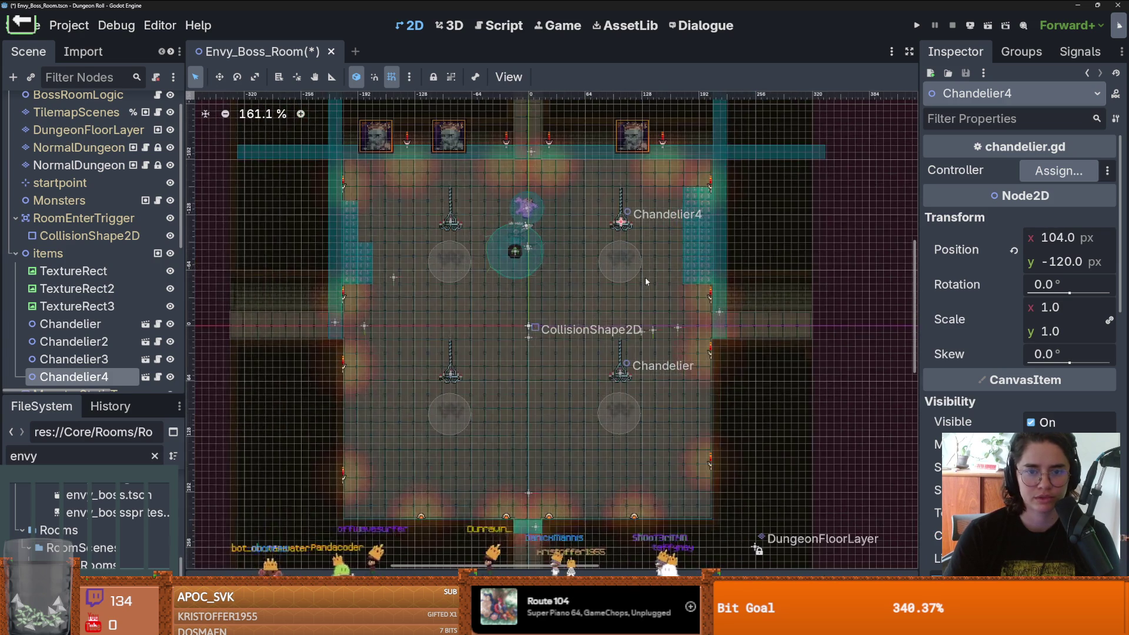
{"action": "scroll", "coordinate": [644, 277], "scroll_direction": "up", "scroll_amount": 1}
{"action": "scroll", "coordinate": [418, 211], "scroll_direction": "up", "scroll_amount": 1}
{"action": "mouse_move", "coordinate": [414, 211]}
{"action": "left_mouse_down"}
{"action": "mouse_move", "coordinate": [507, 229]}
{"action": "mouse_move", "coordinate": [474, 220]}
{"action": "left_mouse_up"}
{"action": "left_click_drag", "start_coordinate": [502, 418], "coordinate": [476, 404]}
{"action": "scroll", "coordinate": [533, 408], "scroll_direction": "down", "scroll_amount": 2}
{"action": "key", "text": "ctrl+s"}
{"action": "scroll", "coordinate": [618, 359], "scroll_direction": "up", "scroll_amount": 1}
{"action": "scroll", "coordinate": [618, 359], "scroll_direction": "down", "scroll_amount": 1}
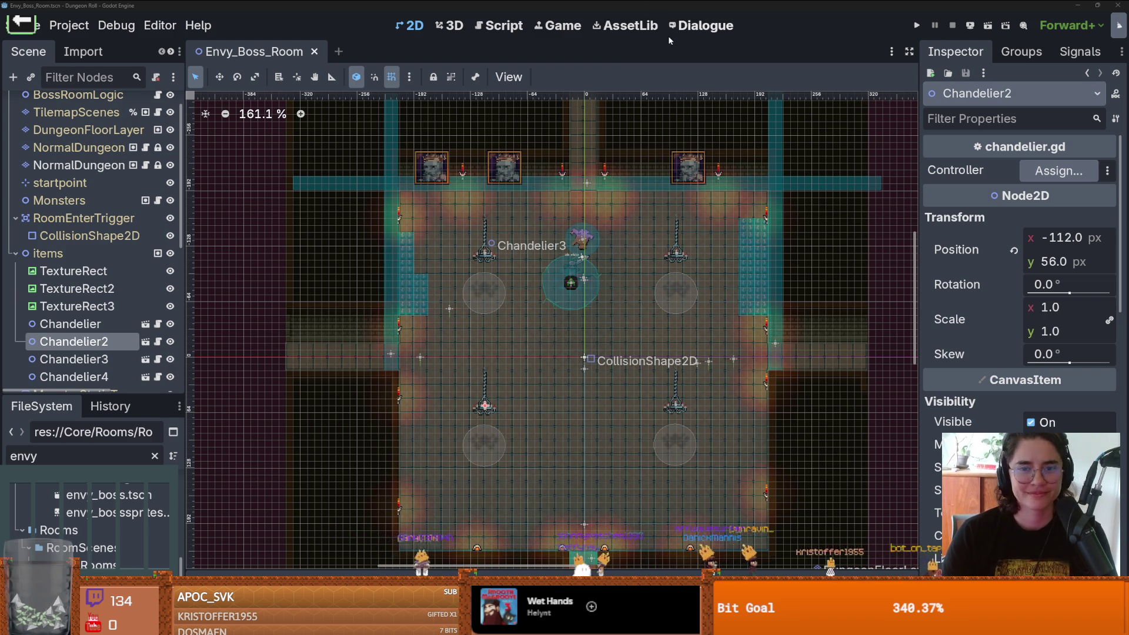
{"action": "key", "text": "alt+Tab"}
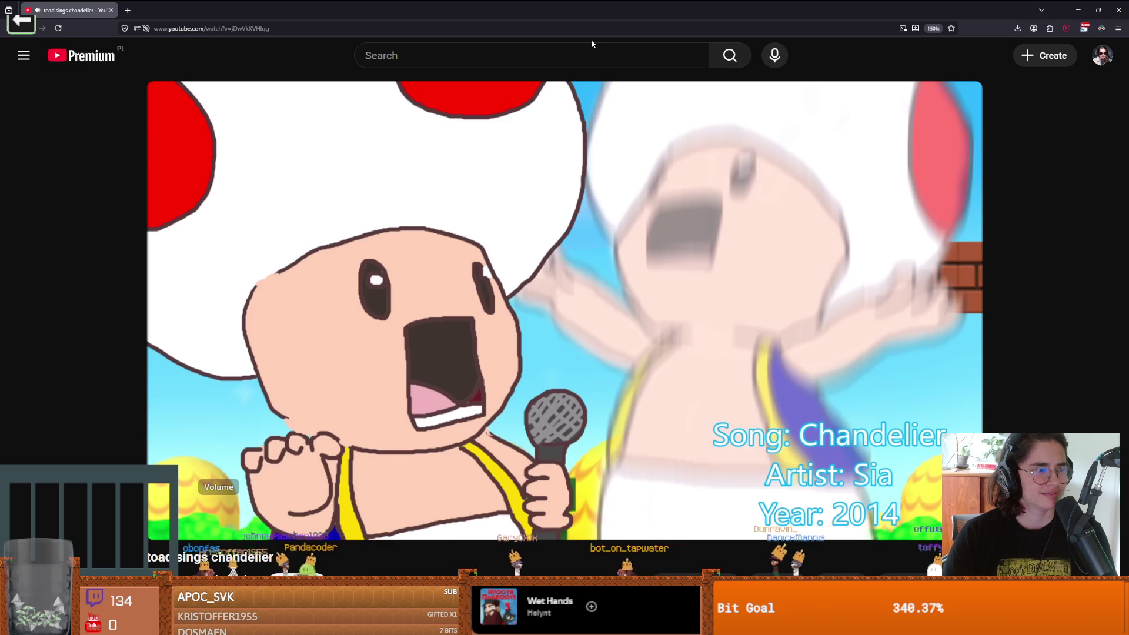
Step: Jump the 'toad sings chandelier' video back to 1:55, let it play, then pause around 2:06
{"action": "mouse_move", "coordinate": [882, 134]}
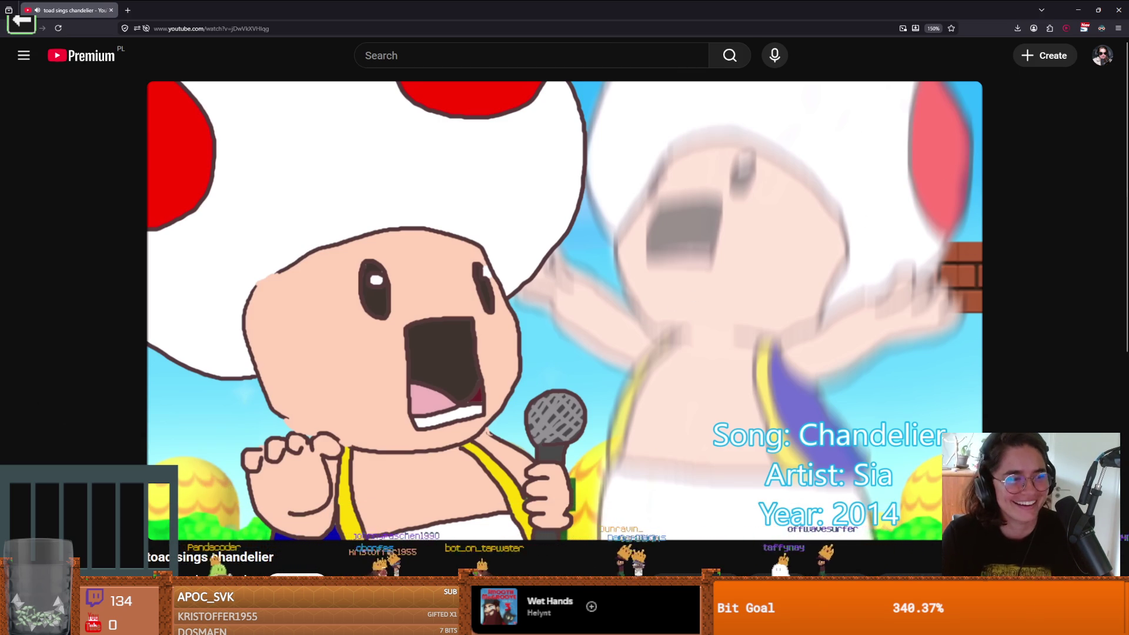
{"action": "mouse_move", "coordinate": [451, 343]}
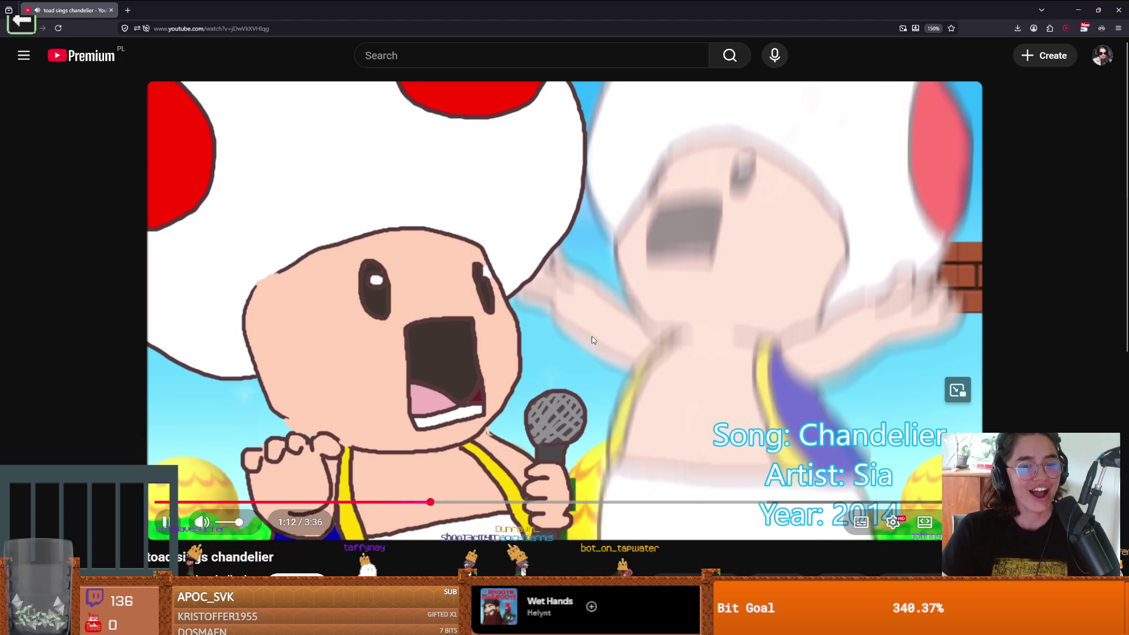
{"action": "scroll", "coordinate": [487, 388], "scroll_direction": "down", "scroll_amount": 1}
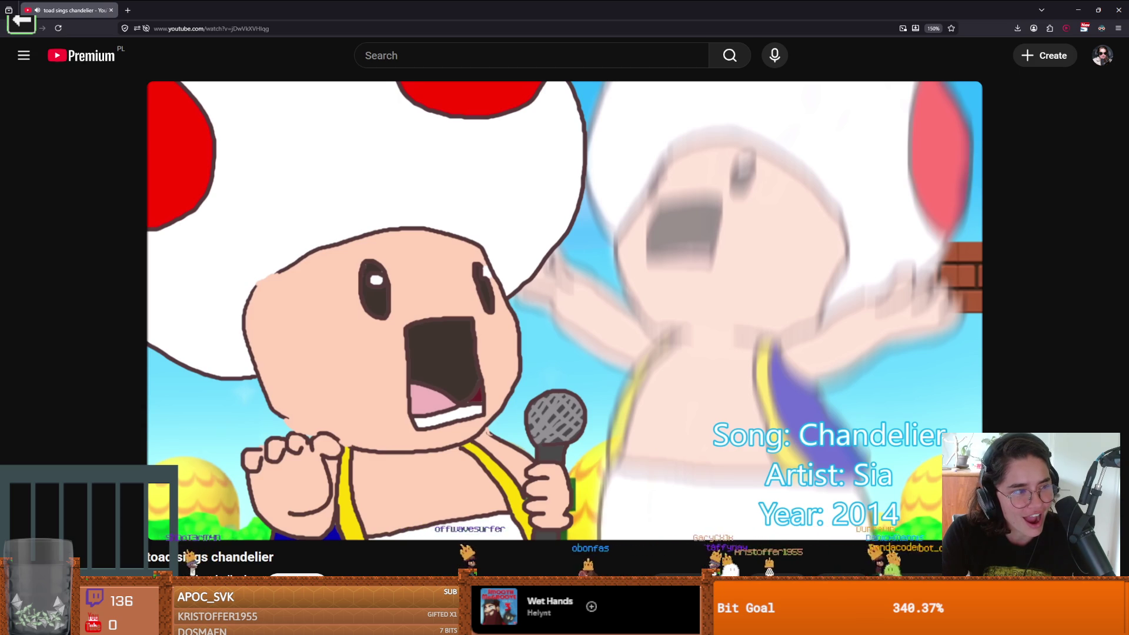
{"action": "mouse_move", "coordinate": [501, 338]}
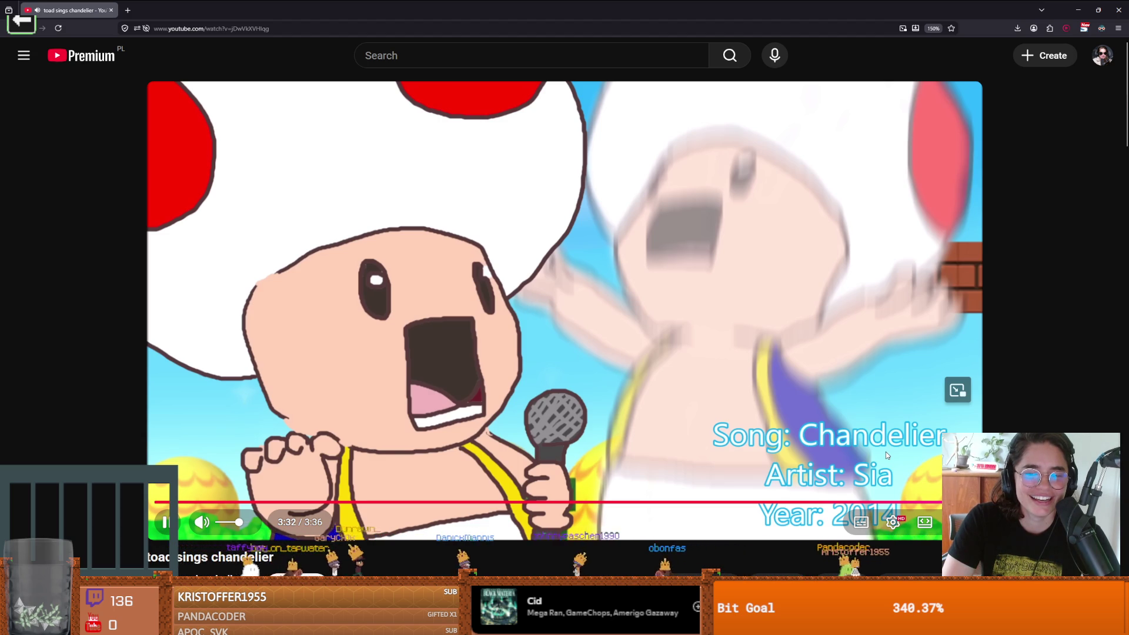
{"action": "key", "text": "space"}
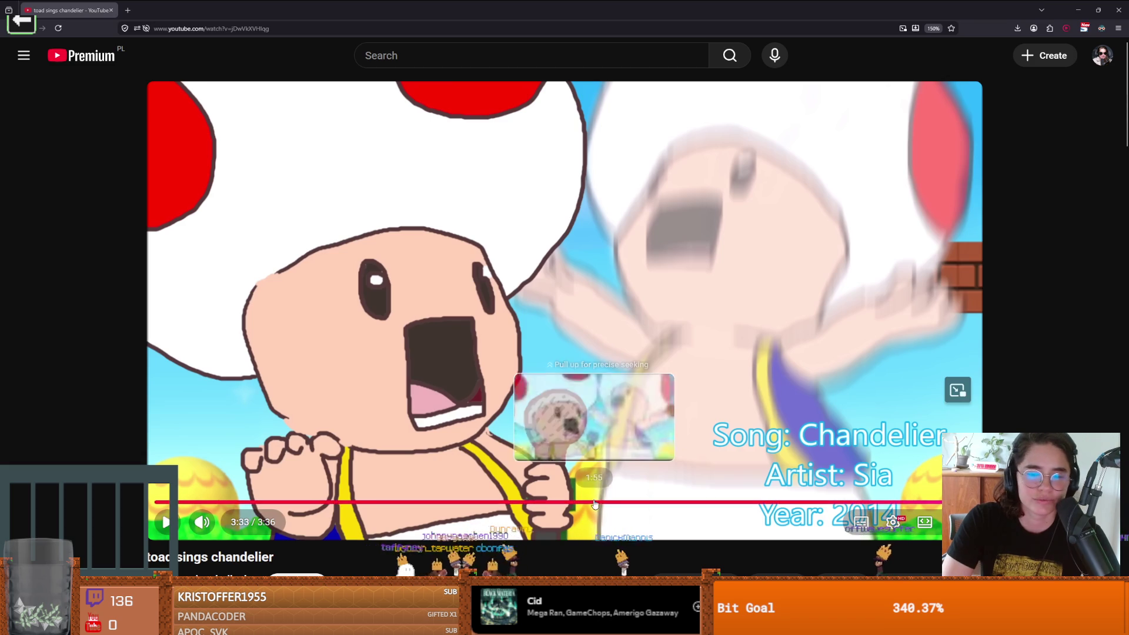
{"action": "left_click", "coordinate": [594, 503]}
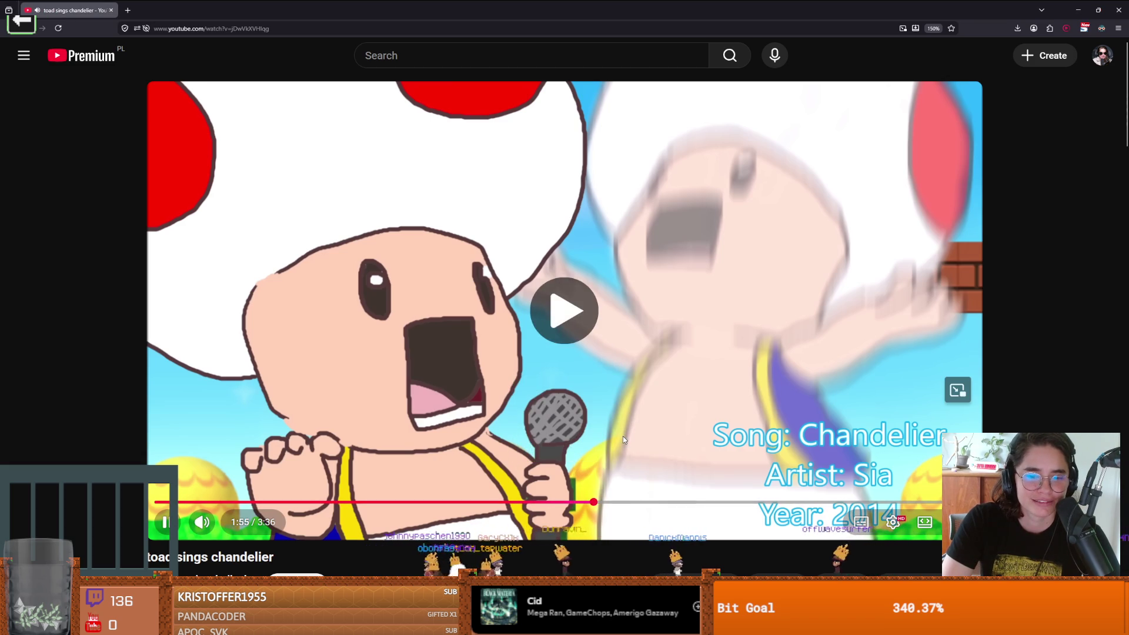
{"action": "left_click", "coordinate": [622, 503]}
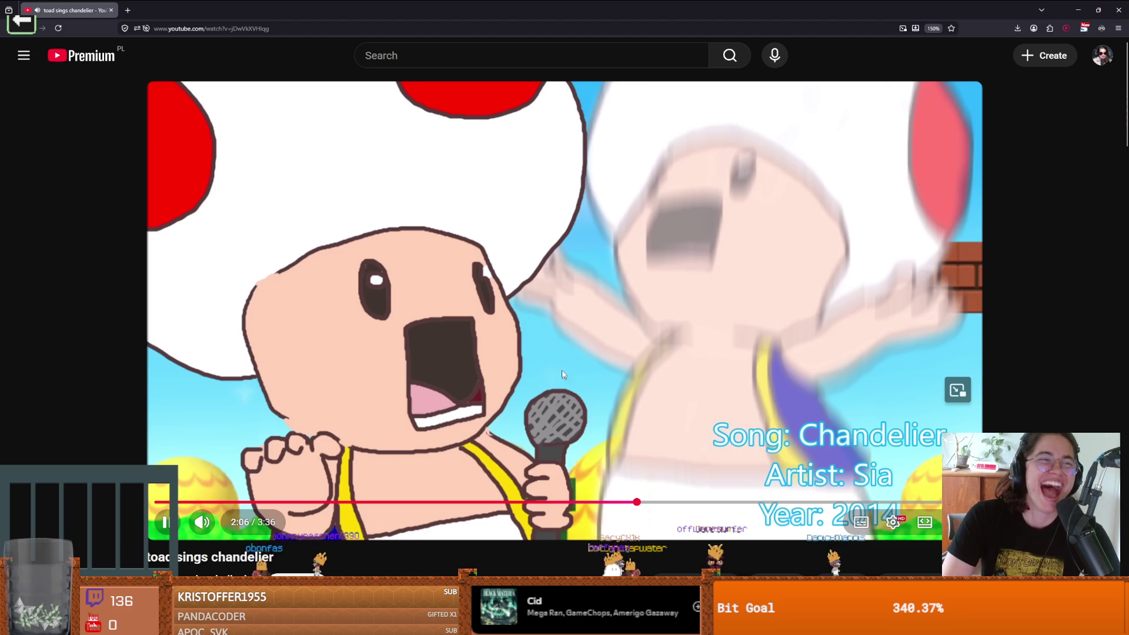
{"action": "left_click", "coordinate": [492, 264]}
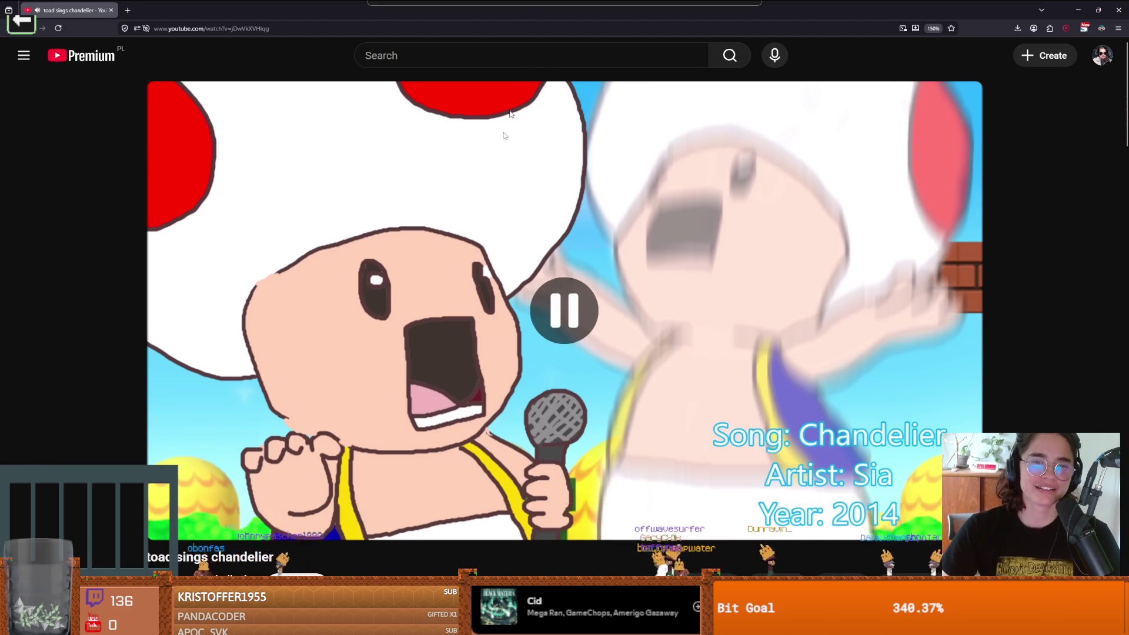
{"action": "key", "text": "alt+Tab"}
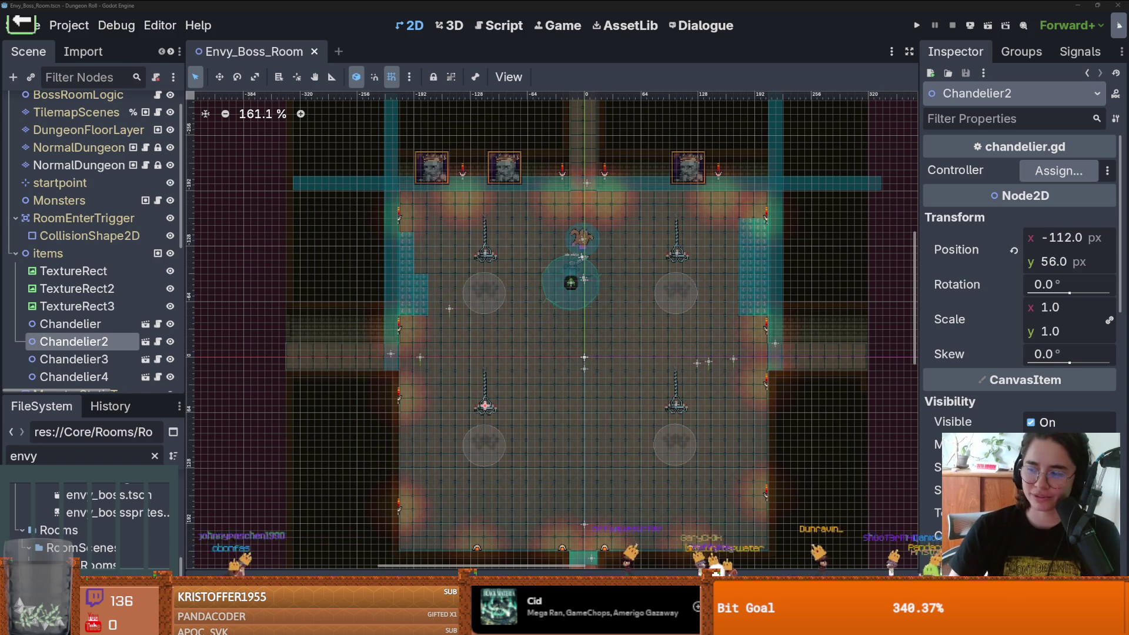
Step: Zoom around the four chandeliers to check their square layout and save Envy_Boss_Room
{"action": "scroll", "coordinate": [561, 281], "scroll_direction": "up", "scroll_amount": 1}
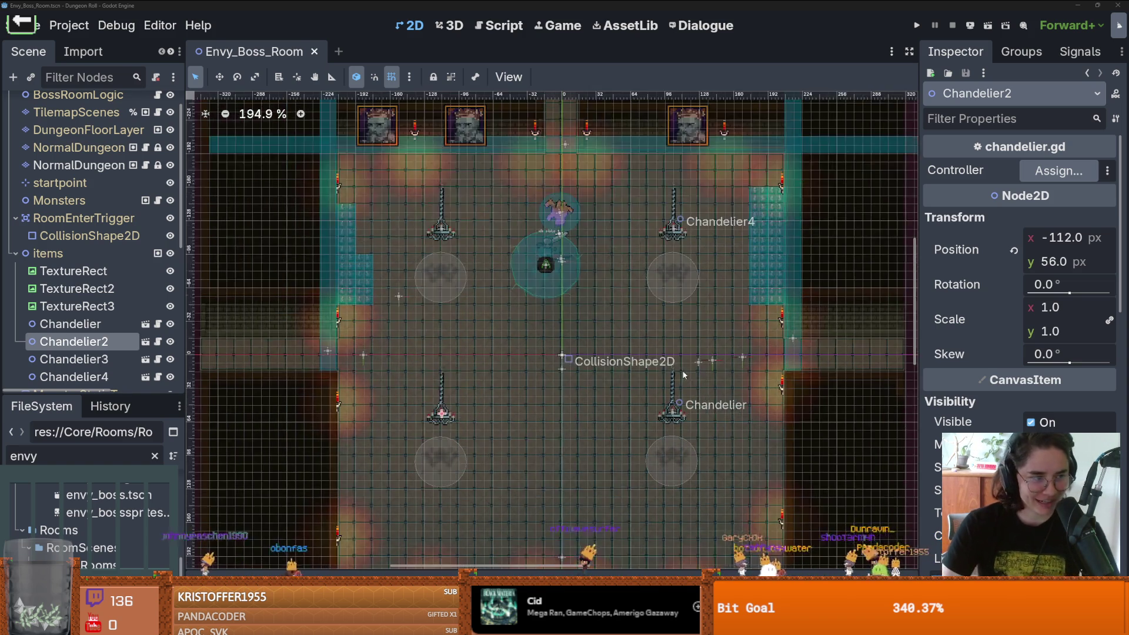
{"action": "key", "text": "ctrl+s"}
{"action": "scroll", "coordinate": [630, 382], "scroll_direction": "up", "scroll_amount": 3}
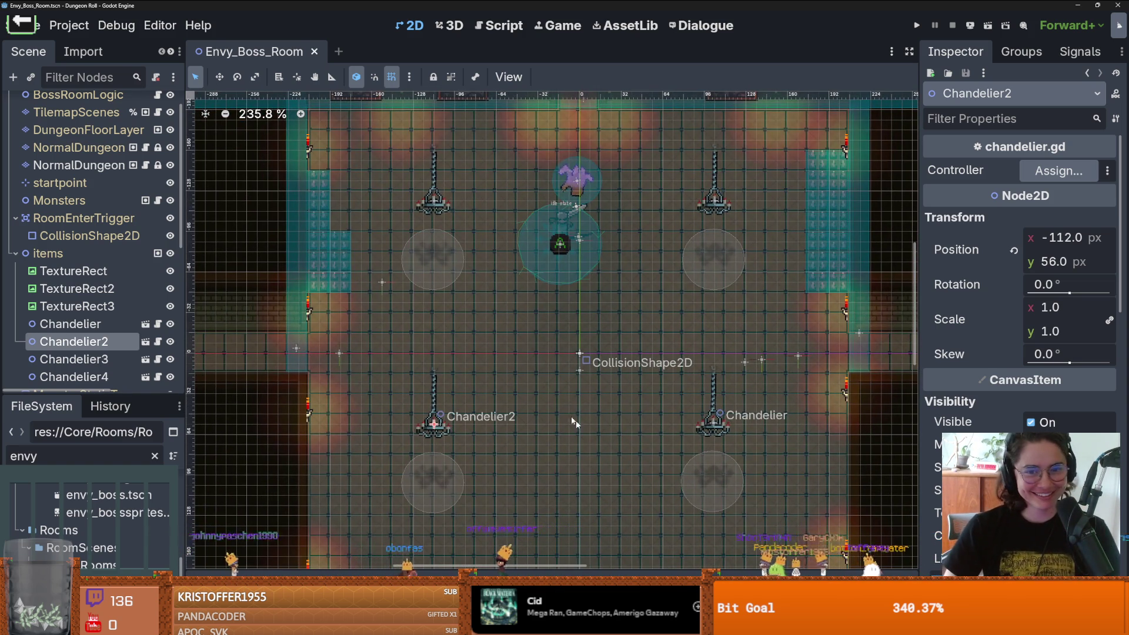
{"action": "scroll", "coordinate": [638, 404], "scroll_direction": "down", "scroll_amount": 1}
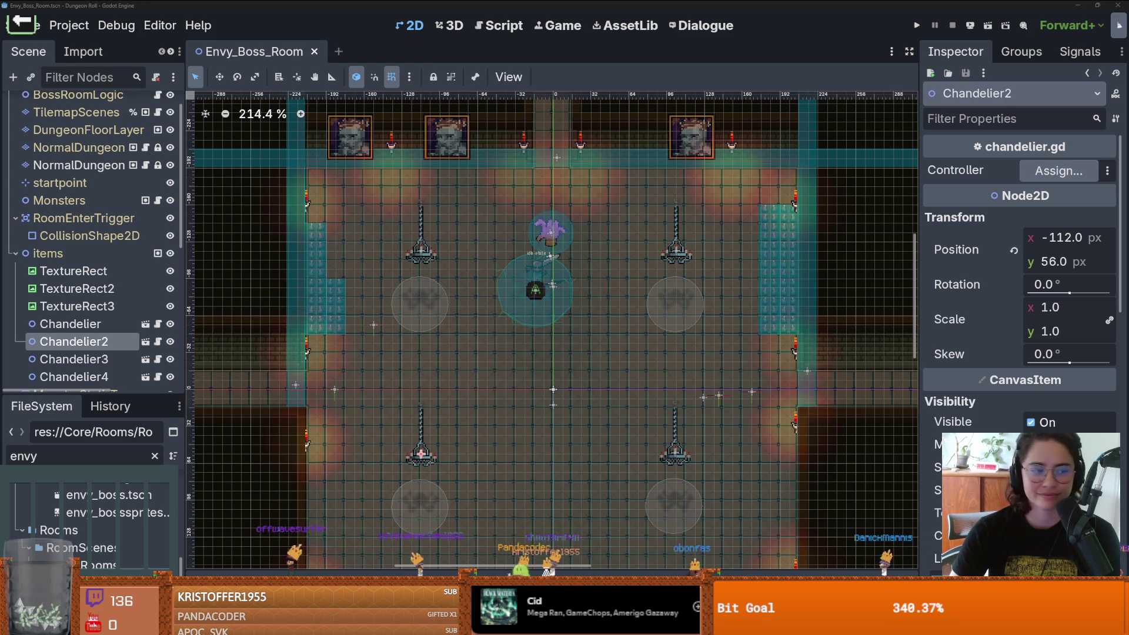
{"action": "scroll", "coordinate": [534, 348], "scroll_direction": "up", "scroll_amount": 1}
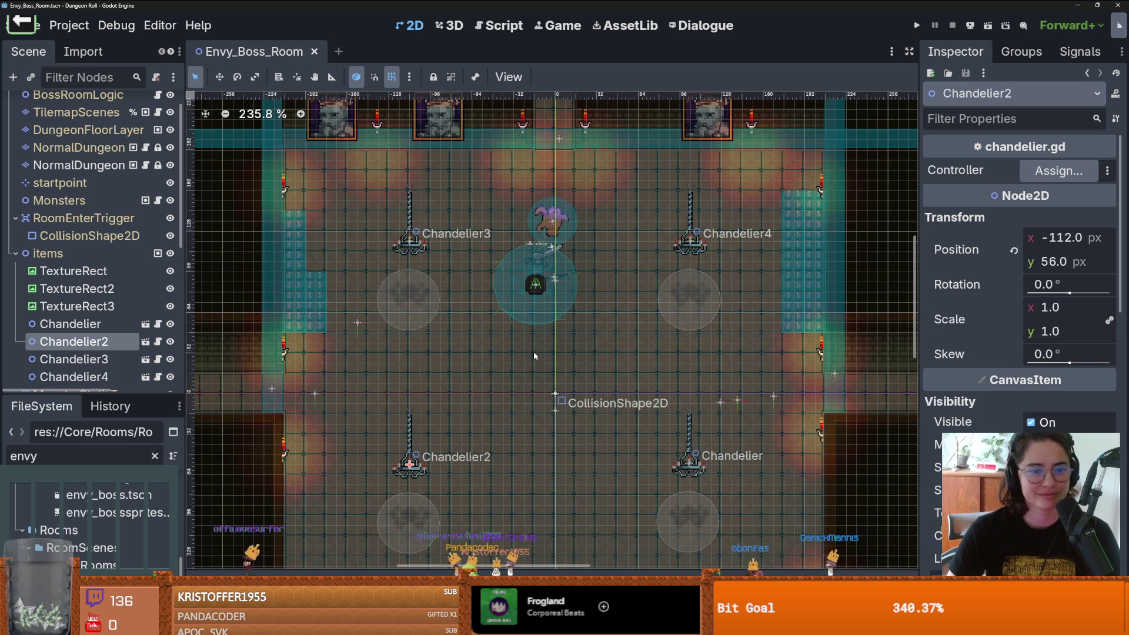
{"action": "scroll", "coordinate": [322, 355], "scroll_direction": "up", "scroll_amount": 2}
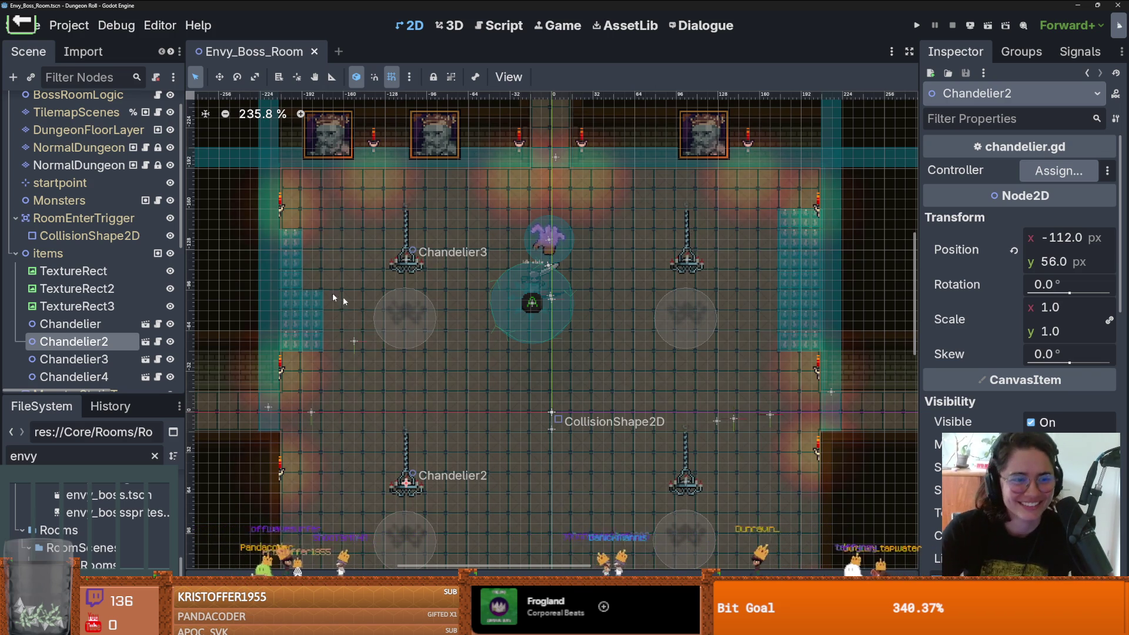
{"action": "scroll", "coordinate": [81, 194], "scroll_direction": "down", "scroll_amount": 3}
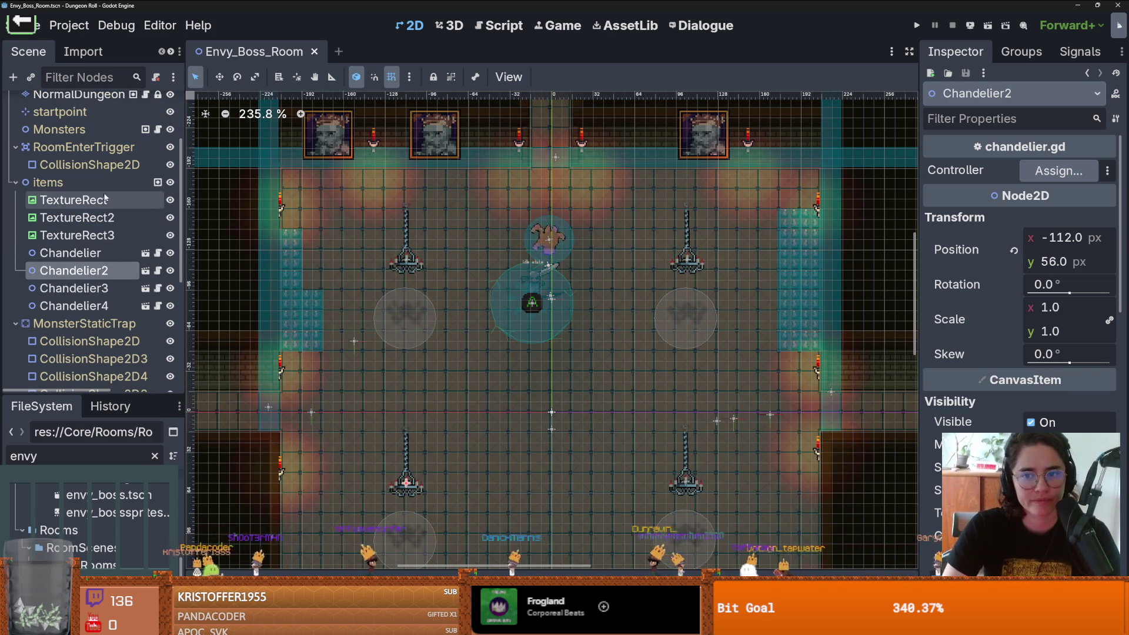
Step: Instantiate lever.tscn under the items node and place it at the room's top-right corner
{"action": "left_click", "coordinate": [71, 187]}
{"action": "right_click", "coordinate": [71, 187]}
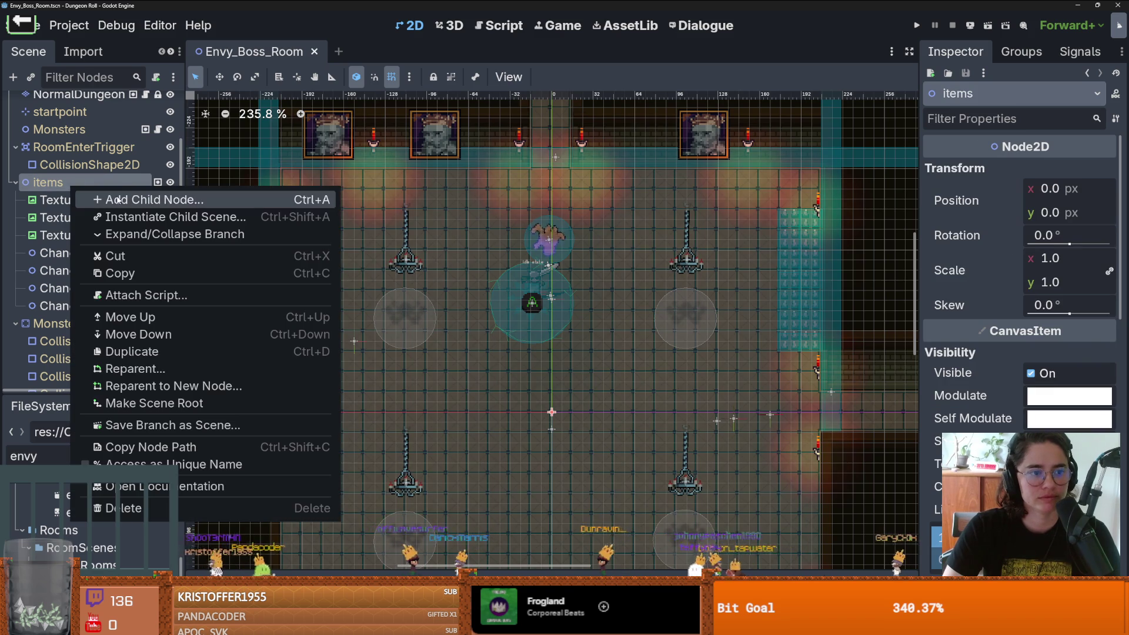
{"action": "left_click", "coordinate": [52, 183]}
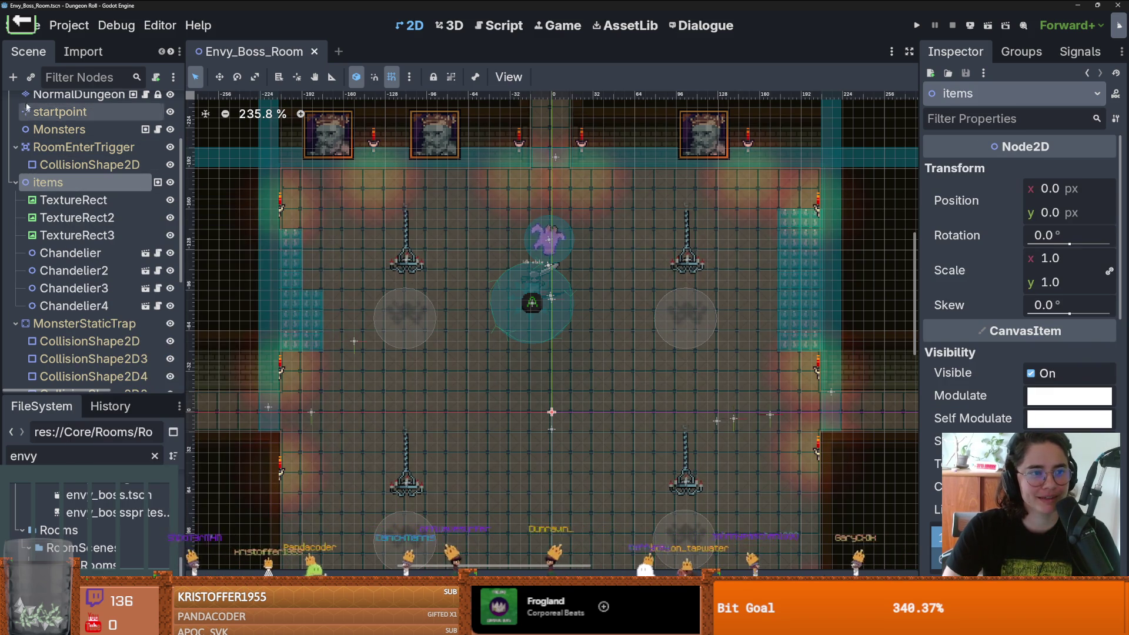
{"action": "left_click", "coordinate": [31, 77]}
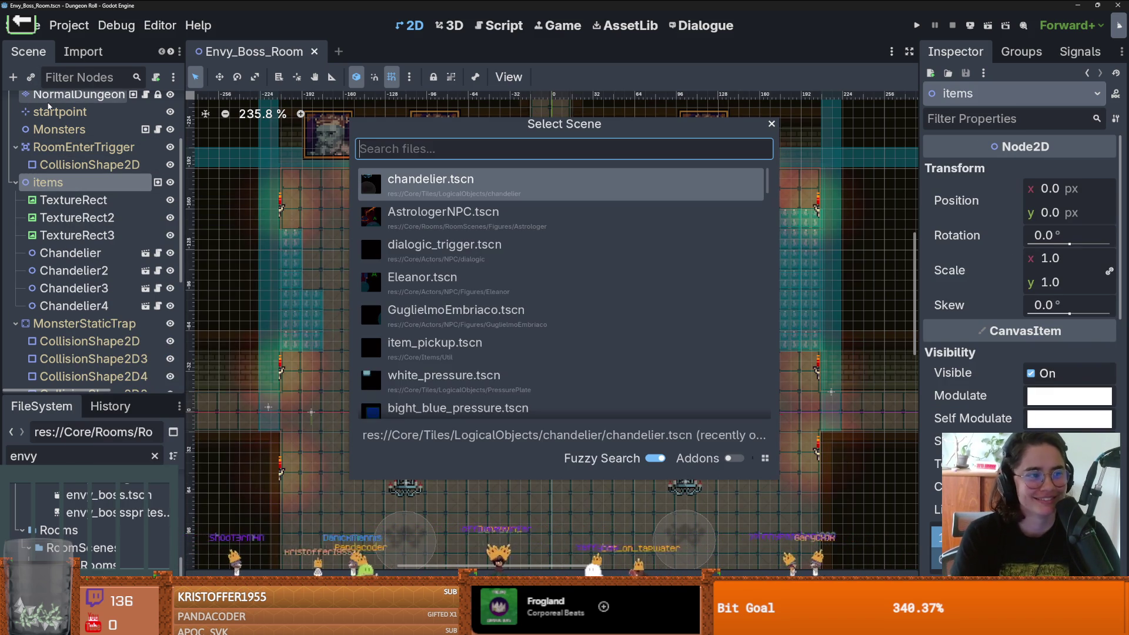
{"action": "type", "text": "leve"}
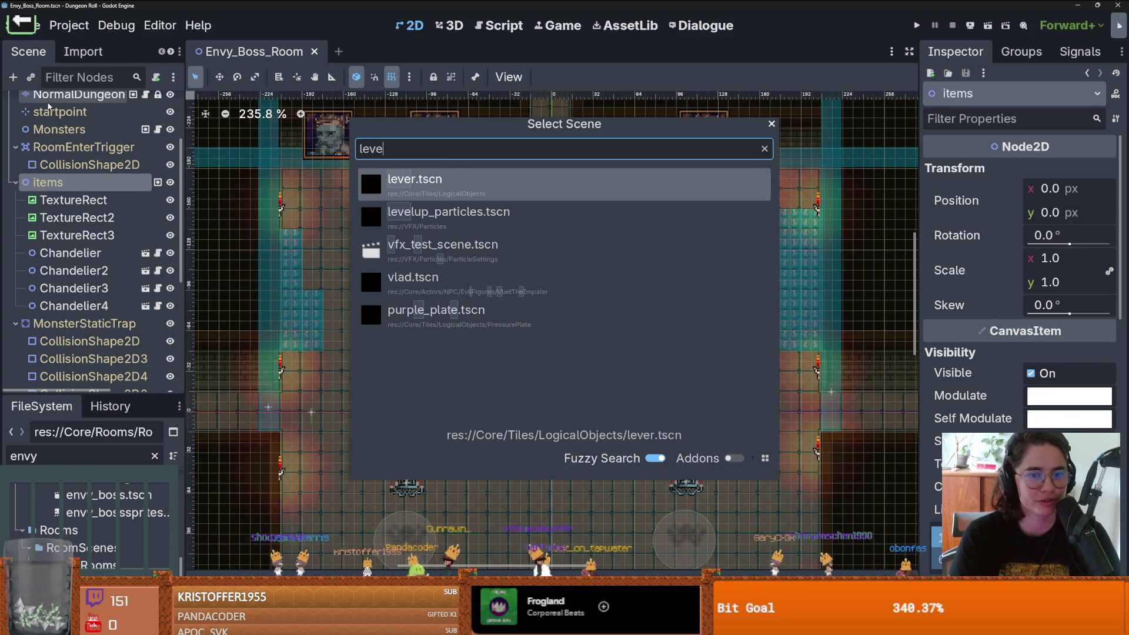
{"action": "key", "text": "Return"}
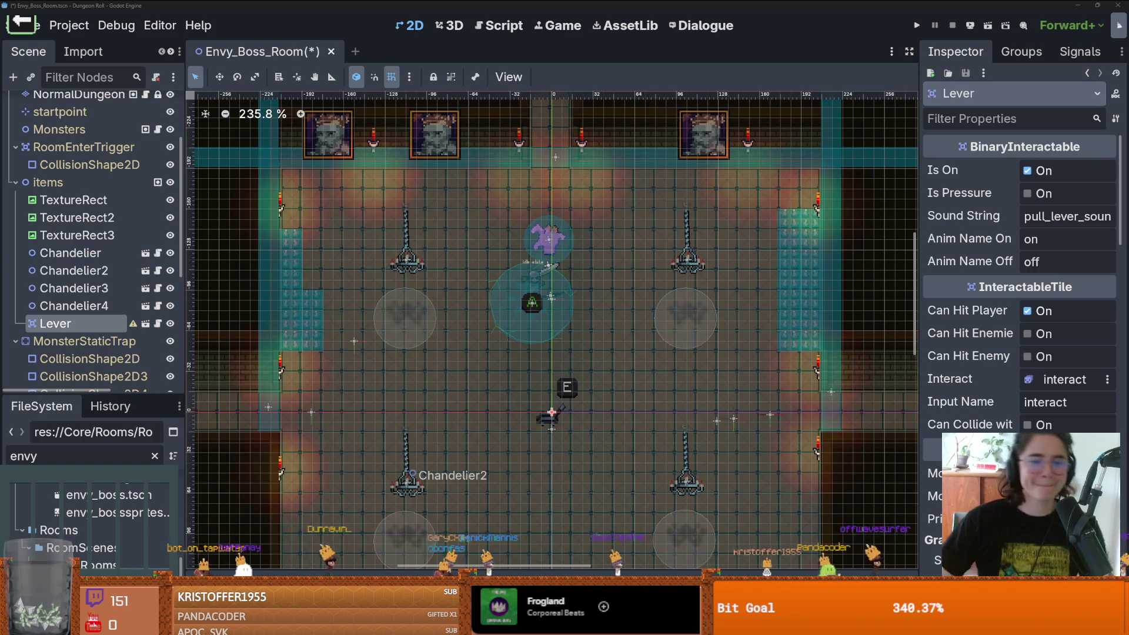
{"action": "mouse_move", "coordinate": [551, 413]}
{"action": "left_mouse_down"}
{"action": "mouse_move", "coordinate": [809, 181]}
{"action": "mouse_move", "coordinate": [799, 176]}
{"action": "mouse_move", "coordinate": [798, 193]}
{"action": "mouse_move", "coordinate": [302, 192]}
{"action": "left_mouse_up"}
Step: Duplicate the lever into Lever2, Lever3 and Lever4 and move the copies to the other corners
{"action": "key", "text": "ctrl+d"}
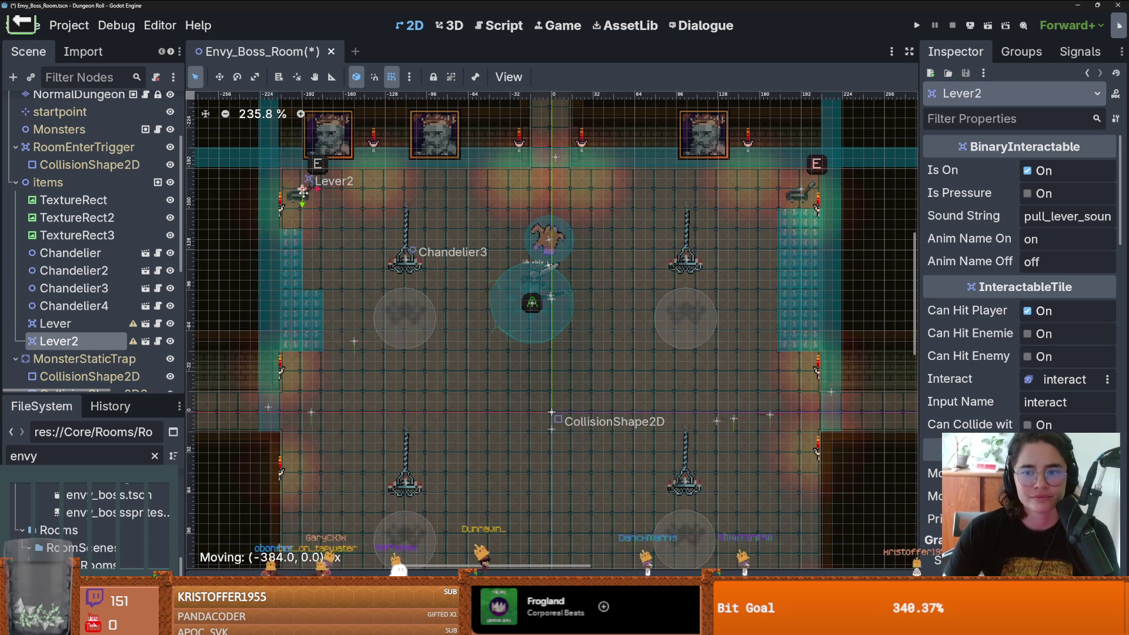
{"action": "key", "text": "ctrl+d"}
{"action": "scroll", "coordinate": [427, 230], "scroll_direction": "down", "scroll_amount": 3}
{"action": "mouse_move", "coordinate": [313, 136]}
{"action": "left_mouse_down"}
{"action": "mouse_move", "coordinate": [329, 276]}
{"action": "mouse_move", "coordinate": [322, 507]}
{"action": "left_mouse_up"}
{"action": "scroll", "coordinate": [322, 507], "scroll_direction": "down", "scroll_amount": 5}
{"action": "scroll", "coordinate": [353, 382], "scroll_direction": "left", "scroll_amount": 1}
{"action": "mouse_move", "coordinate": [364, 281]}
{"action": "left_mouse_down"}
{"action": "mouse_move", "coordinate": [362, 352]}
{"action": "mouse_move", "coordinate": [864, 328]}
{"action": "mouse_move", "coordinate": [876, 360]}
{"action": "mouse_move", "coordinate": [860, 353]}
{"action": "left_mouse_up"}
{"action": "key", "text": "ctrl+d"}
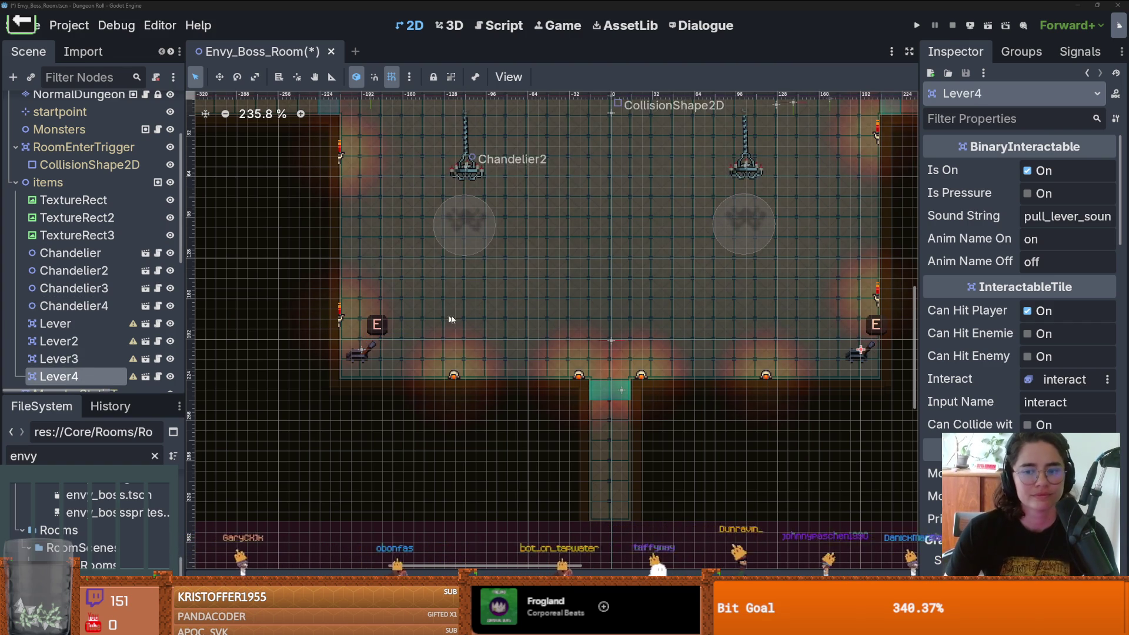
{"action": "scroll", "coordinate": [529, 561], "scroll_direction": "down", "scroll_amount": 4}
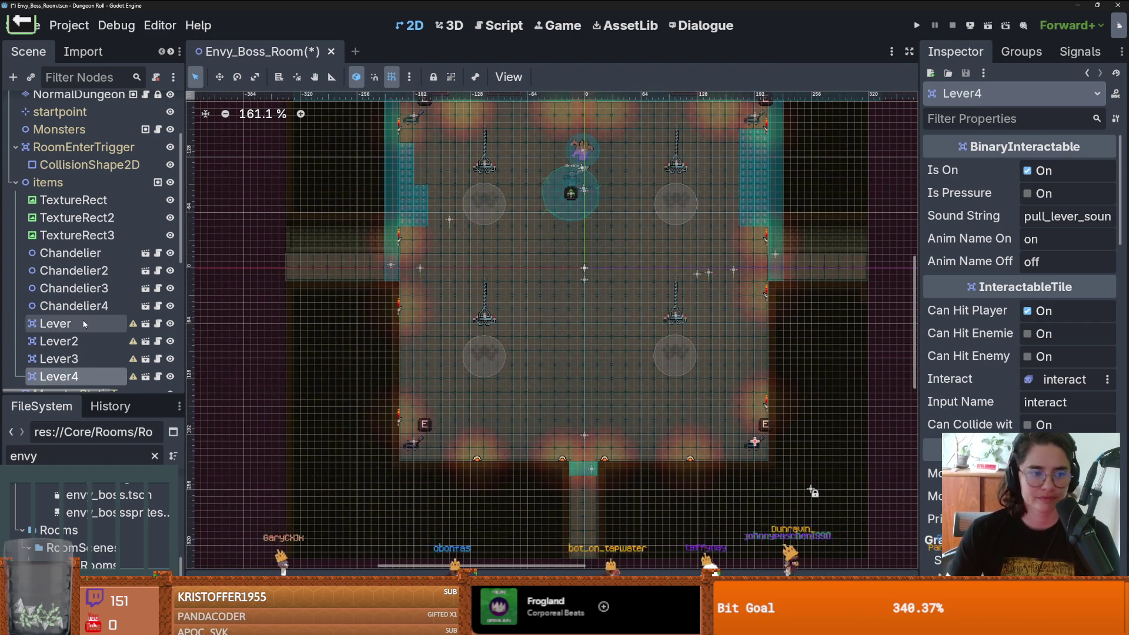
Step: Add a CollisionShape2D child to Lever and give it a new CircleShape2D
{"action": "right_click", "coordinate": [88, 323]}
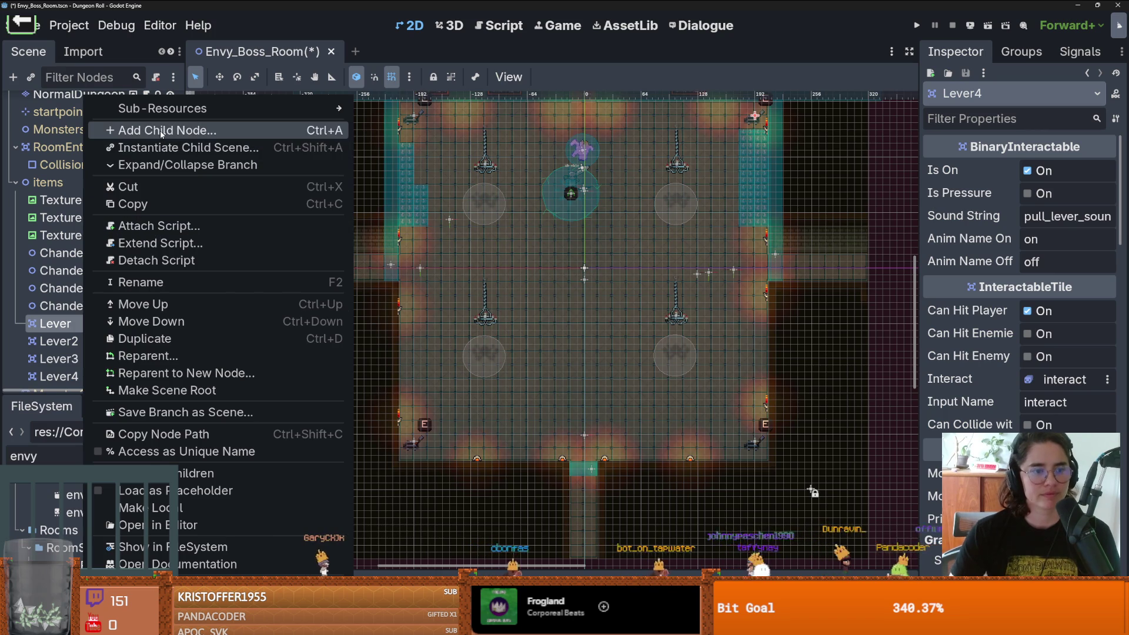
{"action": "left_click", "coordinate": [160, 130]}
{"action": "type", "text": "colli"}
{"action": "key", "text": "Return"}
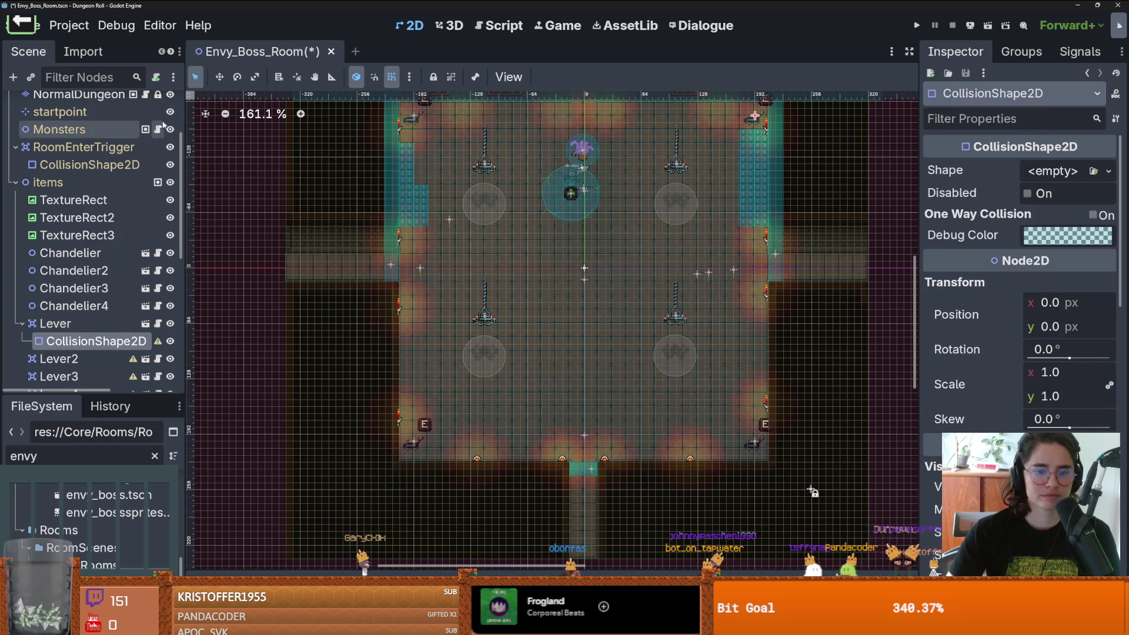
{"action": "scroll", "coordinate": [531, 435], "scroll_direction": "up", "scroll_amount": 3}
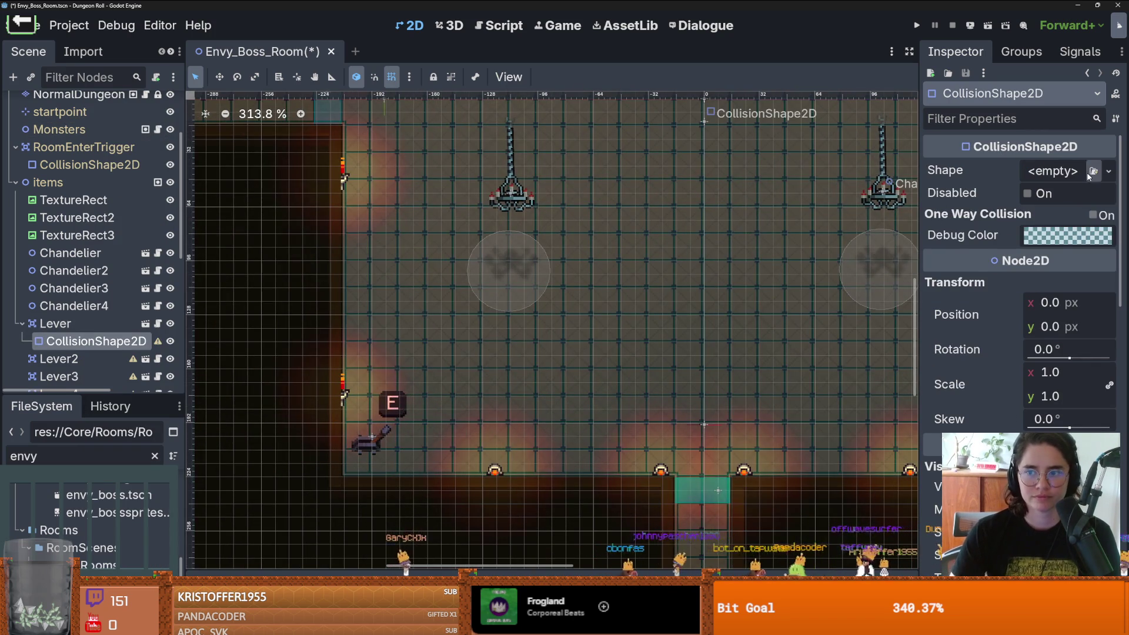
{"action": "left_click", "coordinate": [1052, 170]}
{"action": "left_click", "coordinate": [994, 263]}
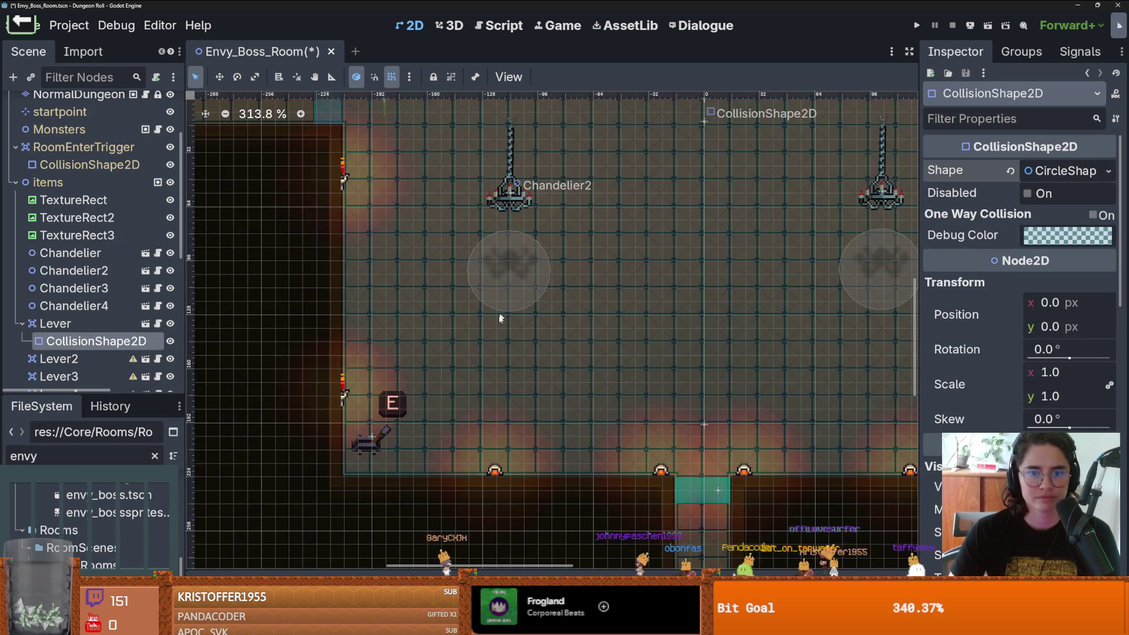
{"action": "scroll", "coordinate": [456, 265], "scroll_direction": "down", "scroll_amount": 3}
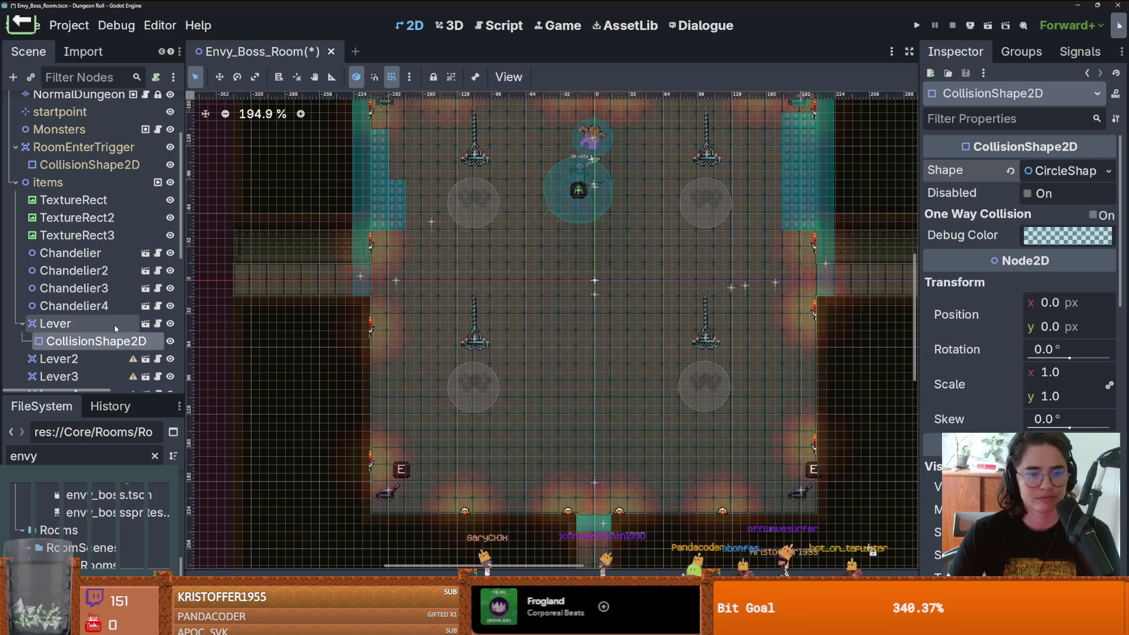
{"action": "scroll", "coordinate": [502, 205], "scroll_direction": "down", "scroll_amount": 2}
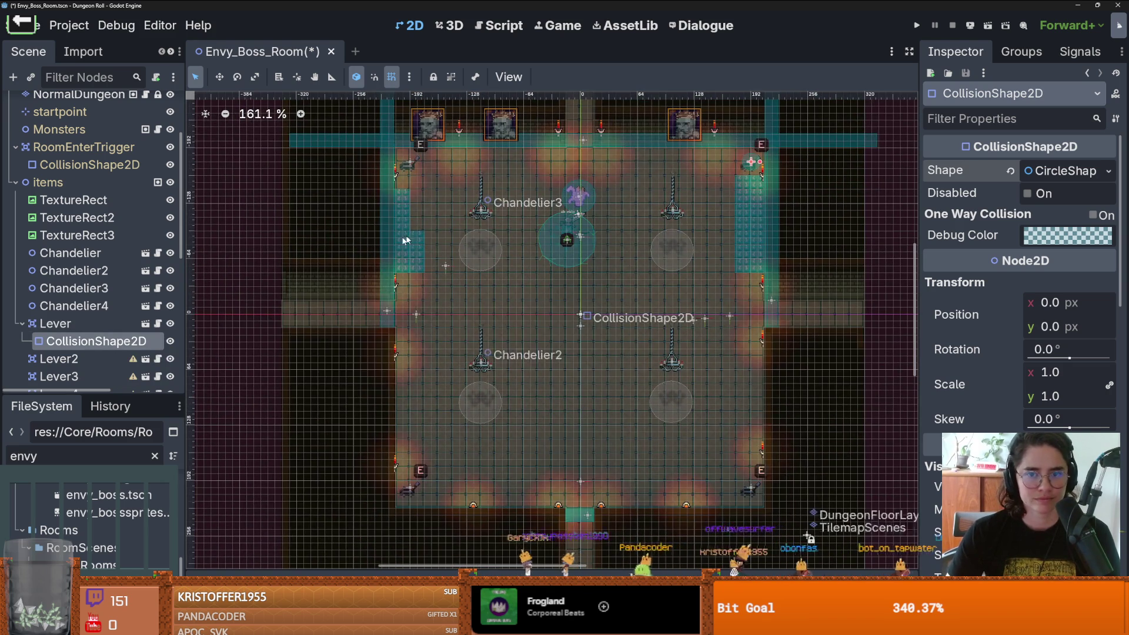
{"action": "scroll", "coordinate": [745, 168], "scroll_direction": "up", "scroll_amount": 5}
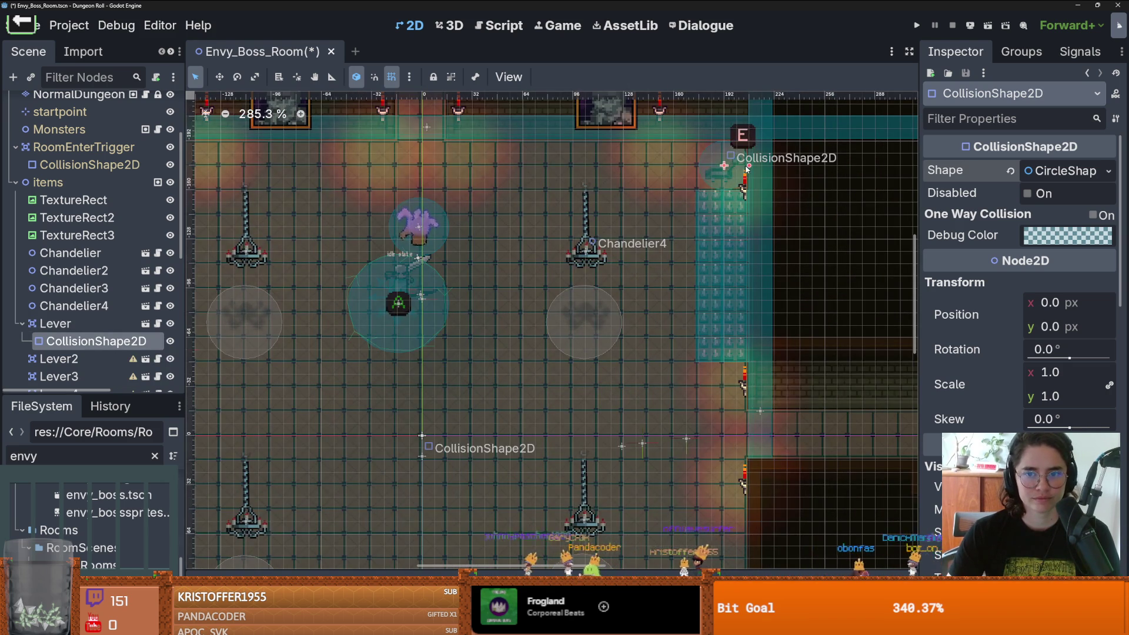
Step: Delete the accidental duplicate CollisionShape2D2 under Lever
{"action": "key", "text": "ctrl+d"}
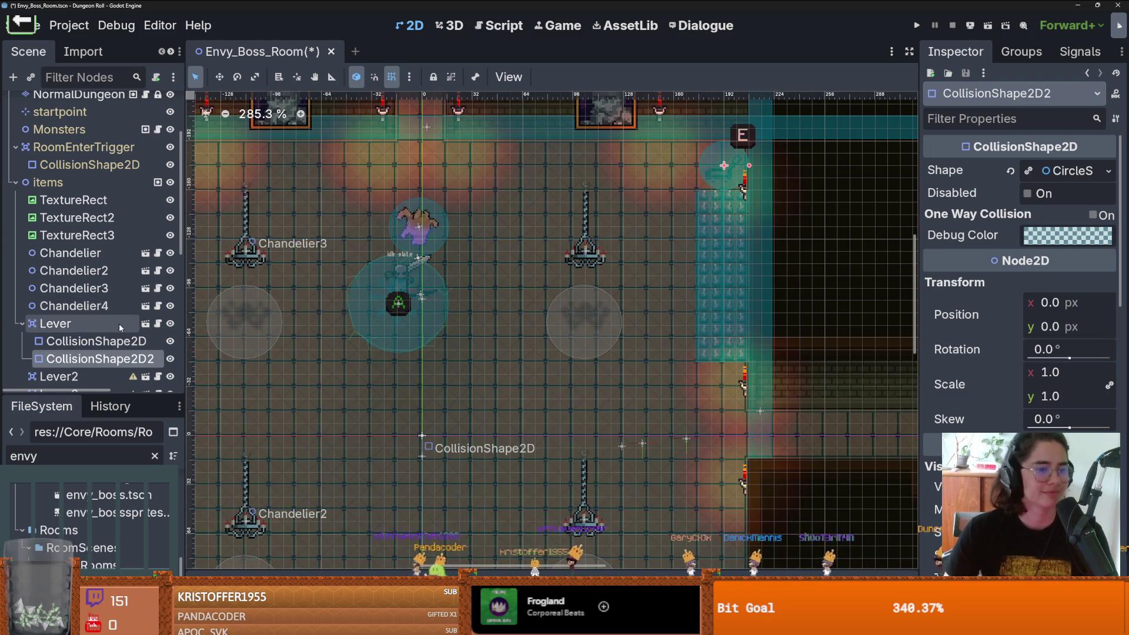
{"action": "scroll", "coordinate": [112, 320], "scroll_direction": "down", "scroll_amount": 1}
{"action": "right_click", "coordinate": [95, 322]}
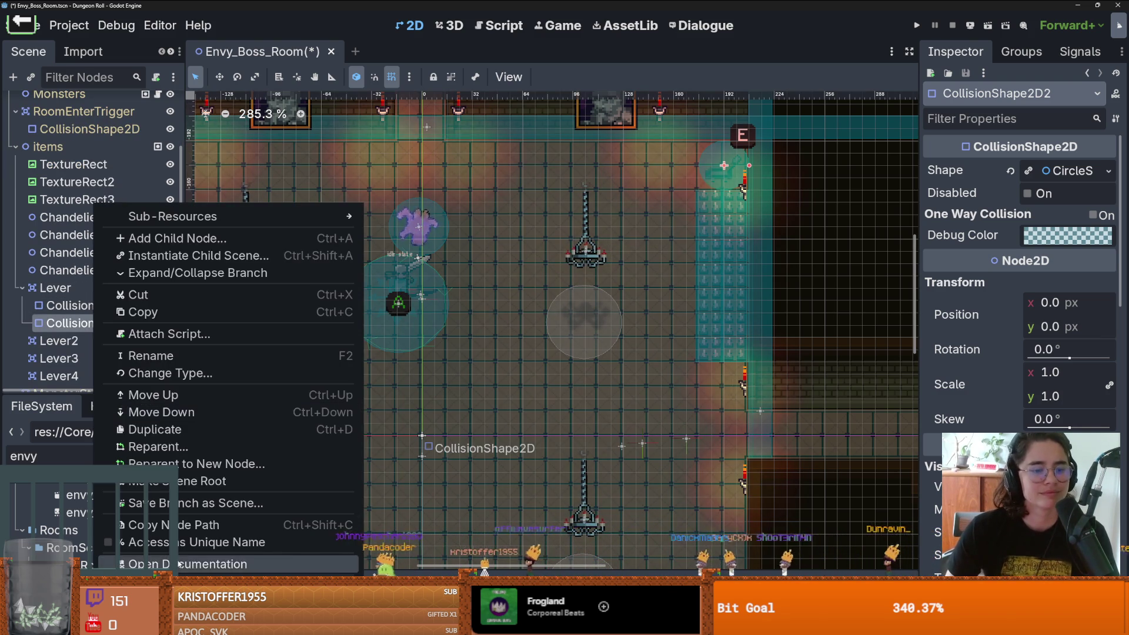
{"action": "left_click", "coordinate": [129, 563]}
{"action": "left_click", "coordinate": [519, 319]}
{"action": "scroll", "coordinate": [555, 269], "scroll_direction": "down", "scroll_amount": 4}
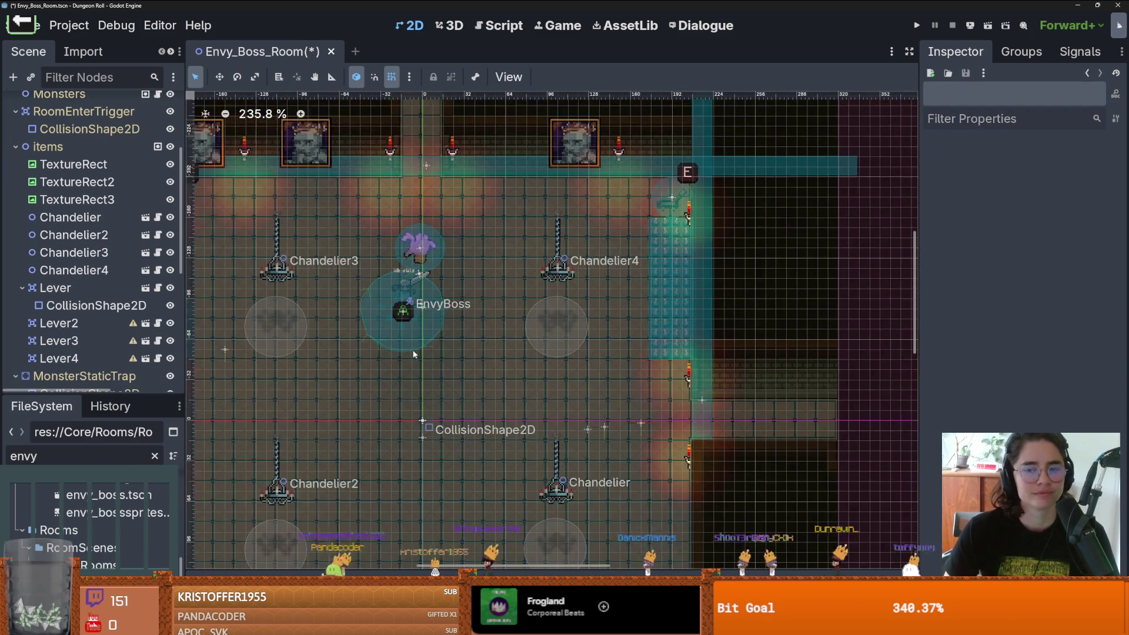
Step: Pan across the room, inspect Chandelier4's properties, and select Lever2
{"action": "left_click_drag", "start_coordinate": [555, 268], "coordinate": [521, 294]}
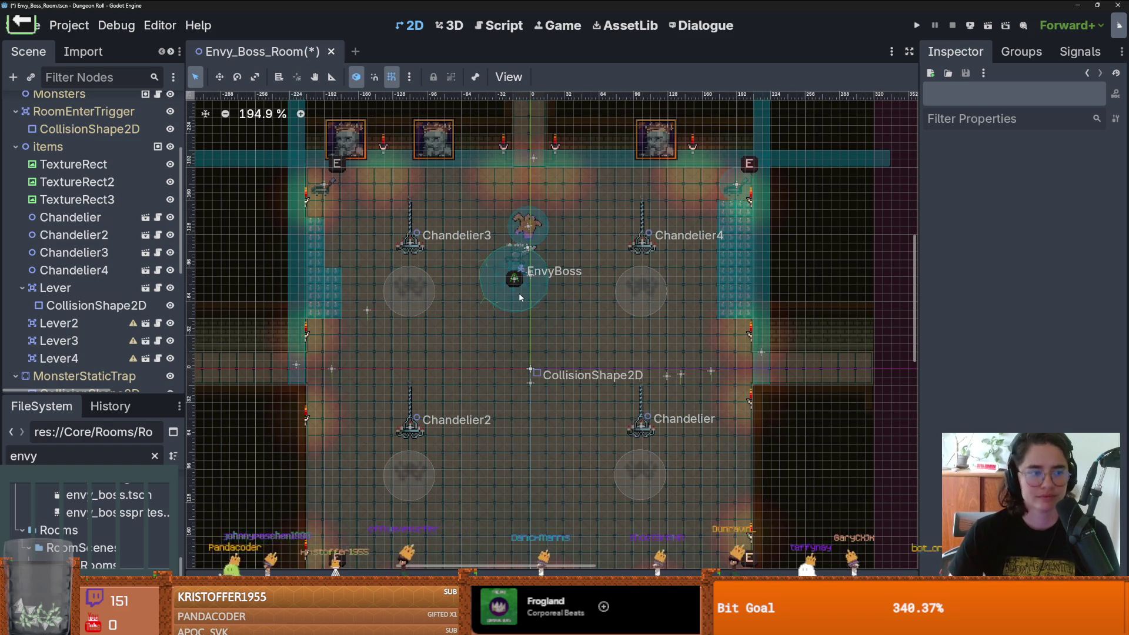
{"action": "scroll", "coordinate": [520, 297], "scroll_direction": "down", "scroll_amount": 1}
{"action": "scroll", "coordinate": [578, 327], "scroll_direction": "up", "scroll_amount": 2}
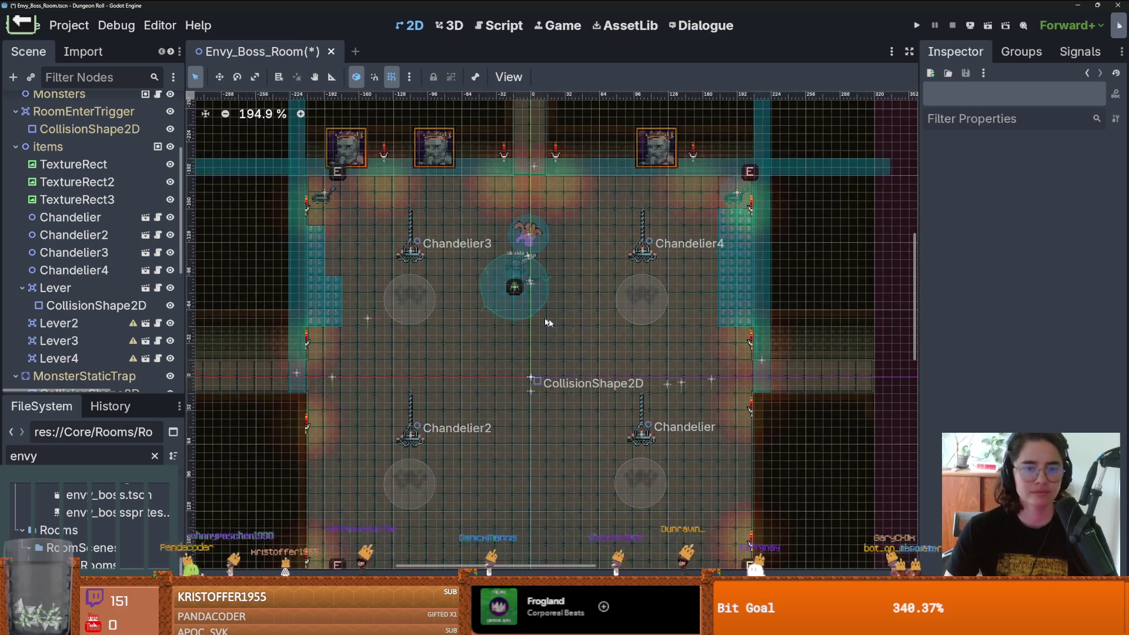
{"action": "scroll", "coordinate": [564, 231], "scroll_direction": "up", "scroll_amount": 3}
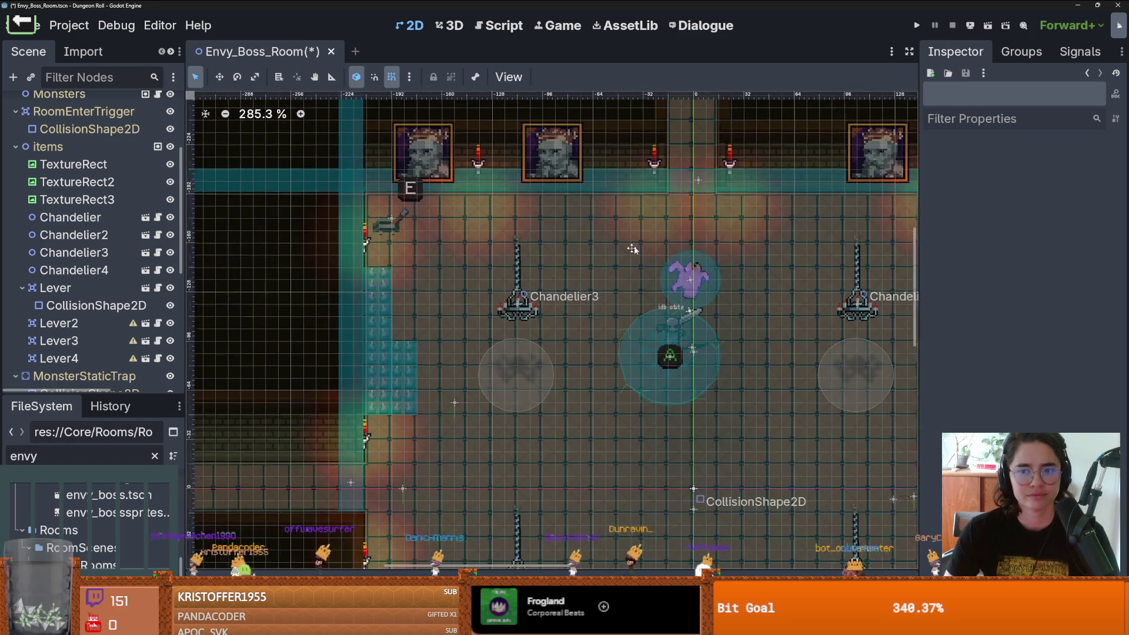
{"action": "scroll", "coordinate": [768, 181], "scroll_direction": "right", "scroll_amount": 2}
{"action": "left_click", "coordinate": [768, 181]}
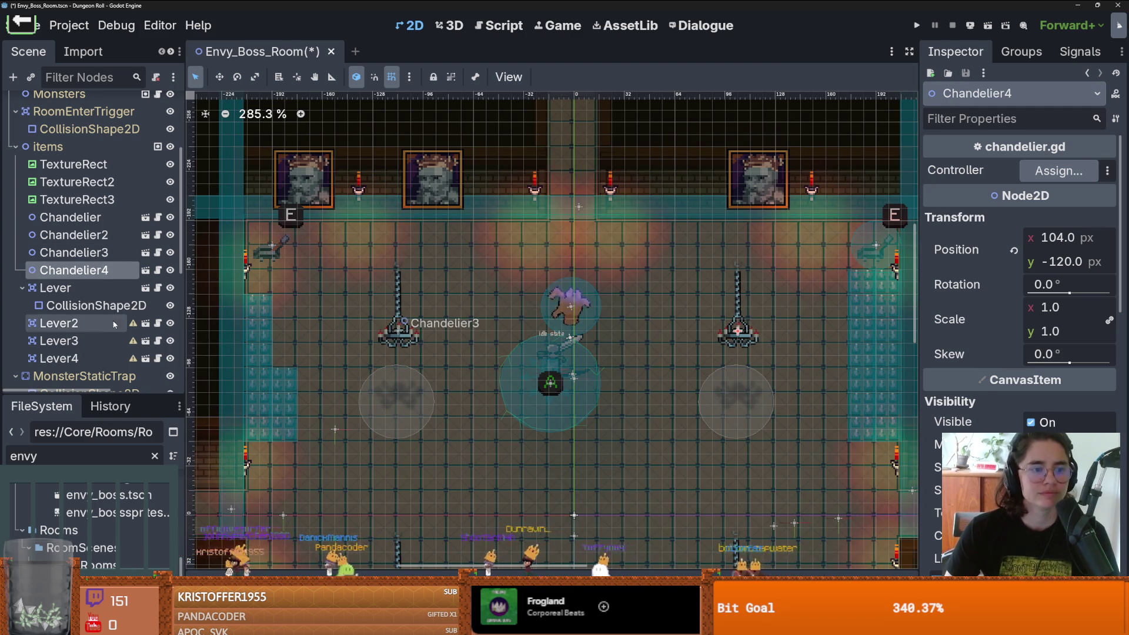
{"action": "left_click", "coordinate": [96, 326]}
Step: Add a CollisionShape2D with a new CircleShape2D under Lever2
{"action": "right_click", "coordinate": [88, 323]}
{"action": "left_click", "coordinate": [155, 132]}
{"action": "type", "text": "collisio"}
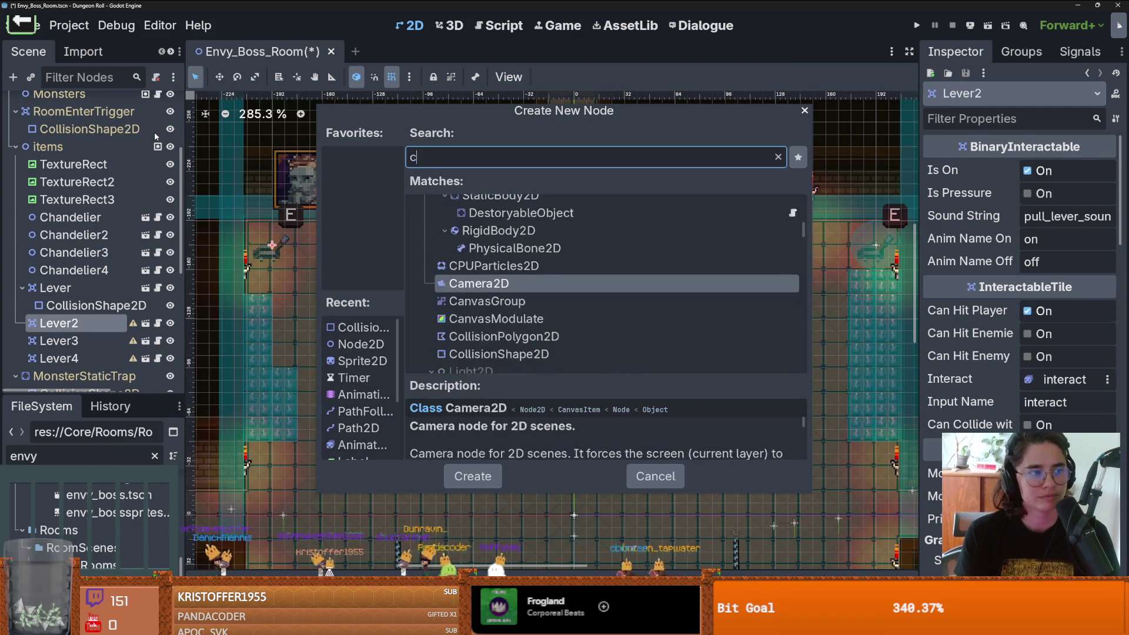
{"action": "key", "text": "Return"}
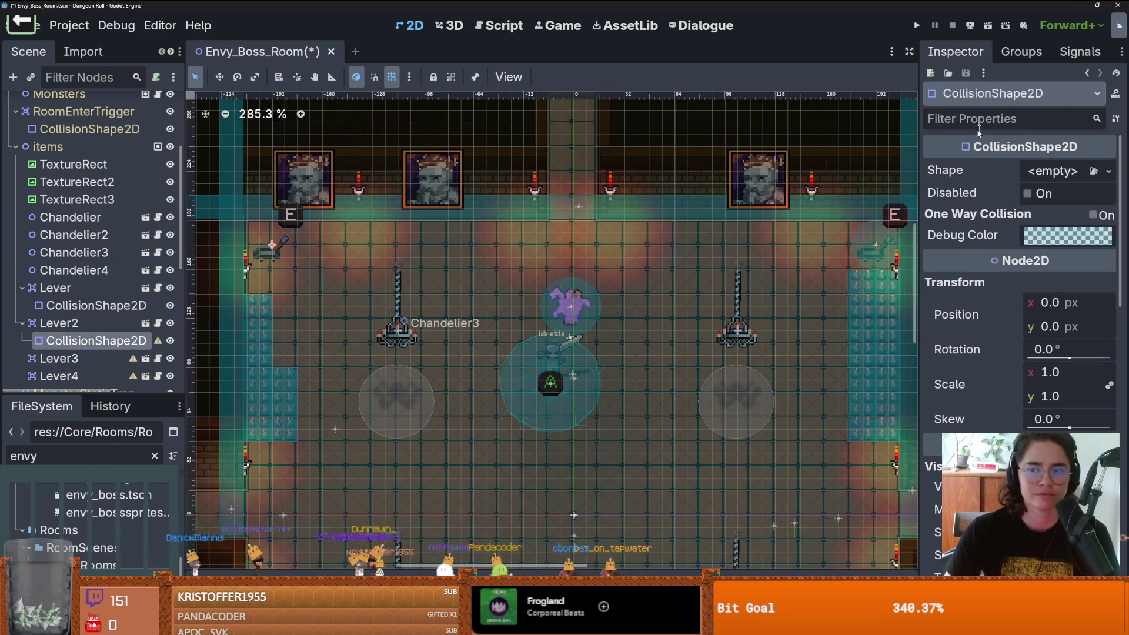
{"action": "left_click", "coordinate": [1108, 171]}
{"action": "left_click", "coordinate": [998, 264]}
{"action": "scroll", "coordinate": [597, 229], "scroll_direction": "down", "scroll_amount": 4}
{"action": "scroll", "coordinate": [588, 335], "scroll_direction": "up", "scroll_amount": 4}
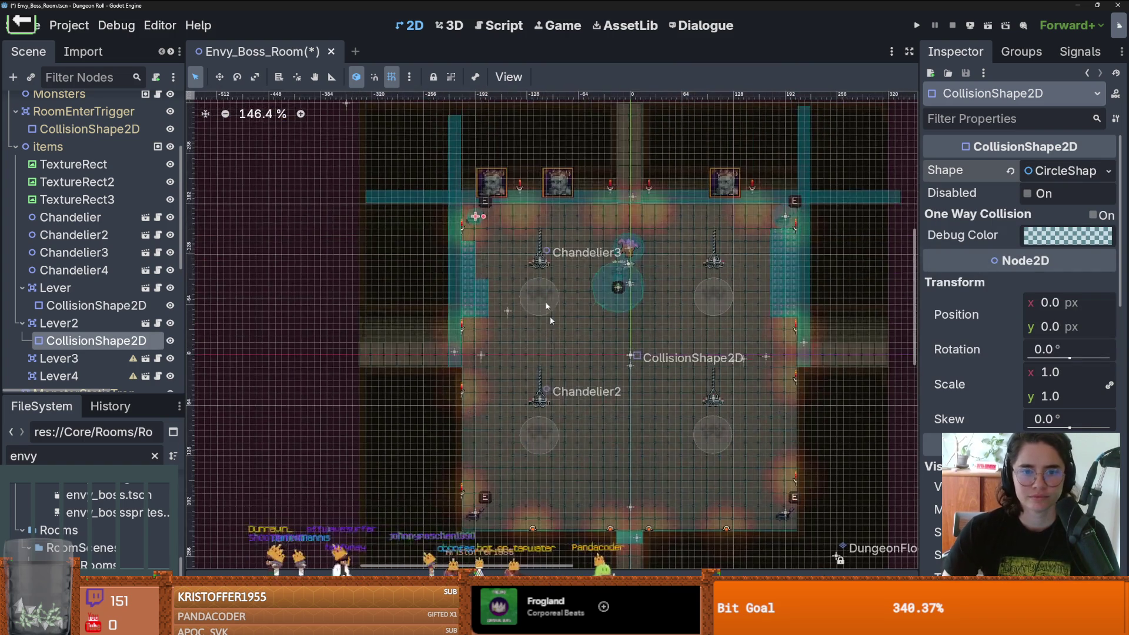
{"action": "scroll", "coordinate": [477, 219], "scroll_direction": "up", "scroll_amount": 2}
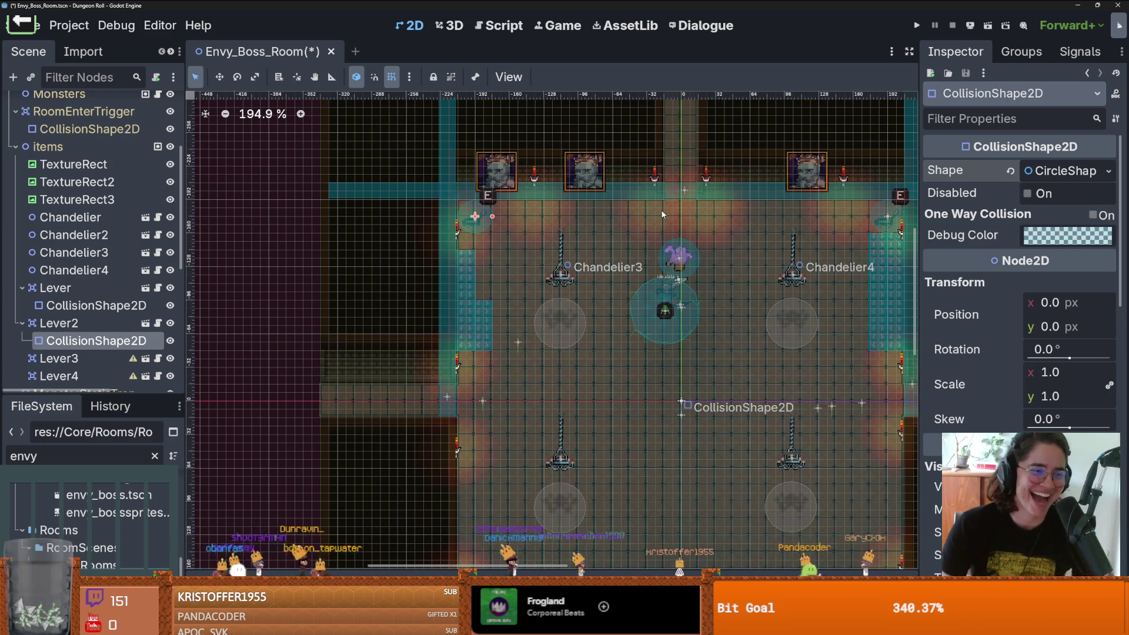
{"action": "scroll", "coordinate": [623, 242], "scroll_direction": "down", "scroll_amount": 1}
{"action": "scroll", "coordinate": [626, 252], "scroll_direction": "up", "scroll_amount": 1}
{"action": "scroll", "coordinate": [632, 270], "scroll_direction": "down", "scroll_amount": 2}
{"action": "scroll", "coordinate": [640, 296], "scroll_direction": "up", "scroll_amount": 3}
{"action": "scroll", "coordinate": [640, 296], "scroll_direction": "down", "scroll_amount": 4}
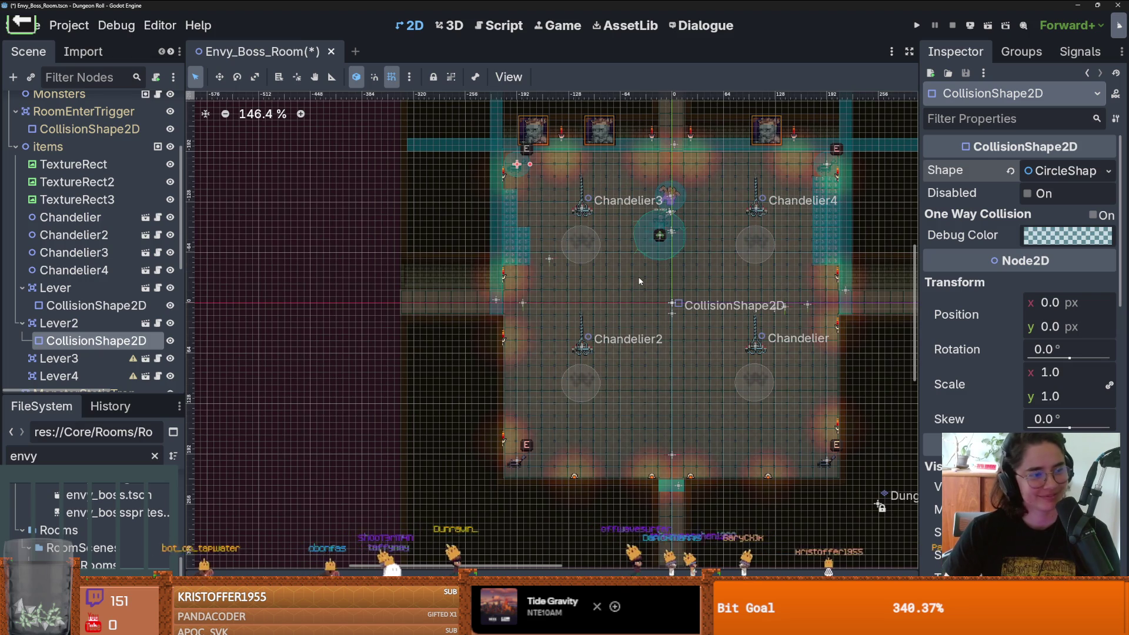
{"action": "scroll", "coordinate": [637, 290], "scroll_direction": "down", "scroll_amount": 3}
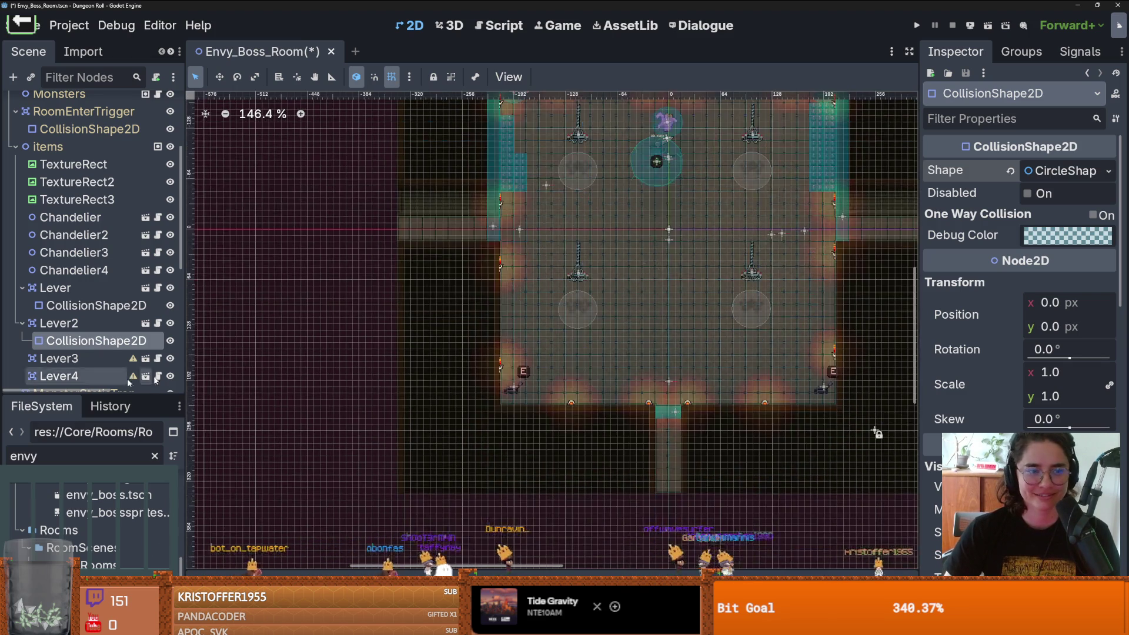
Step: Add a CollisionShape2D with a new CircleShape2D under Lever3
{"action": "right_click", "coordinate": [64, 358]}
{"action": "left_click", "coordinate": [132, 130]}
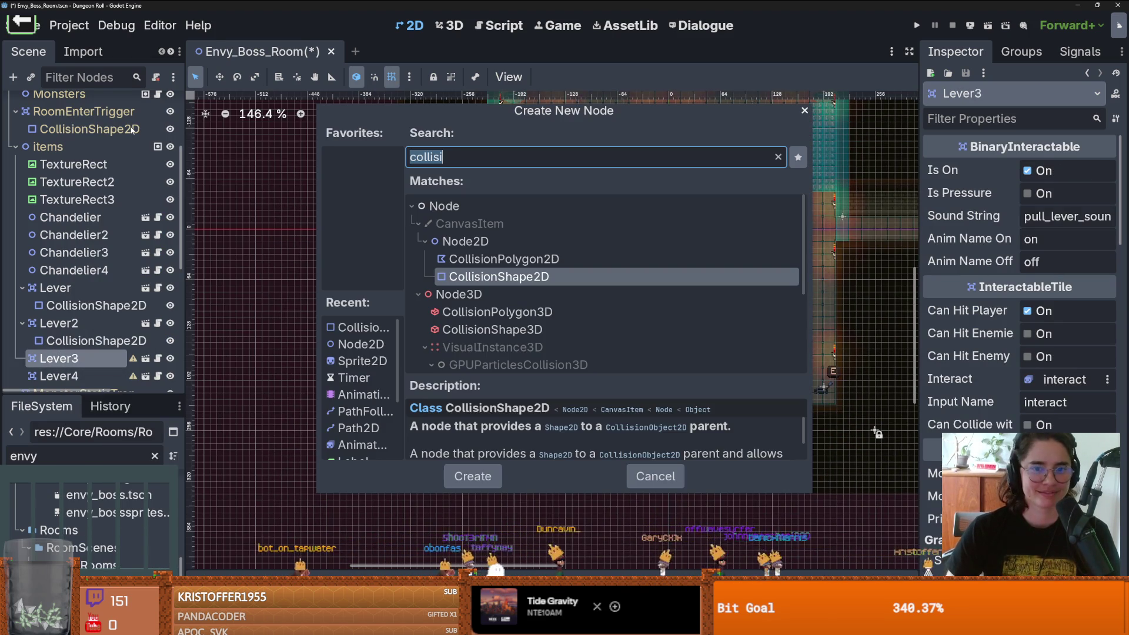
{"action": "key", "text": "Return"}
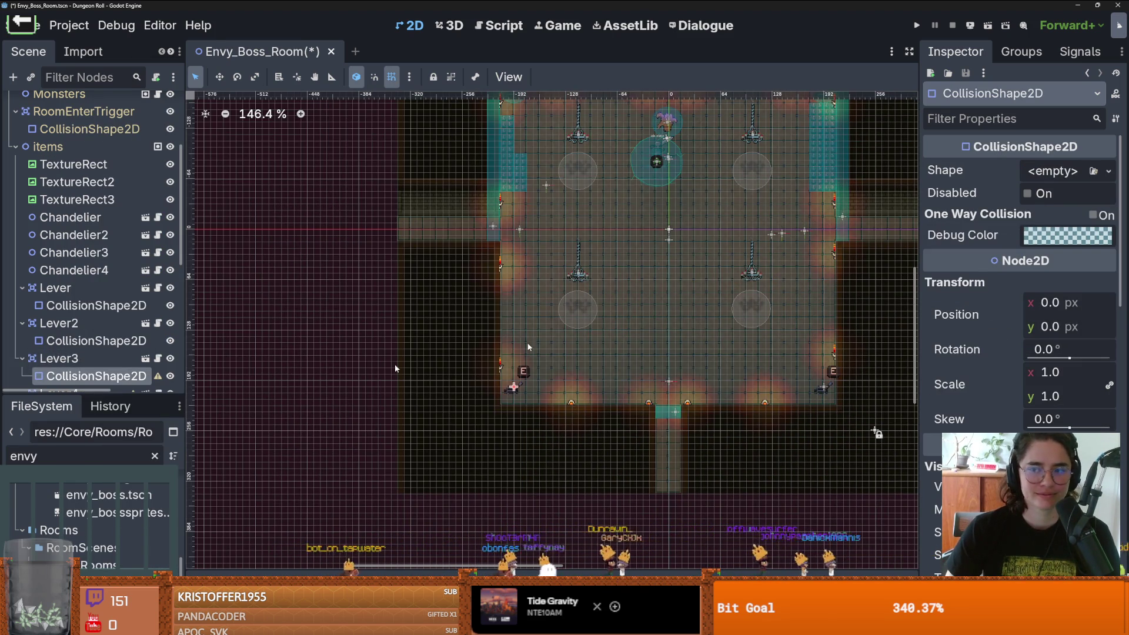
{"action": "left_click", "coordinate": [1052, 171]}
{"action": "left_click", "coordinate": [1029, 264]}
{"action": "scroll", "coordinate": [478, 379], "scroll_direction": "up", "scroll_amount": 4}
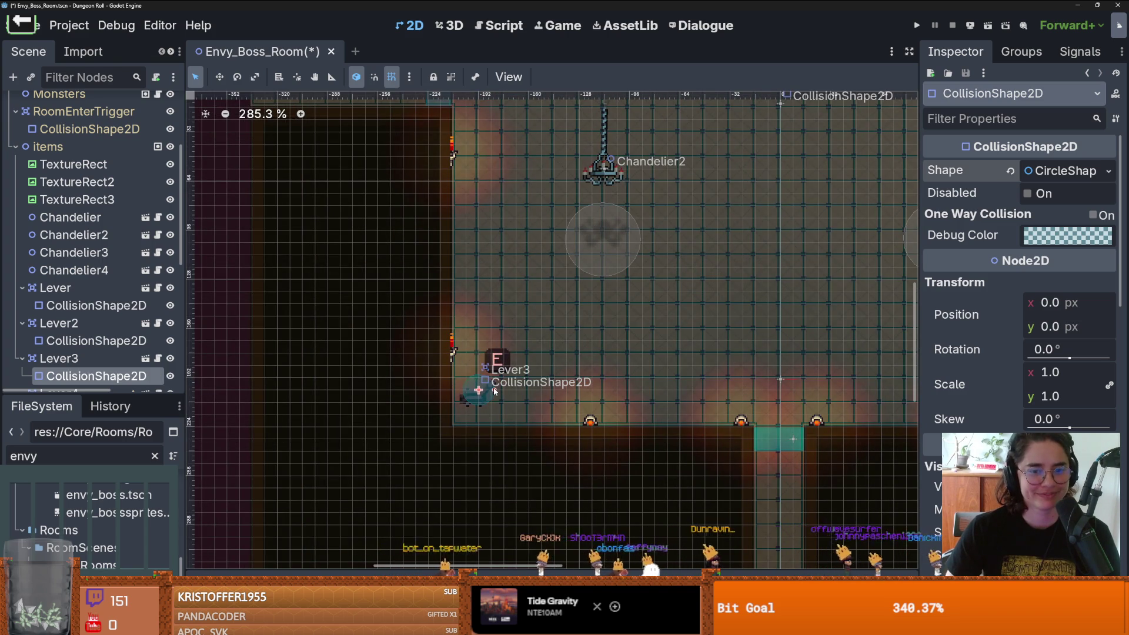
{"action": "scroll", "coordinate": [514, 386], "scroll_direction": "down", "scroll_amount": 3}
{"action": "scroll", "coordinate": [88, 264], "scroll_direction": "down", "scroll_amount": 4}
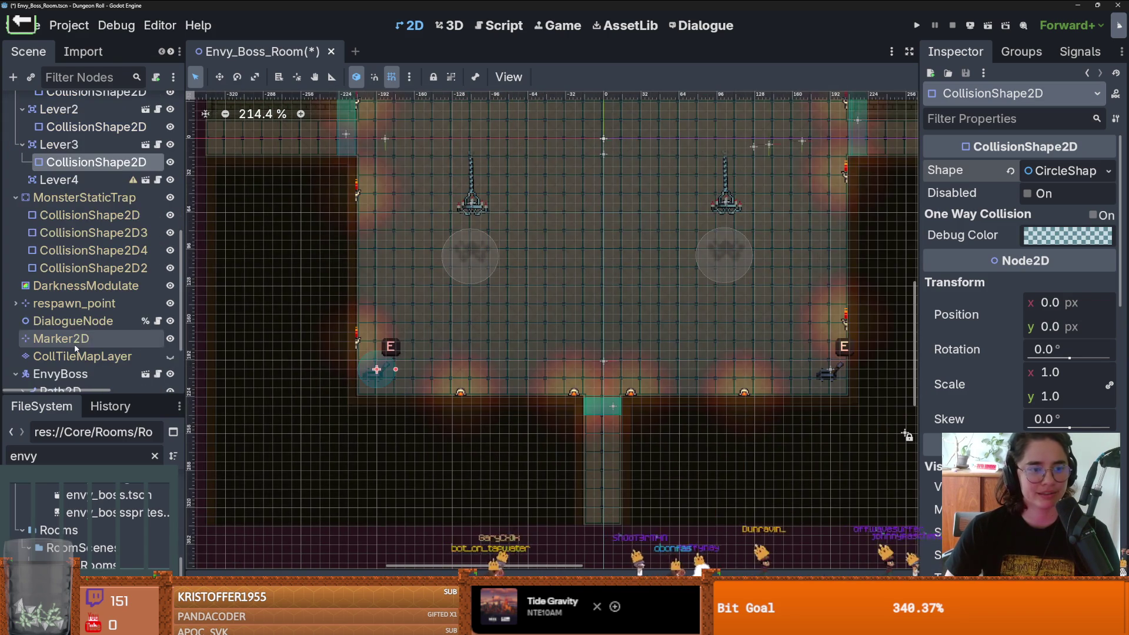
Step: Add a CollisionShape2D with a new CircleShape2D under Lever4
{"action": "right_click", "coordinate": [92, 180]}
{"action": "left_click", "coordinate": [139, 129]}
{"action": "type", "text": "coll"}
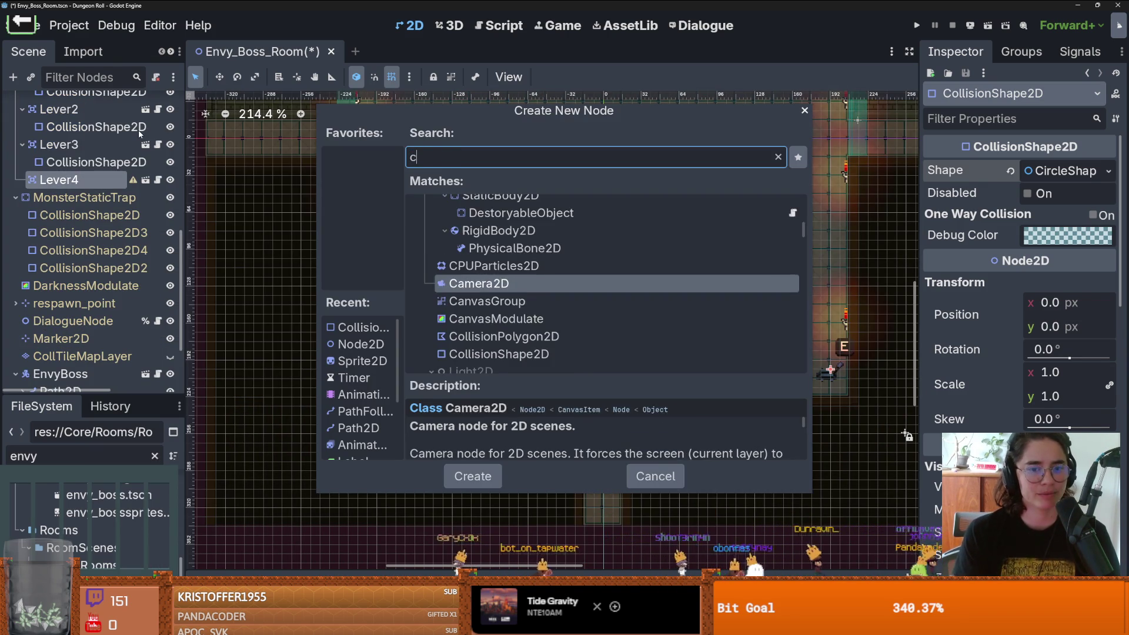
{"action": "key", "text": "Return"}
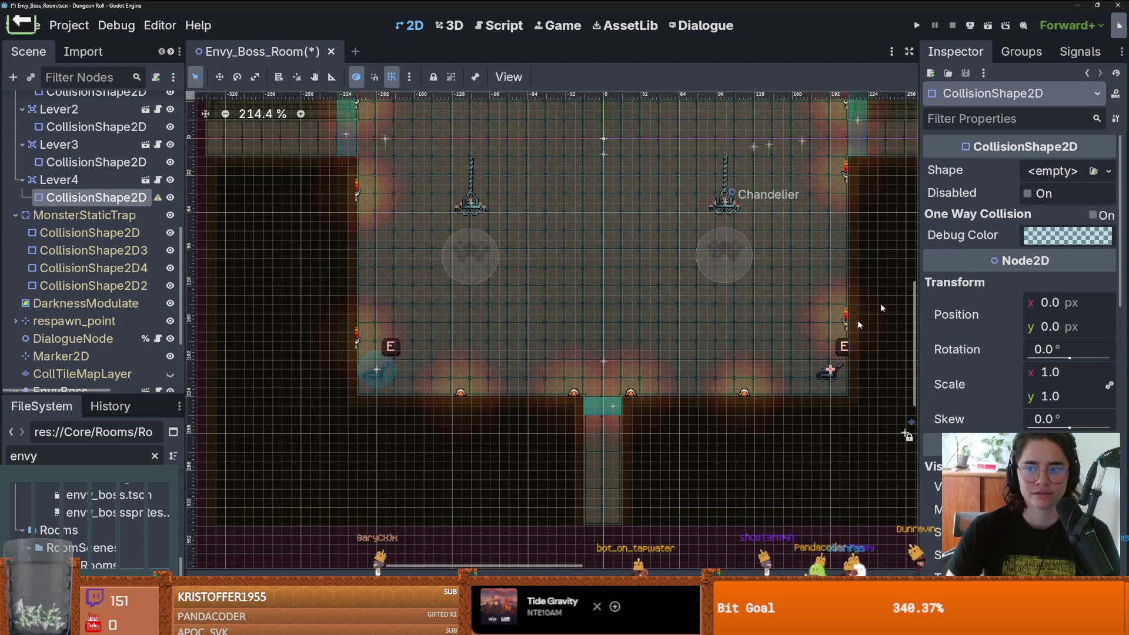
{"action": "left_click", "coordinate": [1064, 171]}
{"action": "left_click", "coordinate": [1026, 276]}
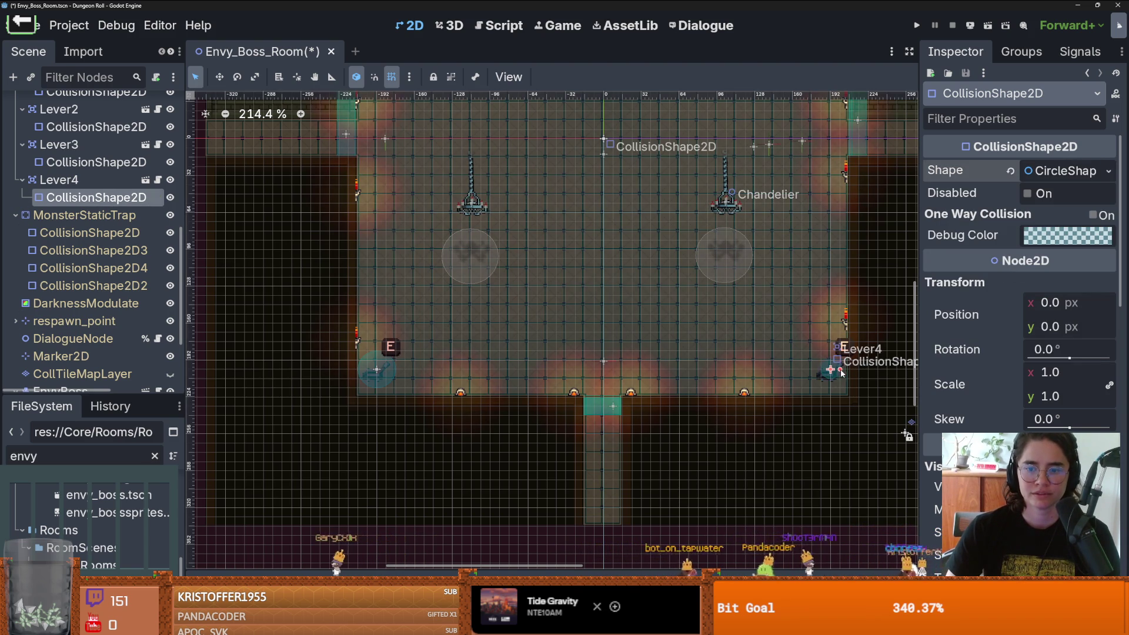
{"action": "scroll", "coordinate": [846, 372], "scroll_direction": "down", "scroll_amount": 6}
{"action": "scroll", "coordinate": [870, 508], "scroll_direction": "up", "scroll_amount": 4}
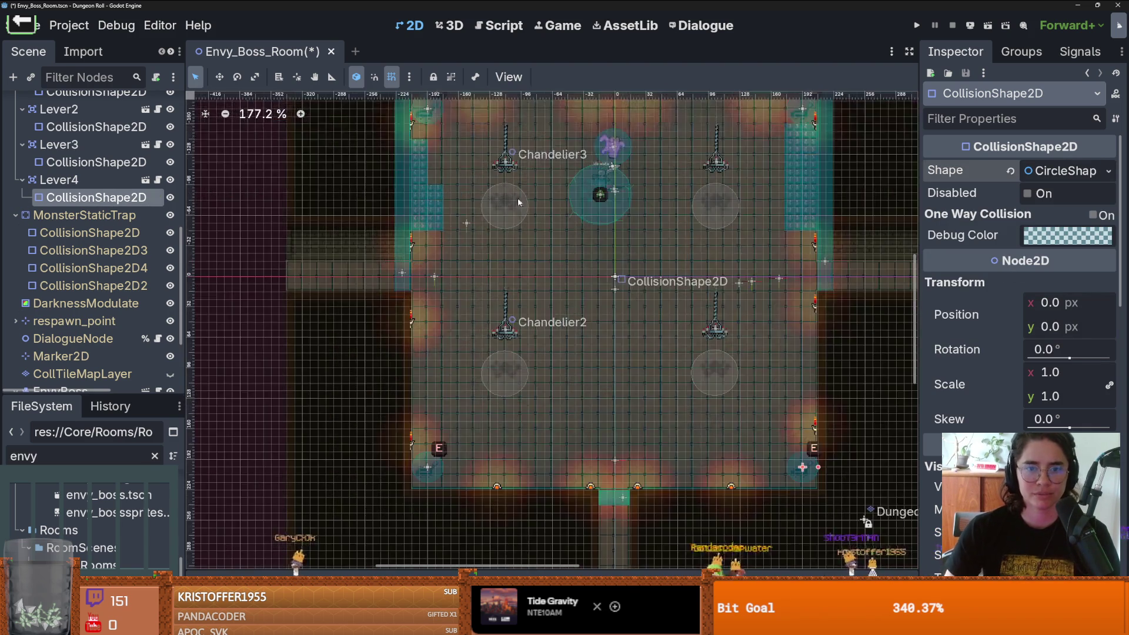
{"action": "scroll", "coordinate": [59, 188], "scroll_direction": "up", "scroll_amount": 5}
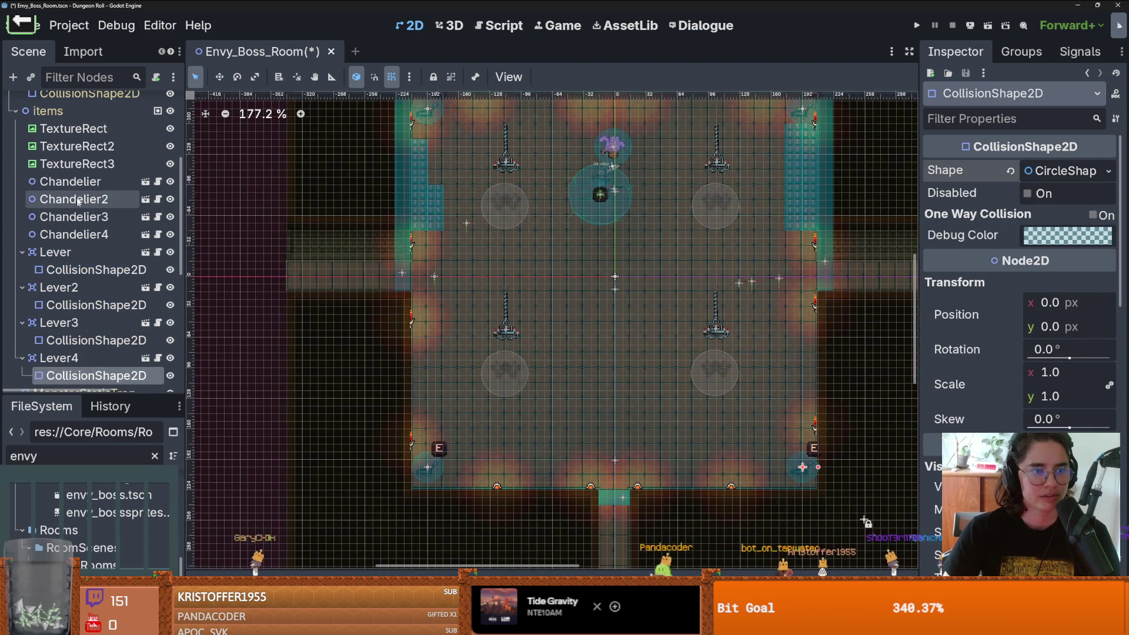
Step: Check the Chandelier's script for its controller, then return to the 2D room view
{"action": "left_click", "coordinate": [81, 183]}
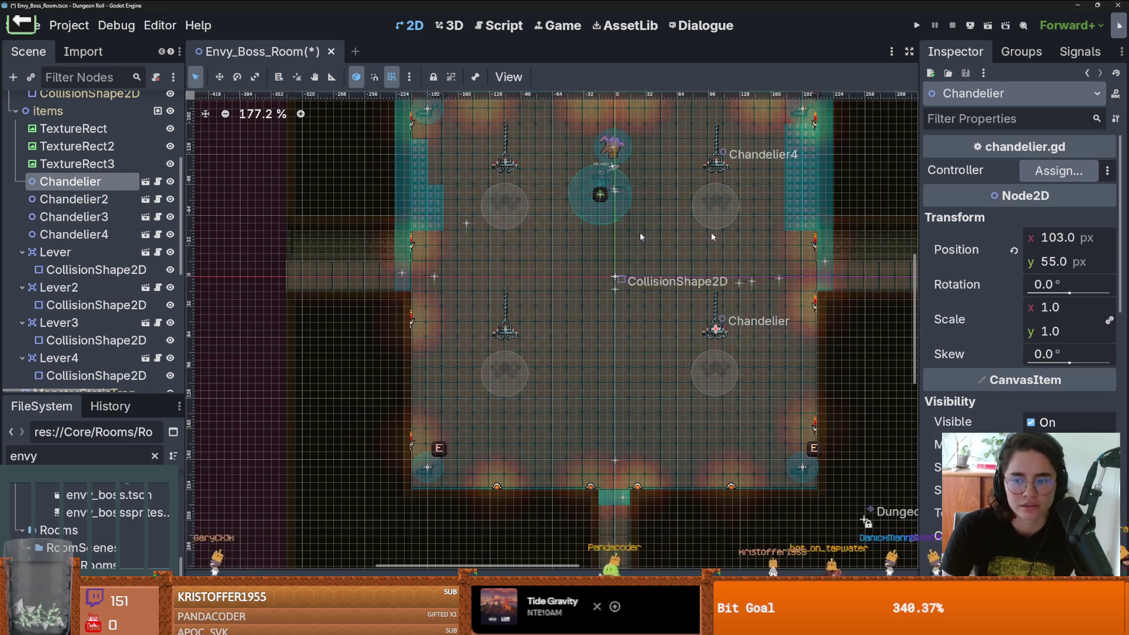
{"action": "scroll", "coordinate": [545, 260], "scroll_direction": "down", "scroll_amount": 4}
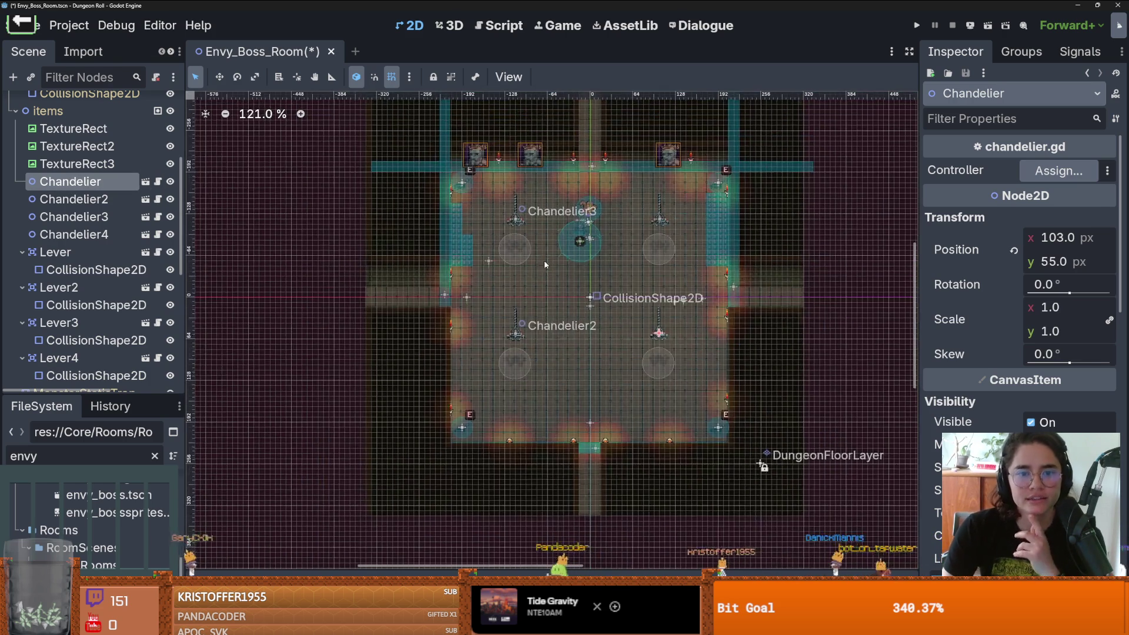
{"action": "scroll", "coordinate": [588, 260], "scroll_direction": "up", "scroll_amount": 4}
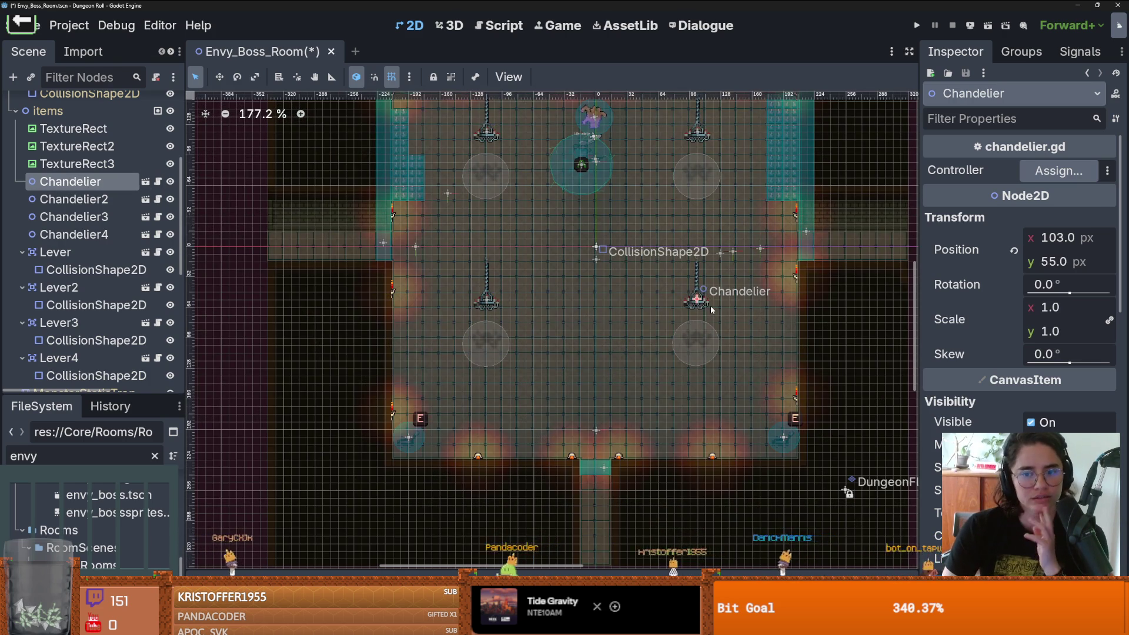
{"action": "left_click", "coordinate": [145, 234]}
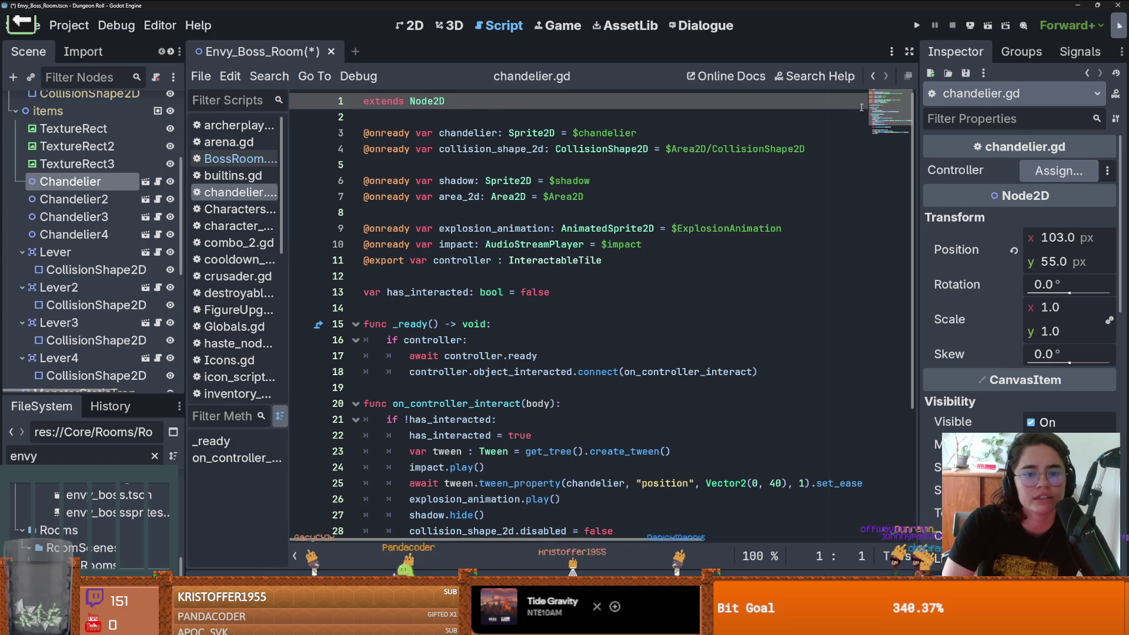
{"action": "left_click", "coordinate": [395, 26]}
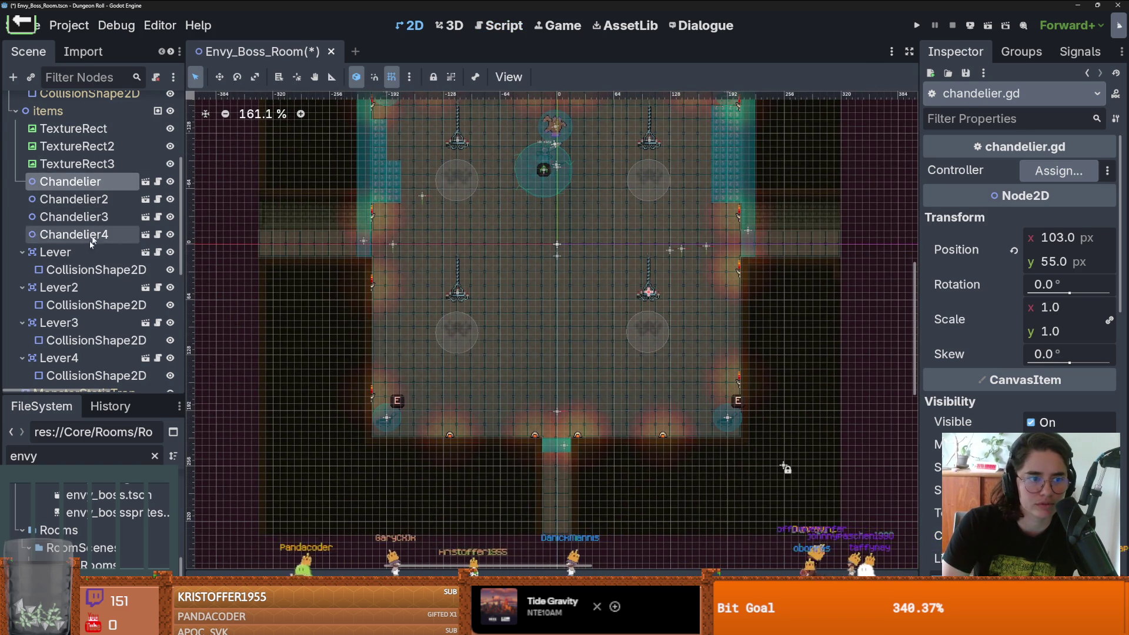
Step: Collapse the children of Lever, Lever2, Lever3 and Lever4 in the scene tree
{"action": "left_click", "coordinate": [83, 255]}
{"action": "left_click", "coordinate": [21, 252]}
{"action": "left_click", "coordinate": [22, 270]}
{"action": "left_click", "coordinate": [22, 287]}
{"action": "left_click", "coordinate": [22, 305]}
Step: Set Chandelier's Controller to Lever4 and Chandelier2's Controller to Lever3
{"action": "left_click", "coordinate": [62, 182]}
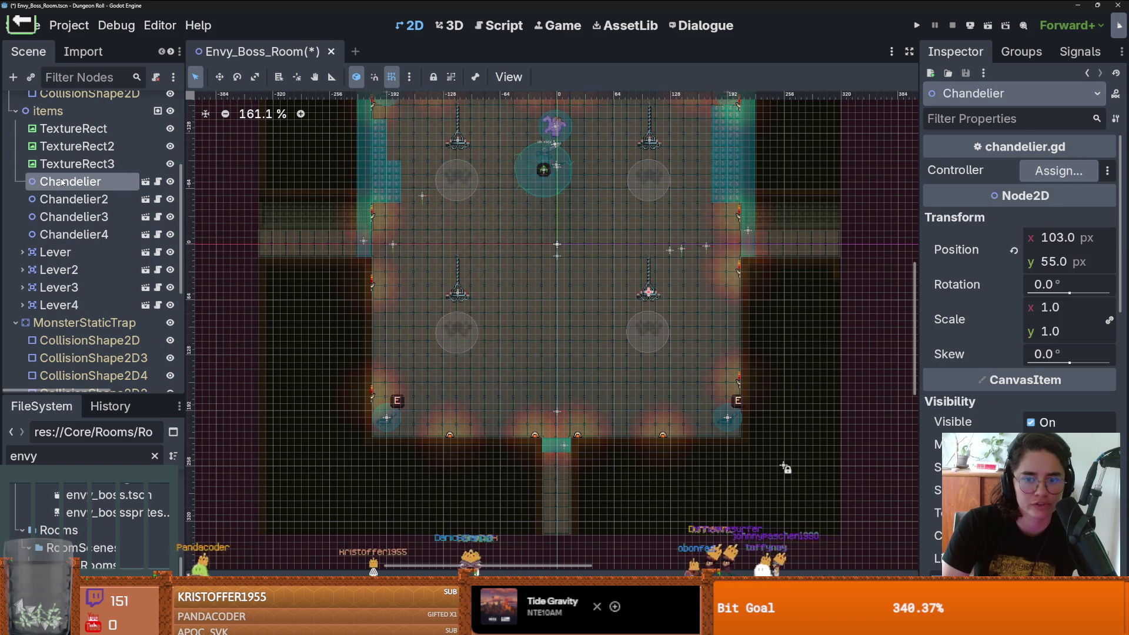
{"action": "left_click", "coordinate": [50, 309]}
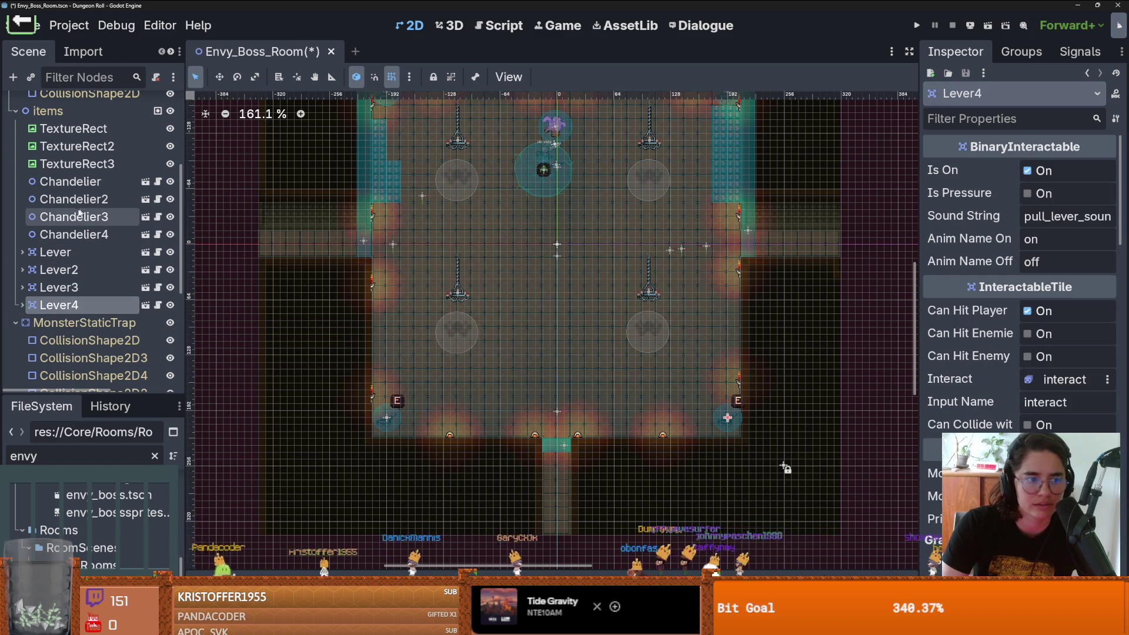
{"action": "left_click", "coordinate": [70, 182]}
{"action": "left_click", "coordinate": [1058, 171]}
{"action": "double_click", "coordinate": [553, 272]}
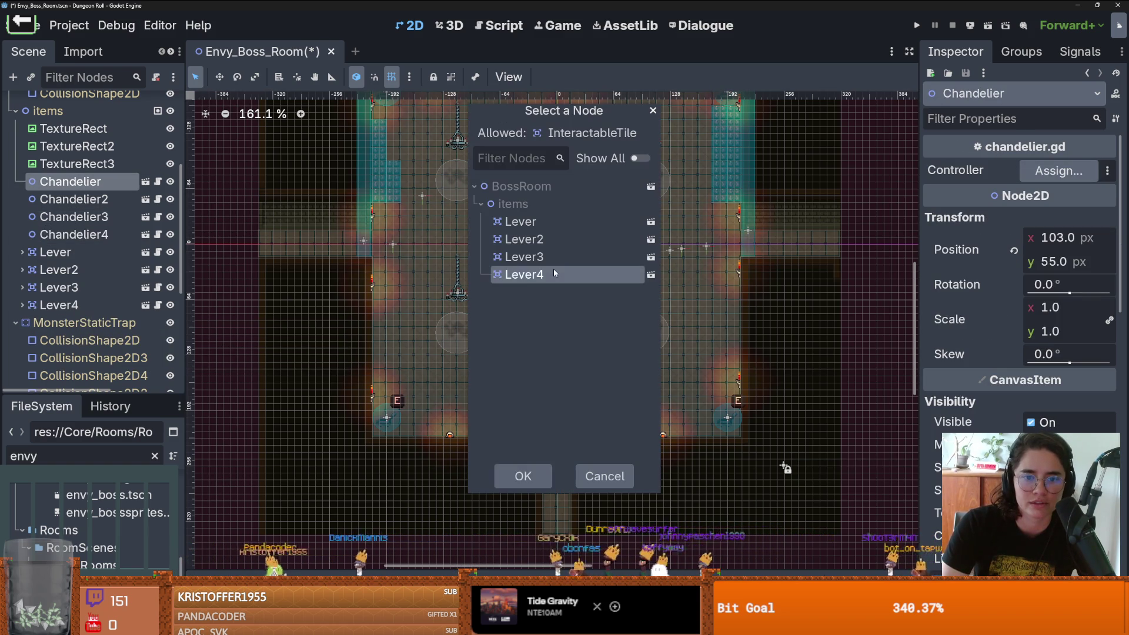
{"action": "left_click", "coordinate": [85, 199]}
{"action": "left_click", "coordinate": [110, 288]}
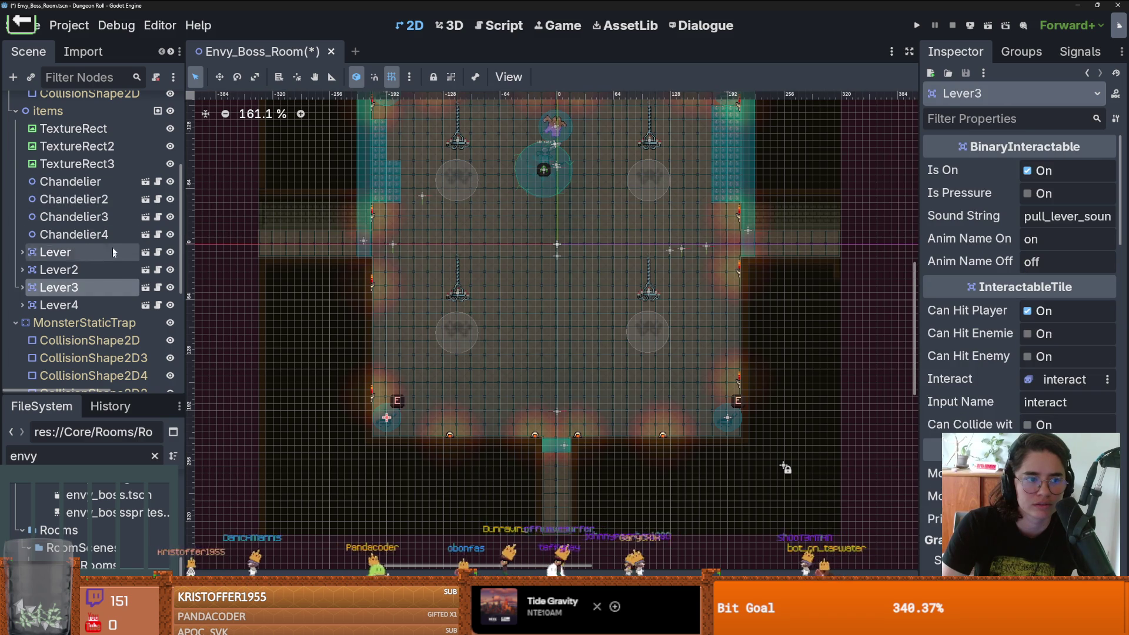
{"action": "left_click", "coordinate": [85, 199]}
{"action": "left_click", "coordinate": [1058, 170]}
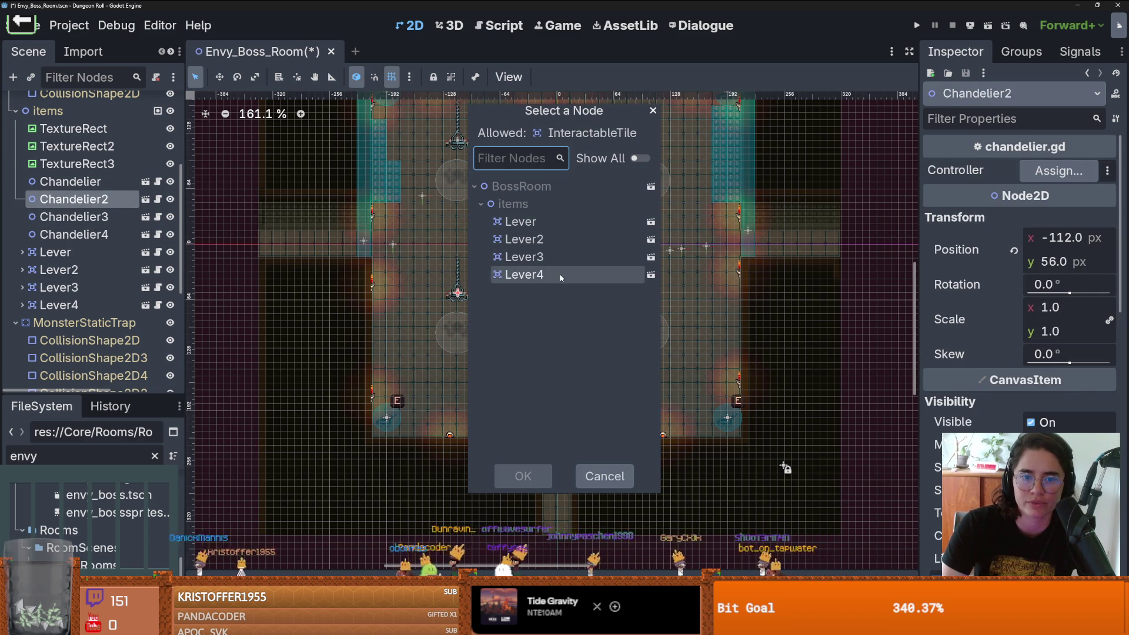
{"action": "double_click", "coordinate": [558, 257]}
Step: Set Chandelier3's Controller to Lever2
{"action": "left_click", "coordinate": [70, 217]}
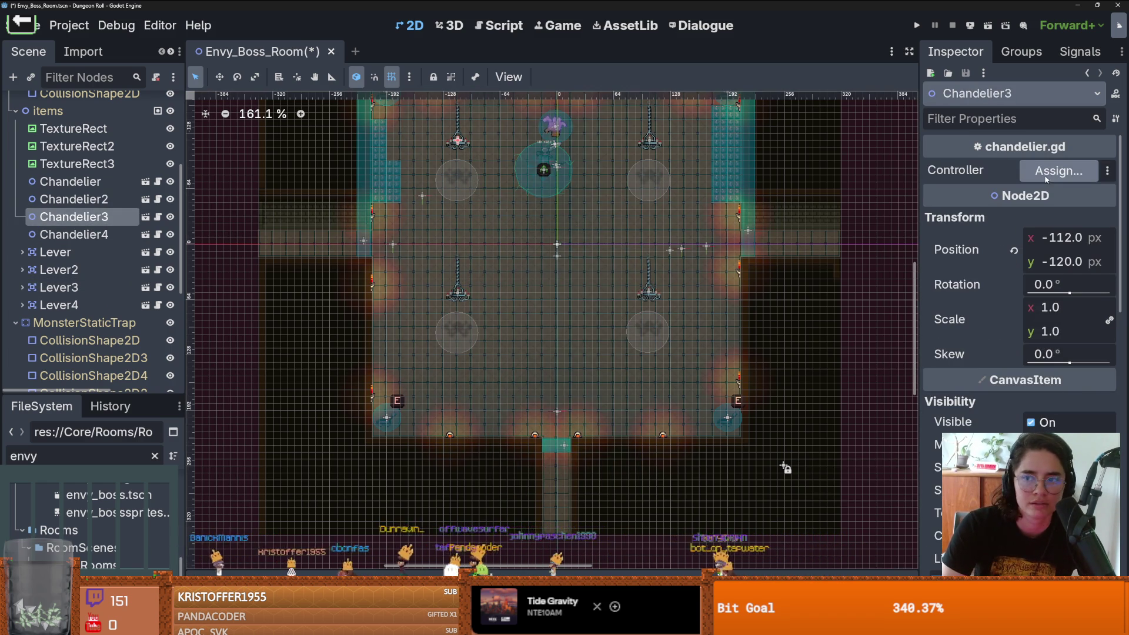
{"action": "left_click", "coordinate": [1058, 171]}
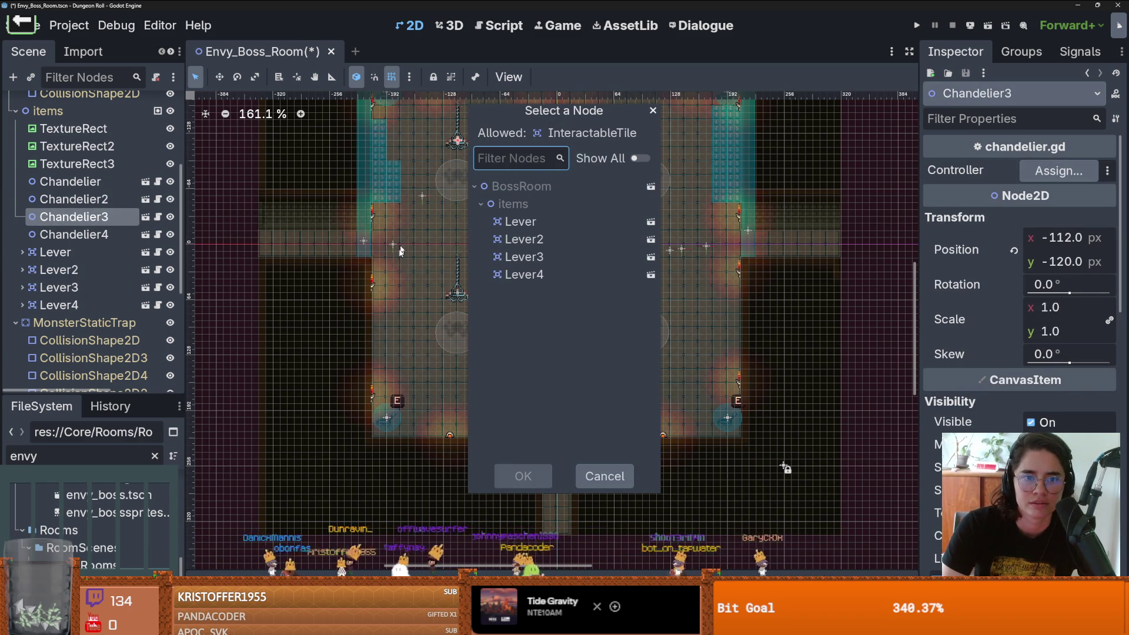
{"action": "left_click", "coordinate": [652, 110]}
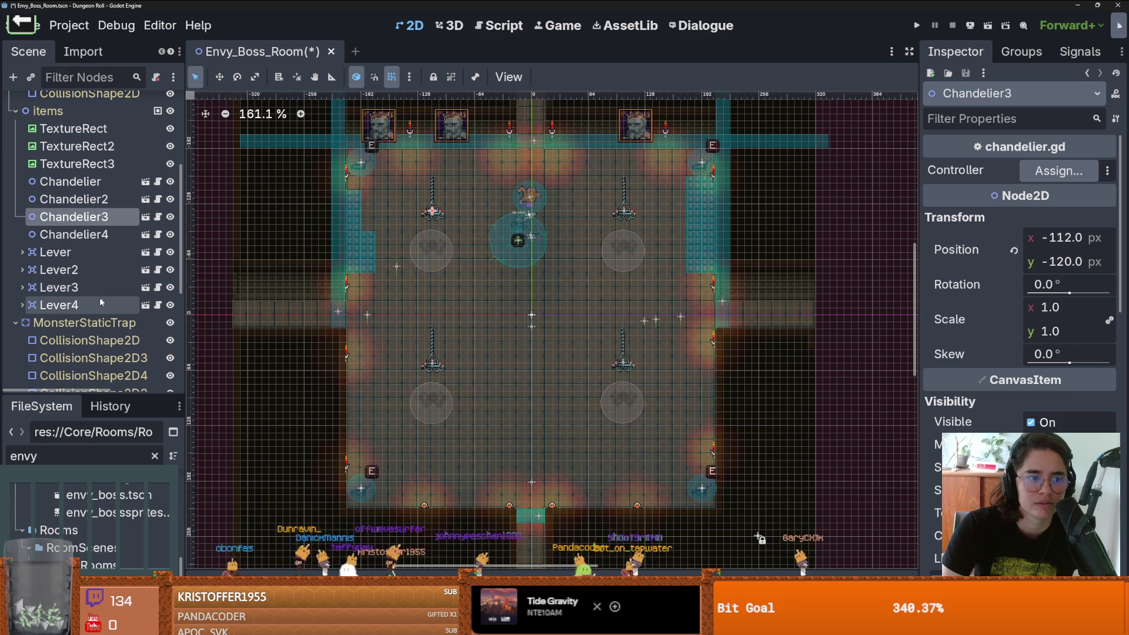
{"action": "left_click", "coordinate": [100, 287]}
{"action": "left_click", "coordinate": [74, 217]}
{"action": "left_click", "coordinate": [1058, 171]}
{"action": "left_click", "coordinate": [573, 238]}
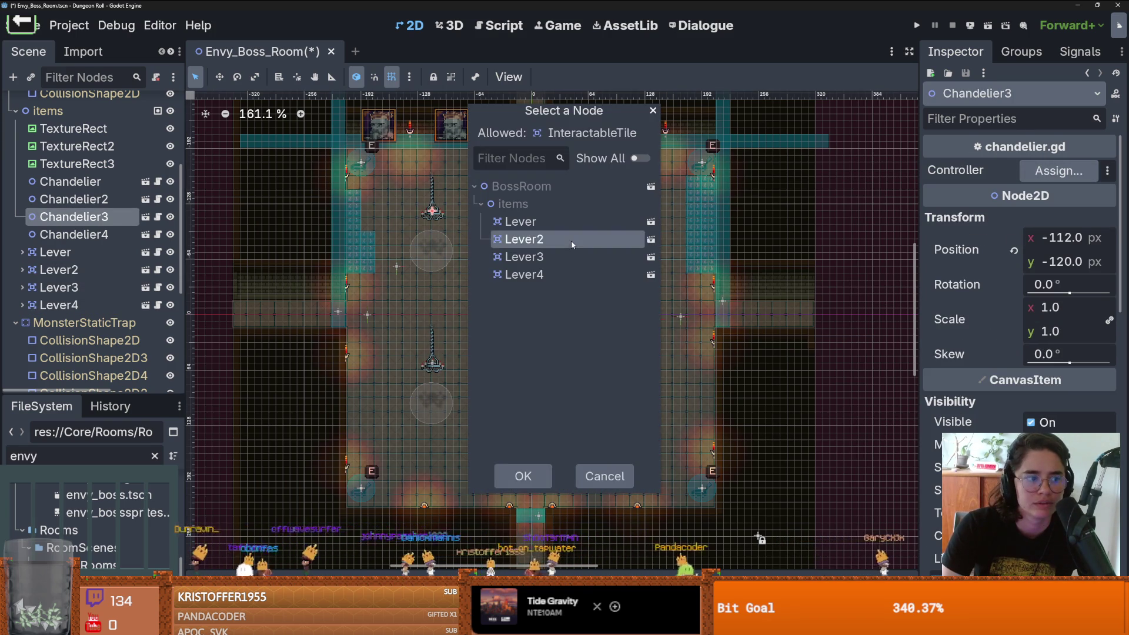
{"action": "double_click", "coordinate": [570, 241]}
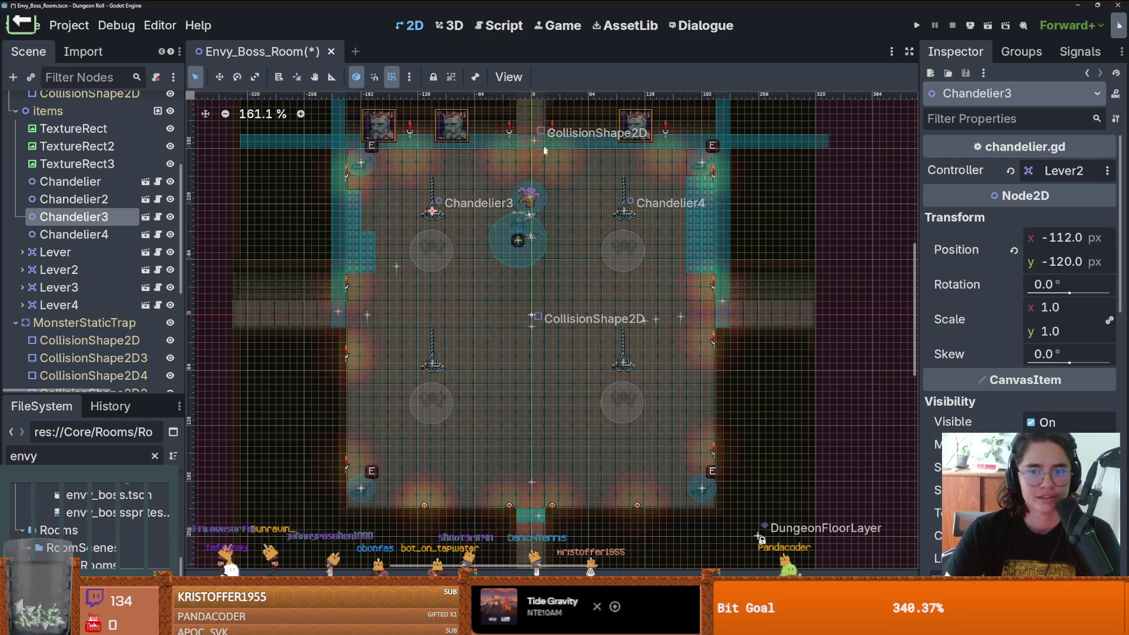
Step: Set Chandelier4's Controller to Lever and save Envy_Boss_Room
{"action": "left_click", "coordinate": [64, 234]}
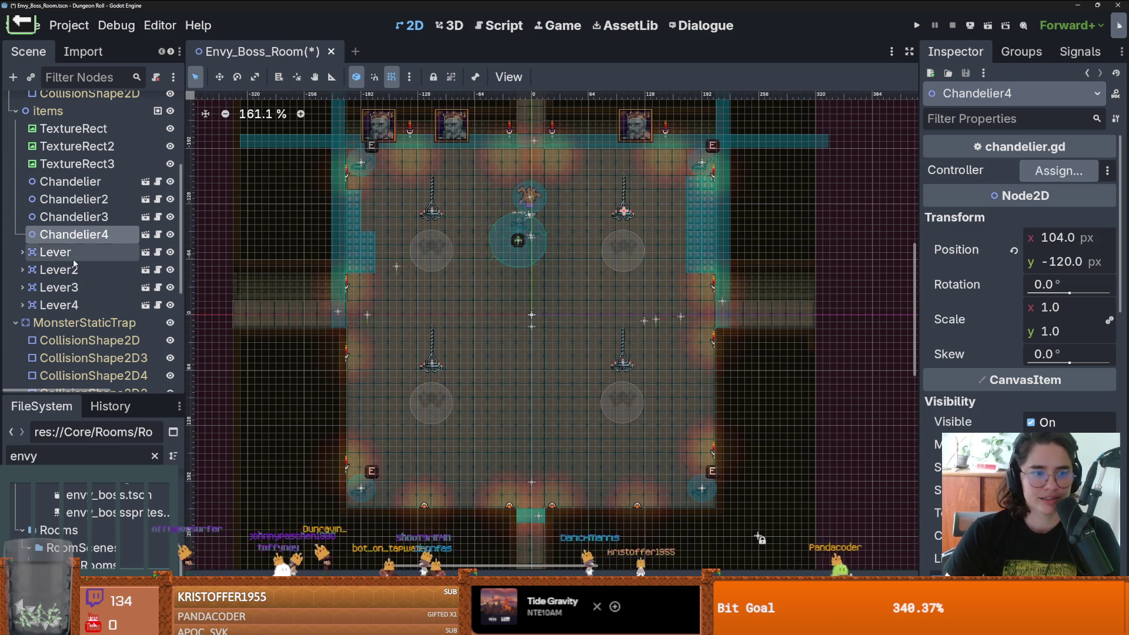
{"action": "left_click", "coordinate": [72, 254]}
{"action": "left_click", "coordinate": [71, 234]}
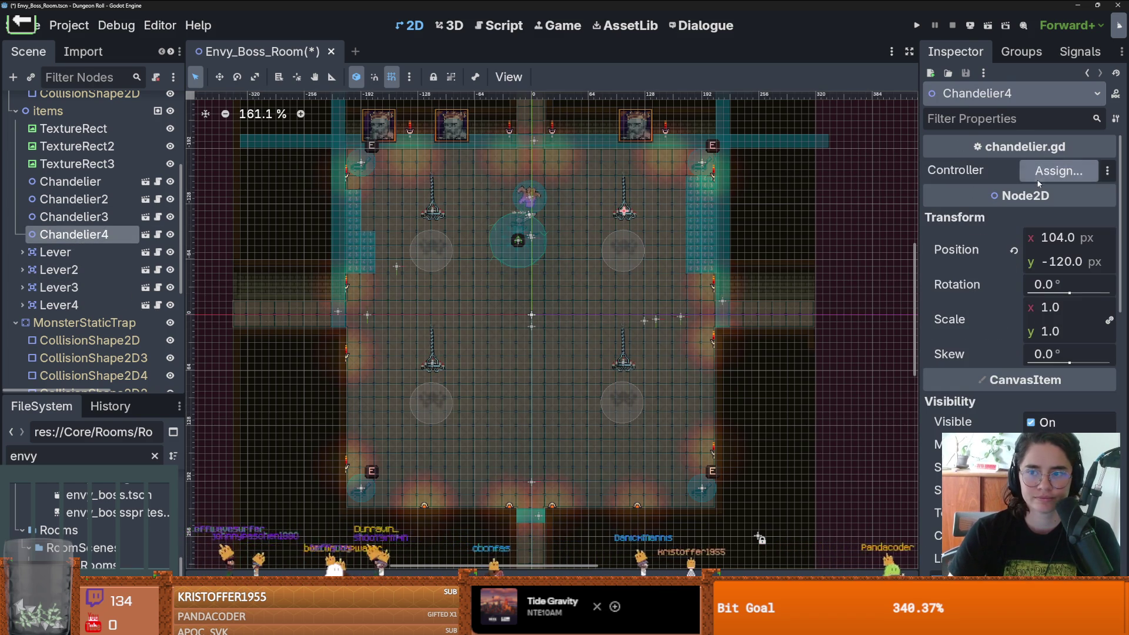
{"action": "left_click", "coordinate": [1039, 175]}
{"action": "left_click", "coordinate": [541, 225]}
{"action": "left_click", "coordinate": [517, 474]}
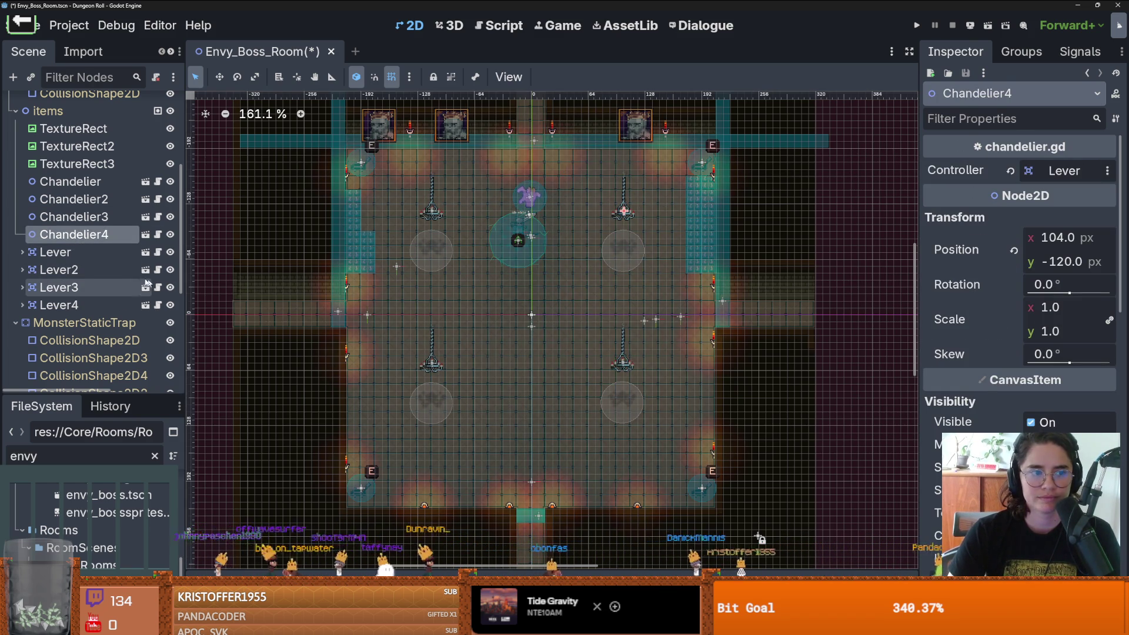
{"action": "left_click", "coordinate": [55, 251]}
{"action": "key", "text": "ctrl+s"}
{"action": "scroll", "coordinate": [529, 335], "scroll_direction": "up", "scroll_amount": 2}
Step: Zoom around the boss room and save Envy_Boss_Room
{"action": "scroll", "coordinate": [529, 336], "scroll_direction": "down", "scroll_amount": 3}
{"action": "scroll", "coordinate": [528, 344], "scroll_direction": "up", "scroll_amount": 2}
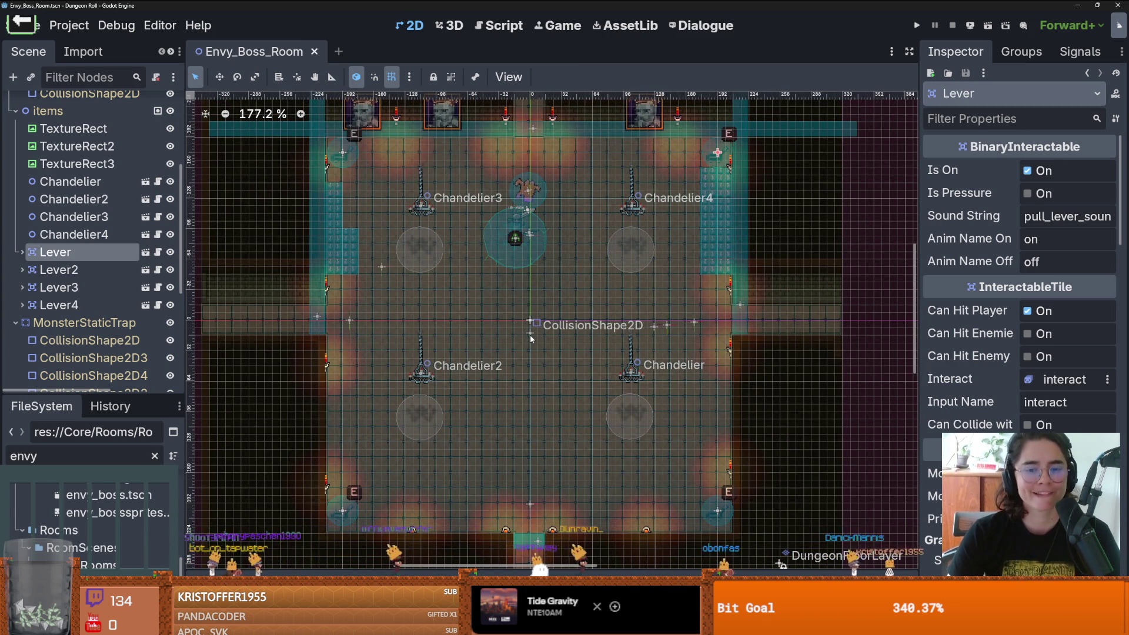
{"action": "scroll", "coordinate": [533, 306], "scroll_direction": "up", "scroll_amount": 2}
{"action": "scroll", "coordinate": [532, 307], "scroll_direction": "up", "scroll_amount": 1}
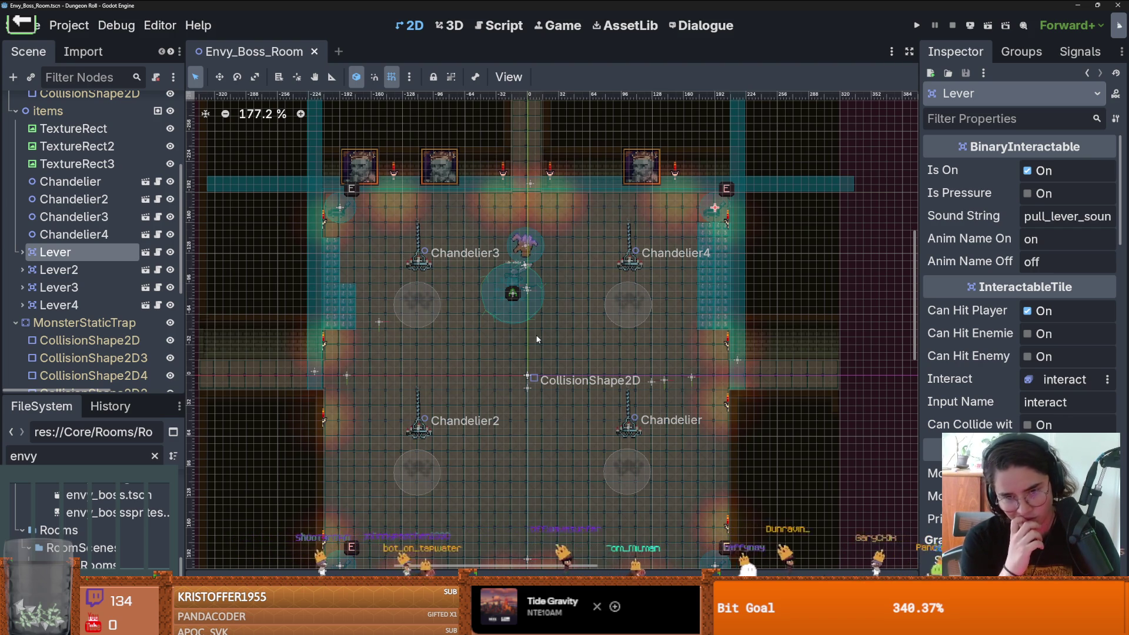
{"action": "scroll", "coordinate": [540, 328], "scroll_direction": "down", "scroll_amount": 5}
{"action": "scroll", "coordinate": [577, 215], "scroll_direction": "up", "scroll_amount": 1}
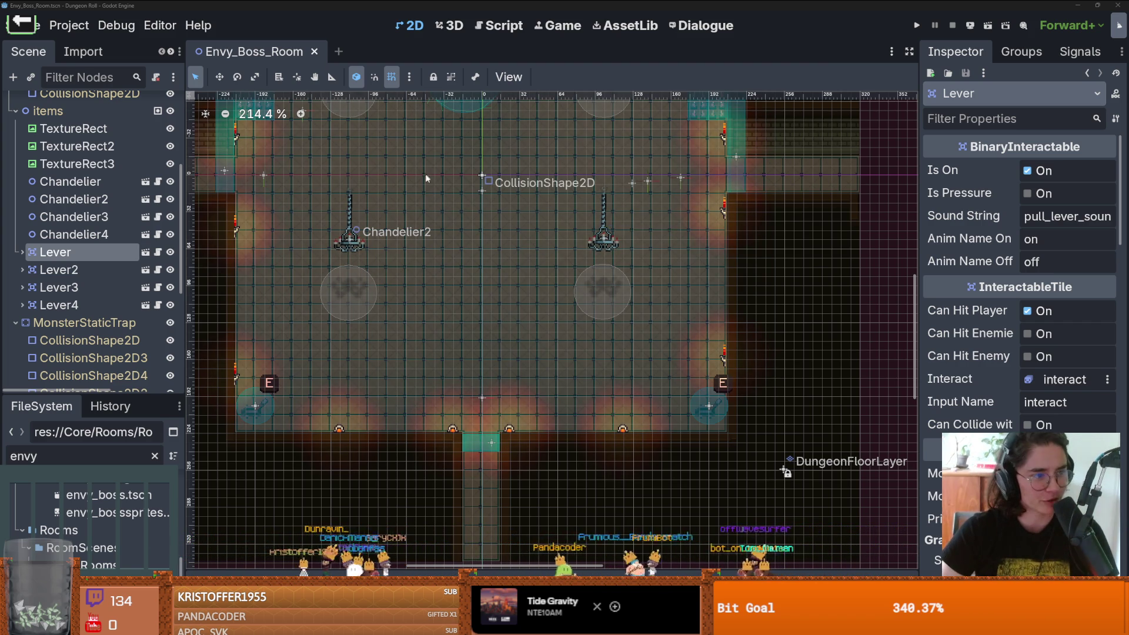
{"action": "scroll", "coordinate": [419, 166], "scroll_direction": "left", "scroll_amount": 2}
{"action": "key", "text": "ctrl+s"}
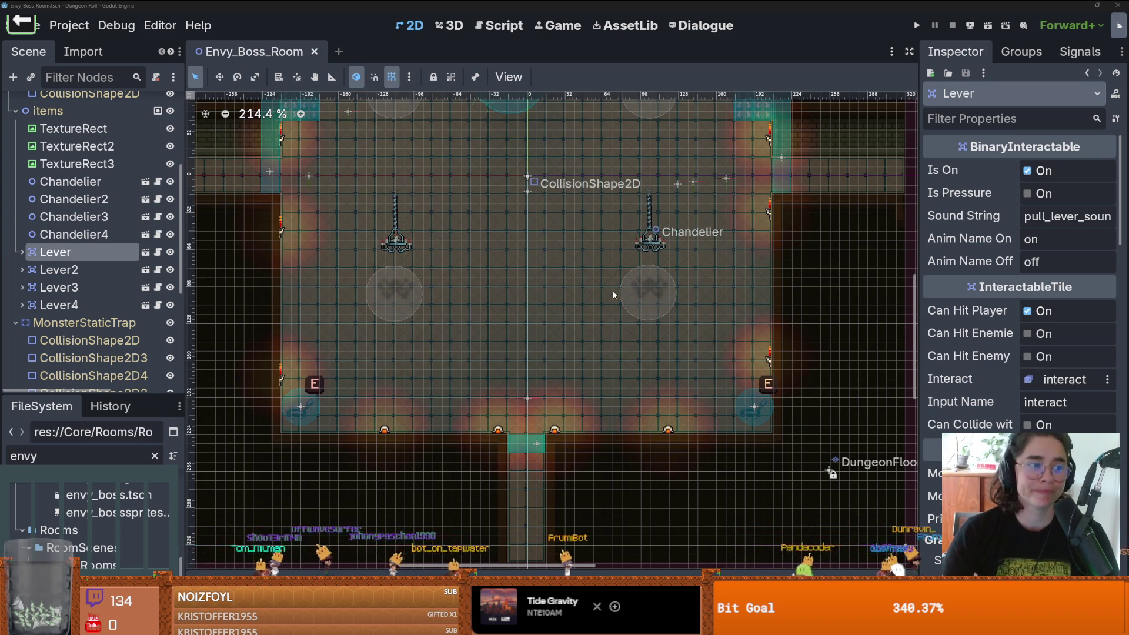
Step: Pan over the room's lower half, save again, and show the Debugger's Errors (21) list
{"action": "left_click_drag", "start_coordinate": [611, 294], "coordinate": [540, 319]}
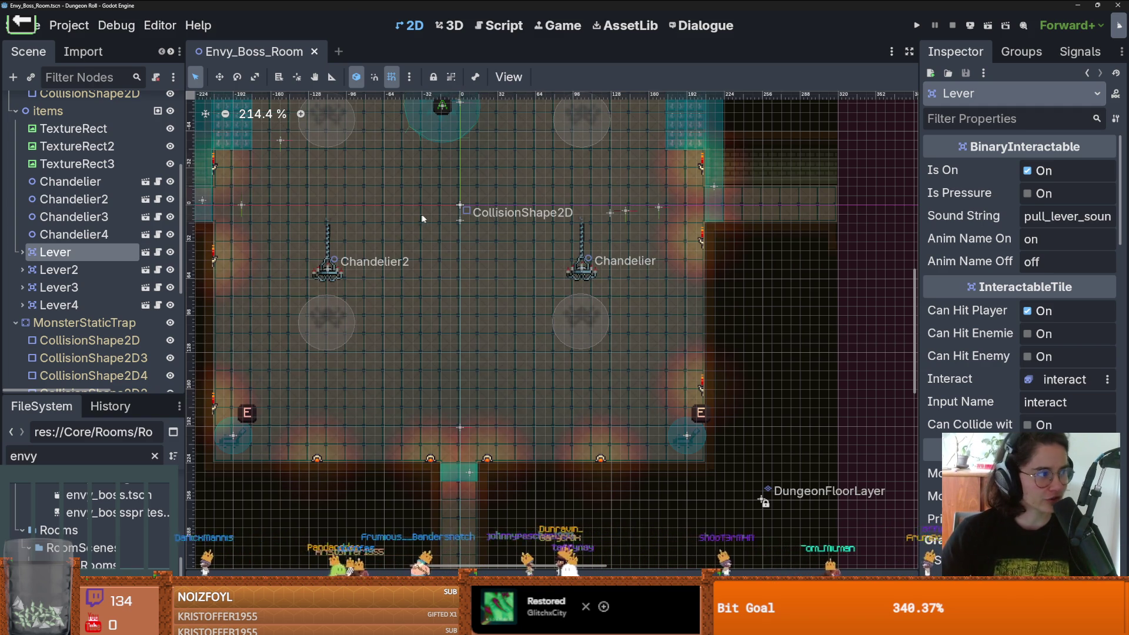
{"action": "scroll", "coordinate": [484, 252], "scroll_direction": "up", "scroll_amount": 1}
{"action": "scroll", "coordinate": [471, 256], "scroll_direction": "down", "scroll_amount": 2}
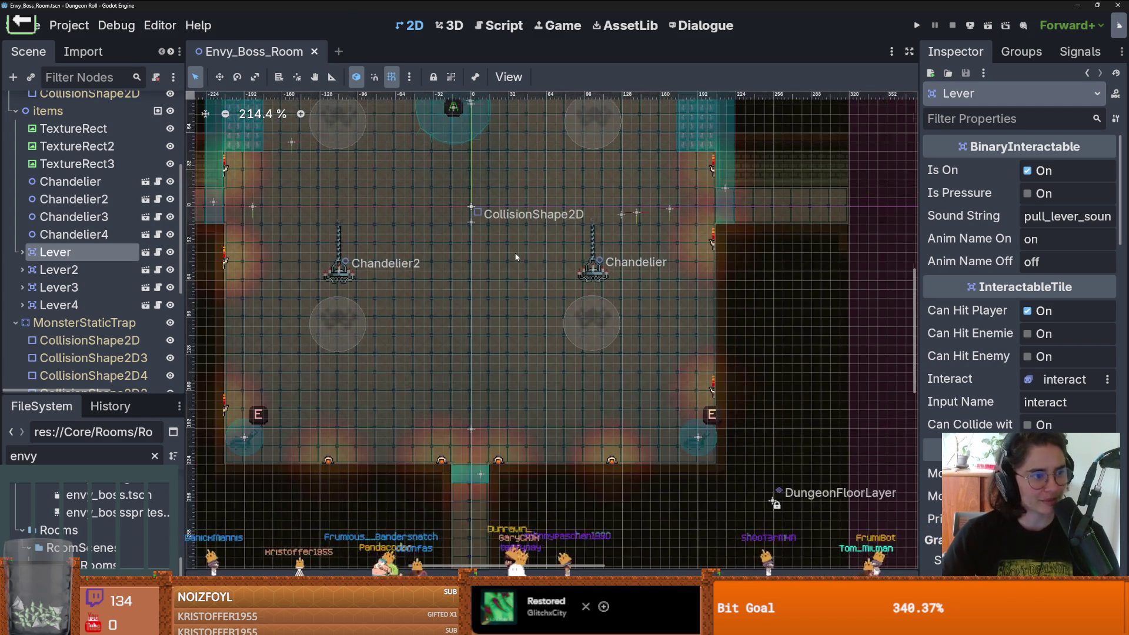
{"action": "key", "text": "ctrl+s"}
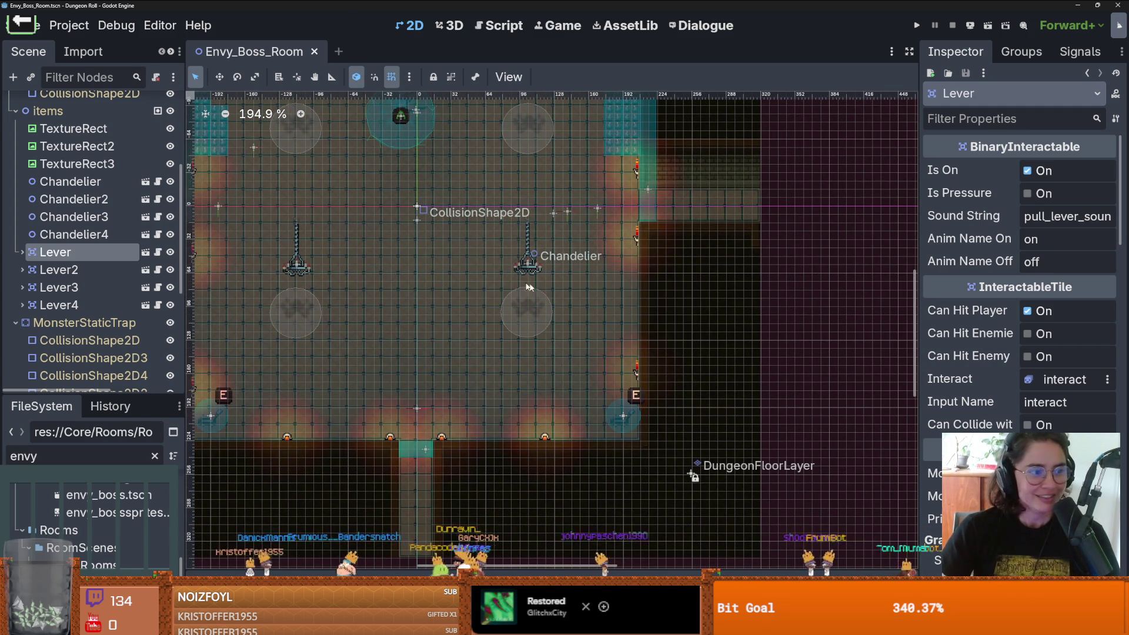
{"action": "scroll", "coordinate": [462, 281], "scroll_direction": "up", "scroll_amount": 1}
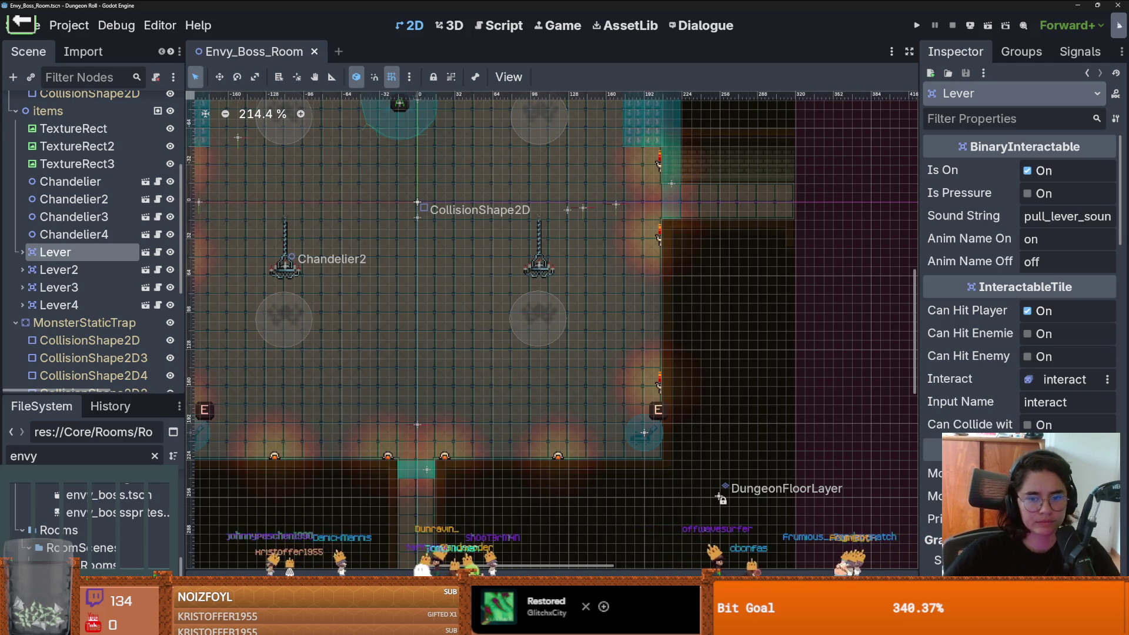
{"action": "scroll", "coordinate": [495, 470], "scroll_direction": "left", "scroll_amount": 5}
{"action": "scroll", "coordinate": [495, 470], "scroll_direction": "up", "scroll_amount": 1}
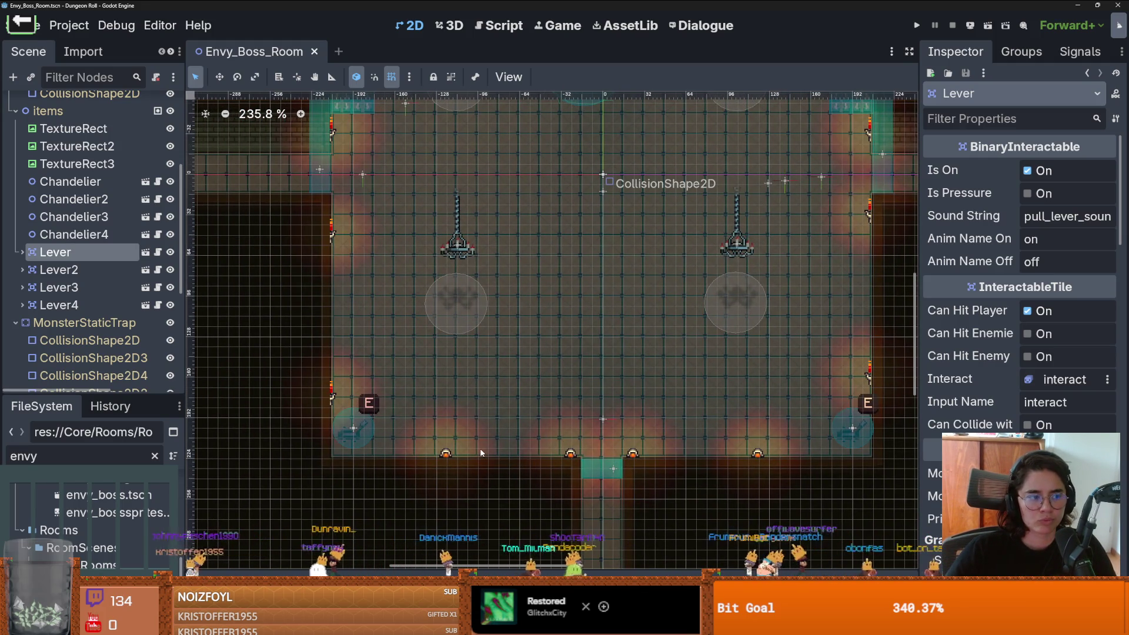
{"action": "scroll", "coordinate": [462, 443], "scroll_direction": "up", "scroll_amount": 1}
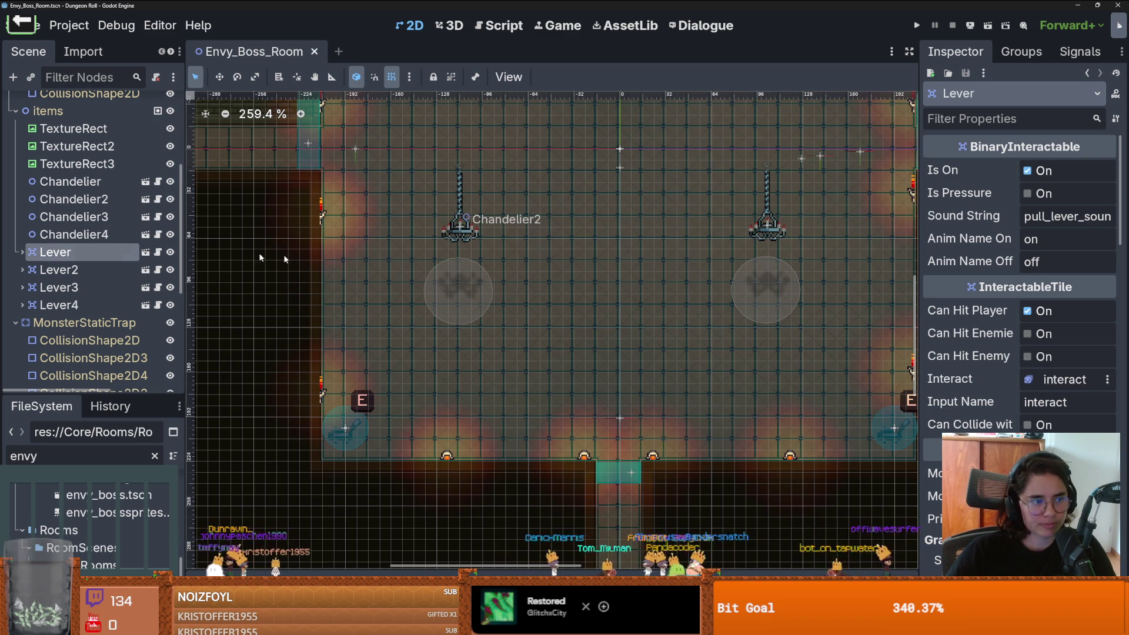
{"action": "scroll", "coordinate": [587, 252], "scroll_direction": "down", "scroll_amount": 2}
{"action": "scroll", "coordinate": [586, 252], "scroll_direction": "up", "scroll_amount": 3}
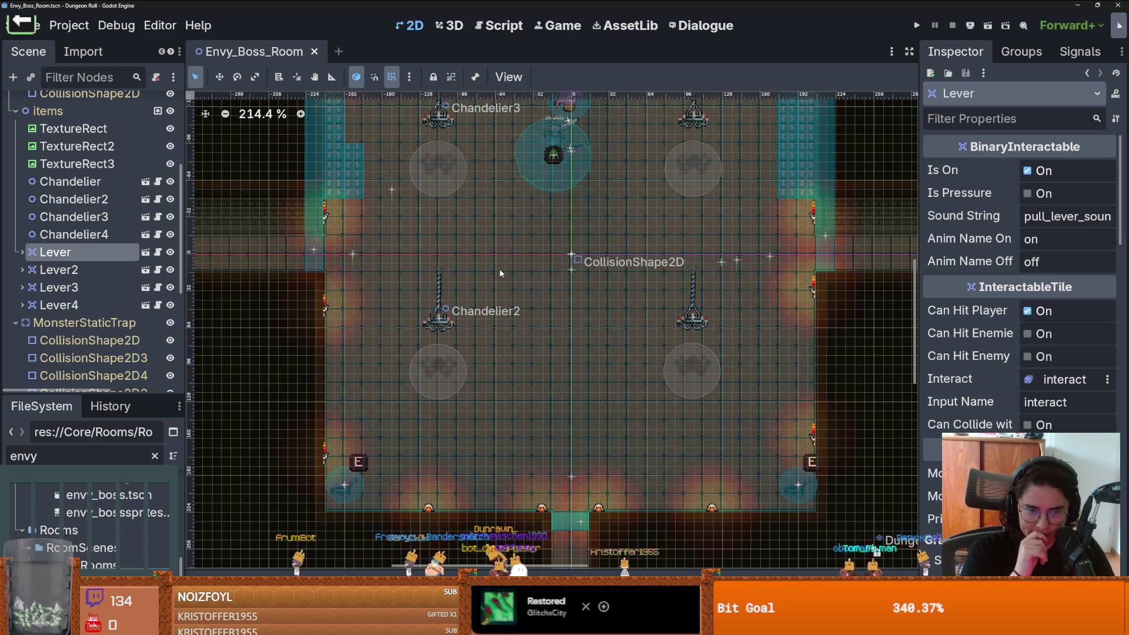
{"action": "left_click", "coordinate": [247, 625]}
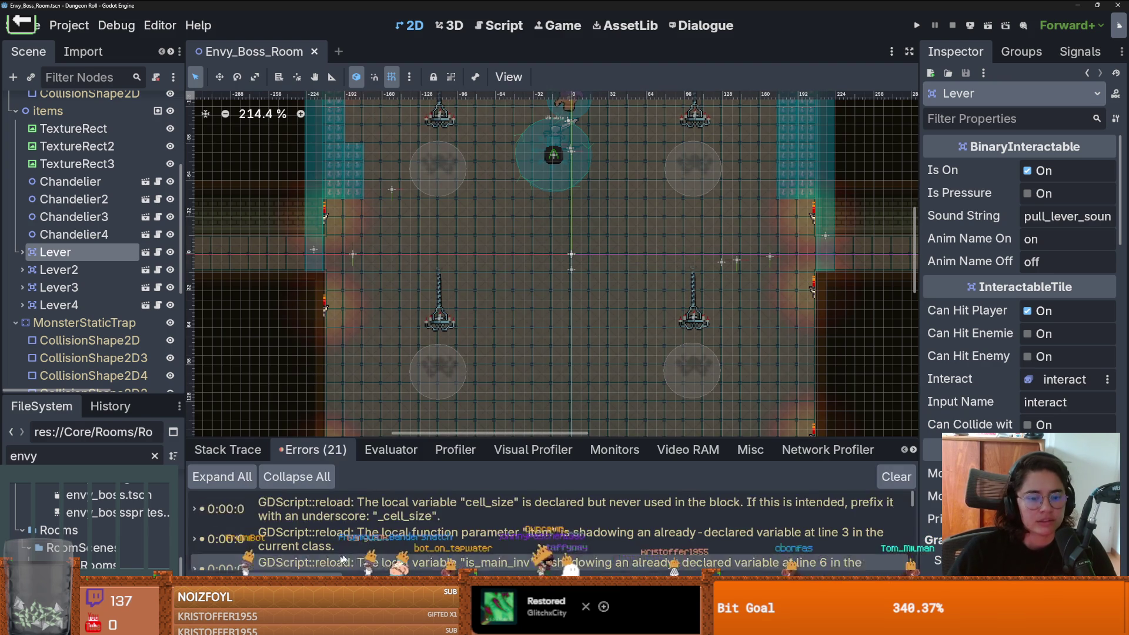
Step: Enlarge the errors list, open roll_state.gd line 24 from the DashRect error, select dash_rect
{"action": "mouse_move", "coordinate": [475, 437]}
{"action": "left_mouse_down"}
{"action": "mouse_move", "coordinate": [488, 236]}
{"action": "mouse_move", "coordinate": [486, 307]}
{"action": "left_mouse_up"}
{"action": "scroll", "coordinate": [485, 528], "scroll_direction": "down", "scroll_amount": 1}
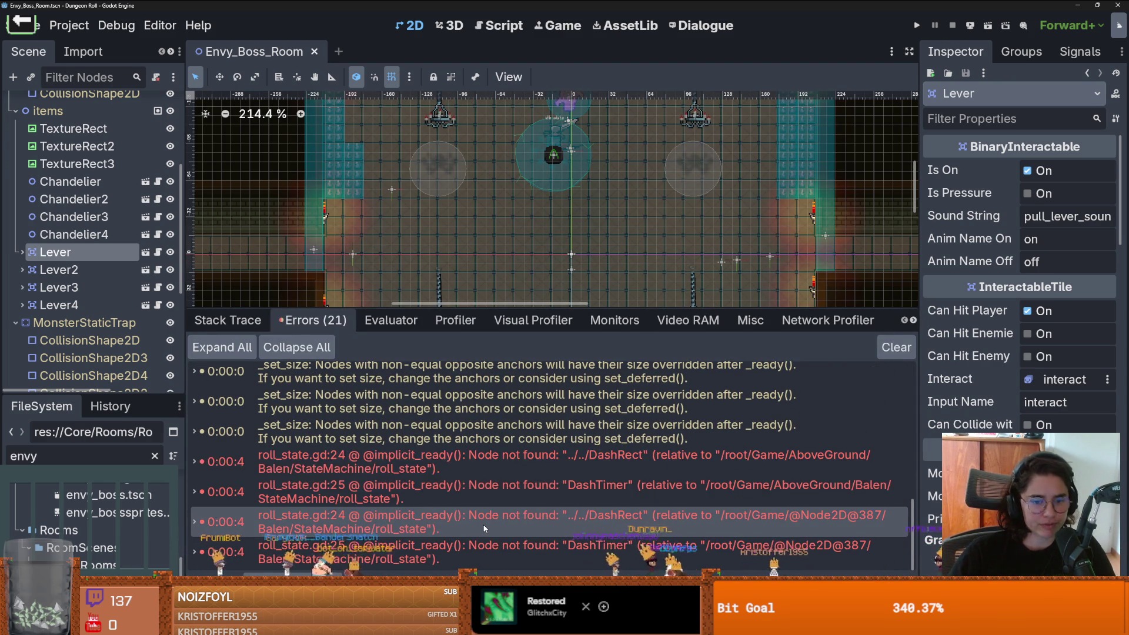
{"action": "double_click", "coordinate": [588, 461]}
{"action": "key", "text": "ctrl+Right"}
{"action": "key", "text": "ctrl+Right"}
{"action": "key", "text": "ctrl+shift+Right"}
{"action": "left_click_drag", "start_coordinate": [572, 302], "coordinate": [572, 431]}
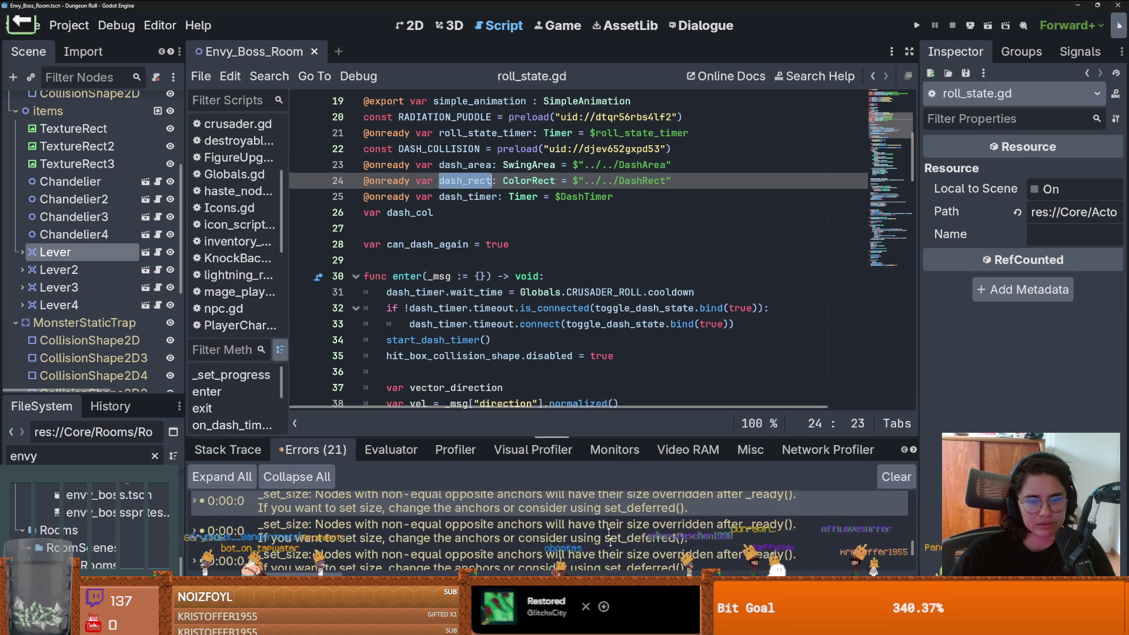
Step: Select the dash_rect name on line 24 of roll_state.gd
{"action": "left_click", "coordinate": [478, 181]}
{"action": "double_click", "coordinate": [478, 182]}
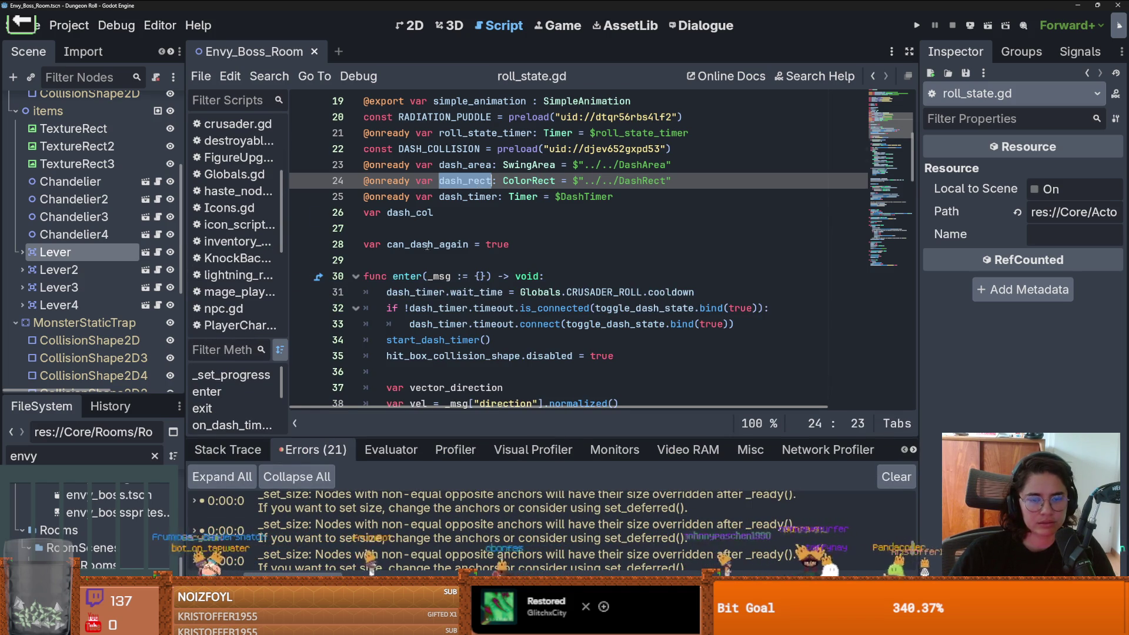
{"action": "scroll", "coordinate": [557, 202], "scroll_direction": "up", "scroll_amount": 1}
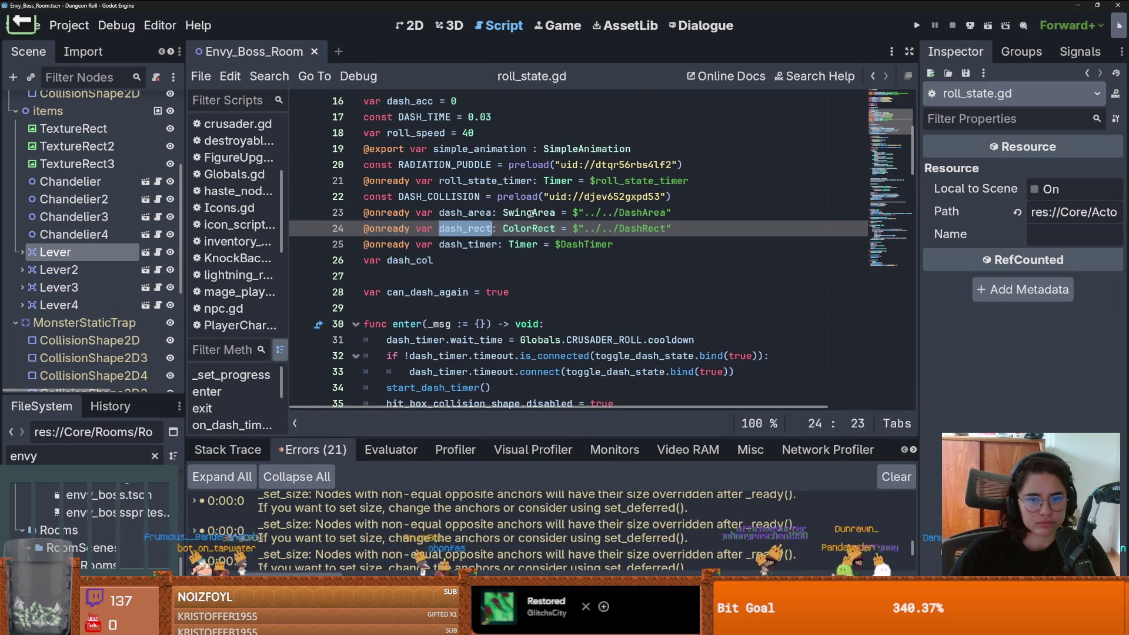
{"action": "scroll", "coordinate": [269, 186], "scroll_direction": "up", "scroll_amount": 3}
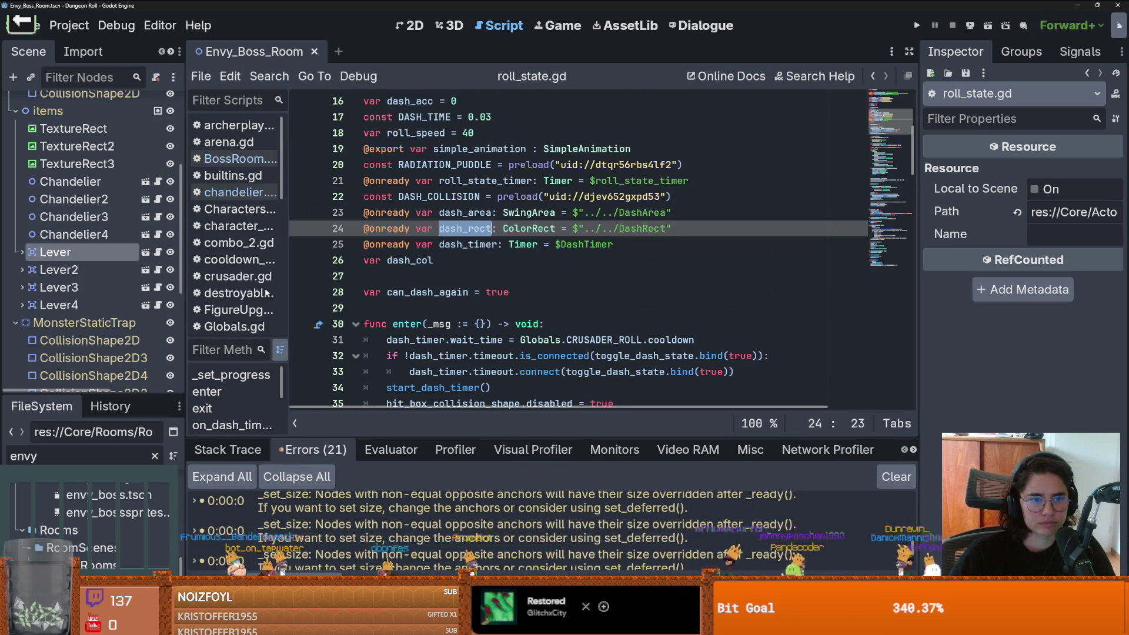
Step: Check chandelier.gd and BossRoom.gd, resizing the code and errors panels to read them
{"action": "left_click_drag", "start_coordinate": [286, 186], "coordinate": [377, 185]}
{"action": "left_click", "coordinate": [241, 192]}
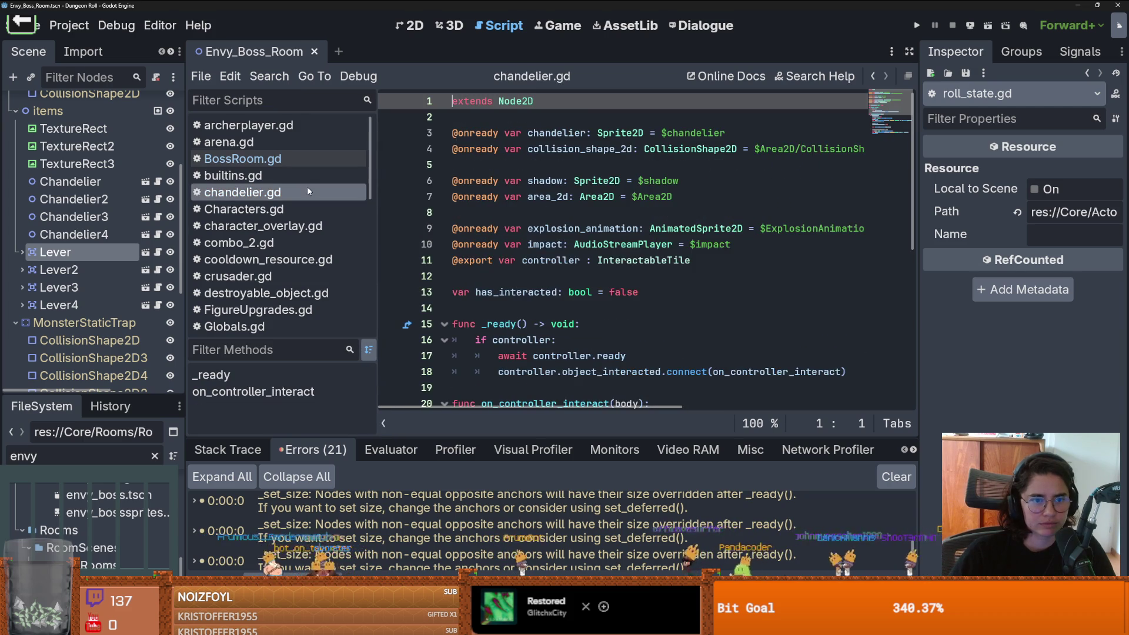
{"action": "left_click", "coordinate": [308, 164]}
{"action": "scroll", "coordinate": [308, 176], "scroll_direction": "down", "scroll_amount": 10}
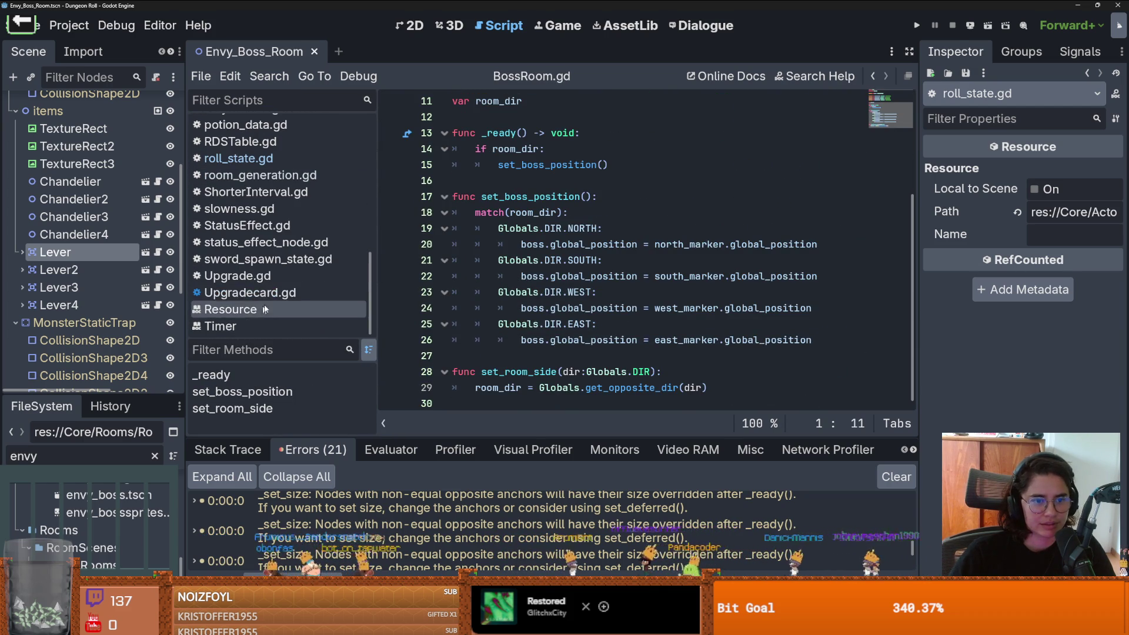
{"action": "left_click_drag", "start_coordinate": [582, 269], "coordinate": [582, 263]}
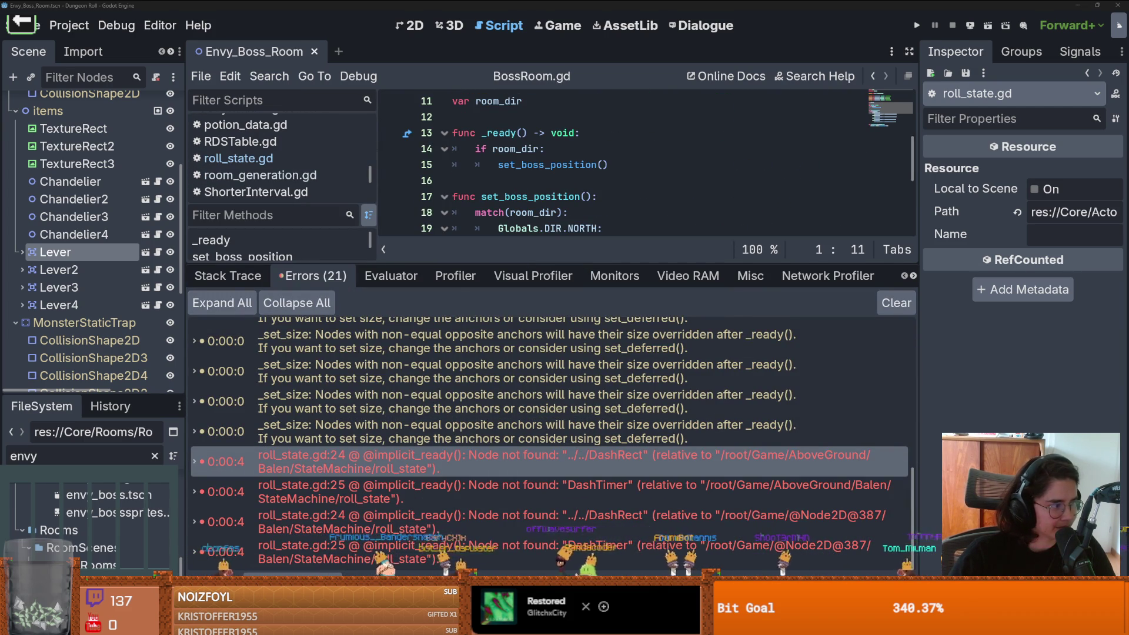
{"action": "left_click_drag", "start_coordinate": [550, 270], "coordinate": [551, 443]}
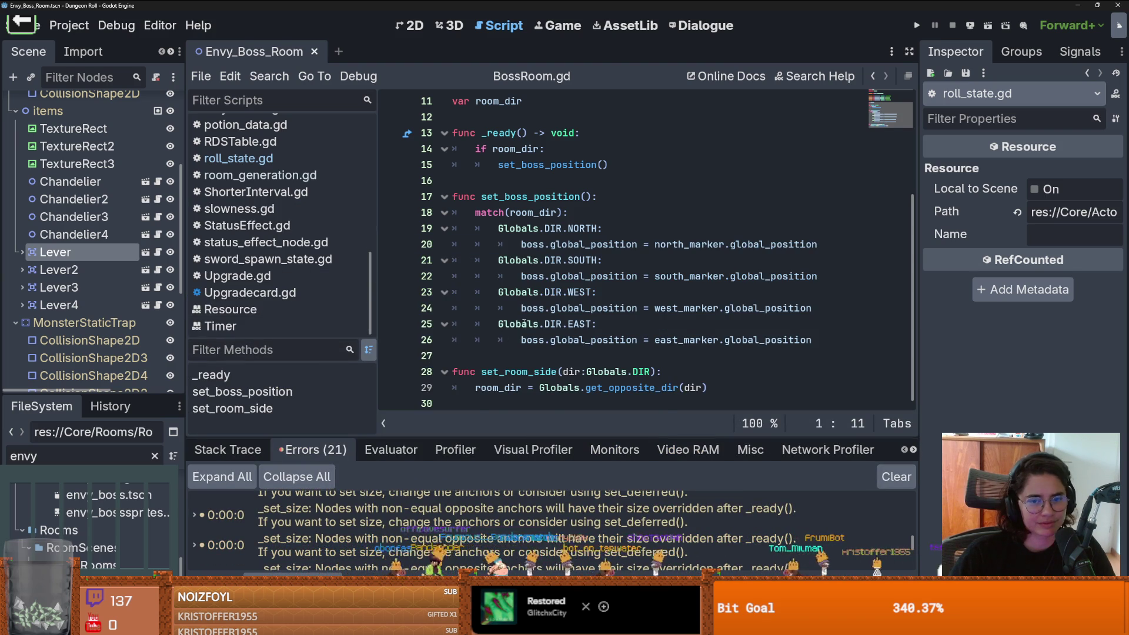
{"action": "scroll", "coordinate": [518, 332], "scroll_direction": "up", "scroll_amount": 3}
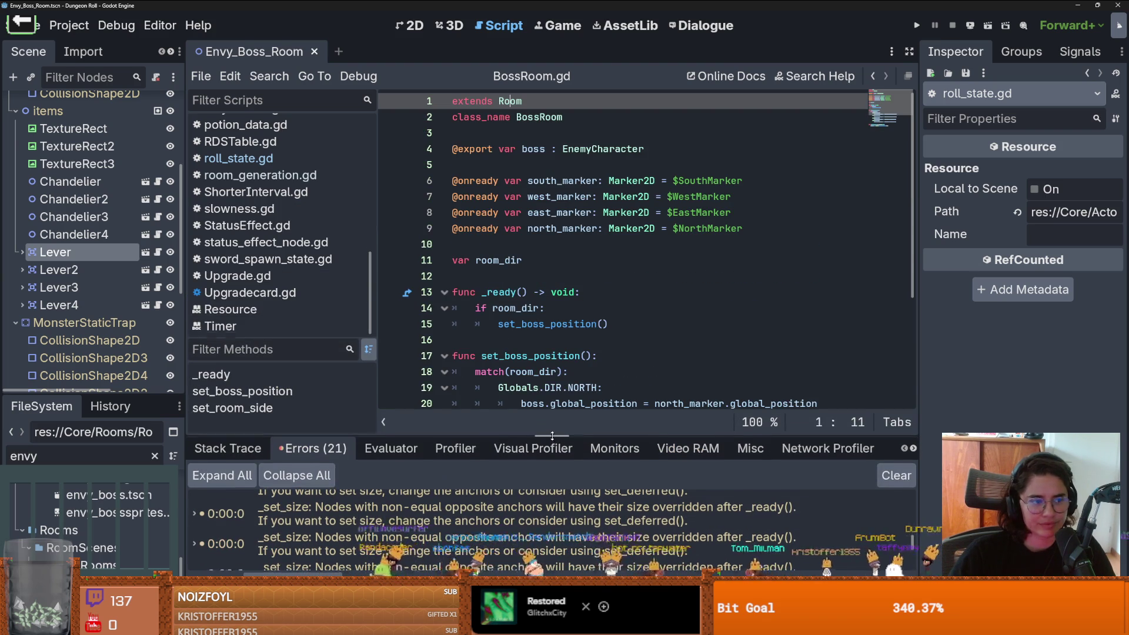
{"action": "left_click_drag", "start_coordinate": [529, 438], "coordinate": [529, 361]}
Step: Jump to the roll_state.gd:24 error and change the FileSystem filter from 'envy' to 'crusader'
{"action": "left_click", "coordinate": [507, 458]}
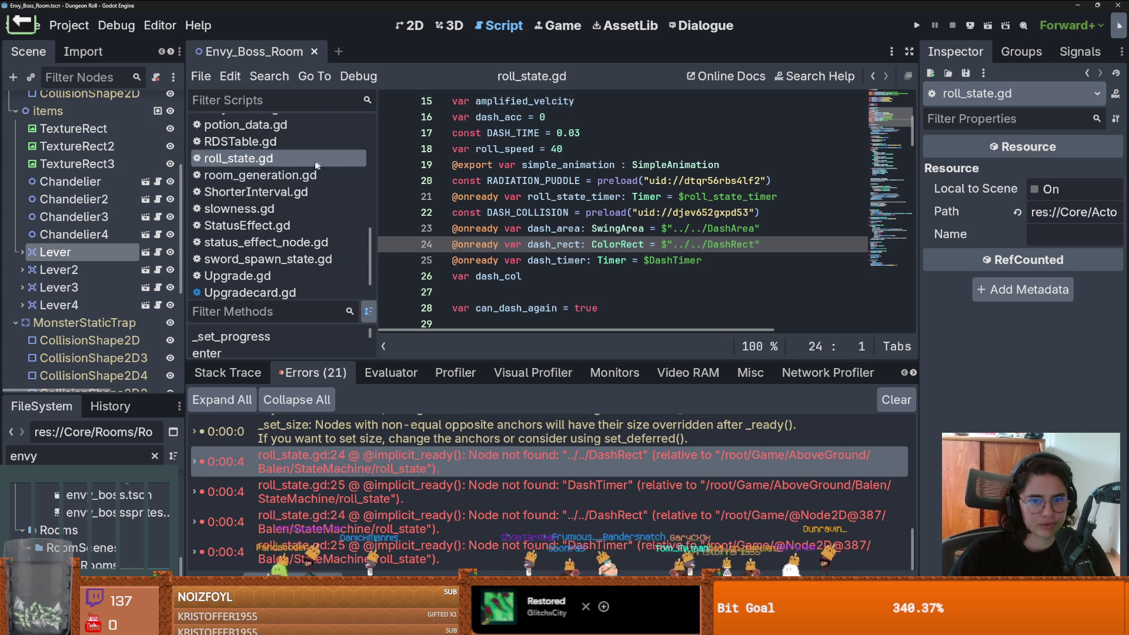
{"action": "left_click_drag", "start_coordinate": [91, 391], "coordinate": [116, 197]}
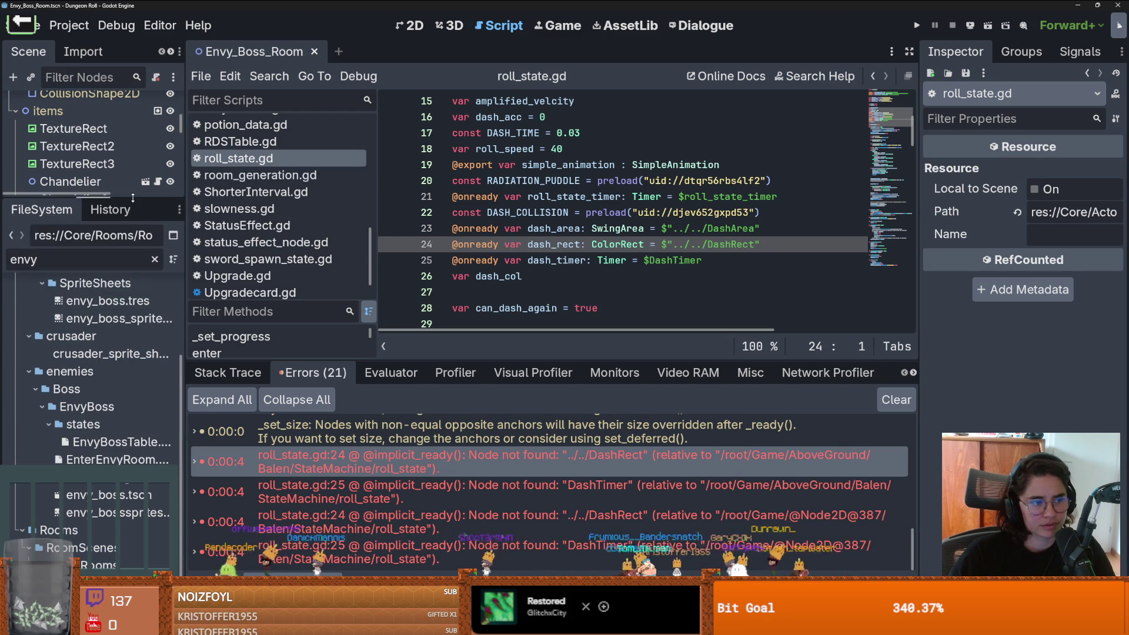
{"action": "key", "text": "BackSpace"}
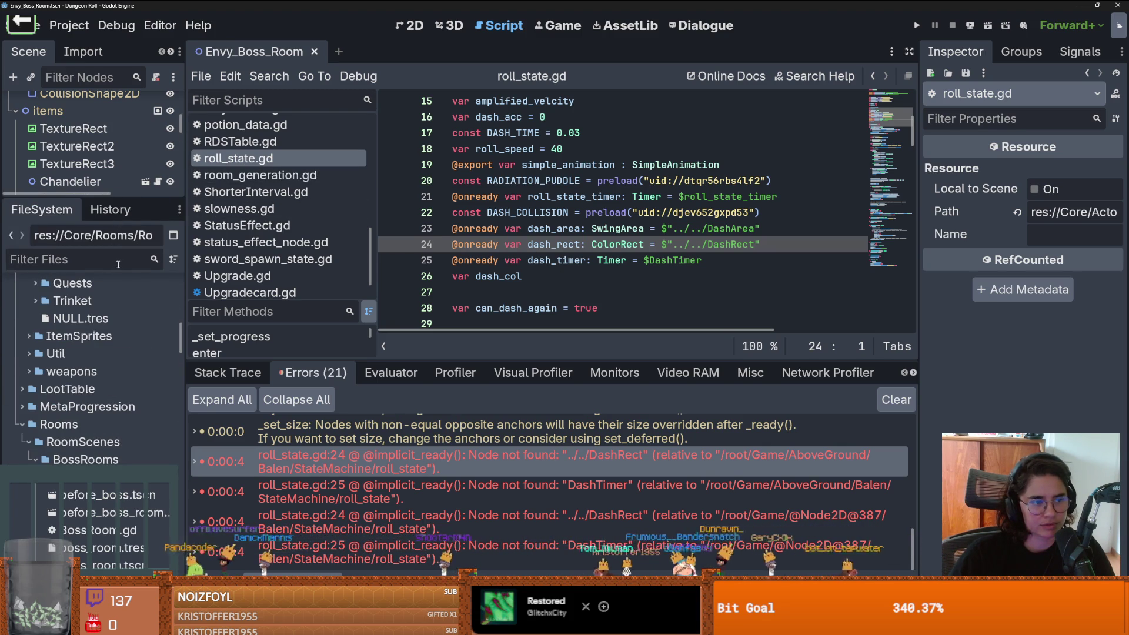
{"action": "type", "text": "crusader"}
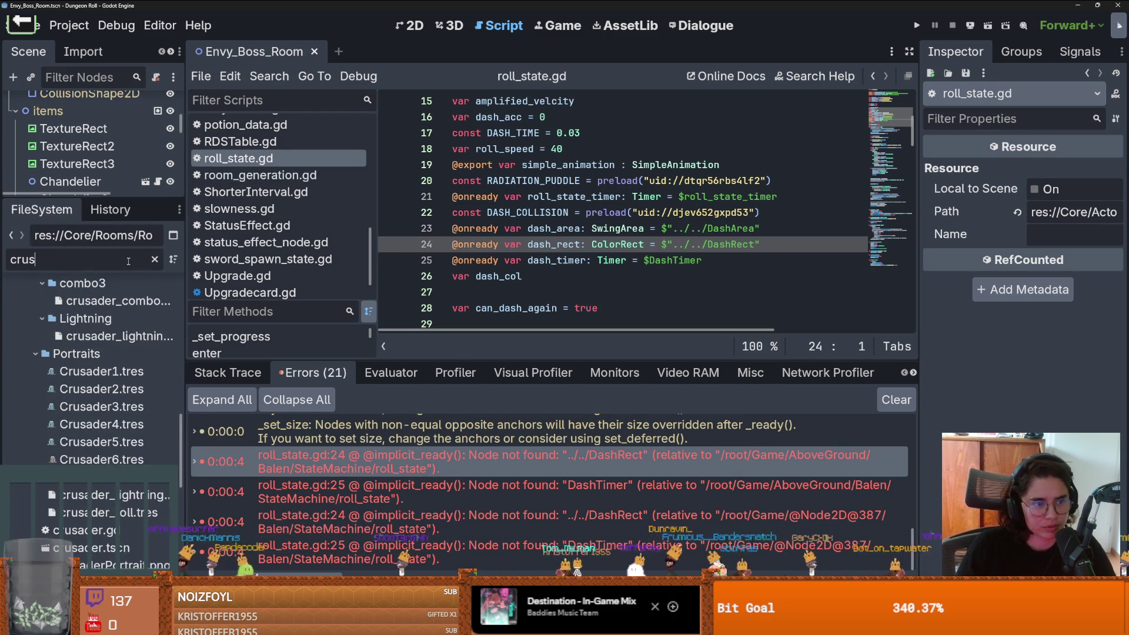
{"action": "scroll", "coordinate": [94, 353], "scroll_direction": "up", "scroll_amount": 5}
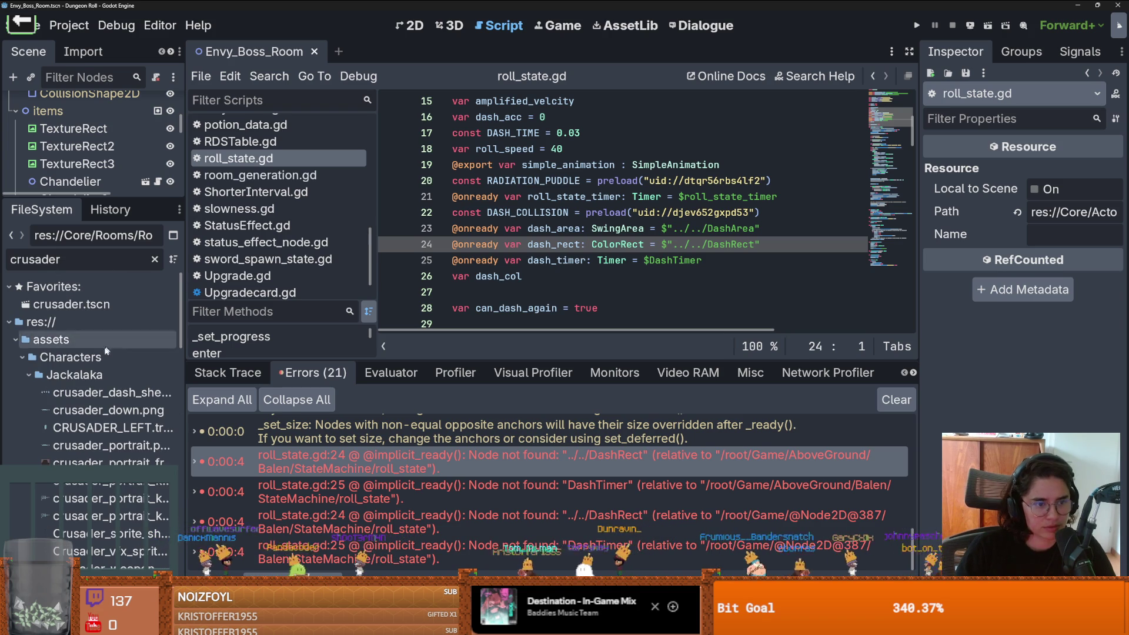
Step: Open crusader.tscn, show roll_state.gd in the code view, and widen the crusader scene tree
{"action": "double_click", "coordinate": [71, 304]}
{"action": "left_click_drag", "start_coordinate": [80, 198], "coordinate": [147, 506]}
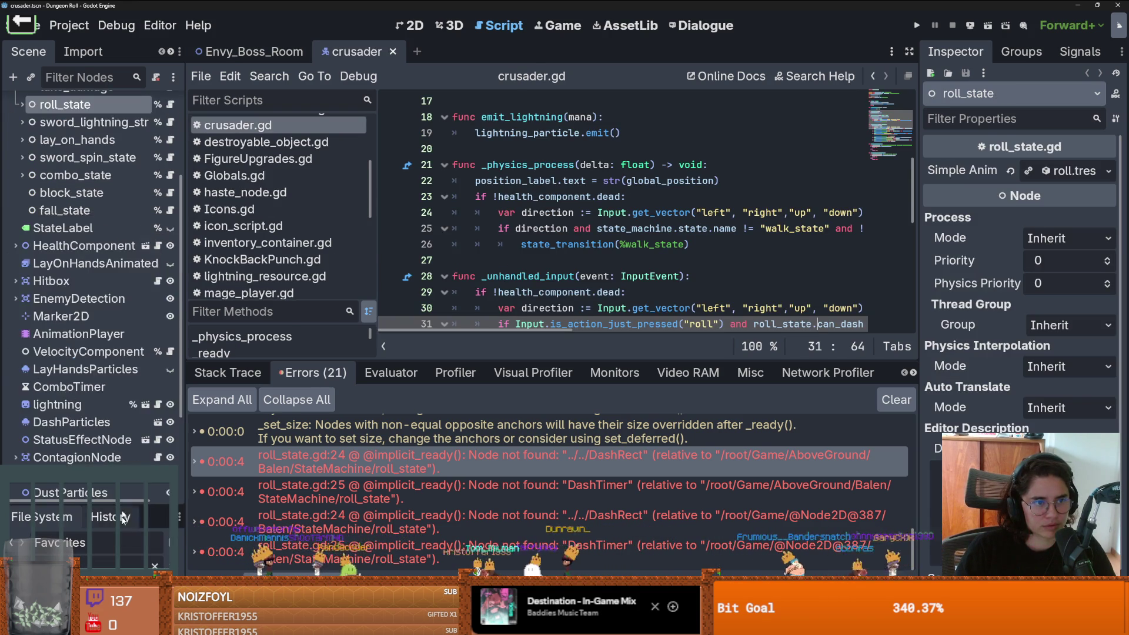
{"action": "scroll", "coordinate": [152, 251], "scroll_direction": "up", "scroll_amount": 5}
{"action": "left_click", "coordinate": [170, 245]}
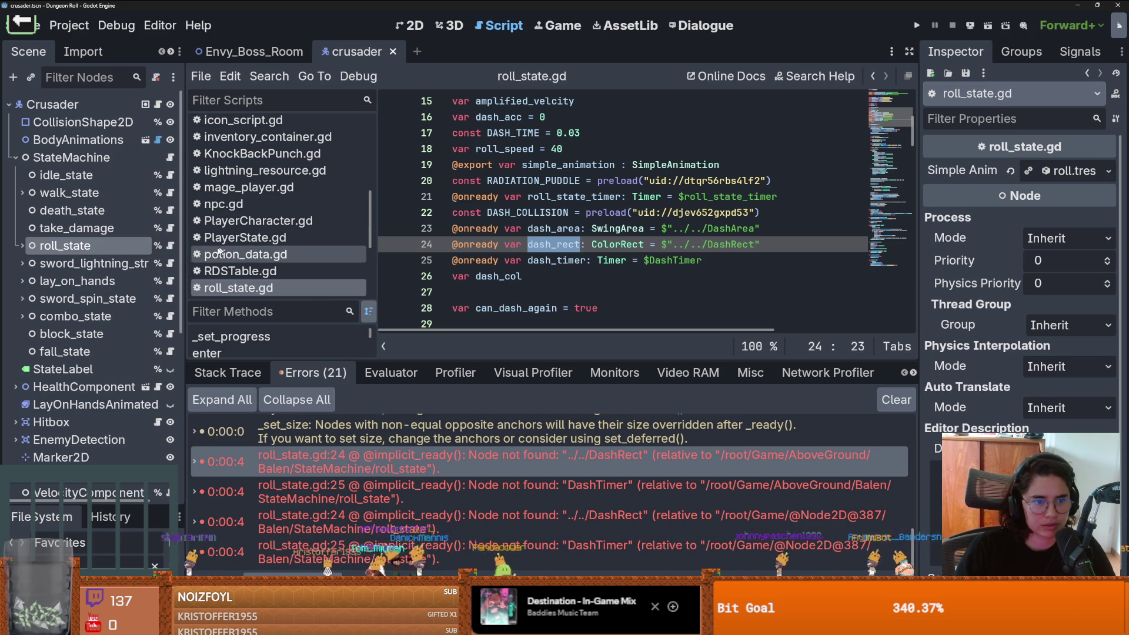
{"action": "left_click_drag", "start_coordinate": [184, 263], "coordinate": [204, 263]}
{"action": "scroll", "coordinate": [585, 290], "scroll_direction": "down", "scroll_amount": 9}
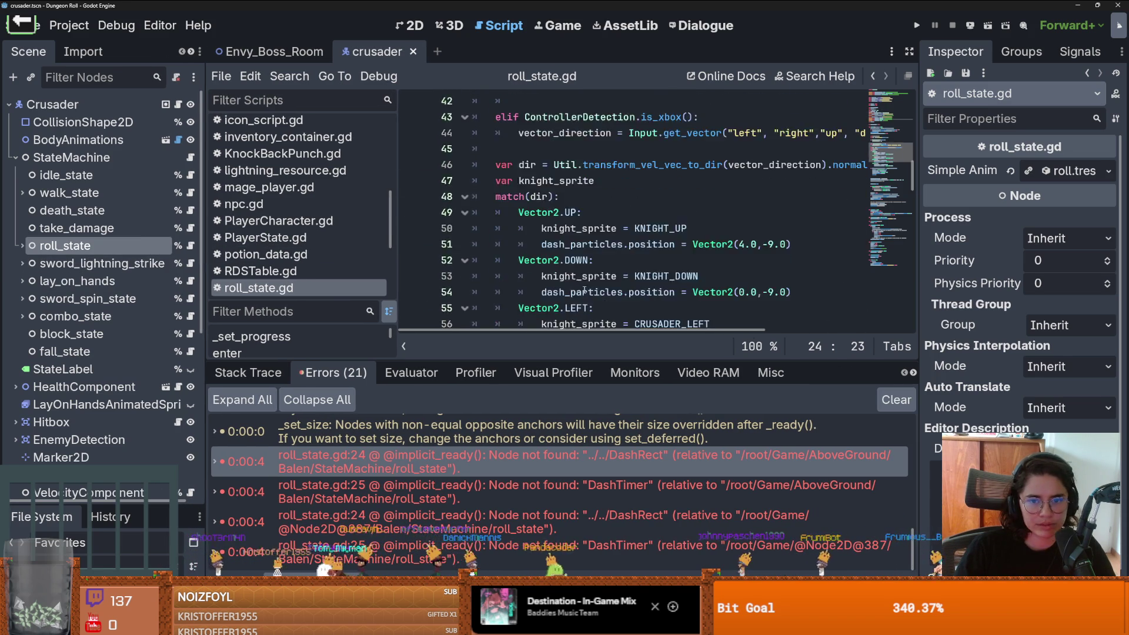
{"action": "scroll", "coordinate": [584, 290], "scroll_direction": "up", "scroll_amount": 3}
Step: Search roll_state.gd for each dash_rect use and trace where trigger is called
{"action": "key", "text": "ctrl+f"}
{"action": "key", "text": "Return"}
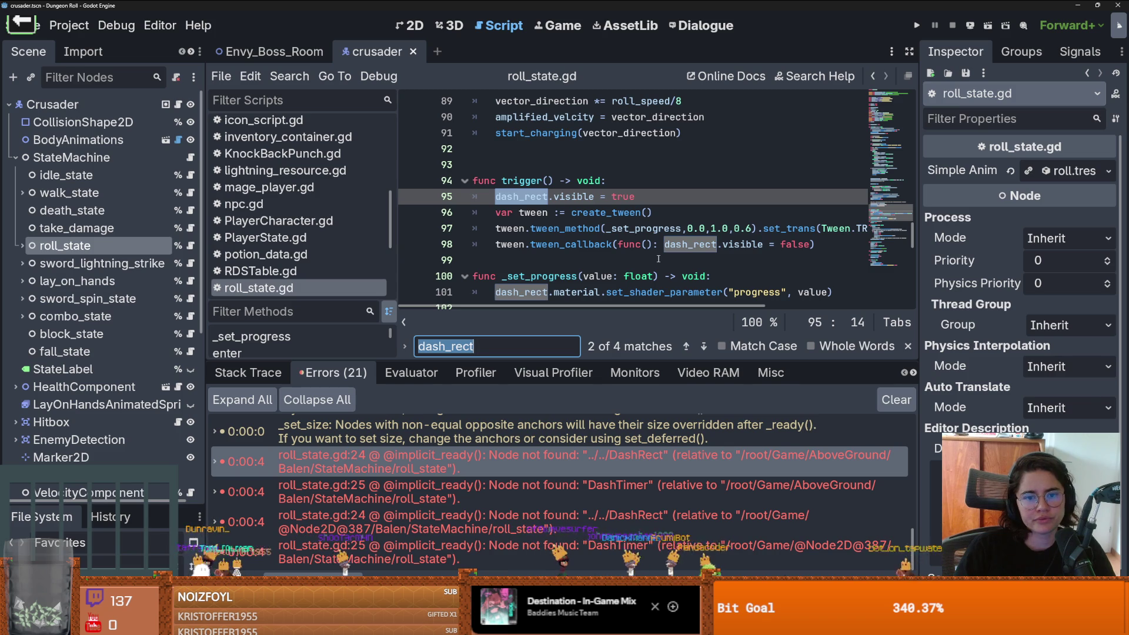
{"action": "key", "text": "Return"}
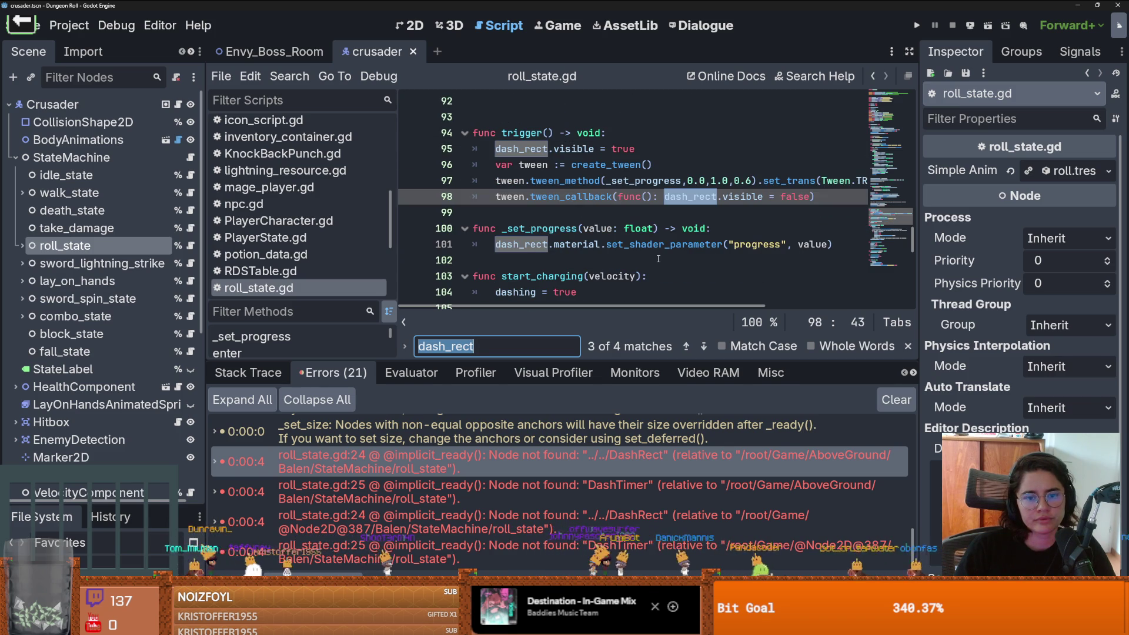
{"action": "scroll", "coordinate": [659, 259], "scroll_direction": "up", "scroll_amount": 3}
{"action": "double_click", "coordinate": [538, 276]}
{"action": "scroll", "coordinate": [552, 274], "scroll_direction": "up", "scroll_amount": 8}
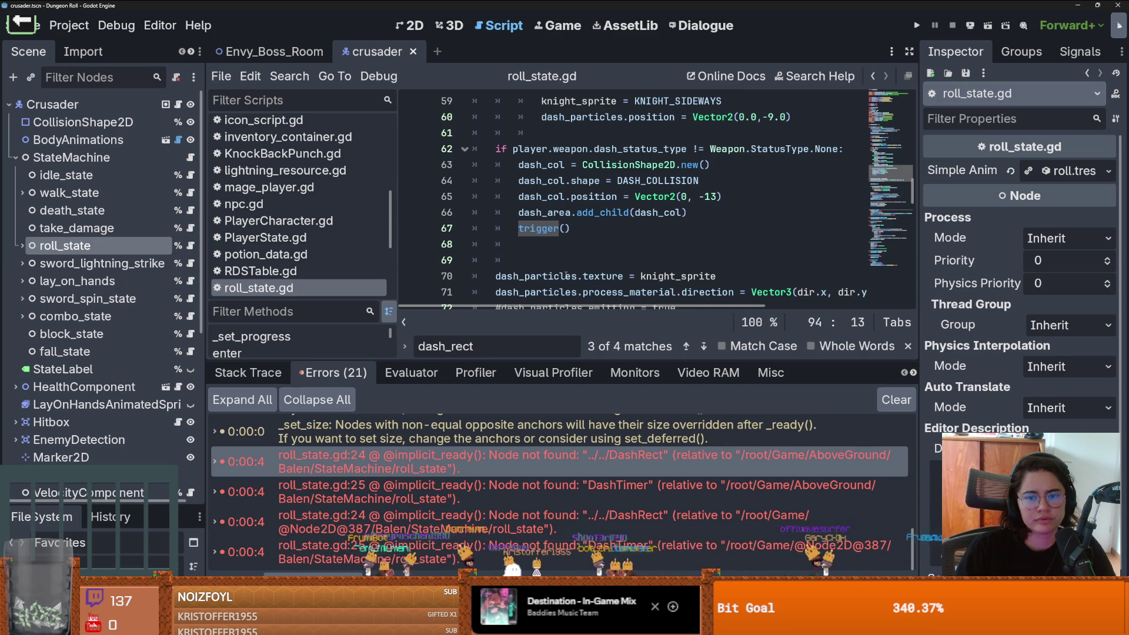
{"action": "scroll", "coordinate": [566, 276], "scroll_direction": "down", "scroll_amount": 4}
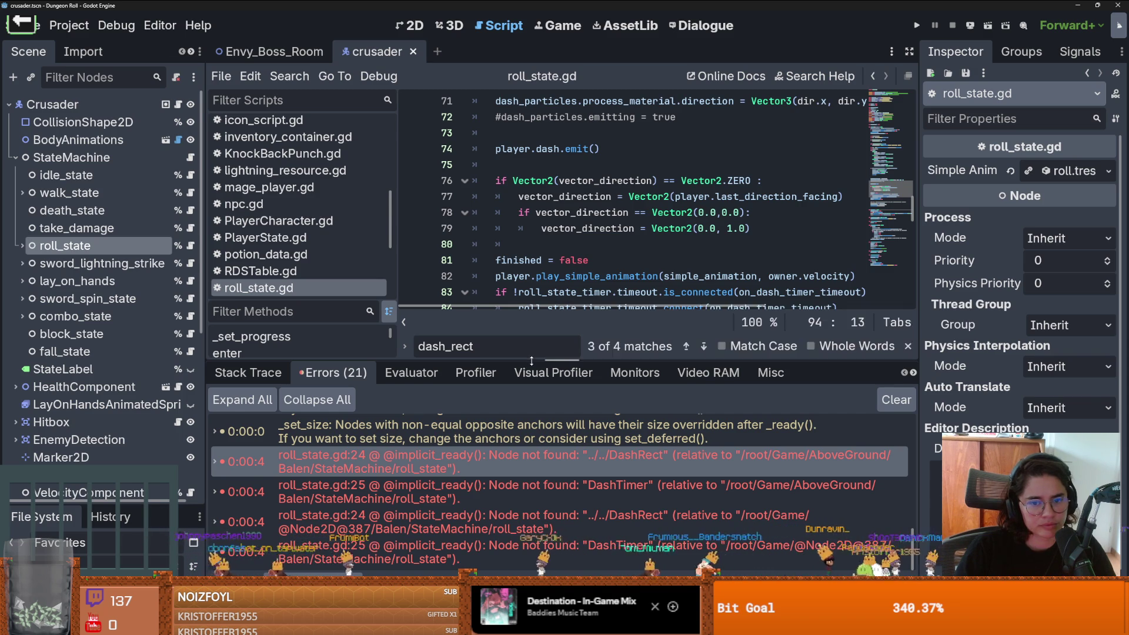
{"action": "scroll", "coordinate": [561, 315], "scroll_direction": "down", "scroll_amount": 6}
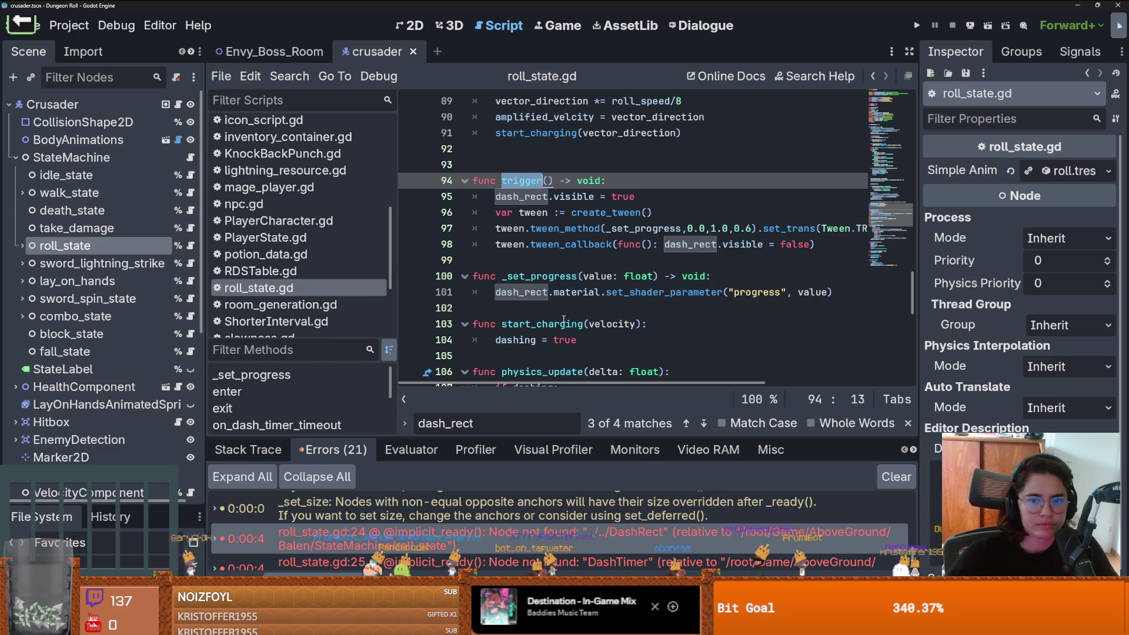
{"action": "scroll", "coordinate": [554, 298], "scroll_direction": "down", "scroll_amount": 2}
{"action": "scroll", "coordinate": [555, 299], "scroll_direction": "down", "scroll_amount": 8}
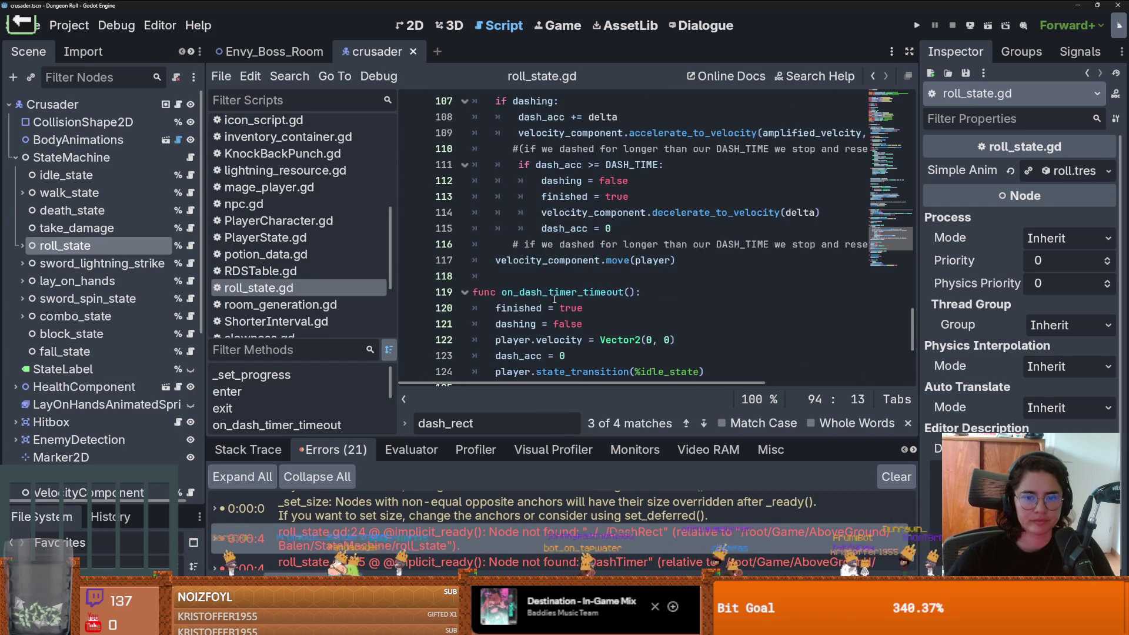
{"action": "scroll", "coordinate": [555, 300], "scroll_direction": "up", "scroll_amount": 1}
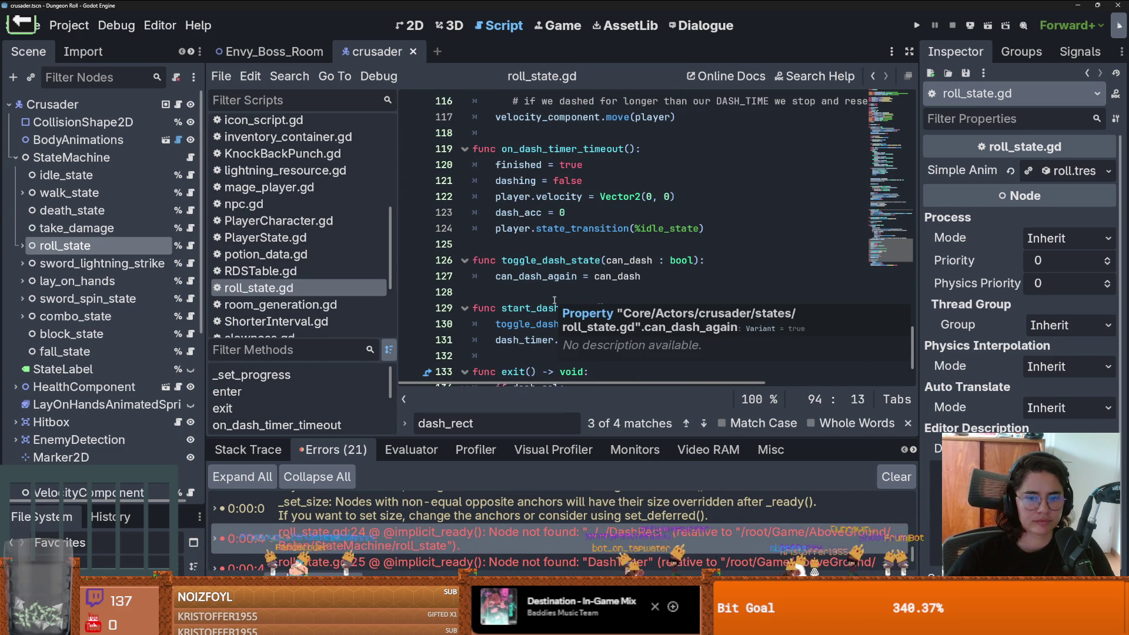
{"action": "scroll", "coordinate": [554, 299], "scroll_direction": "down", "scroll_amount": 2}
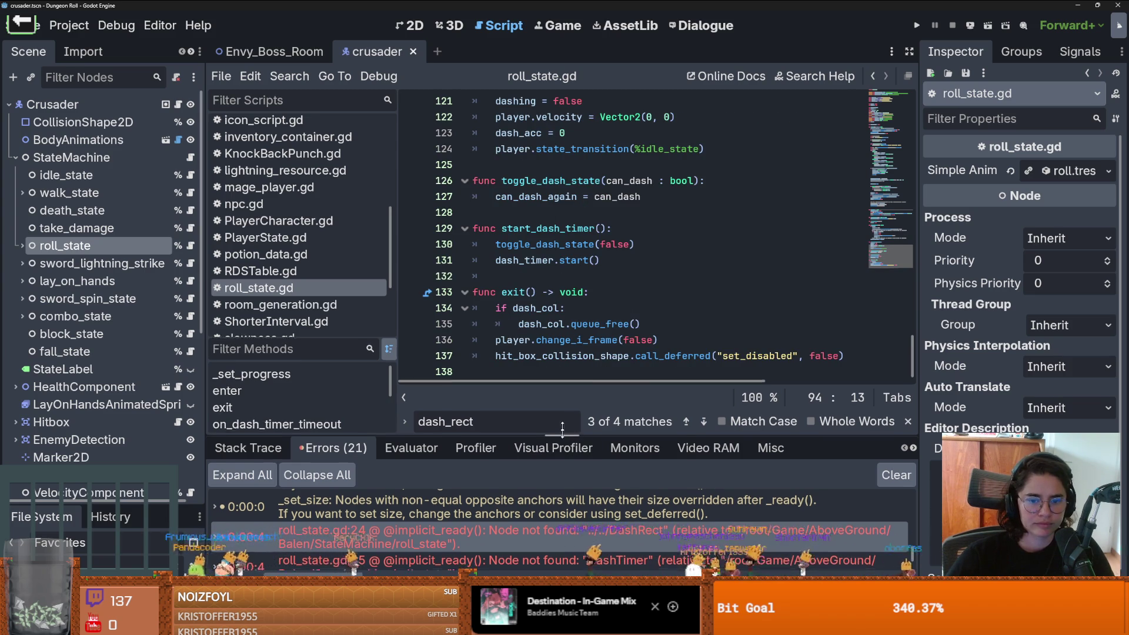
Step: Enlarge the error list to read the DashRect and DashTimer errors, then restore code space
{"action": "left_click_drag", "start_coordinate": [562, 437], "coordinate": [560, 281]}
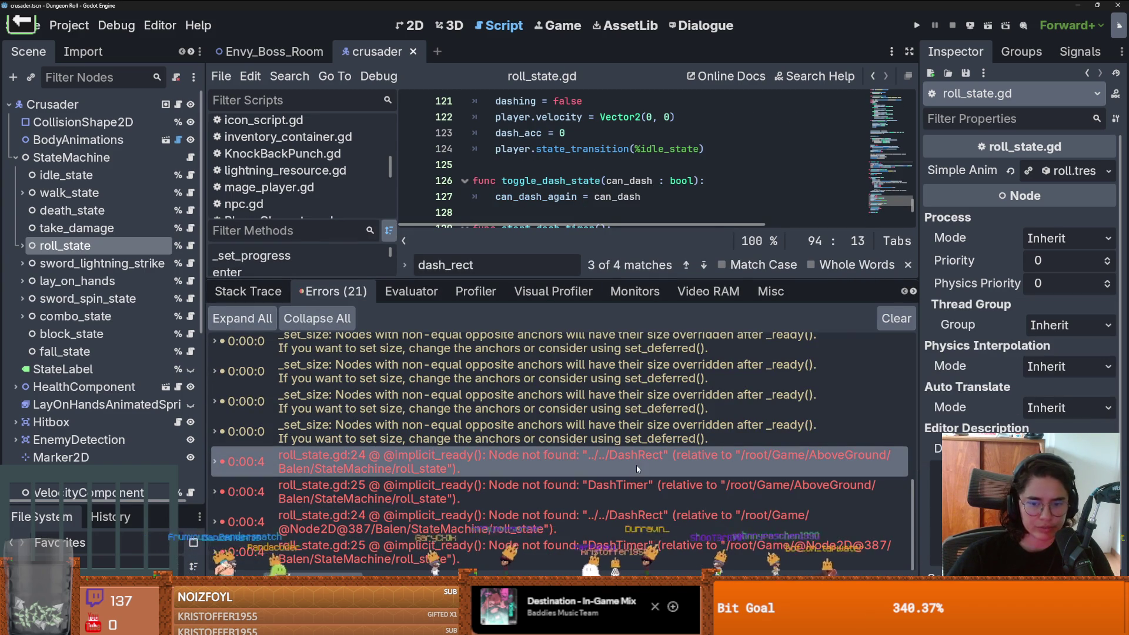
{"action": "left_click_drag", "start_coordinate": [512, 281], "coordinate": [512, 339]}
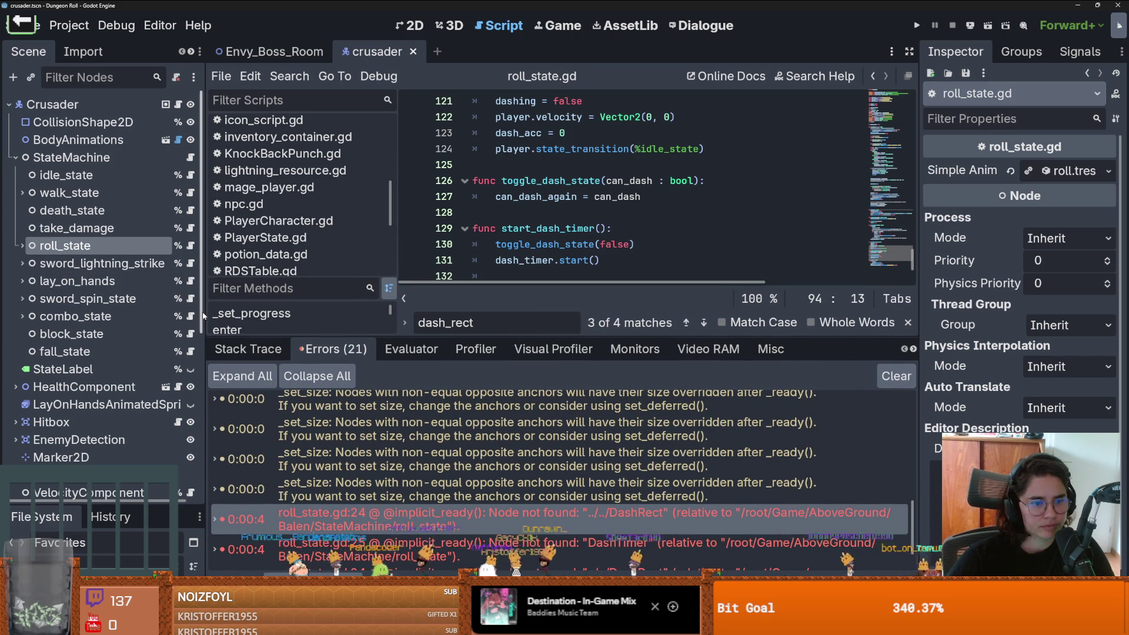
{"action": "left_click_drag", "start_coordinate": [203, 313], "coordinate": [275, 312]}
Step: Collapse EnemyDetection, select the DashRect node in the crusader scene, and return to roll_state.gd
{"action": "scroll", "coordinate": [141, 314], "scroll_direction": "down", "scroll_amount": 3}
{"action": "left_click", "coordinate": [15, 288]}
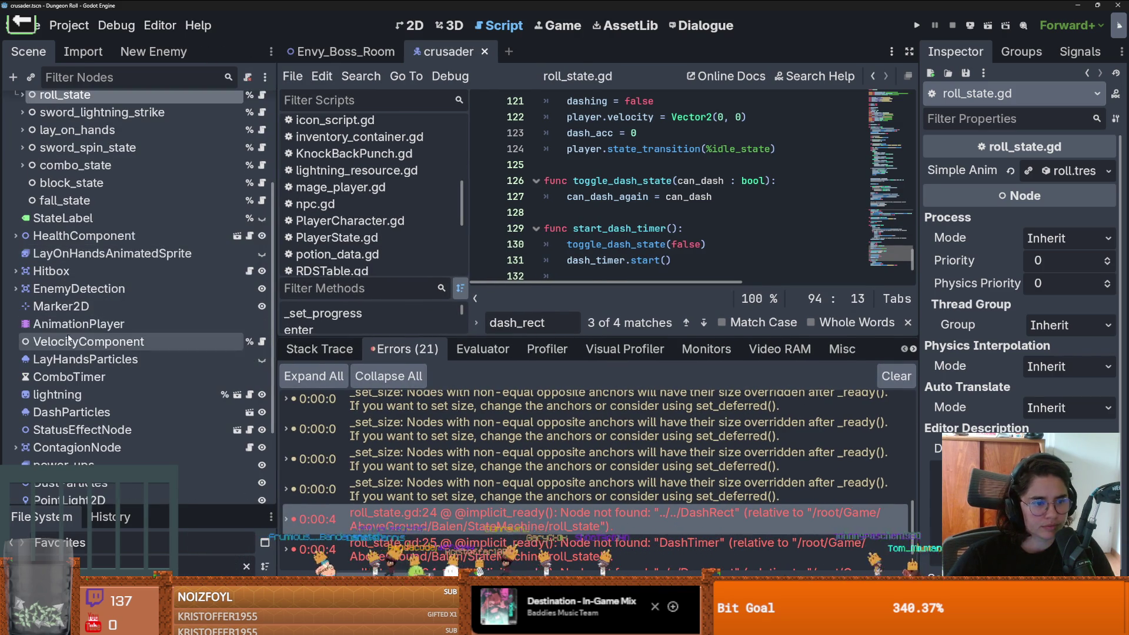
{"action": "left_click", "coordinate": [15, 288]}
{"action": "scroll", "coordinate": [118, 323], "scroll_direction": "down", "scroll_amount": 3}
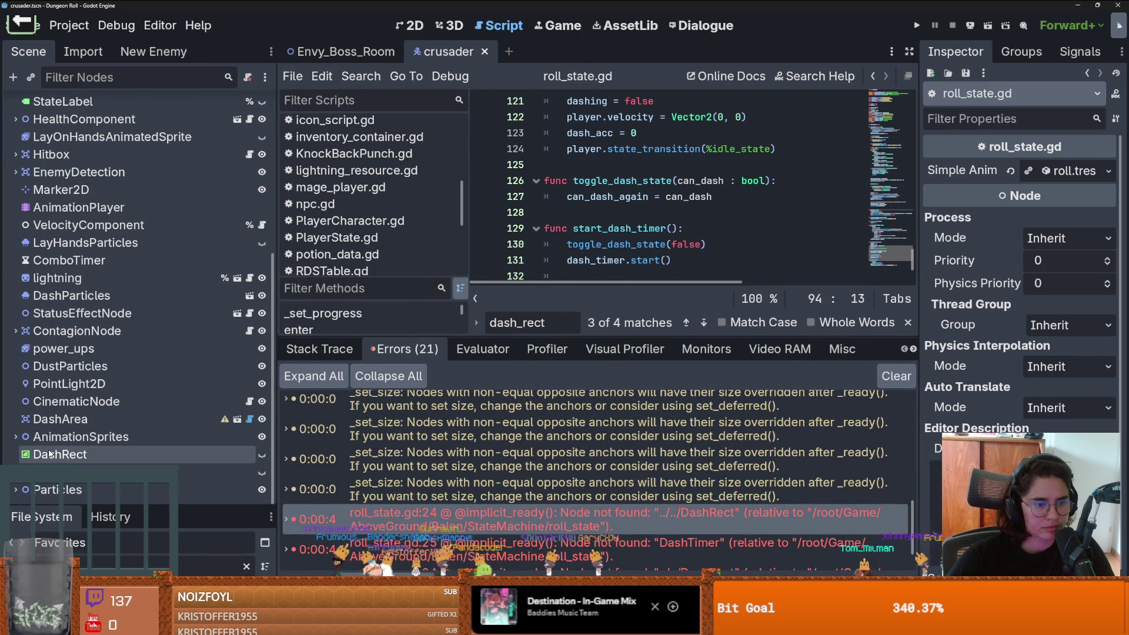
{"action": "left_click", "coordinate": [50, 454]}
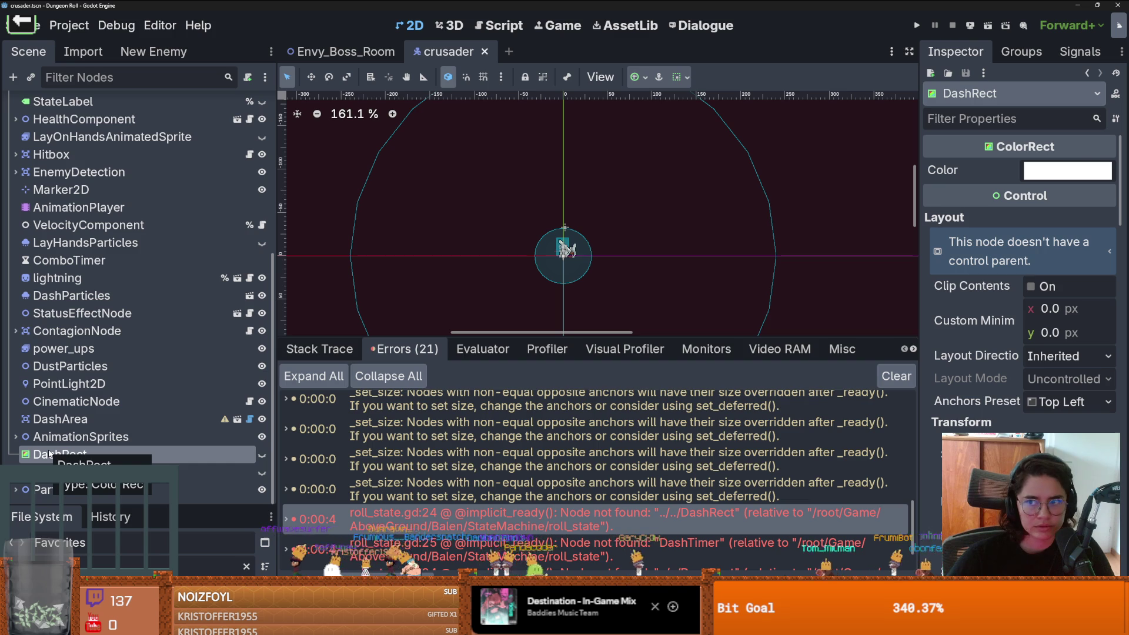
{"action": "scroll", "coordinate": [151, 375], "scroll_direction": "up", "scroll_amount": 5}
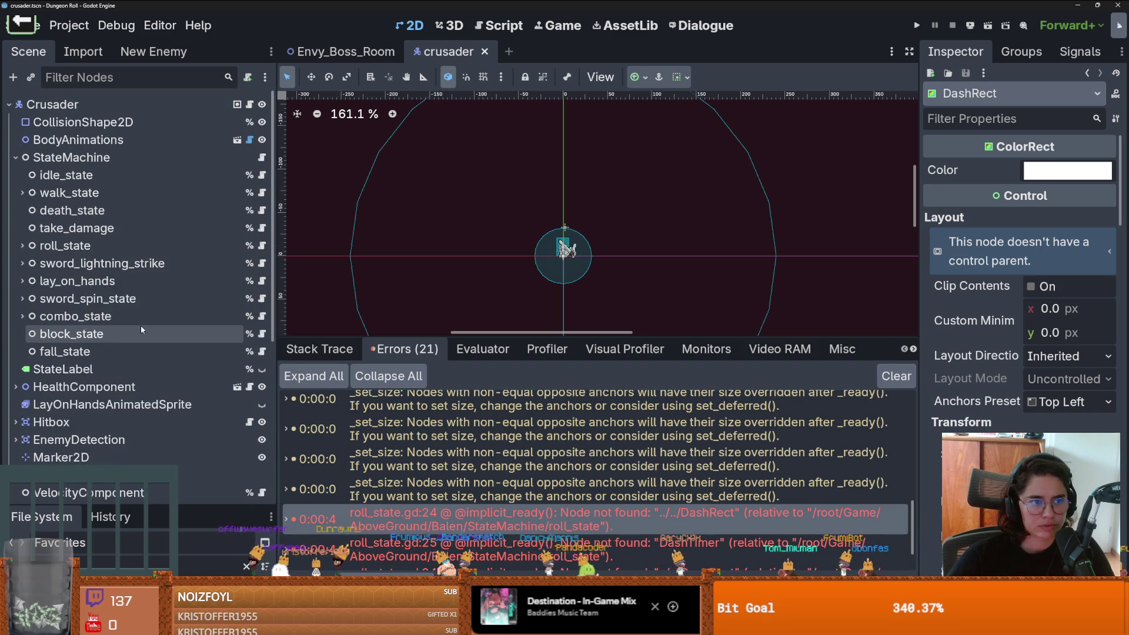
{"action": "left_click", "coordinate": [262, 245]}
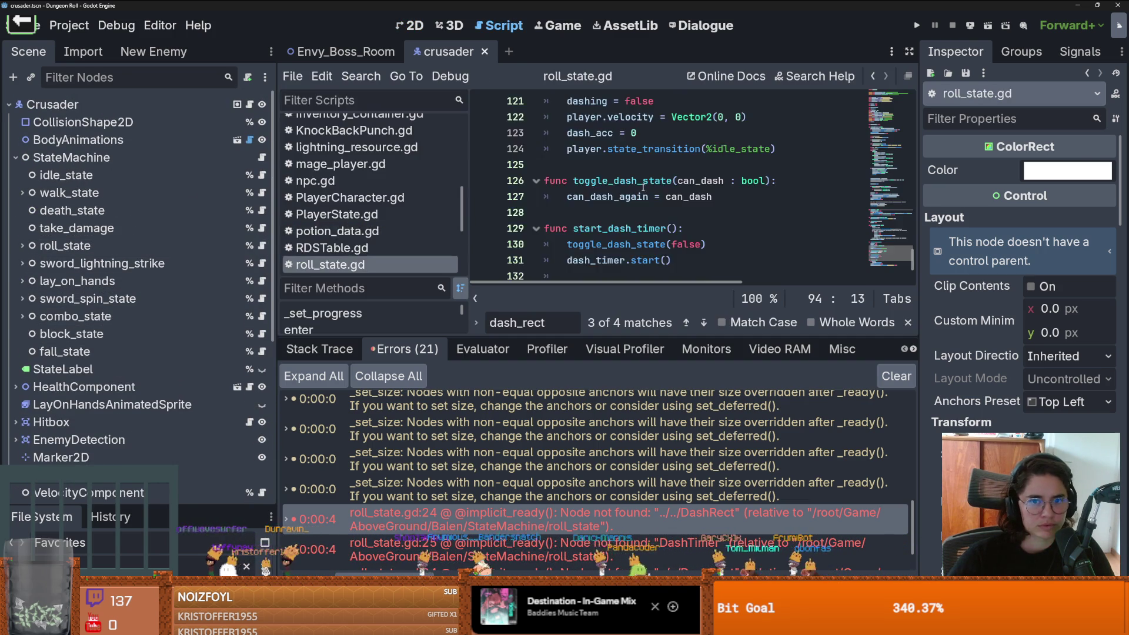
{"action": "scroll", "coordinate": [676, 211], "scroll_direction": "up", "scroll_amount": 4}
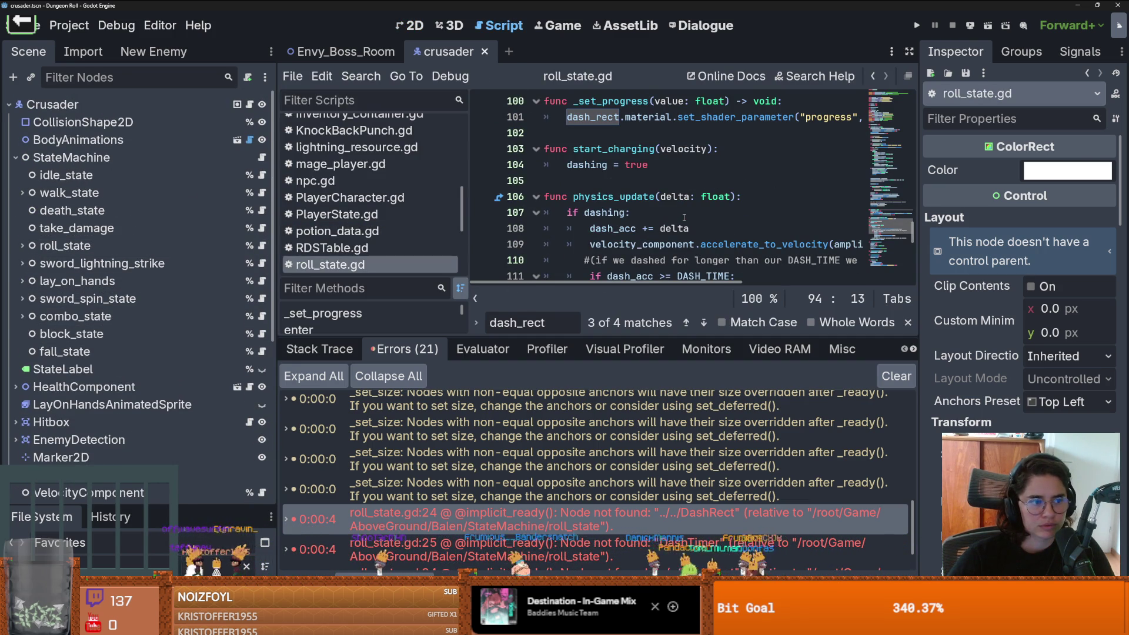
Step: Delete the $"../../DashRect" path on line 24 and drag the DashRect node in its place
{"action": "mouse_move", "coordinate": [909, 234]}
{"action": "left_mouse_down"}
{"action": "mouse_move", "coordinate": [908, 217]}
{"action": "mouse_move", "coordinate": [1007, 219]}
{"action": "left_mouse_up"}
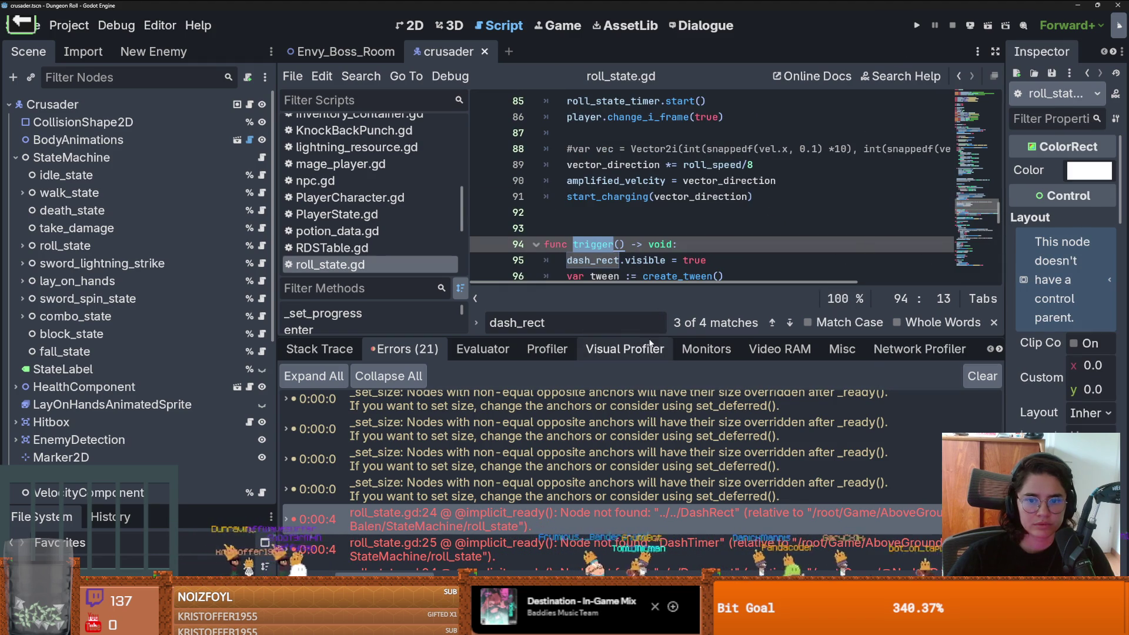
{"action": "left_click_drag", "start_coordinate": [650, 341], "coordinate": [650, 442]}
{"action": "scroll", "coordinate": [737, 290], "scroll_direction": "up", "scroll_amount": 2}
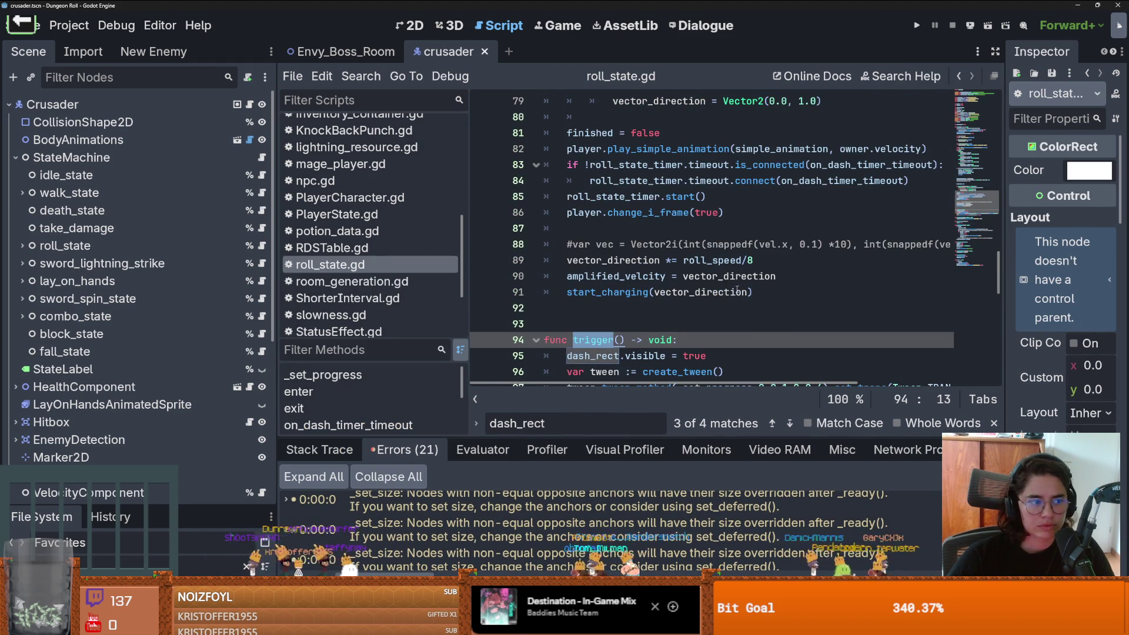
{"action": "scroll", "coordinate": [737, 290], "scroll_direction": "up", "scroll_amount": 20}
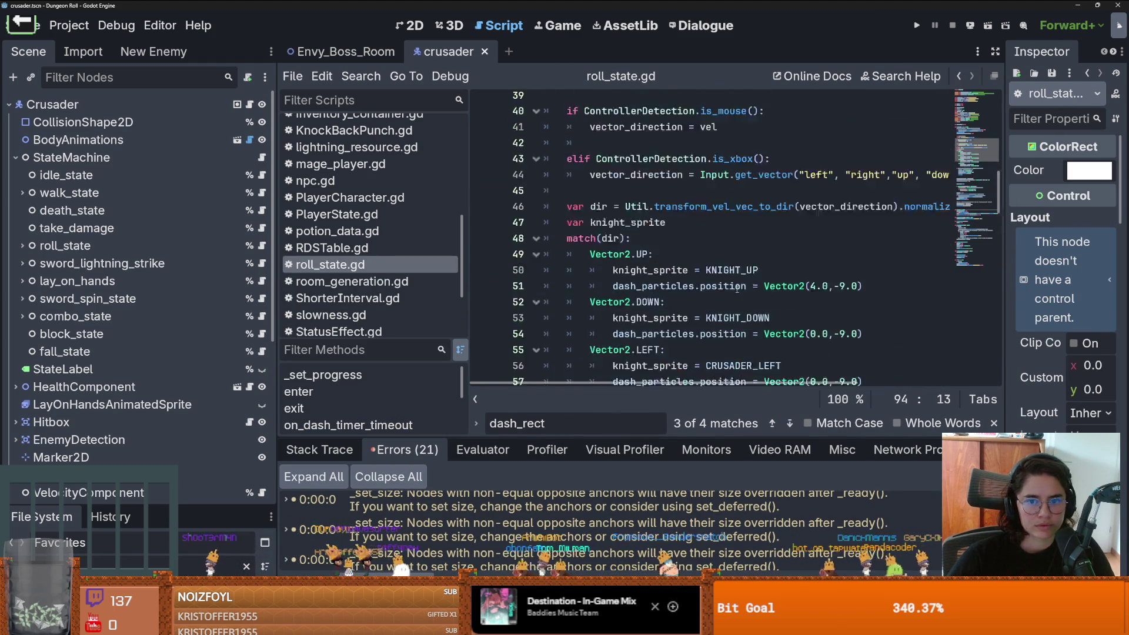
{"action": "left_click_drag", "start_coordinate": [852, 324], "coordinate": [749, 326]}
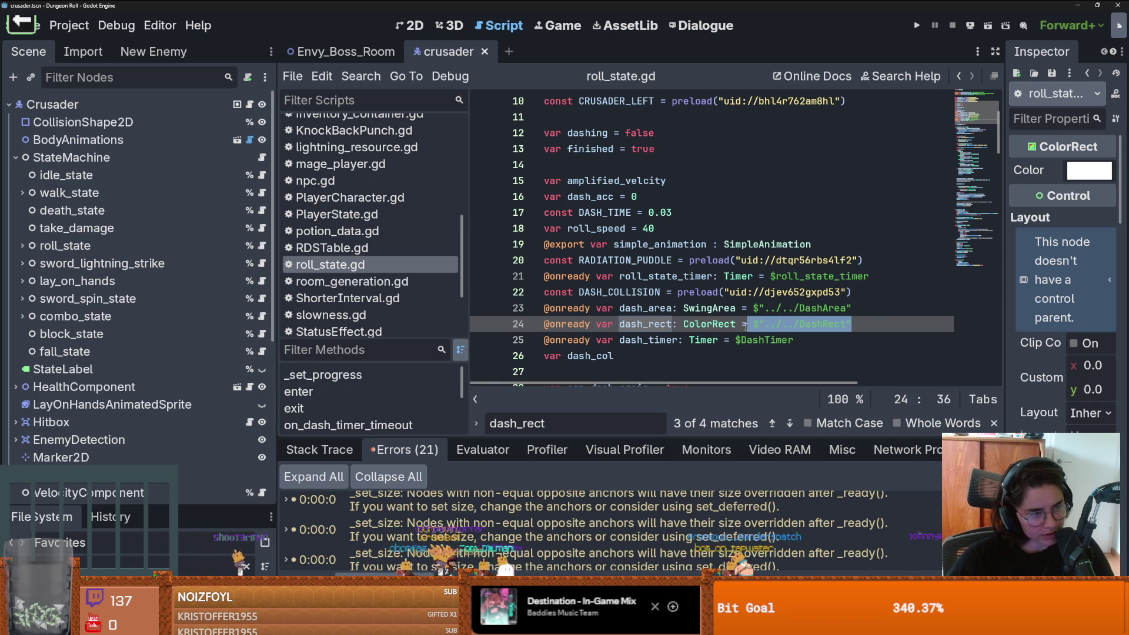
{"action": "left_click", "coordinate": [845, 324]}
{"action": "left_click_drag", "start_coordinate": [865, 324], "coordinate": [753, 324]}
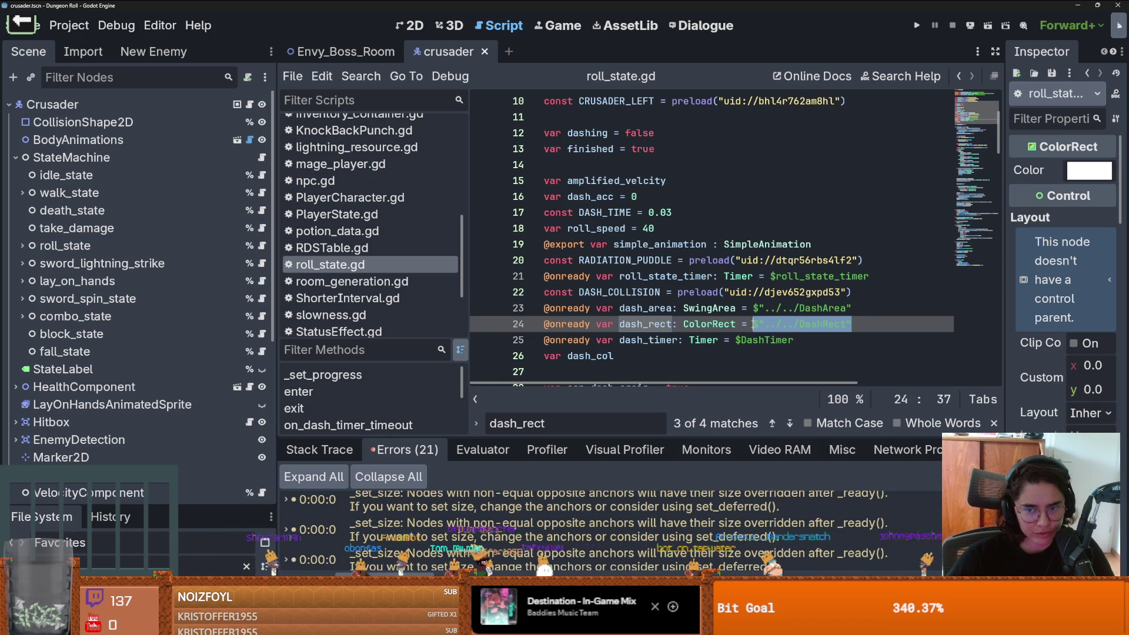
{"action": "left_click_drag", "start_coordinate": [753, 324], "coordinate": [852, 324]}
{"action": "scroll", "coordinate": [156, 413], "scroll_direction": "down", "scroll_amount": 5}
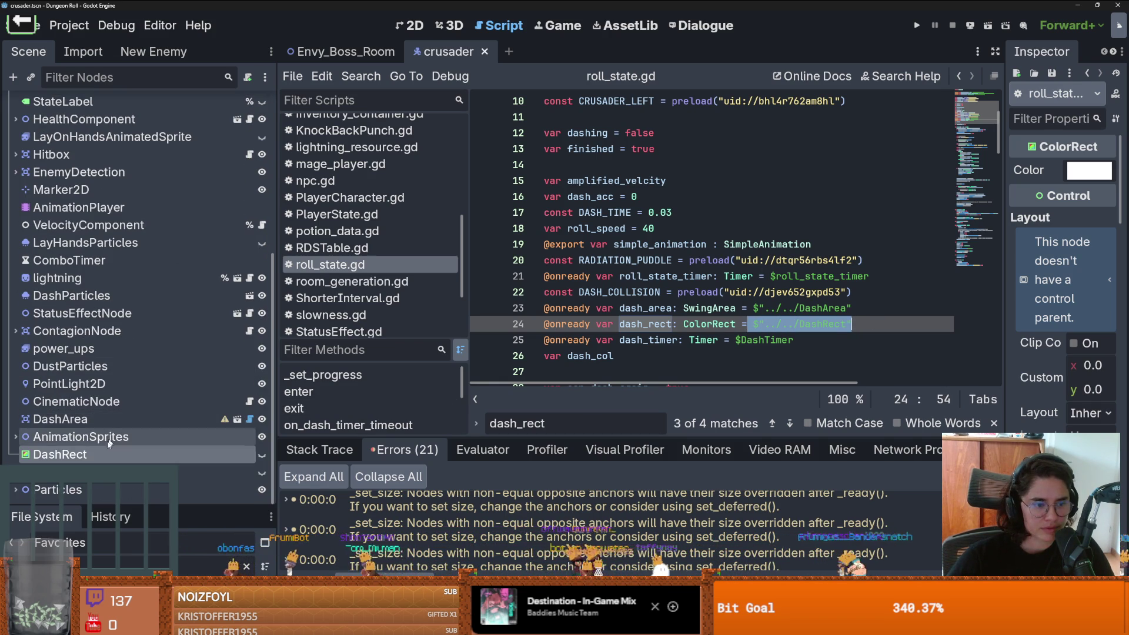
{"action": "key", "text": "BackSpace"}
{"action": "mouse_move", "coordinate": [113, 462]}
{"action": "left_mouse_down"}
{"action": "mouse_move", "coordinate": [755, 297]}
{"action": "mouse_move", "coordinate": [764, 322]}
{"action": "left_mouse_up"}
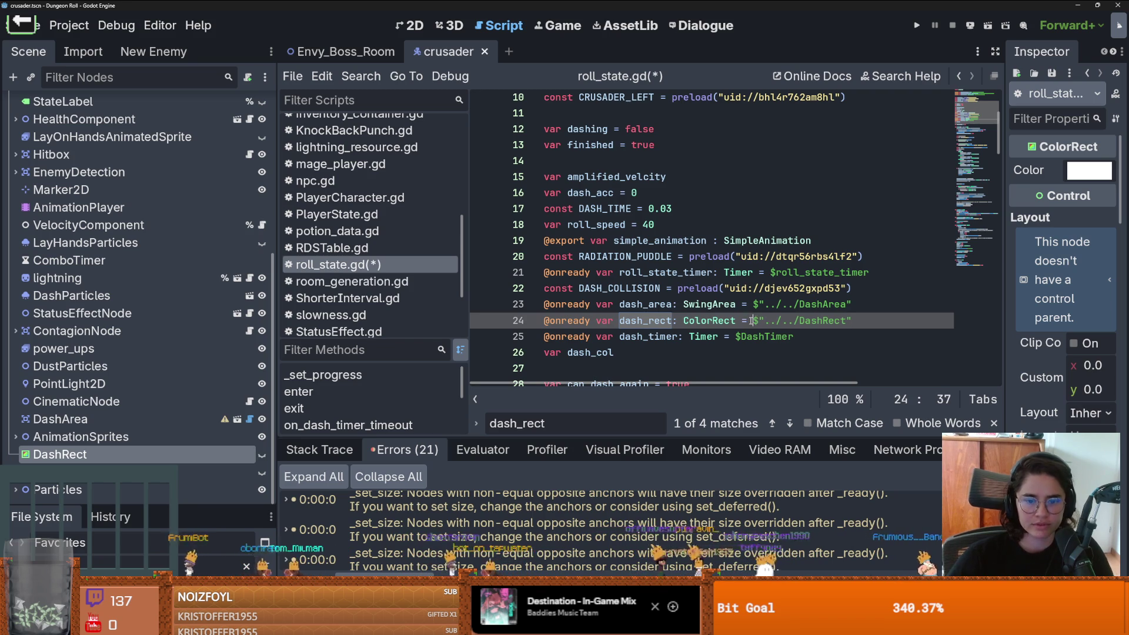
Step: Fix the spacing after '=' in line 24's DashRect reference and save roll_state.gd
{"action": "key", "text": "ctrl+s"}
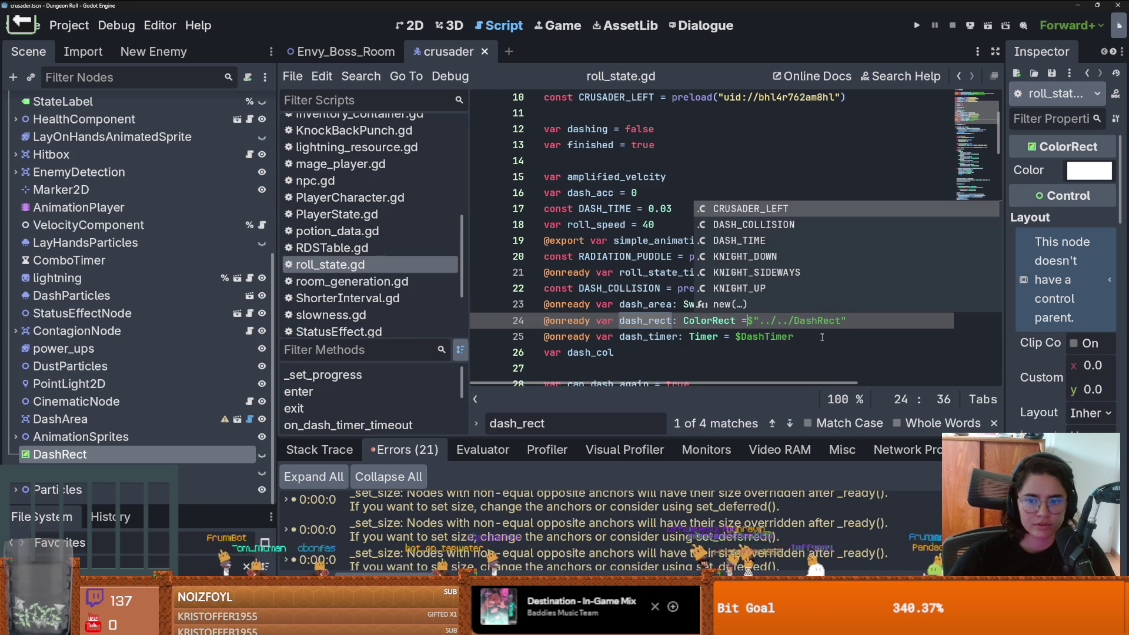
{"action": "key", "text": "shift+End"}
{"action": "key", "text": "ctrl+x"}
{"action": "key", "text": "BackSpace"}
{"action": "key", "text": "ctrl+v"}
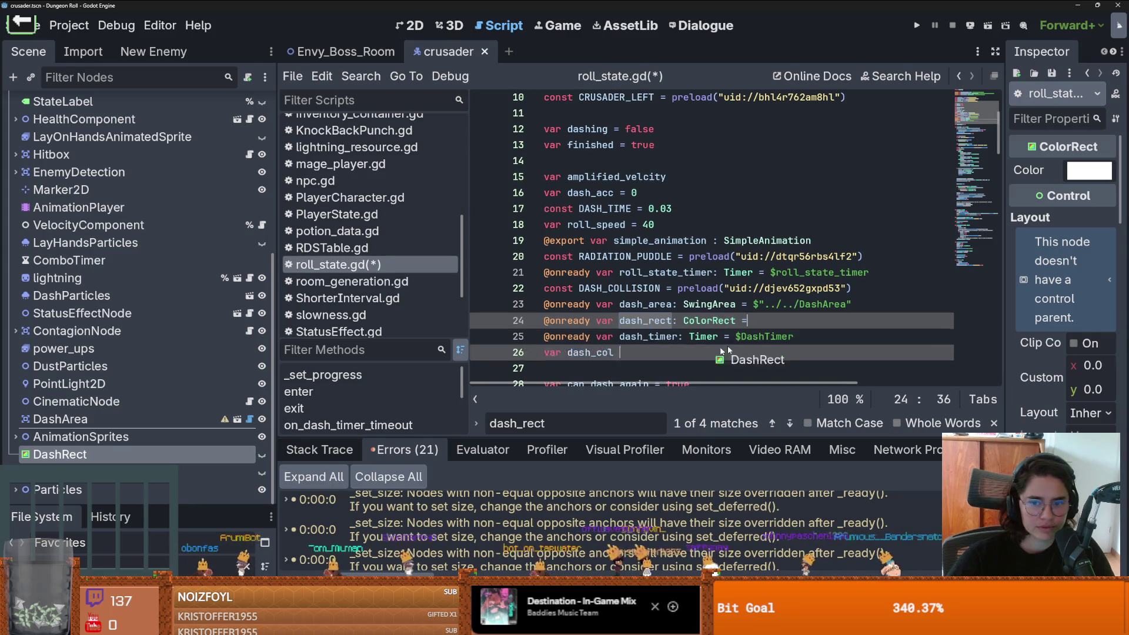
{"action": "left_click", "coordinate": [745, 322]}
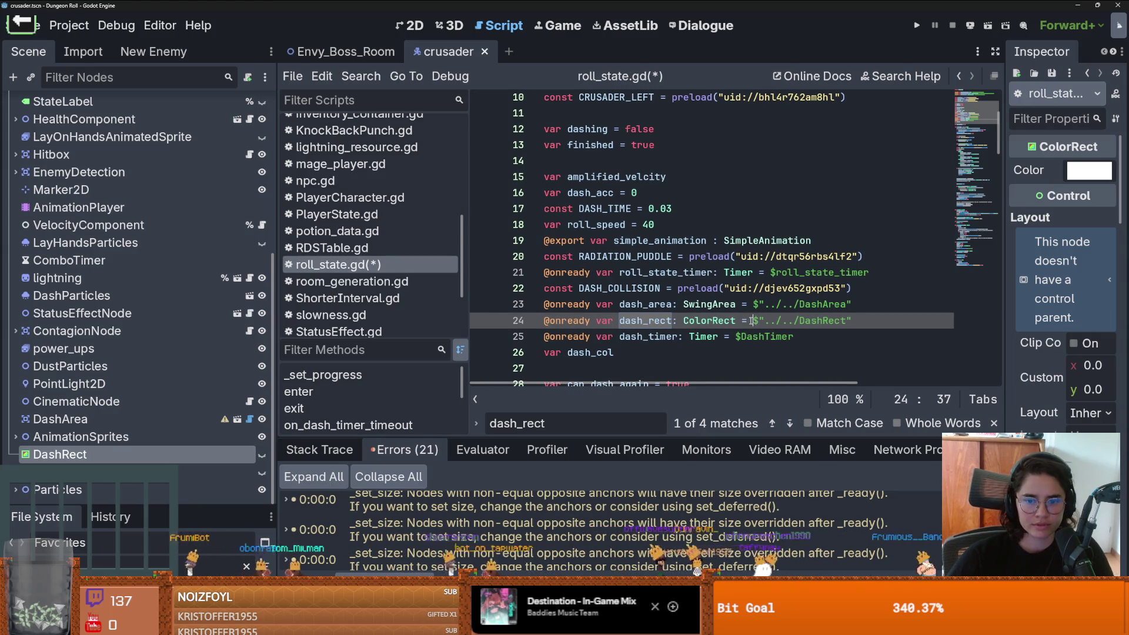
{"action": "key", "text": "ctrl+s"}
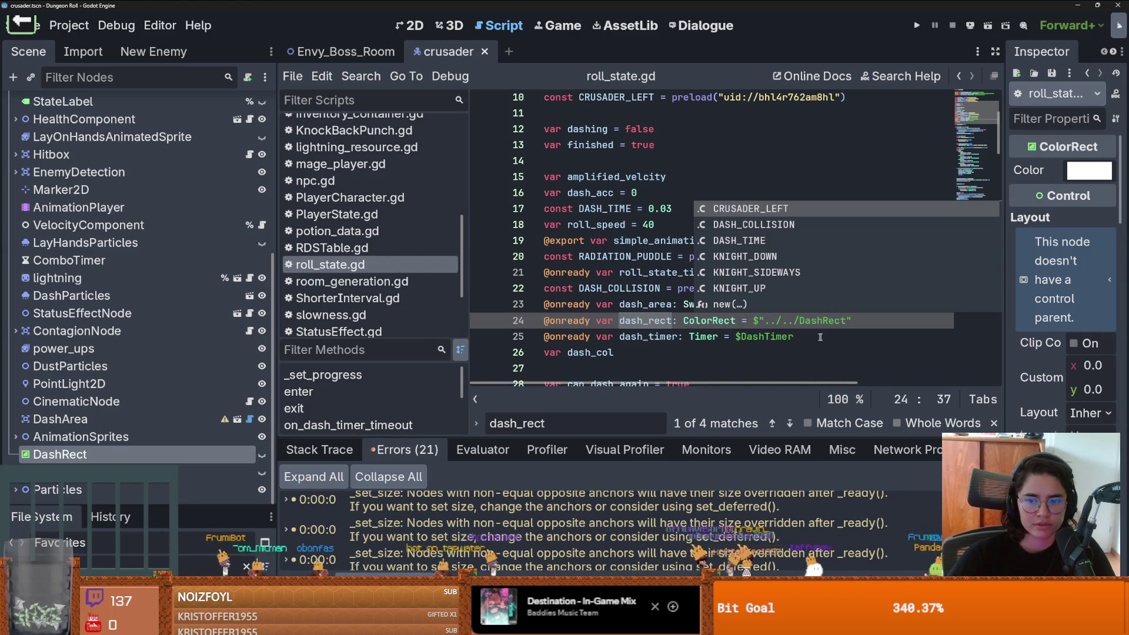
{"action": "key", "text": "ctrl+v"}
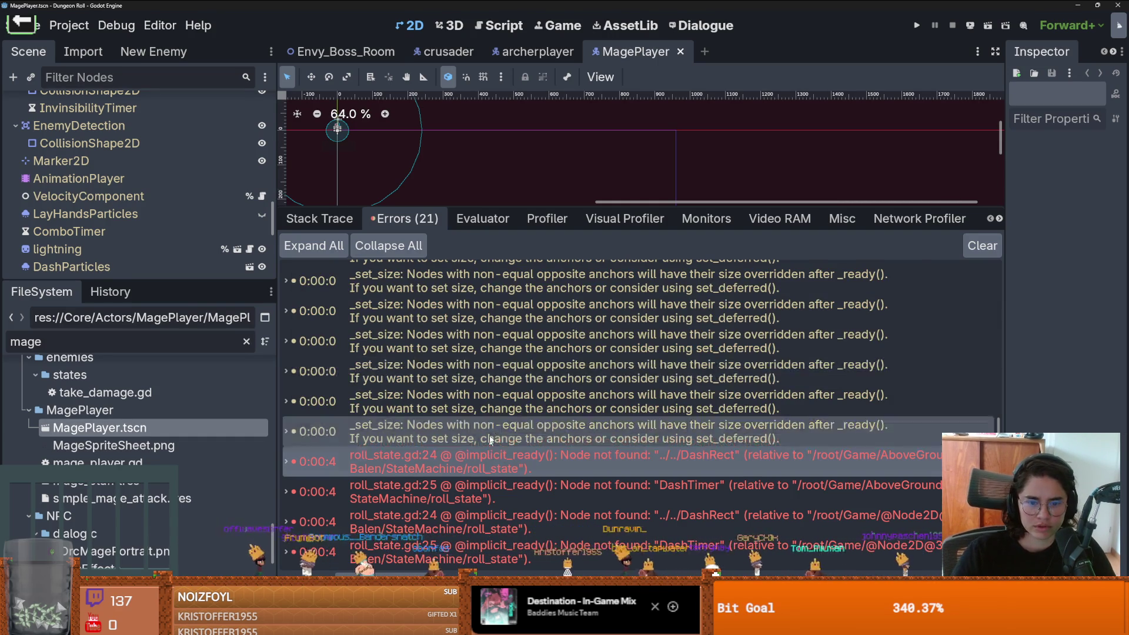
Step: Jump from the DashRect error to roll_state.gd line 24, review enter(), then view the stack trace
{"action": "double_click", "coordinate": [504, 454]}
{"action": "left_click_drag", "start_coordinate": [635, 207], "coordinate": [635, 418]}
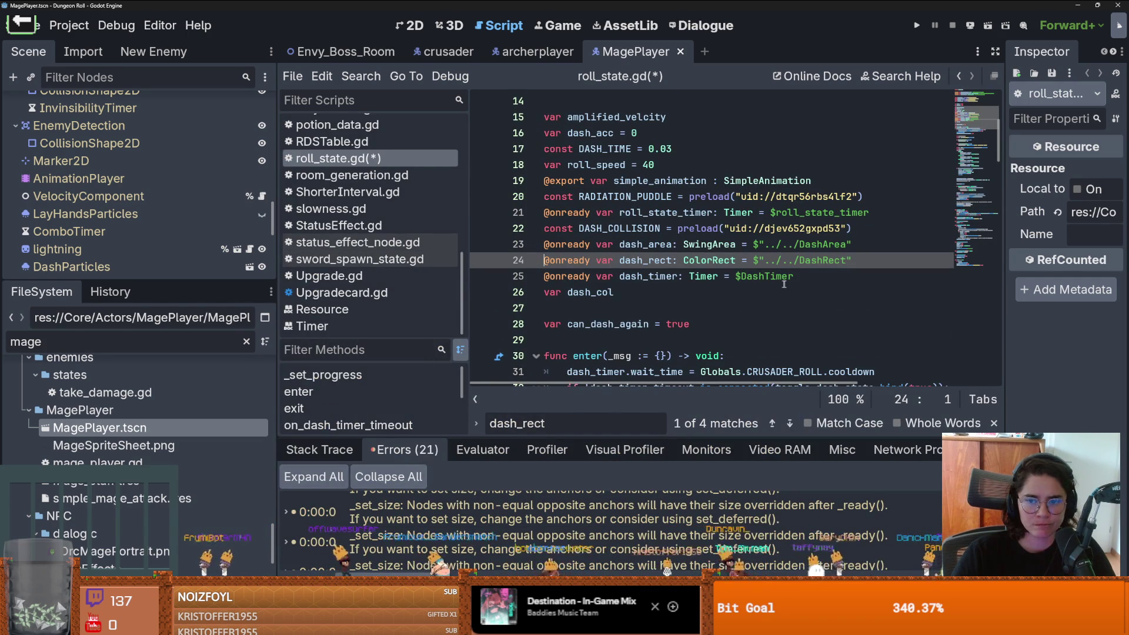
{"action": "scroll", "coordinate": [735, 282], "scroll_direction": "down", "scroll_amount": 1}
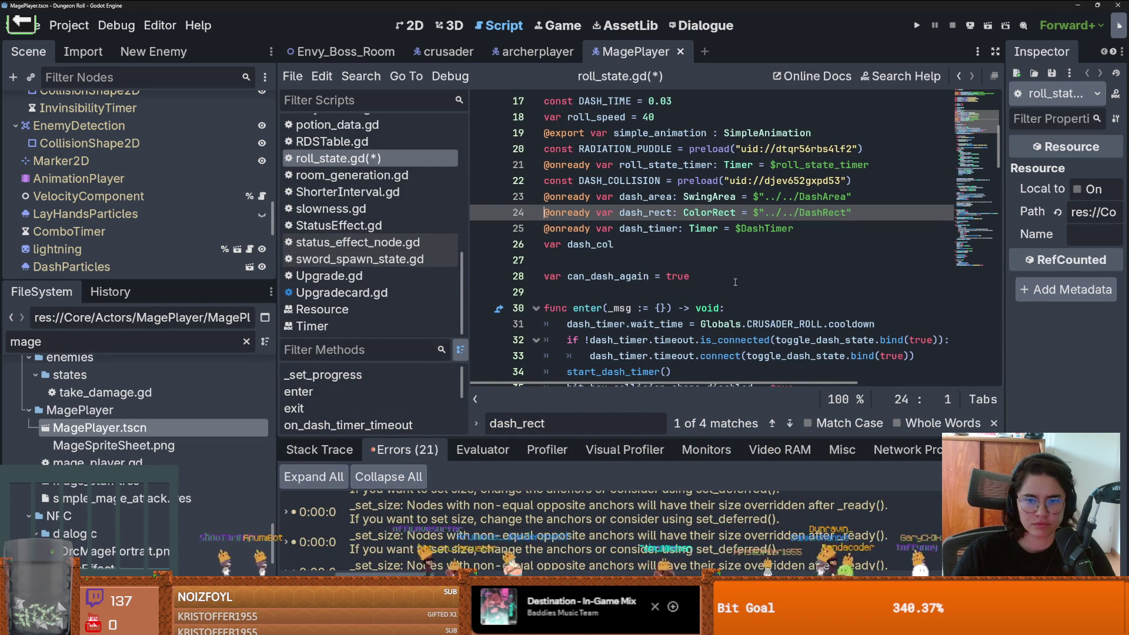
{"action": "scroll", "coordinate": [735, 282], "scroll_direction": "down", "scroll_amount": 1}
{"action": "left_click", "coordinate": [731, 259]}
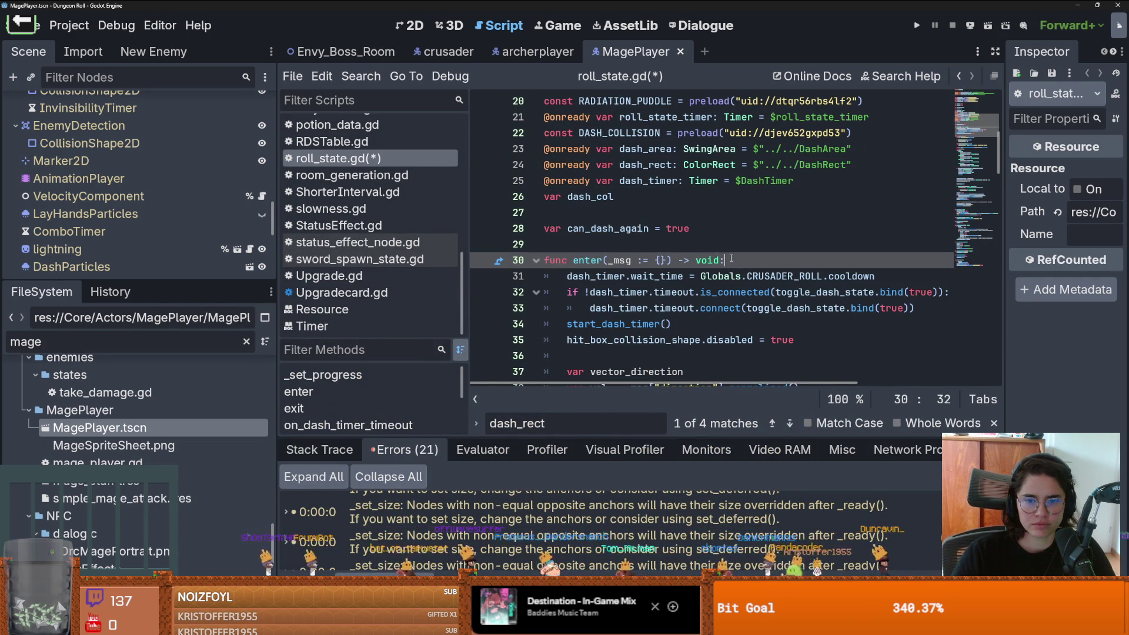
{"action": "scroll", "coordinate": [731, 258], "scroll_direction": "up", "scroll_amount": 1}
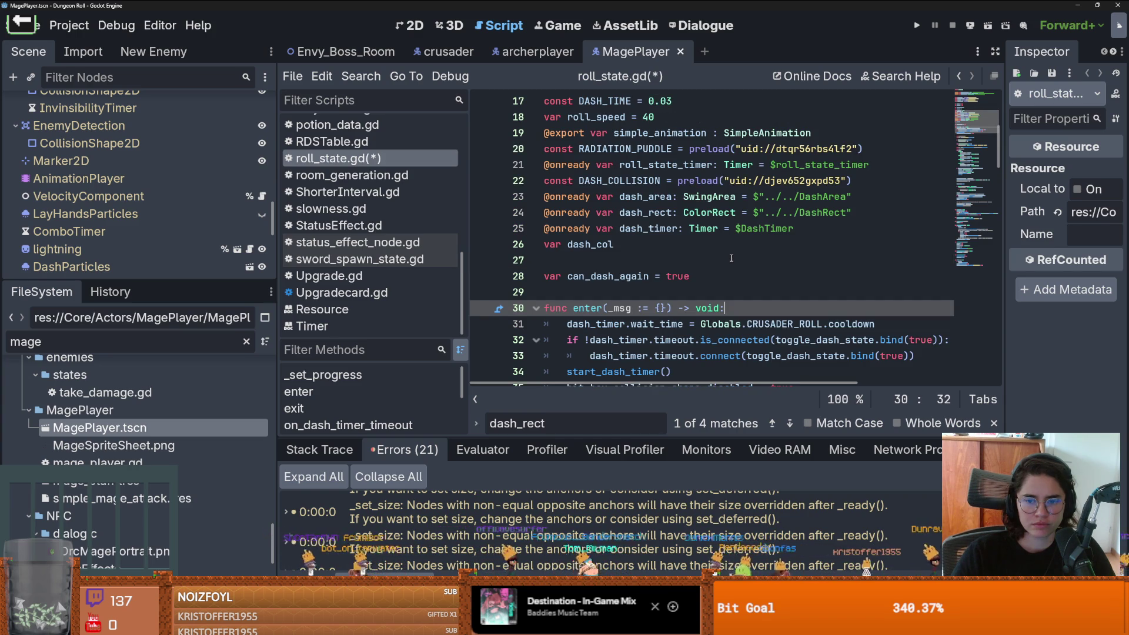
{"action": "scroll", "coordinate": [731, 259], "scroll_direction": "down", "scroll_amount": 1}
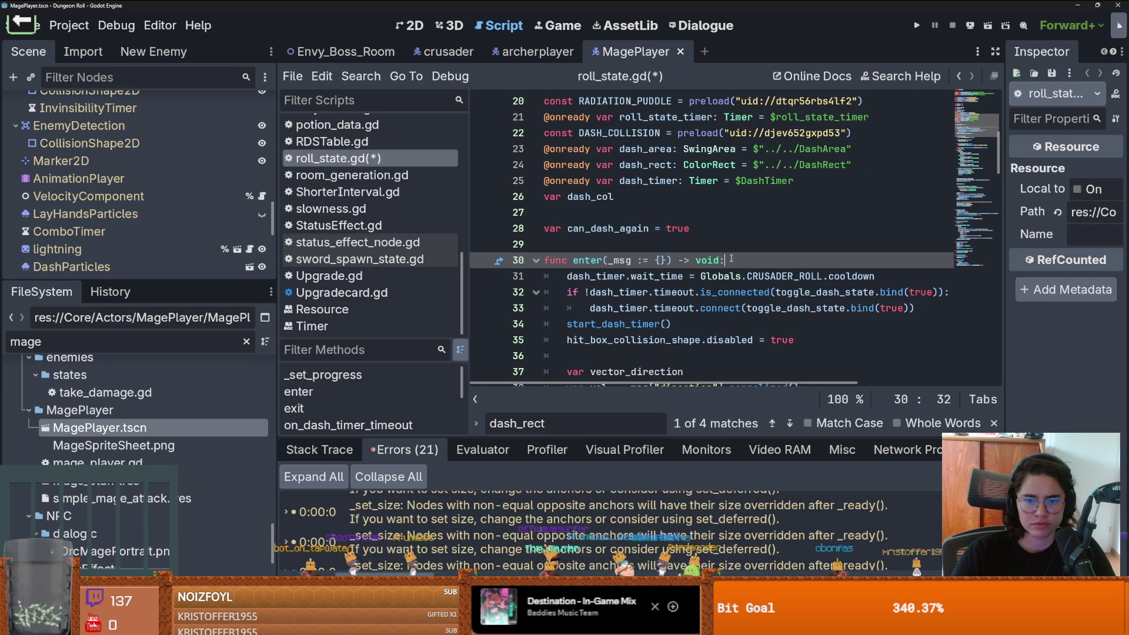
{"action": "left_click_drag", "start_coordinate": [698, 436], "coordinate": [698, 282]}
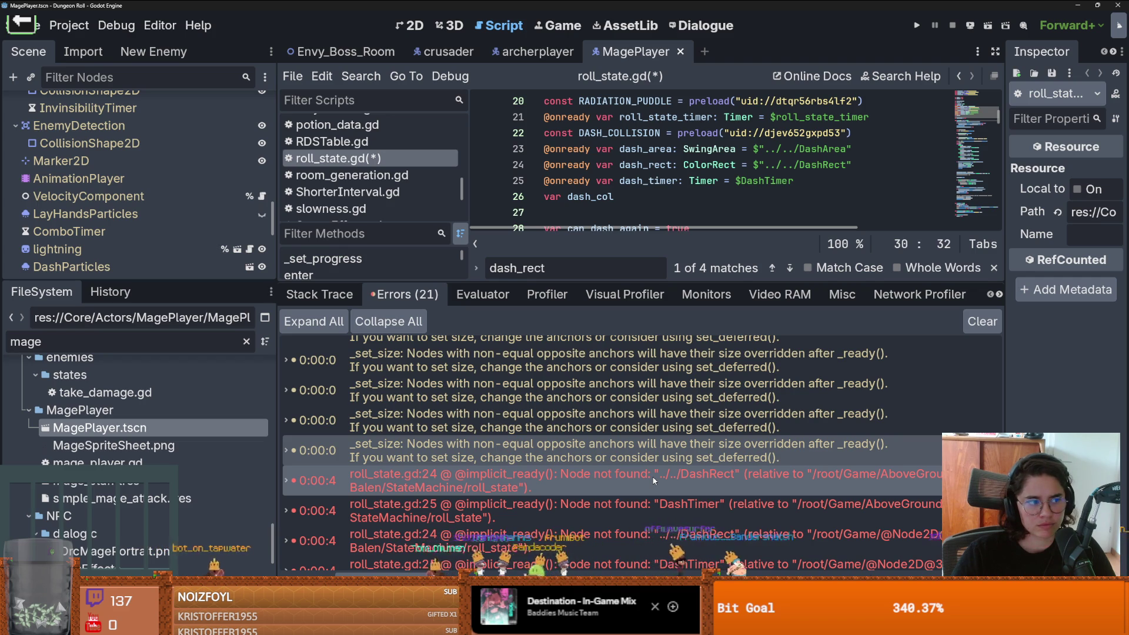
{"action": "mouse_move", "coordinate": [653, 480]}
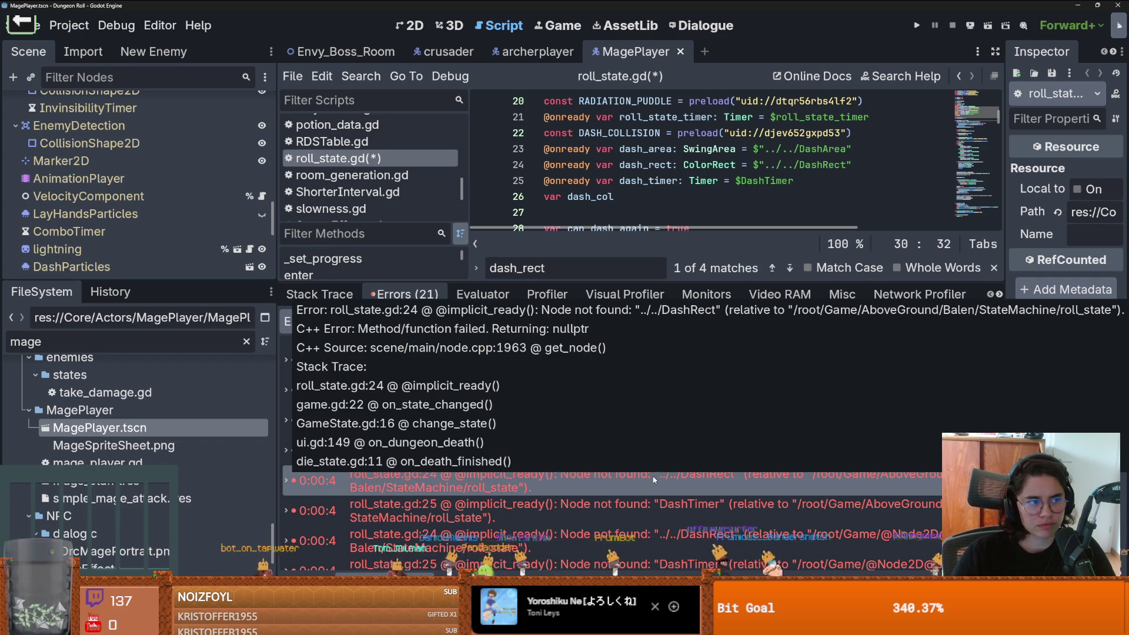
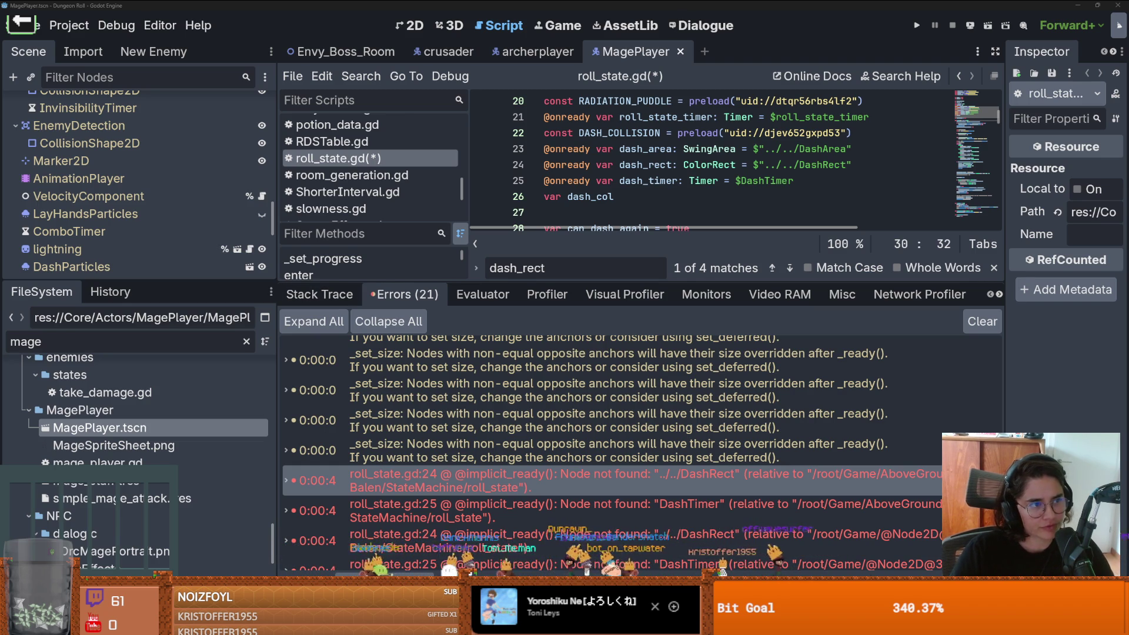
Step: Dismiss the Windows search, then enlarge the code area by lowering the debugger and narrowing the left dock
{"action": "key", "text": "super"}
{"action": "type", "text": "xal"}
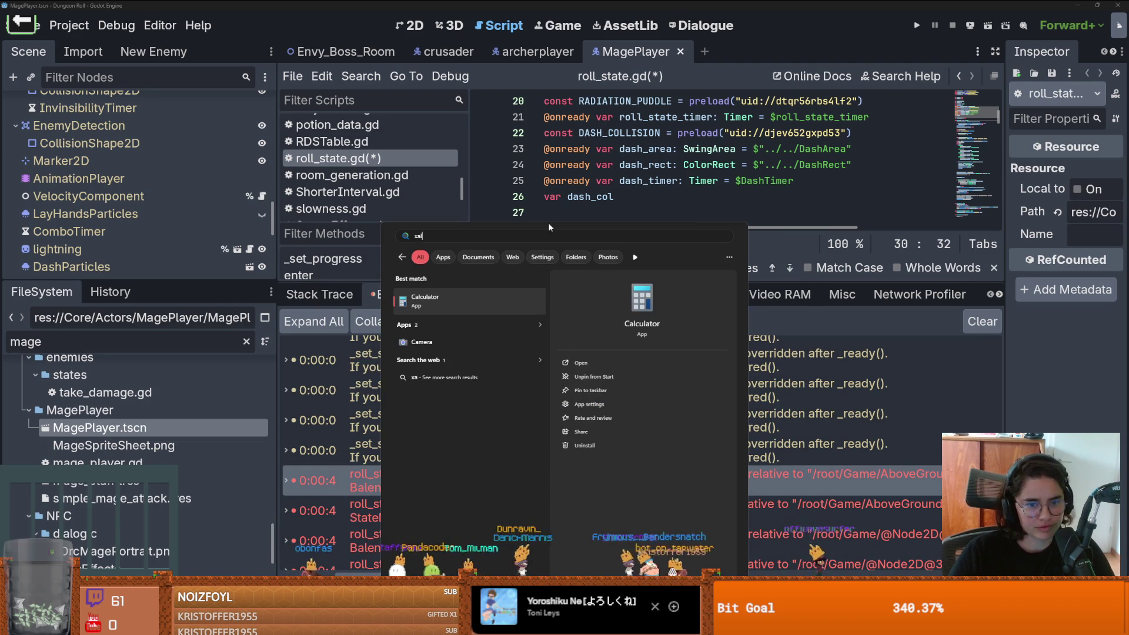
{"action": "key", "text": "Escape"}
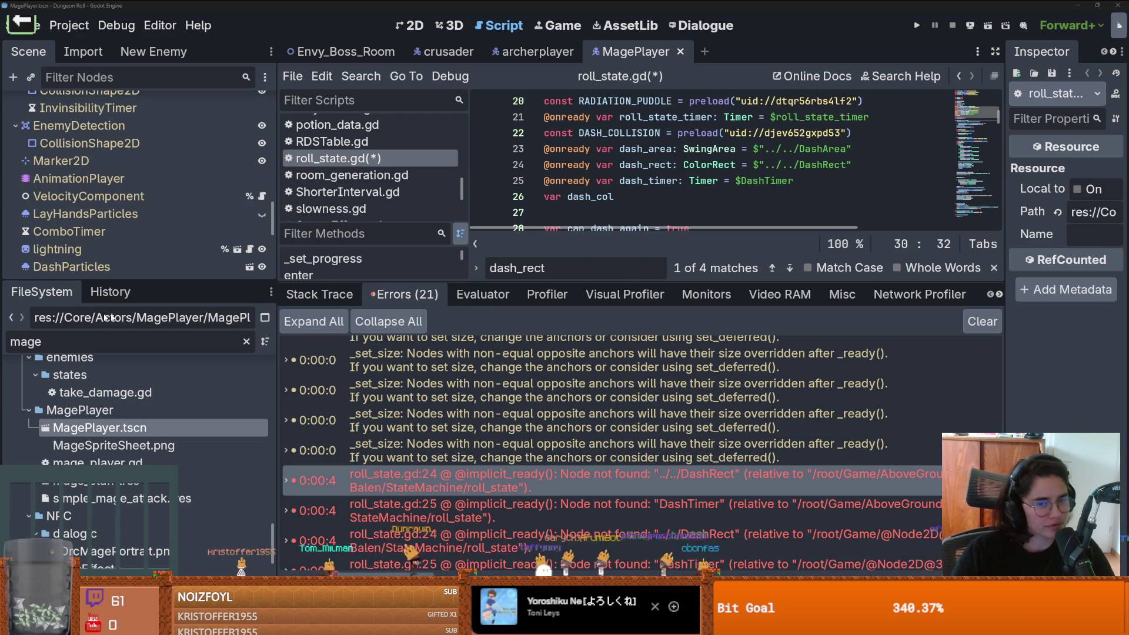
{"action": "left_click_drag", "start_coordinate": [641, 282], "coordinate": [641, 437]}
{"action": "left_click_drag", "start_coordinate": [275, 294], "coordinate": [236, 294]}
Step: Save roll_state.gd and widen the code view by narrowing the left docks and script list
{"action": "left_click", "coordinate": [604, 292]}
{"action": "key", "text": "ctrl+s"}
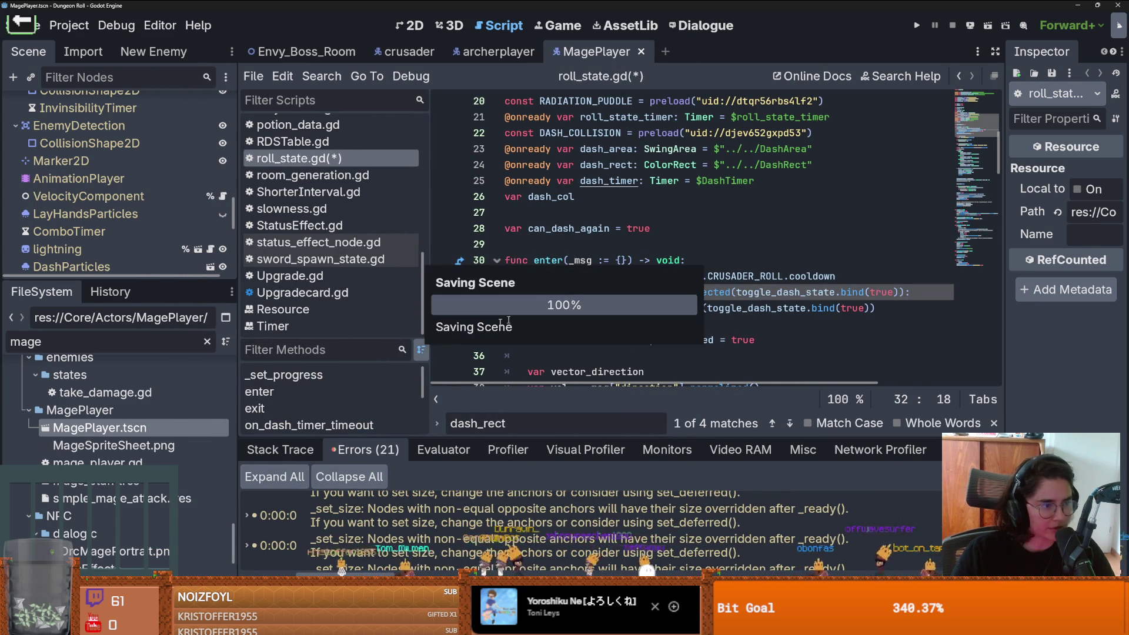
{"action": "scroll", "coordinate": [564, 282], "scroll_direction": "up", "scroll_amount": 1}
{"action": "left_click", "coordinate": [561, 291]}
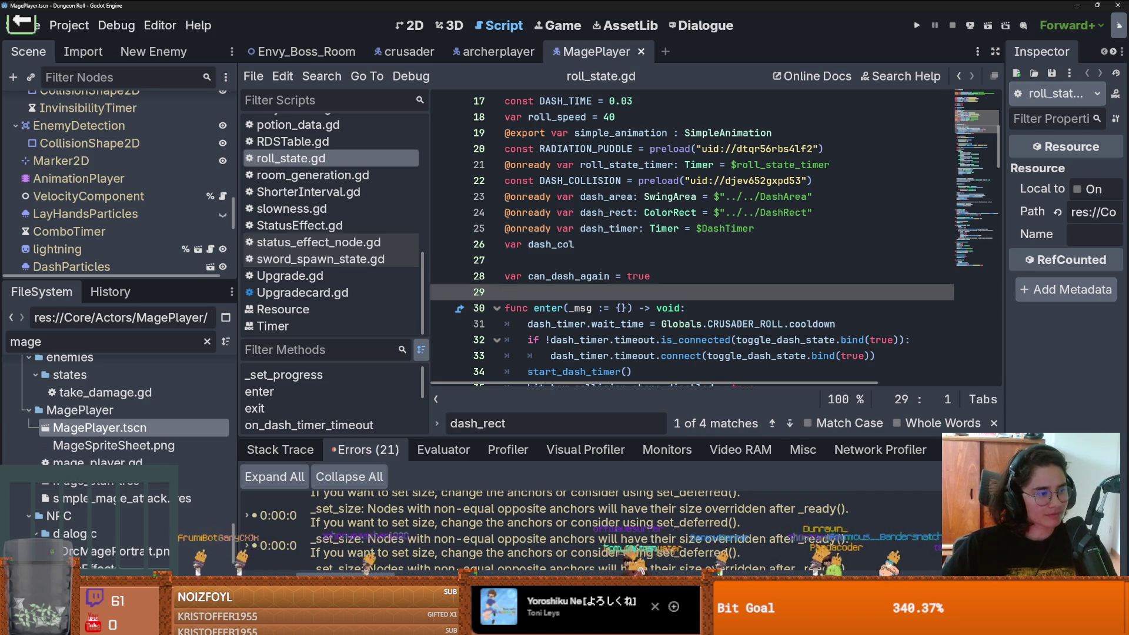
{"action": "key", "text": "ctrl+z"}
{"action": "key", "text": "ctrl+s"}
{"action": "left_click_drag", "start_coordinate": [234, 327], "coordinate": [208, 330]}
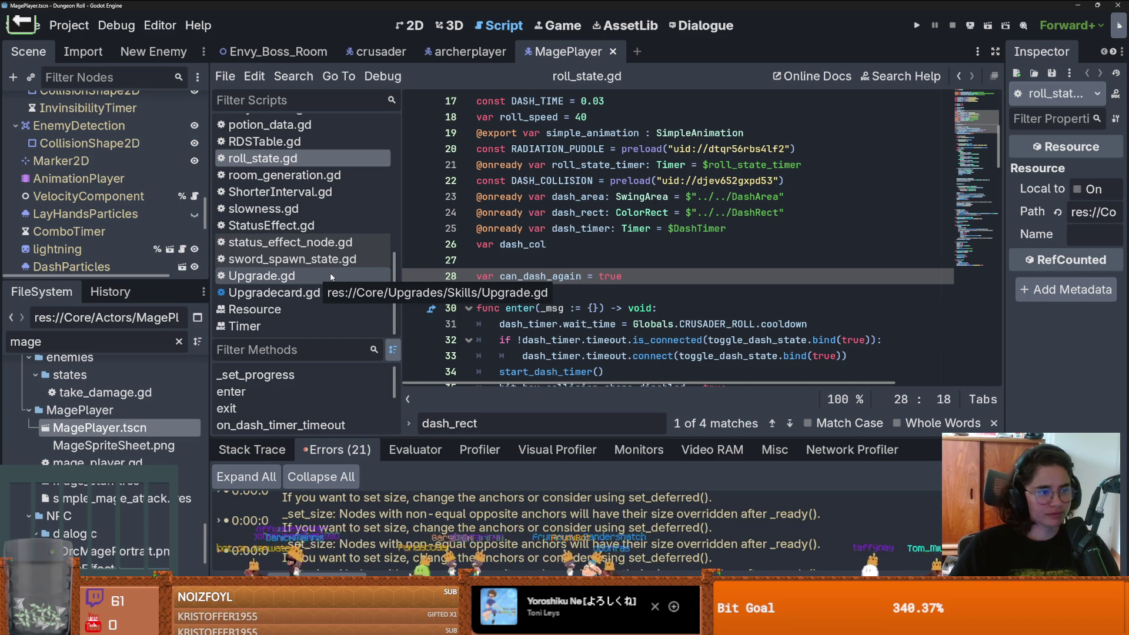
{"action": "key", "text": "Up"}
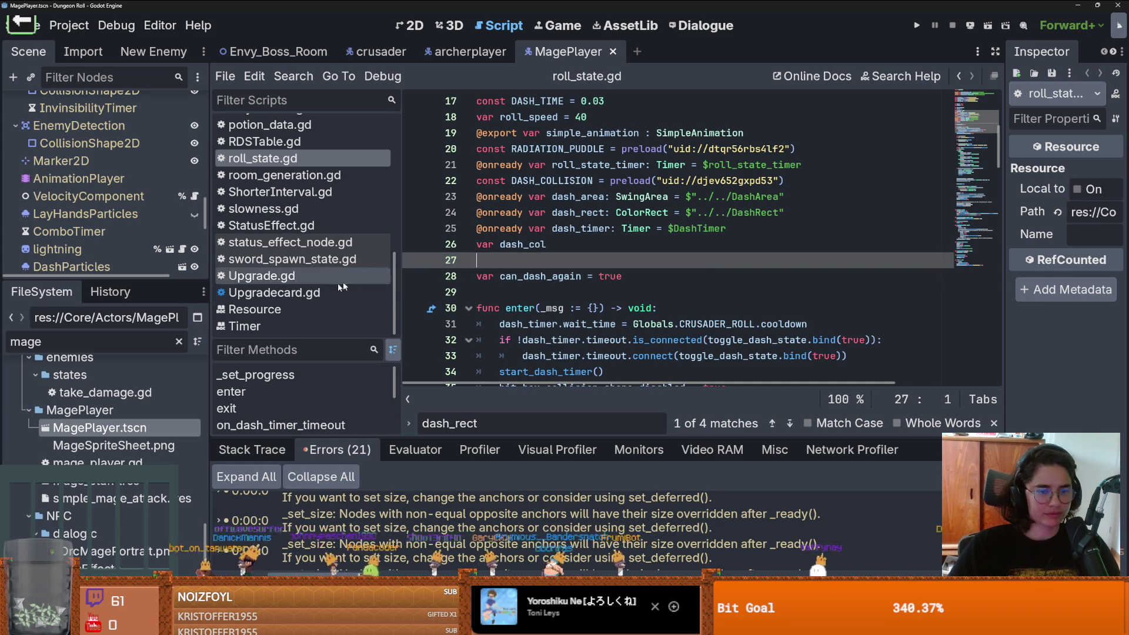
{"action": "mouse_move", "coordinate": [398, 287]}
{"action": "left_mouse_down"}
{"action": "mouse_move", "coordinate": [292, 286]}
{"action": "mouse_move", "coordinate": [323, 286]}
{"action": "left_mouse_up"}
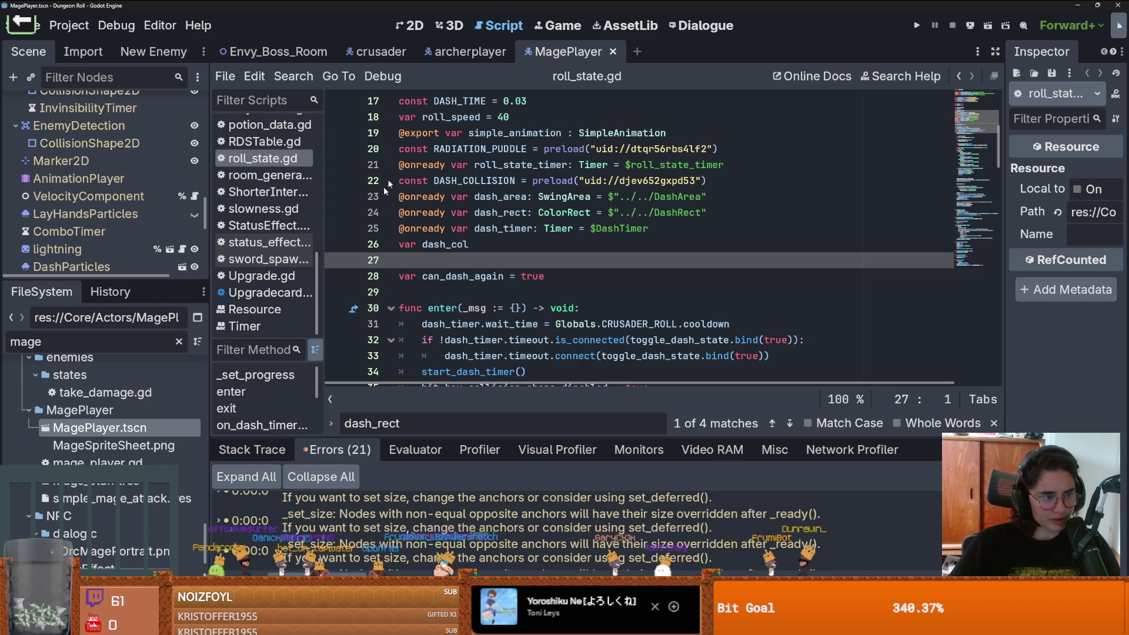
{"action": "left_click", "coordinate": [646, 293]}
{"action": "key", "text": "ctrl+s"}
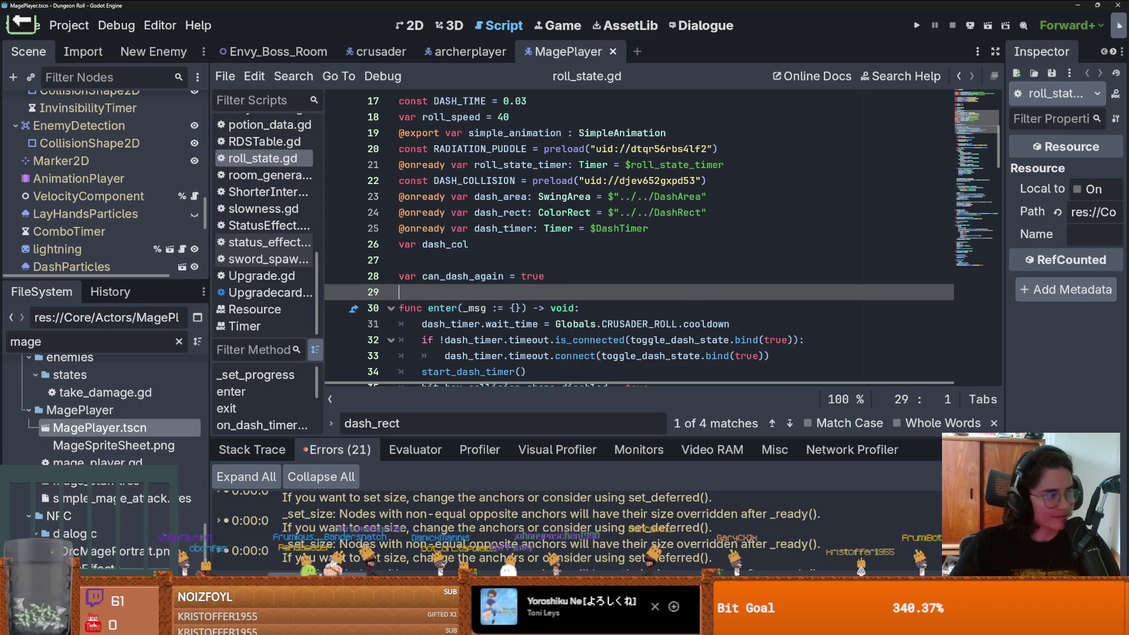
Step: Enlarge the scene tree, collapse the charge attack, combo_state and StateMachine nodes, and save
{"action": "left_click", "coordinate": [552, 279]}
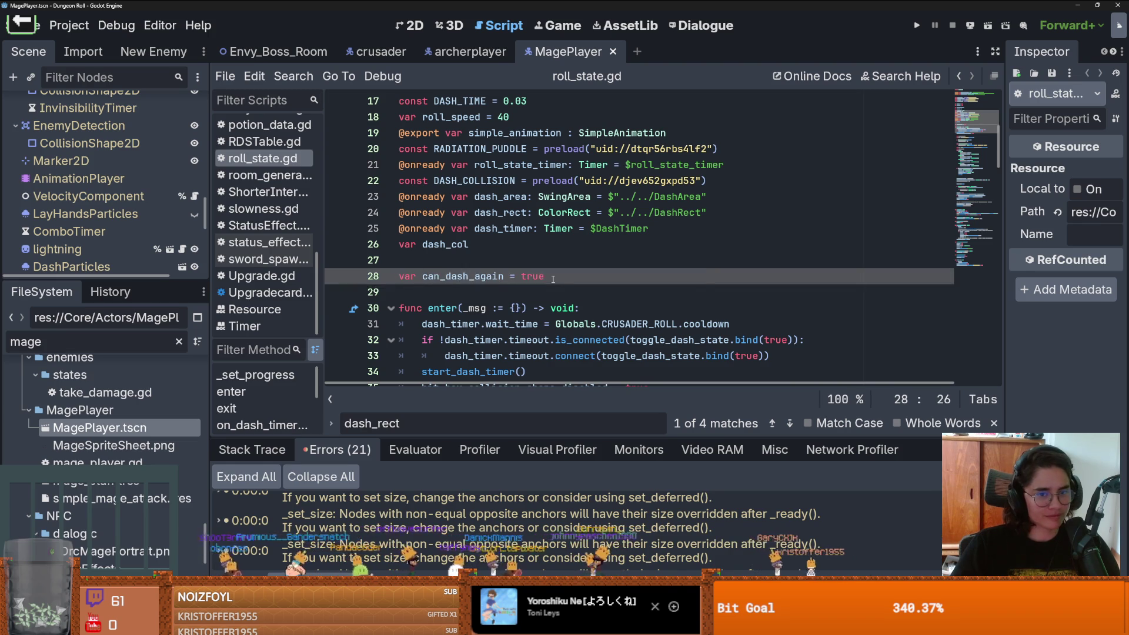
{"action": "left_click", "coordinate": [439, 276]}
{"action": "left_click_drag", "start_coordinate": [106, 280], "coordinate": [106, 451]}
{"action": "scroll", "coordinate": [70, 329], "scroll_direction": "down", "scroll_amount": 5}
{"action": "scroll", "coordinate": [36, 294], "scroll_direction": "up", "scroll_amount": 2}
{"action": "left_click", "coordinate": [21, 283]}
{"action": "left_click", "coordinate": [22, 301]}
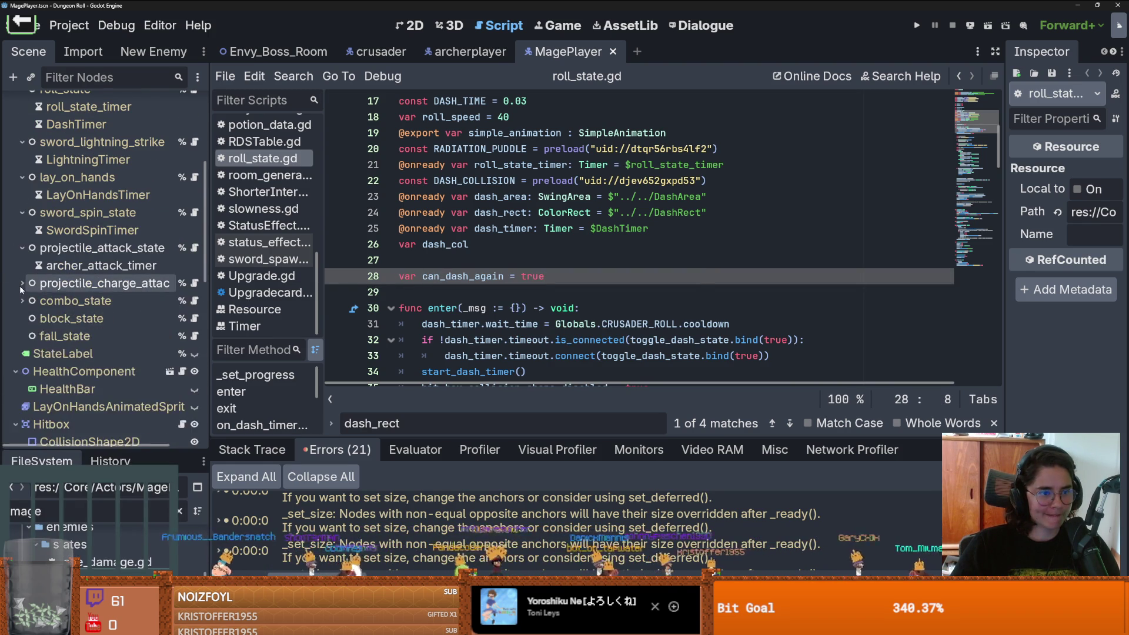
{"action": "scroll", "coordinate": [23, 276], "scroll_direction": "up", "scroll_amount": 5}
{"action": "left_click", "coordinate": [16, 157]}
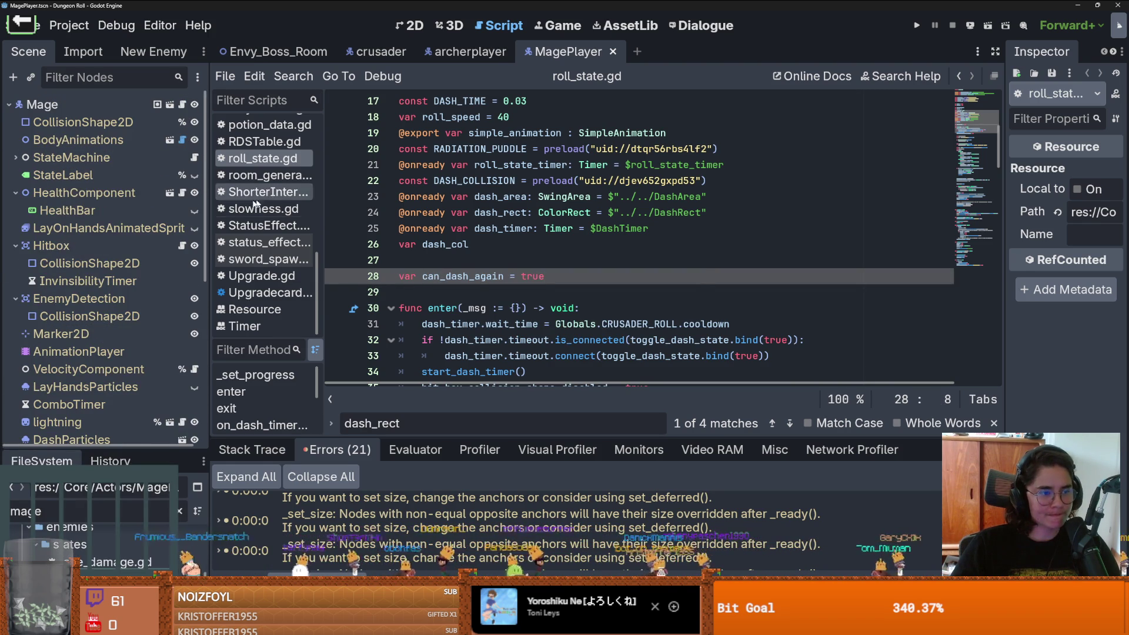
{"action": "key", "text": "ctrl+s"}
Step: Select dash_timer on line 25, extend the scene tree, and select the AnimationSprites node
{"action": "left_click", "coordinate": [488, 244]}
{"action": "scroll", "coordinate": [514, 294], "scroll_direction": "down", "scroll_amount": 2}
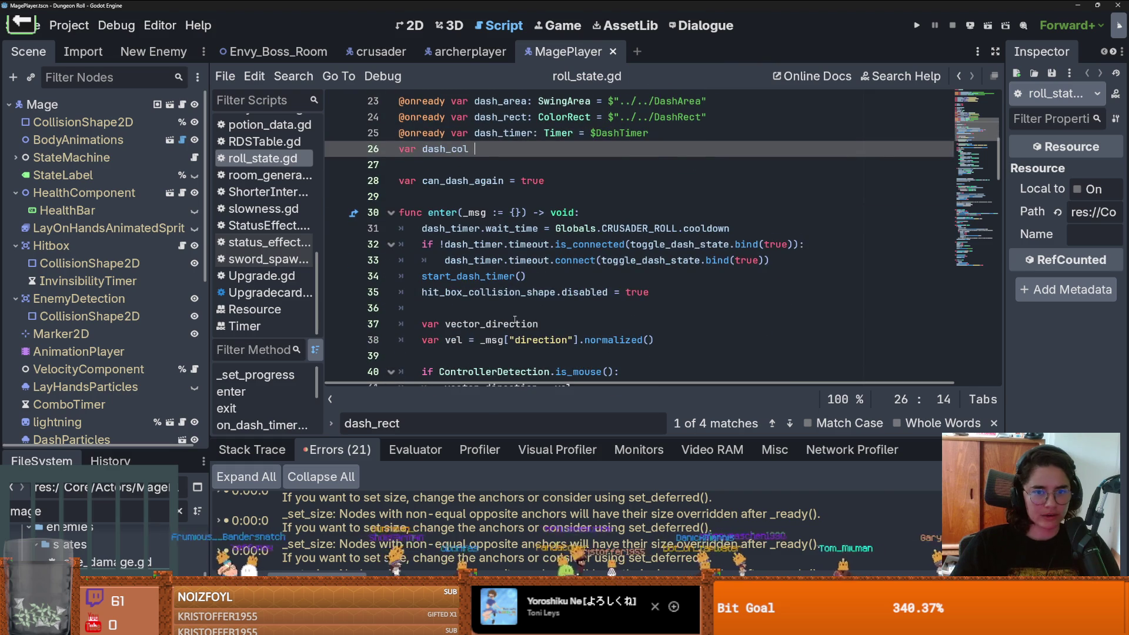
{"action": "scroll", "coordinate": [483, 242], "scroll_direction": "up", "scroll_amount": 3}
{"action": "double_click", "coordinate": [503, 276]}
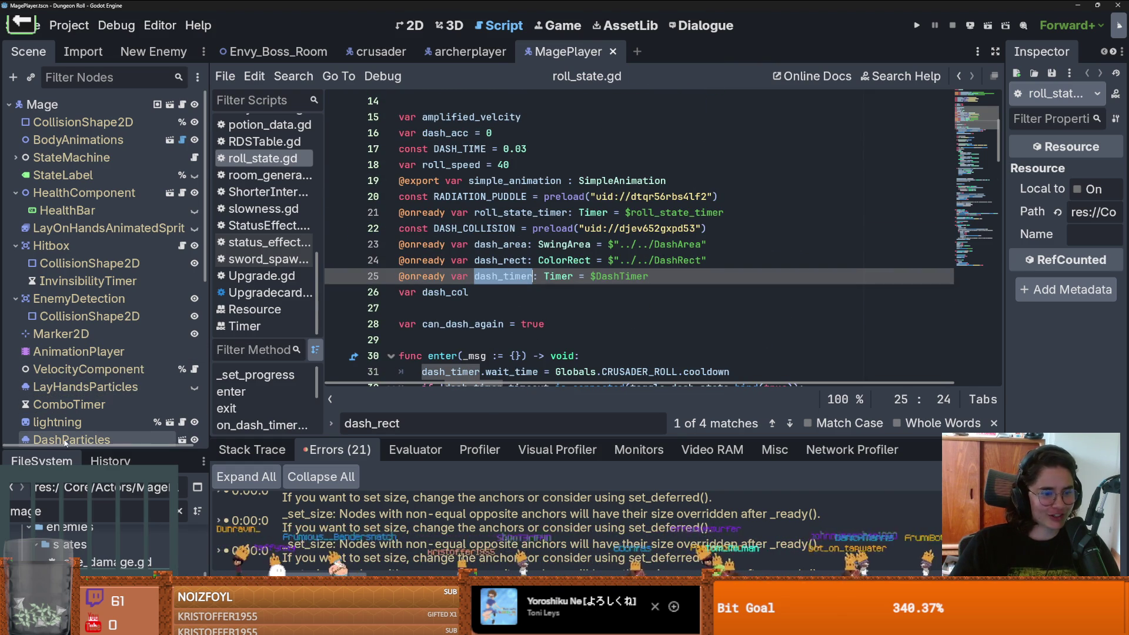
{"action": "left_click_drag", "start_coordinate": [62, 448], "coordinate": [63, 506]}
{"action": "left_click", "coordinate": [18, 450]}
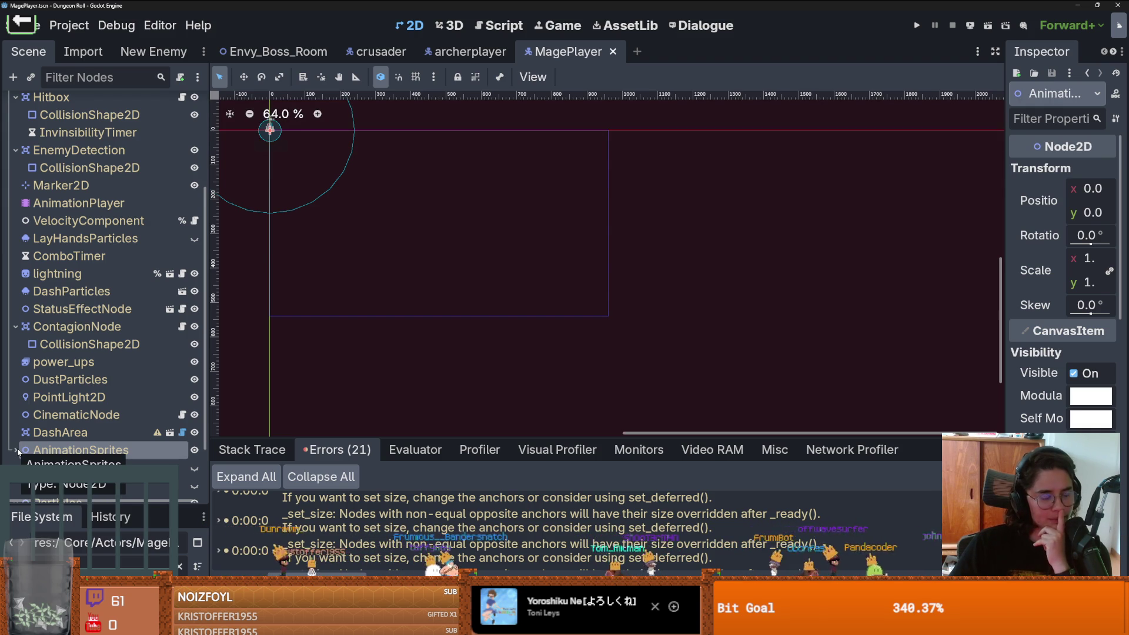
Step: Collapse ContagionNode and Hitbox, expand StateMachine folding walk_state, roll_state, sword_lightning_strike, then return to roll_state.gd
{"action": "left_click", "coordinate": [15, 326]}
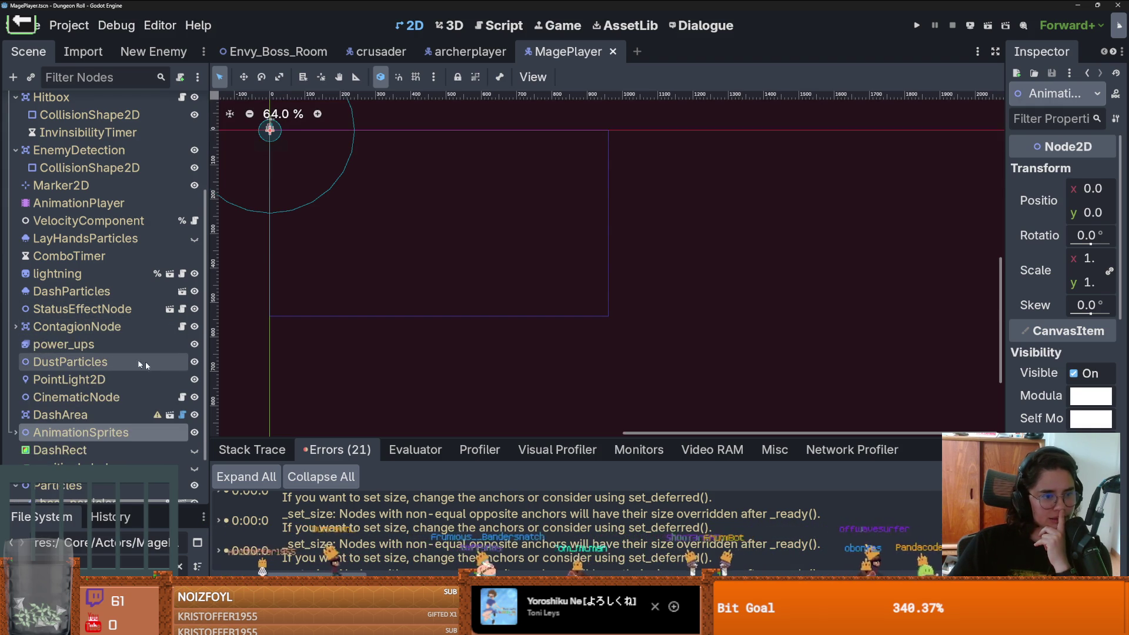
{"action": "scroll", "coordinate": [147, 362], "scroll_direction": "up", "scroll_amount": 3}
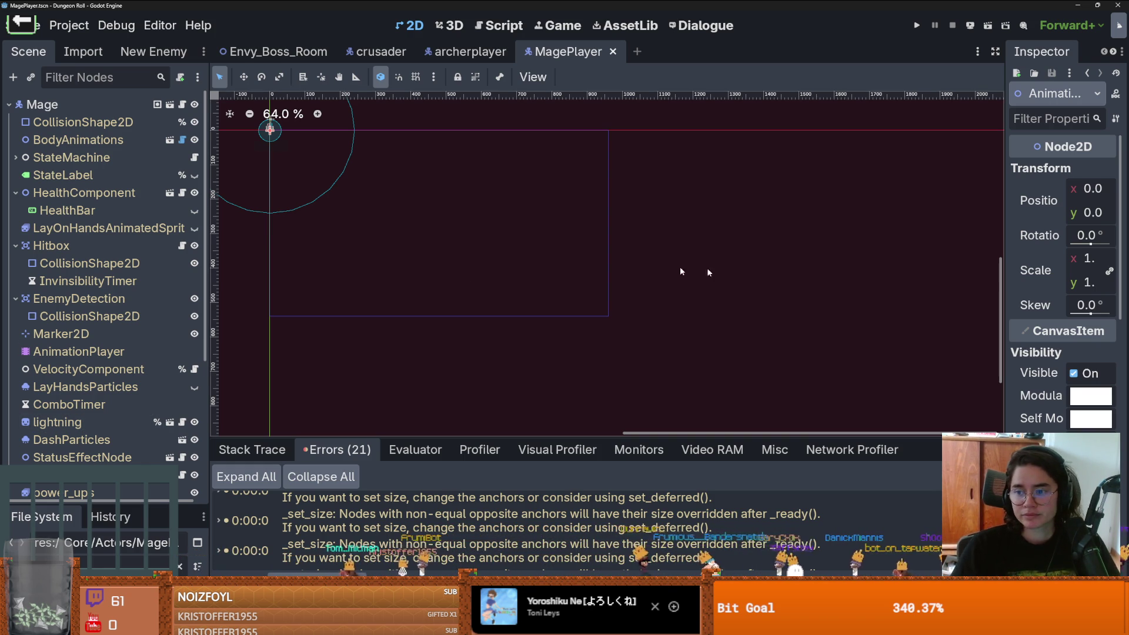
{"action": "left_click", "coordinate": [15, 245]}
{"action": "left_click", "coordinate": [15, 157]}
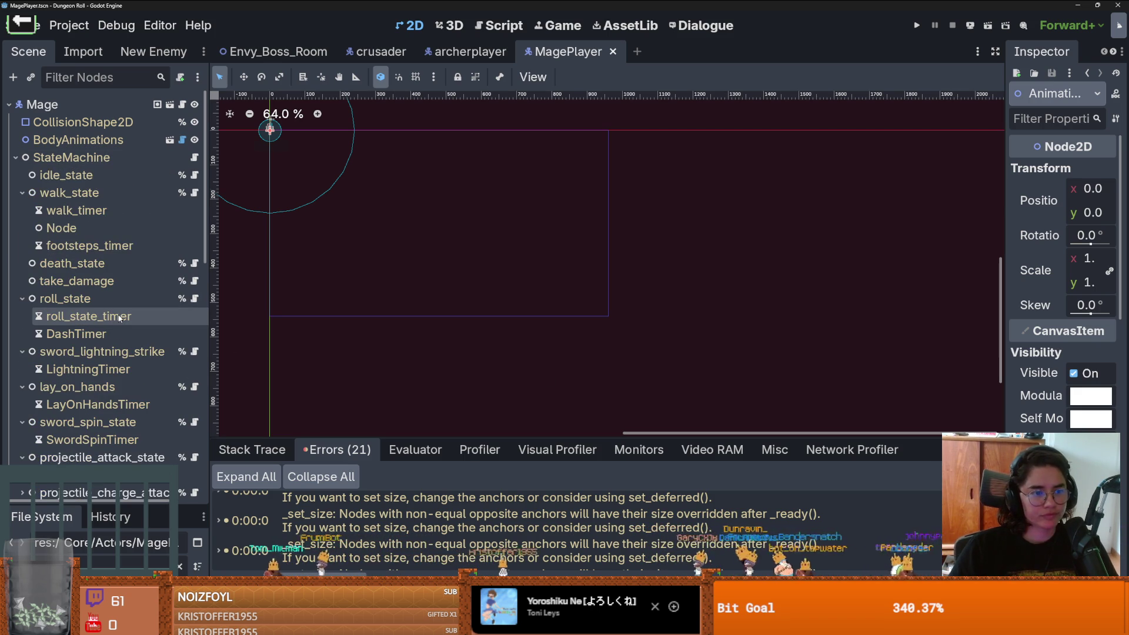
{"action": "left_click", "coordinate": [22, 193]}
{"action": "left_click", "coordinate": [21, 245]}
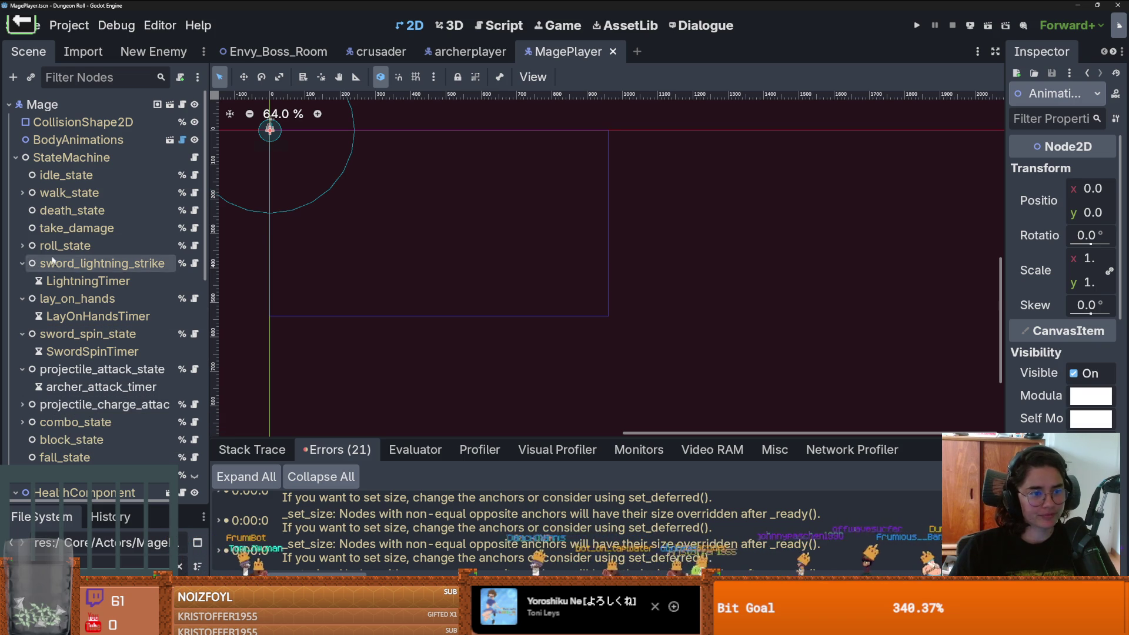
{"action": "left_click", "coordinate": [20, 260]}
{"action": "left_click", "coordinate": [194, 246]}
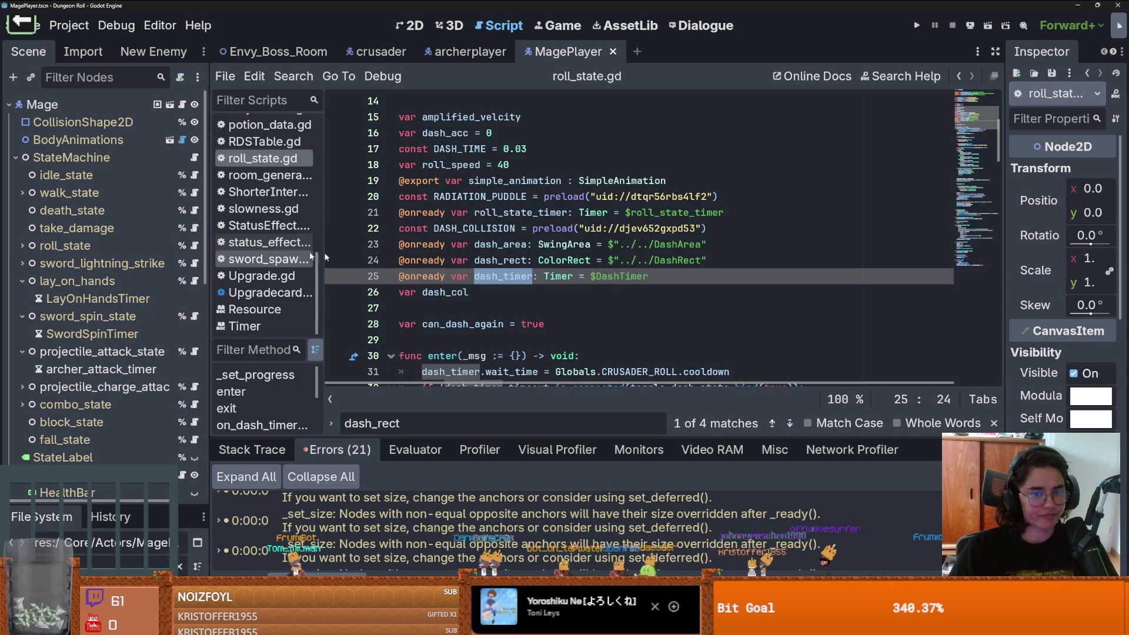
Step: Add a blank line after the dash_rect declaration, save, and highlight all uses of dash_timer
{"action": "left_click", "coordinate": [454, 260]}
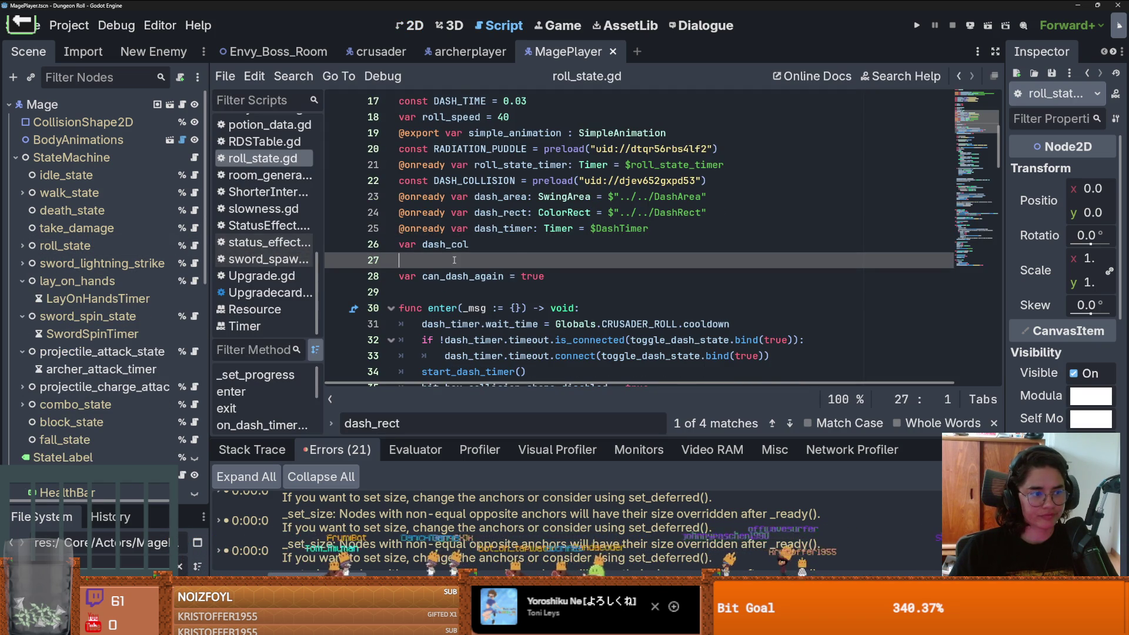
{"action": "left_click", "coordinate": [675, 225]}
{"action": "left_click", "coordinate": [692, 216]}
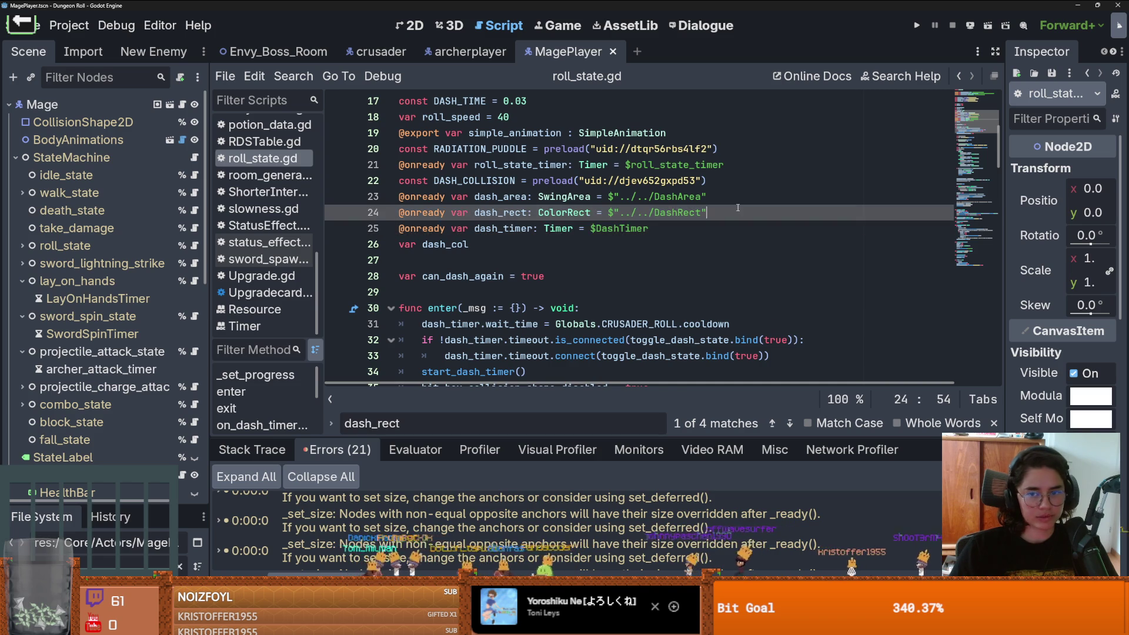
{"action": "key", "text": "Return"}
{"action": "key", "text": "ctrl+s"}
{"action": "left_click", "coordinate": [713, 247]}
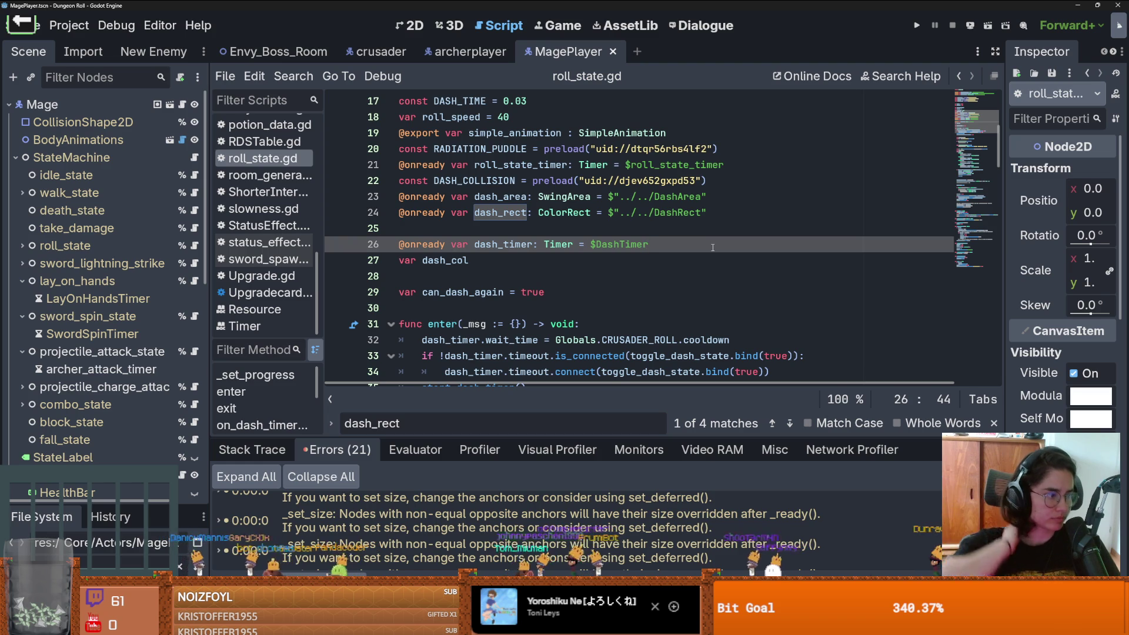
{"action": "double_click", "coordinate": [510, 243]}
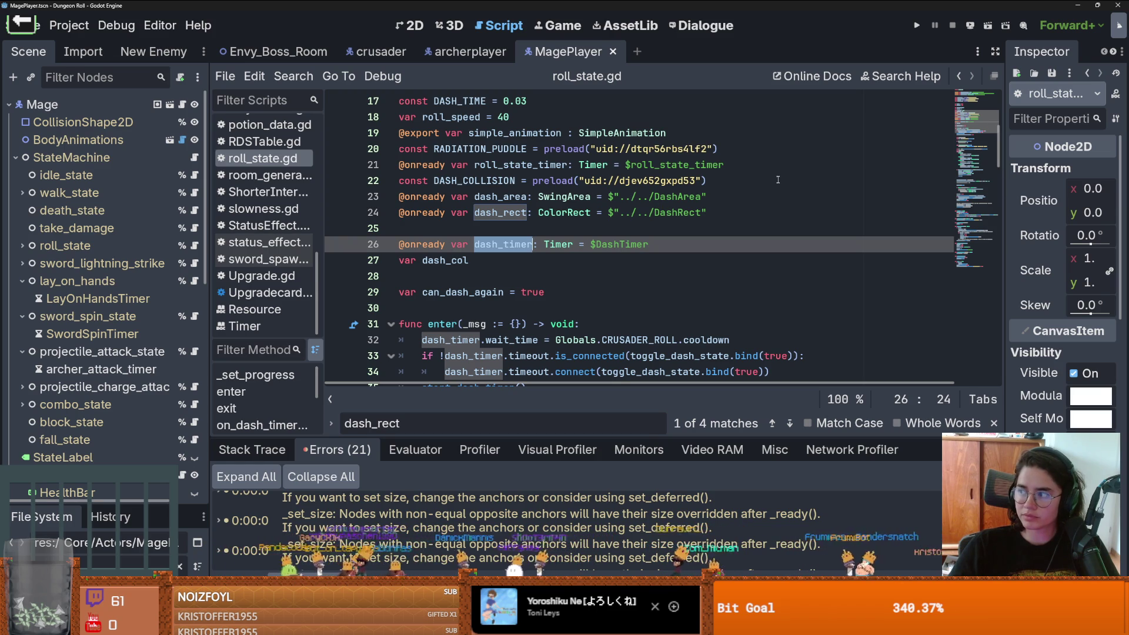
Step: Remove the empty line before can_dash_again in roll_state.gd
{"action": "left_click", "coordinate": [453, 260]}
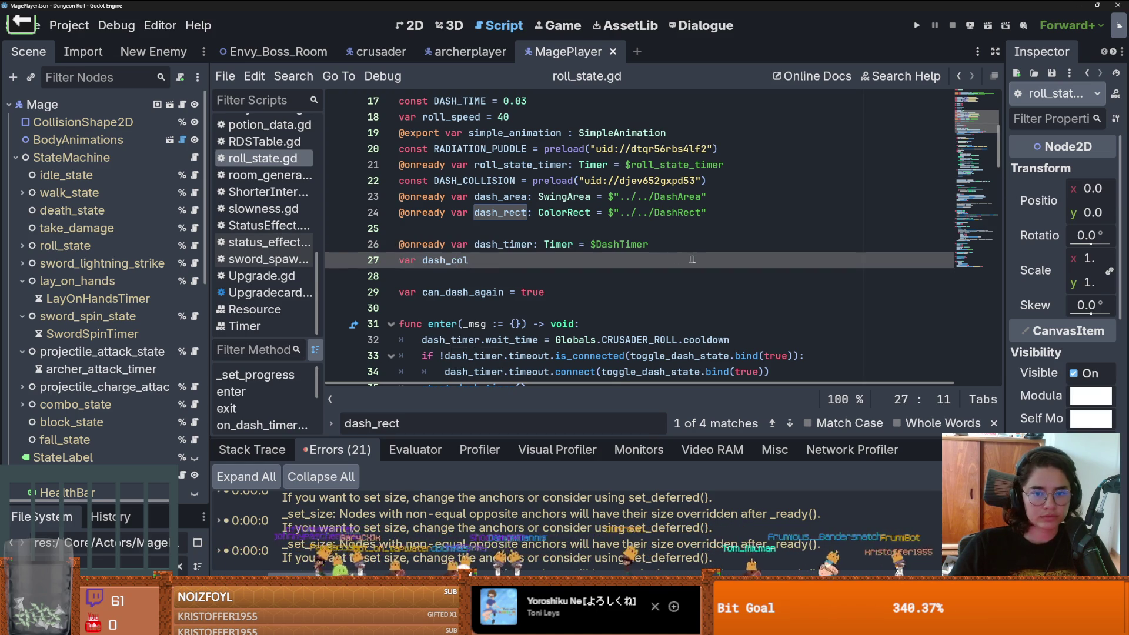
{"action": "key", "text": "Delete"}
{"action": "left_click", "coordinate": [658, 243]}
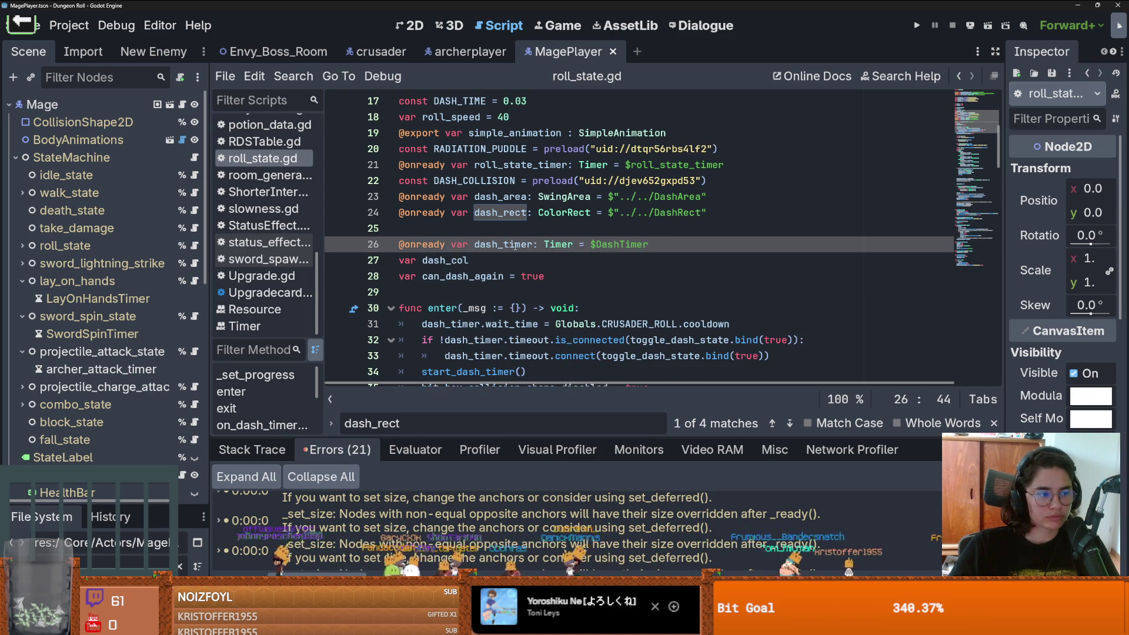
{"action": "scroll", "coordinate": [530, 261], "scroll_direction": "down", "scroll_amount": 5}
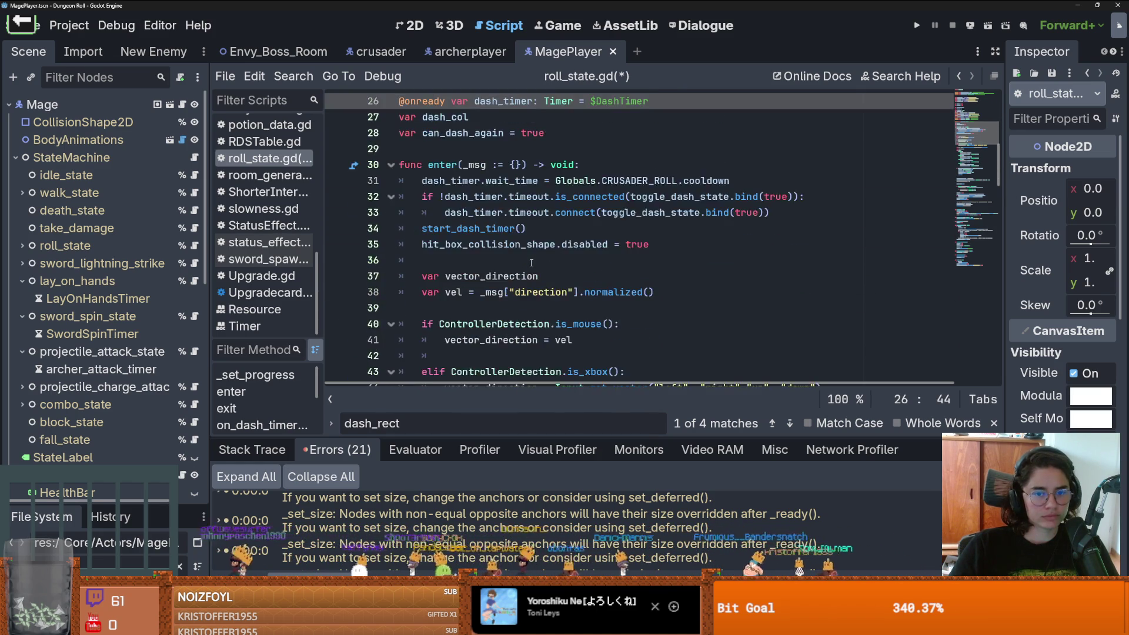
{"action": "scroll", "coordinate": [529, 265], "scroll_direction": "up", "scroll_amount": 3}
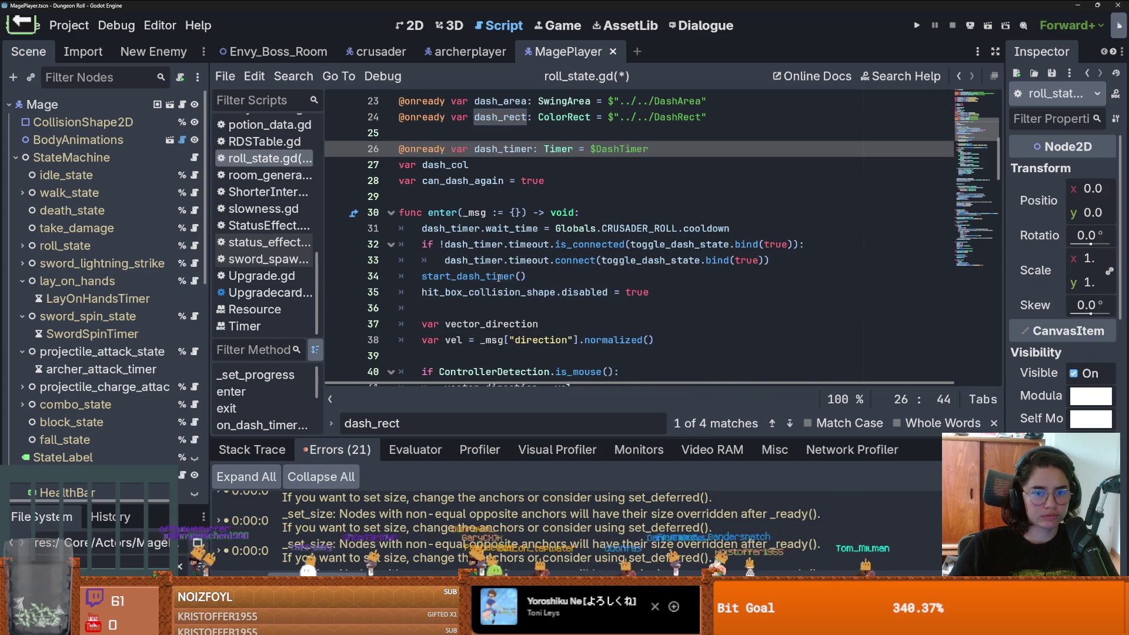
Step: Inspect the start_dash_timer call on line 34 in enter() and save the script
{"action": "double_click", "coordinate": [498, 277]}
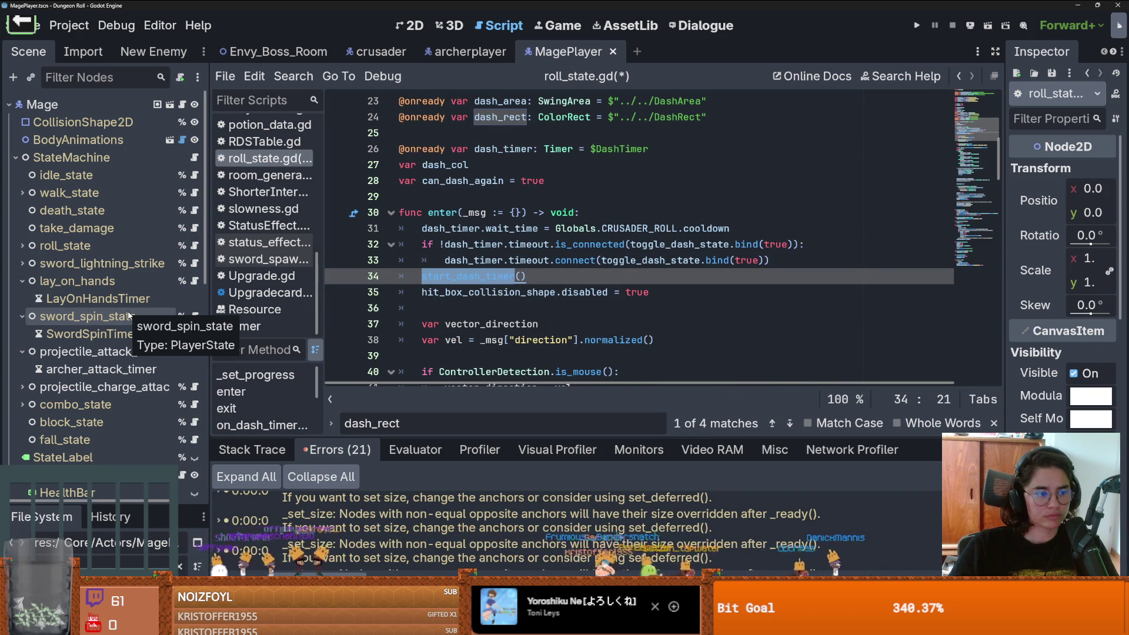
{"action": "scroll", "coordinate": [128, 316], "scroll_direction": "down", "scroll_amount": 5}
{"action": "scroll", "coordinate": [59, 282], "scroll_direction": "up", "scroll_amount": 4}
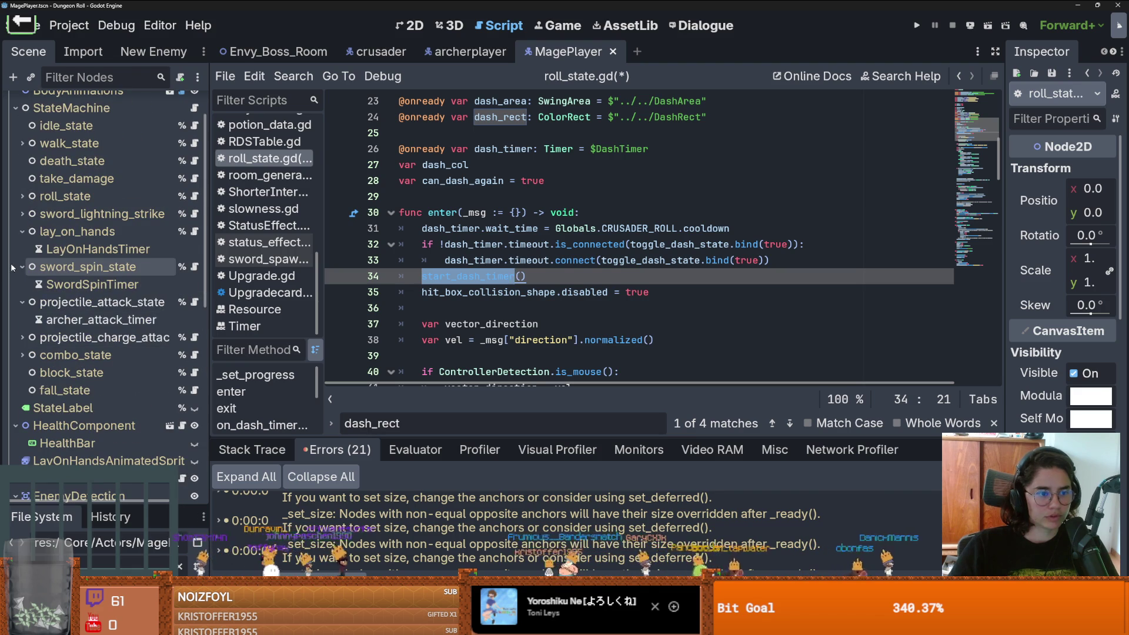
{"action": "scroll", "coordinate": [94, 323], "scroll_direction": "down", "scroll_amount": 5}
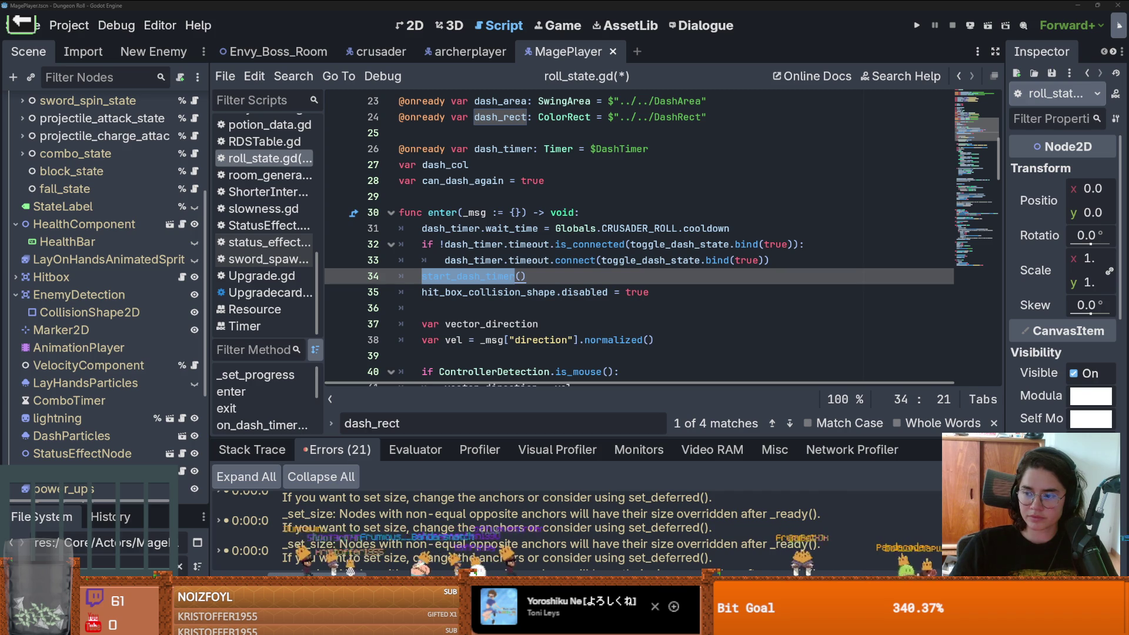
{"action": "key", "text": "Down"}
{"action": "key", "text": "Down"}
{"action": "key", "text": "ctrl+s"}
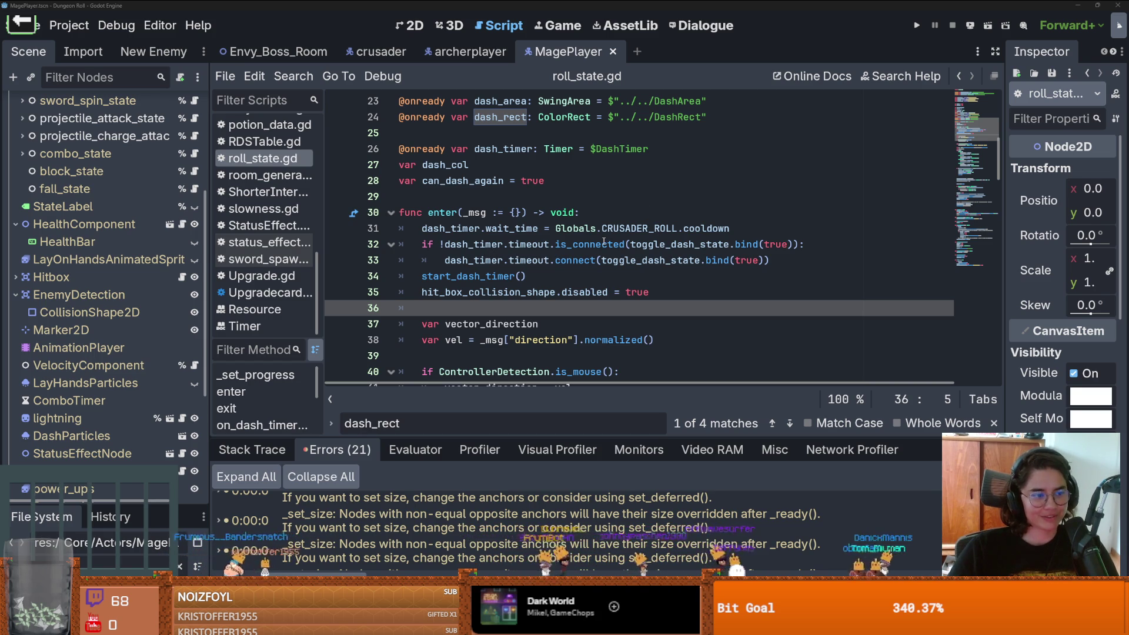
{"action": "scroll", "coordinate": [587, 244], "scroll_direction": "up", "scroll_amount": 1}
{"action": "left_click", "coordinate": [531, 247]}
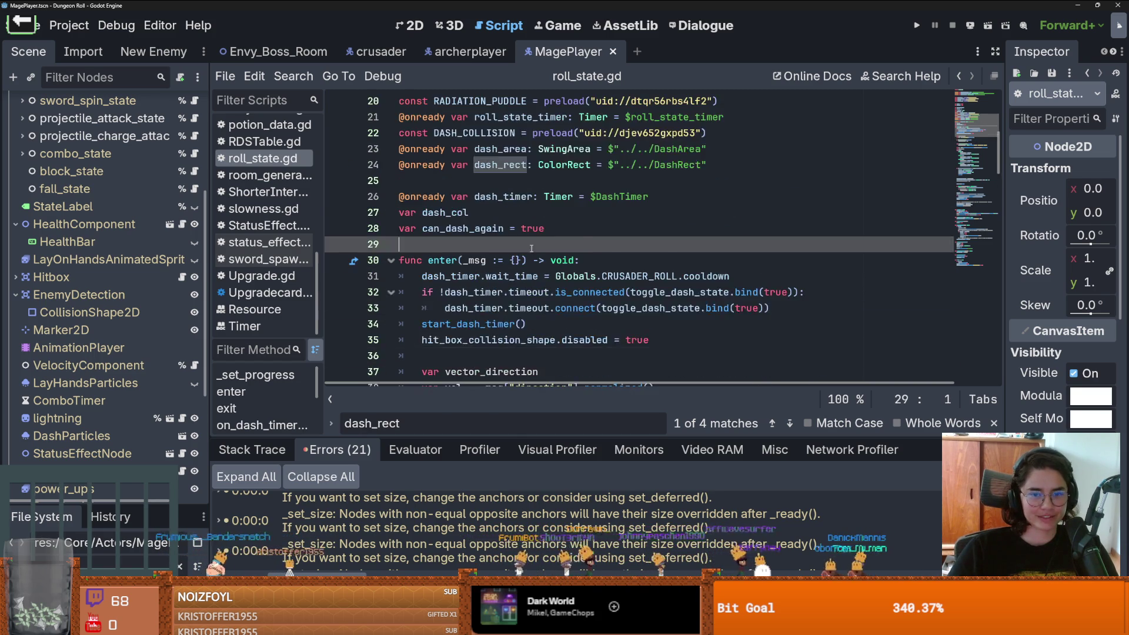
Step: Enlarge the error list to read the missing DashRect errors, then select MagePlayer's DashRect node
{"action": "left_click", "coordinate": [515, 174]}
{"action": "left_click", "coordinate": [516, 166]}
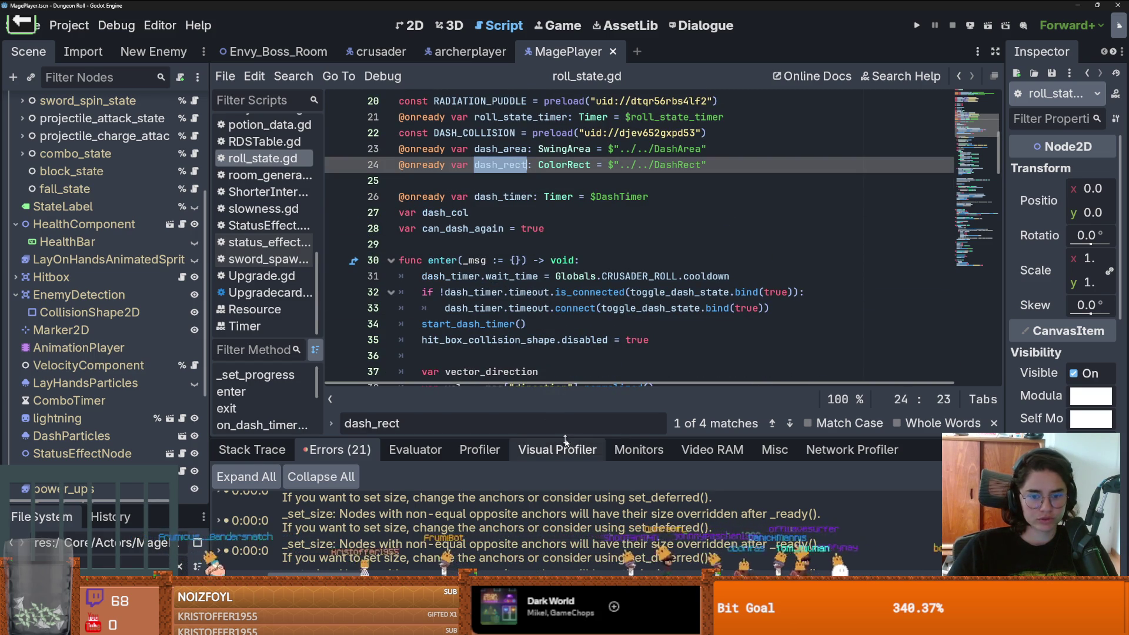
{"action": "left_click_drag", "start_coordinate": [557, 440], "coordinate": [529, 209]}
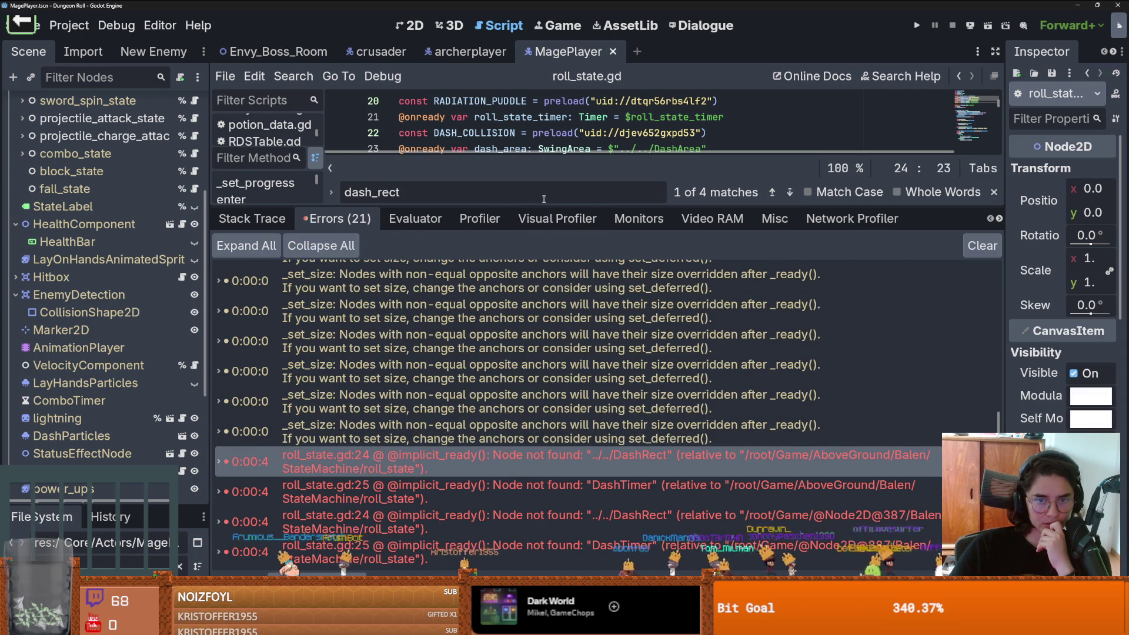
{"action": "mouse_move", "coordinate": [542, 204]}
{"action": "left_mouse_down"}
{"action": "mouse_move", "coordinate": [547, 286]}
{"action": "mouse_move", "coordinate": [553, 247]}
{"action": "left_mouse_up"}
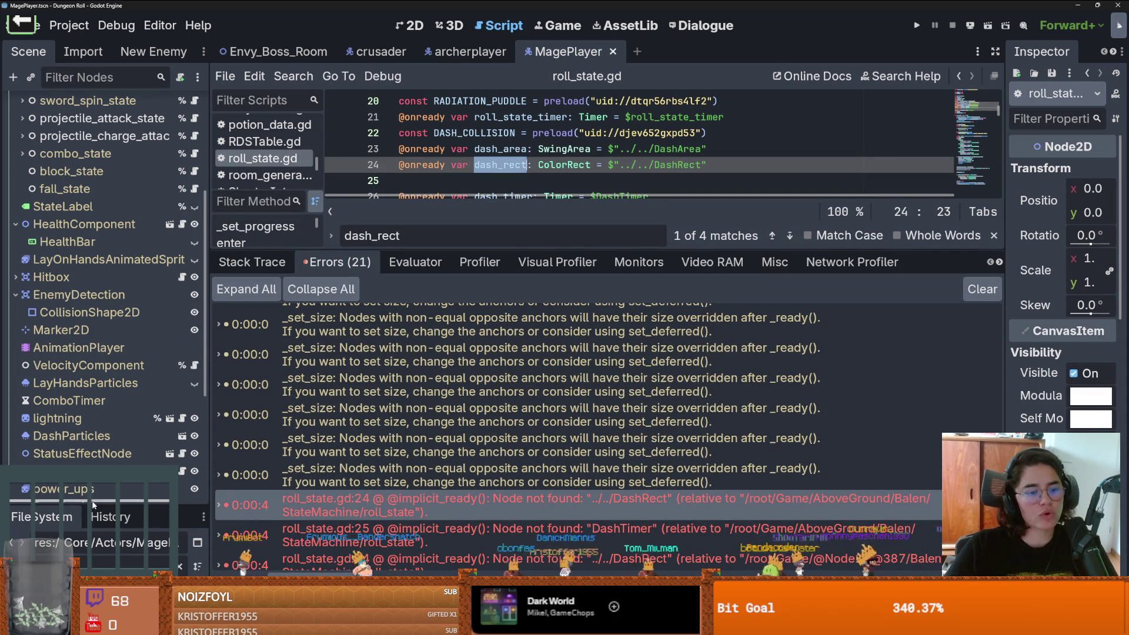
{"action": "scroll", "coordinate": [41, 399], "scroll_direction": "down", "scroll_amount": 5}
{"action": "left_click", "coordinate": [59, 394]}
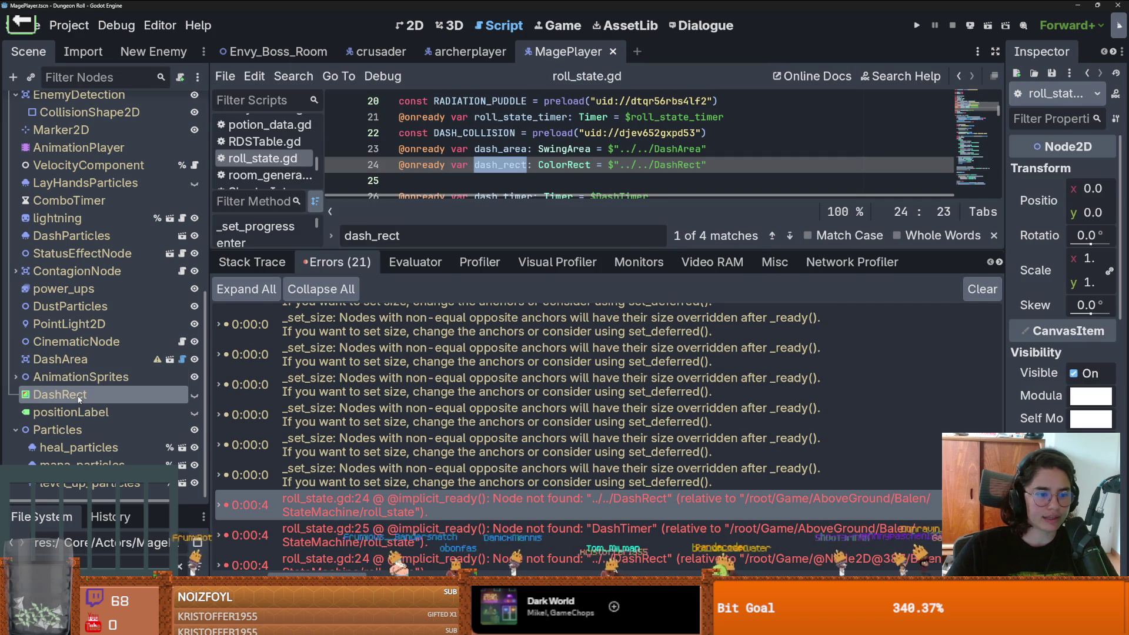
Step: Filter the FileSystem dock for 'Balen' and open Balen.tscn
{"action": "left_click_drag", "start_coordinate": [100, 504], "coordinate": [102, 226]}
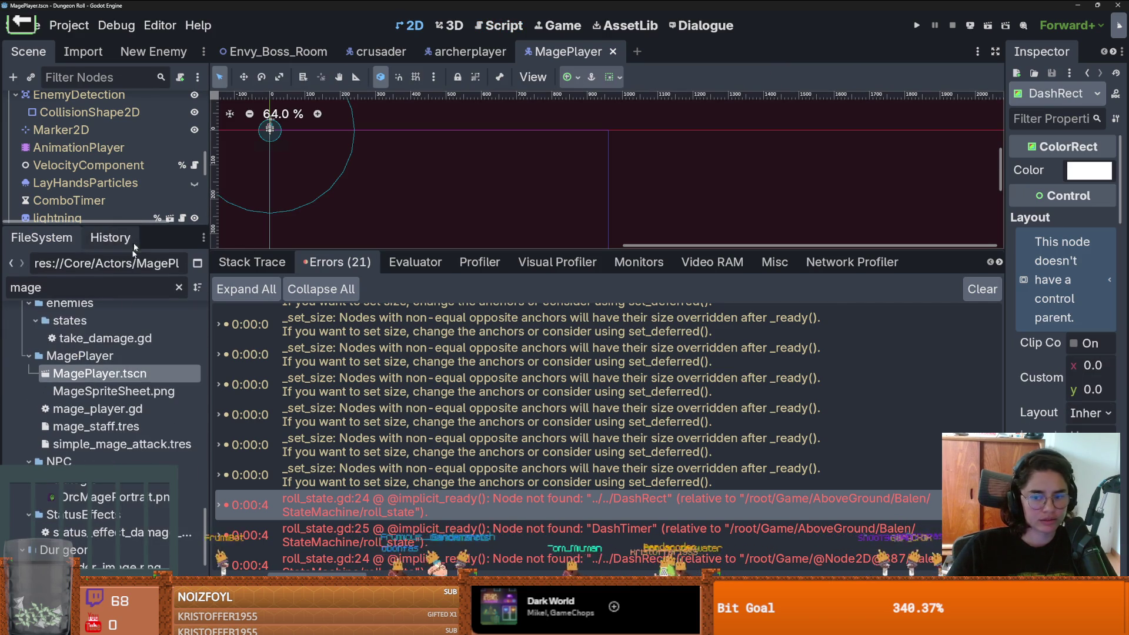
{"action": "type", "text": "Balen"}
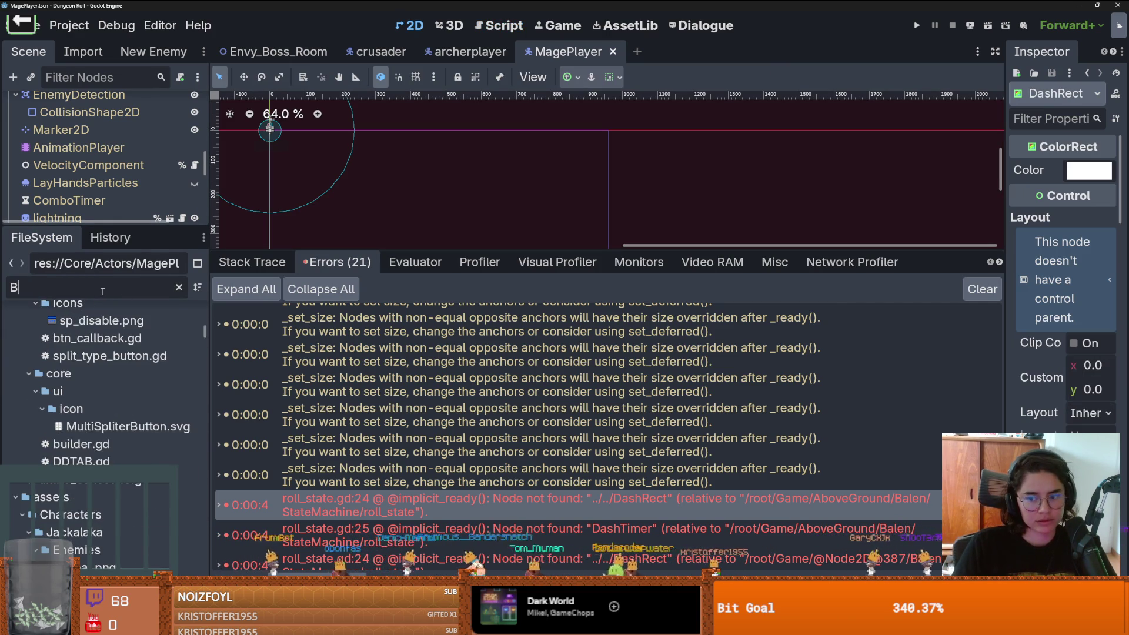
{"action": "double_click", "coordinate": [81, 402]}
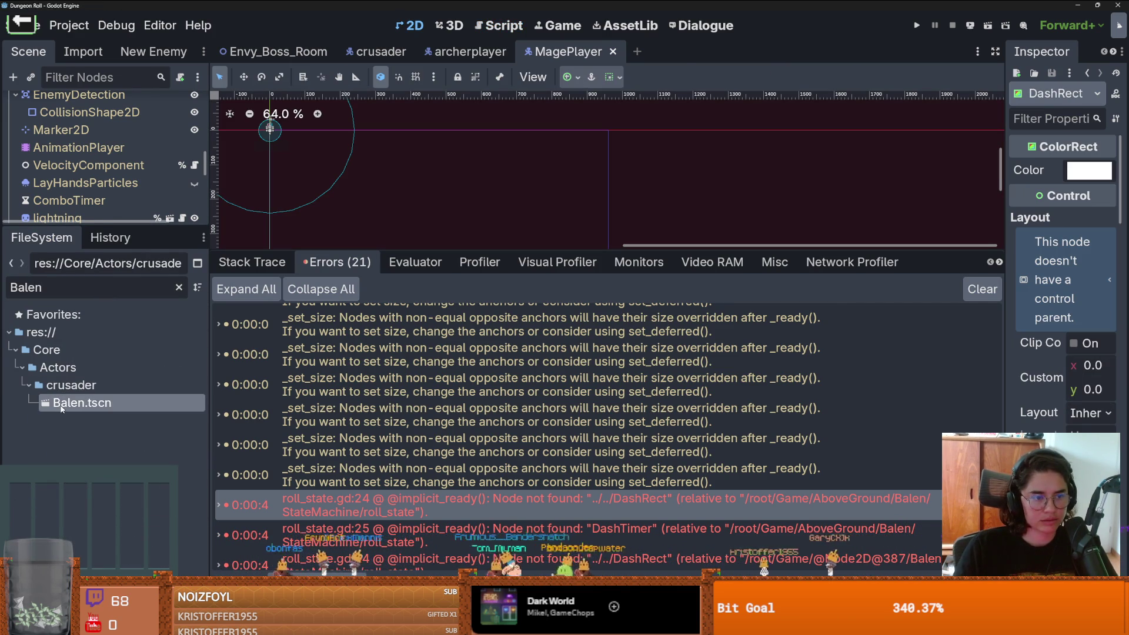
{"action": "left_click_drag", "start_coordinate": [91, 225], "coordinate": [91, 460]}
Step: Collapse Balen's StateMachine, HealthComponent and Hitbox branches and select the Balen root node
{"action": "left_click", "coordinate": [15, 175]}
{"action": "left_click", "coordinate": [15, 211]}
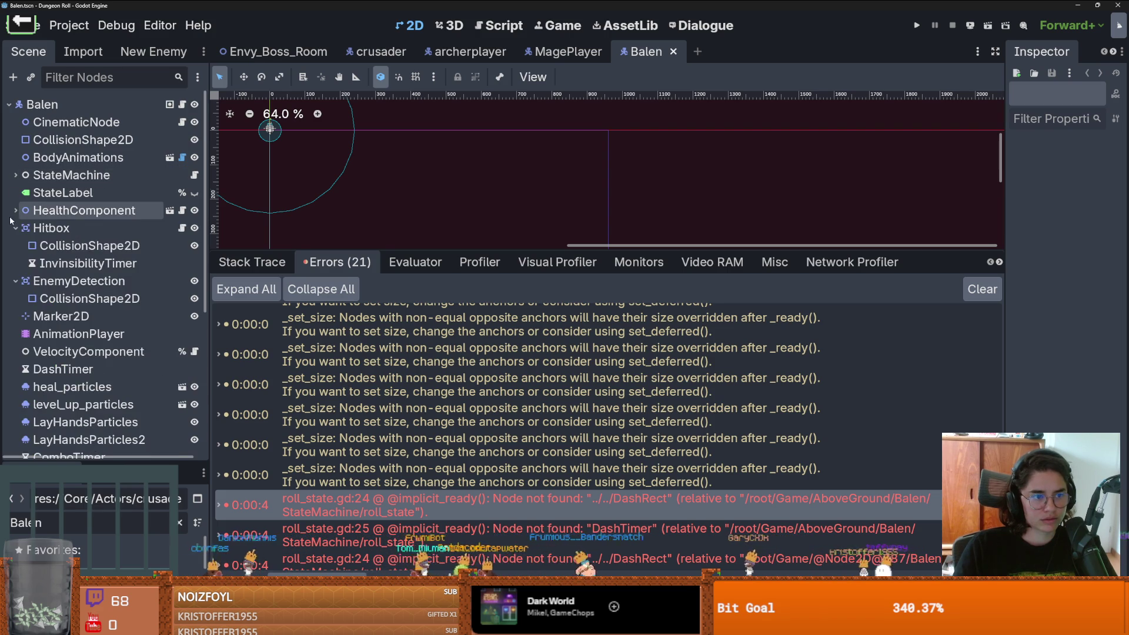
{"action": "left_click", "coordinate": [15, 228]}
{"action": "left_click", "coordinate": [59, 105]}
{"action": "scroll", "coordinate": [59, 352], "scroll_direction": "down", "scroll_amount": 3}
{"action": "scroll", "coordinate": [35, 294], "scroll_direction": "up", "scroll_amount": 3}
{"action": "scroll", "coordinate": [26, 300], "scroll_direction": "down", "scroll_amount": 3}
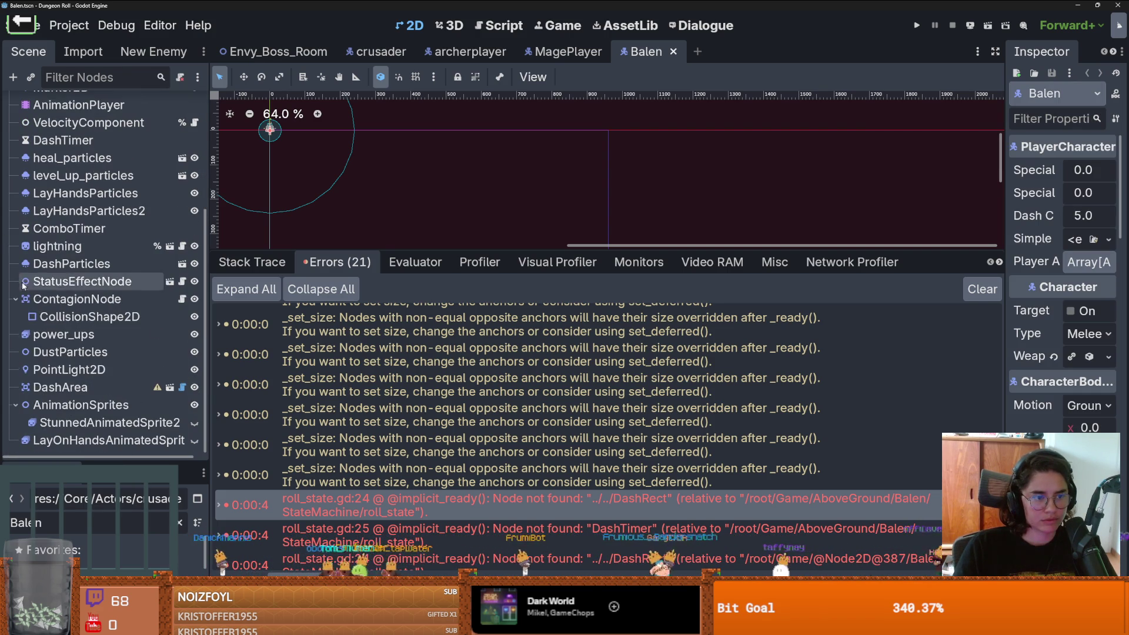
{"action": "scroll", "coordinate": [28, 369], "scroll_direction": "up", "scroll_amount": 1}
{"action": "scroll", "coordinate": [29, 369], "scroll_direction": "up", "scroll_amount": 3}
Step: Open the Balen root's node actions, cancel an accidental rename, and switch to the crusader scene
{"action": "right_click", "coordinate": [81, 105]}
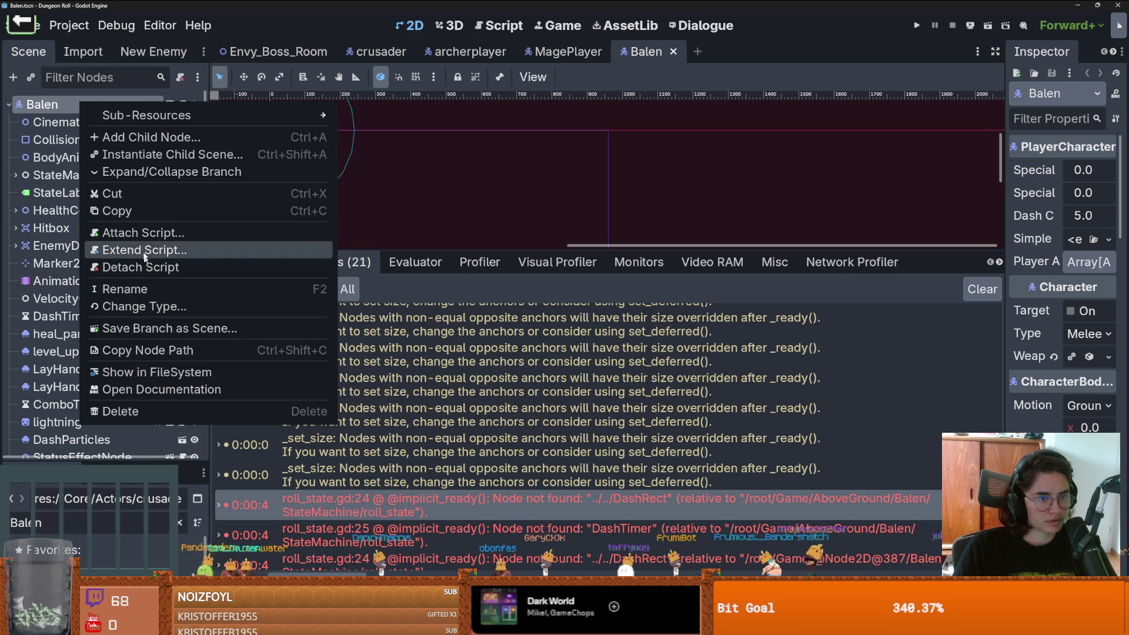
{"action": "double_click", "coordinate": [49, 106]}
{"action": "left_click", "coordinate": [19, 105]}
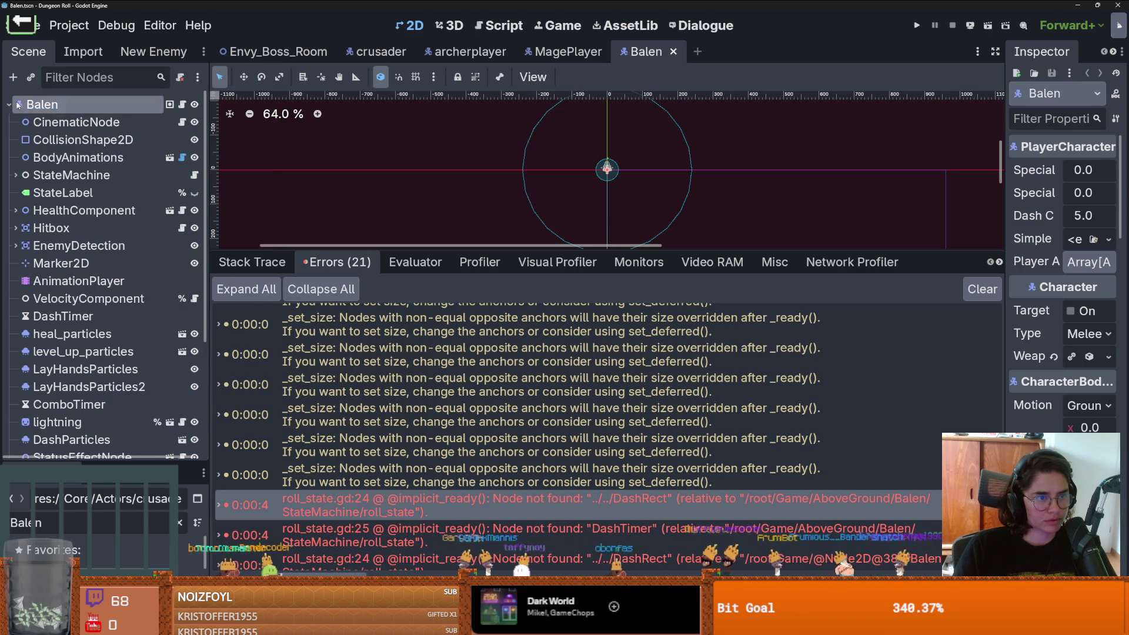
{"action": "right_click", "coordinate": [20, 105]}
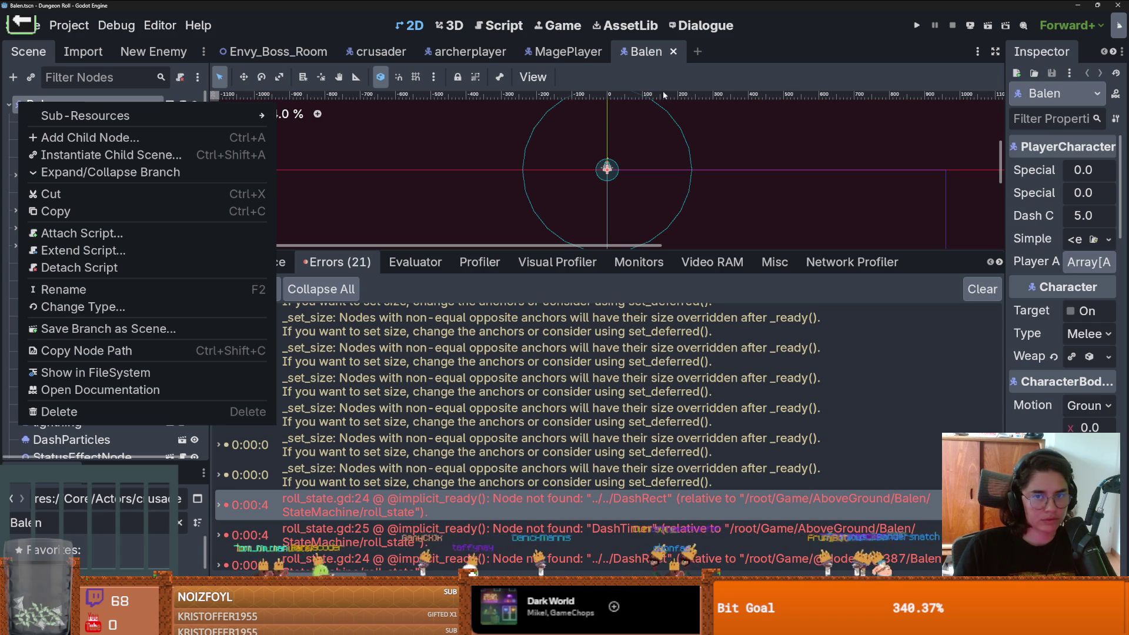
{"action": "left_click", "coordinate": [404, 53]}
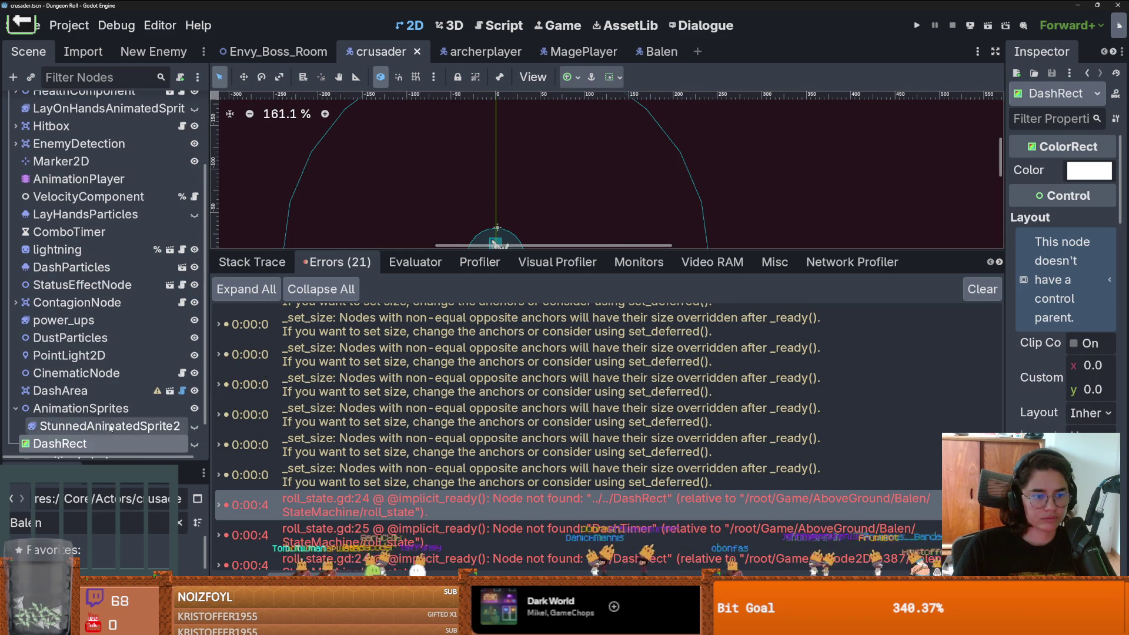
Step: Copy the crusader's DashRect node and paste it as a child of the Balen root
{"action": "right_click", "coordinate": [106, 444]}
{"action": "left_click", "coordinate": [148, 312]}
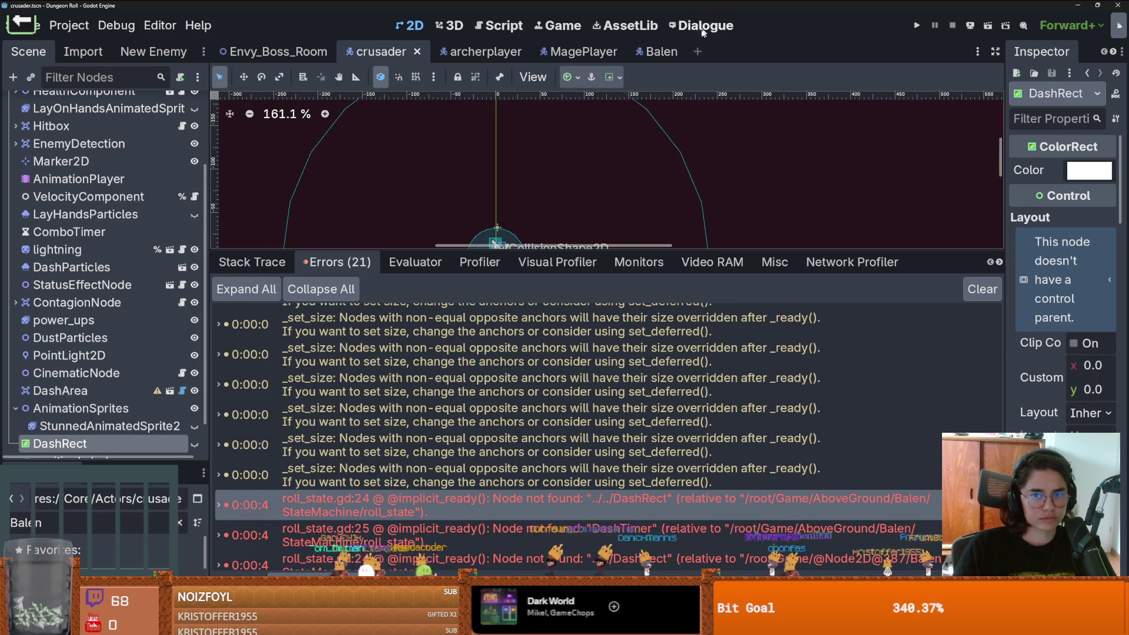
{"action": "left_click", "coordinate": [658, 52]}
{"action": "right_click", "coordinate": [52, 104]}
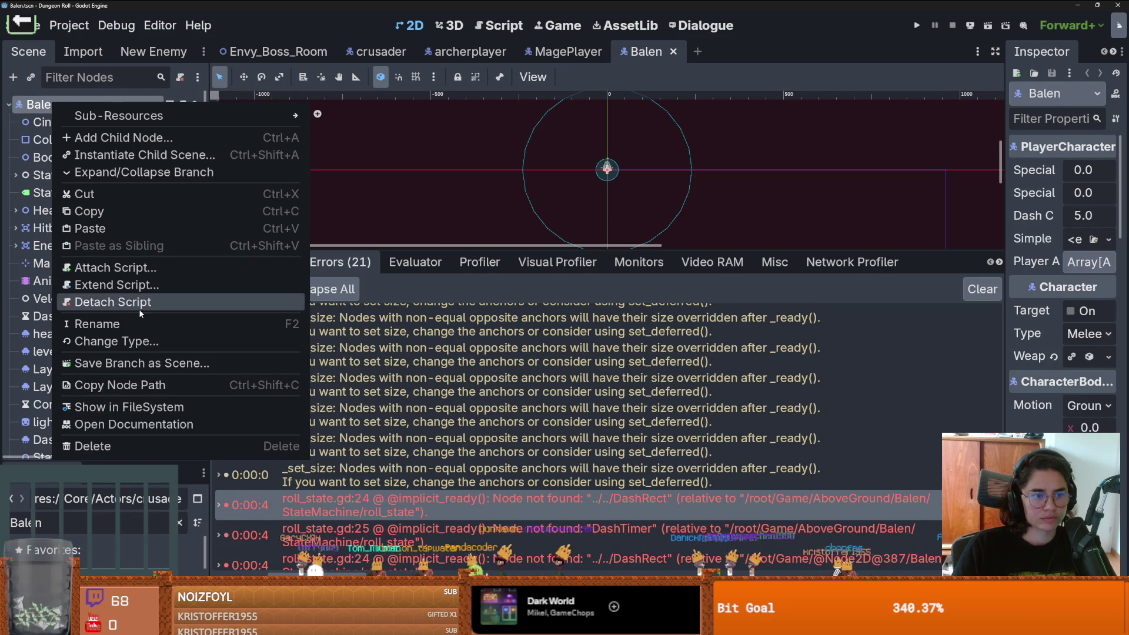
{"action": "left_click", "coordinate": [127, 229]}
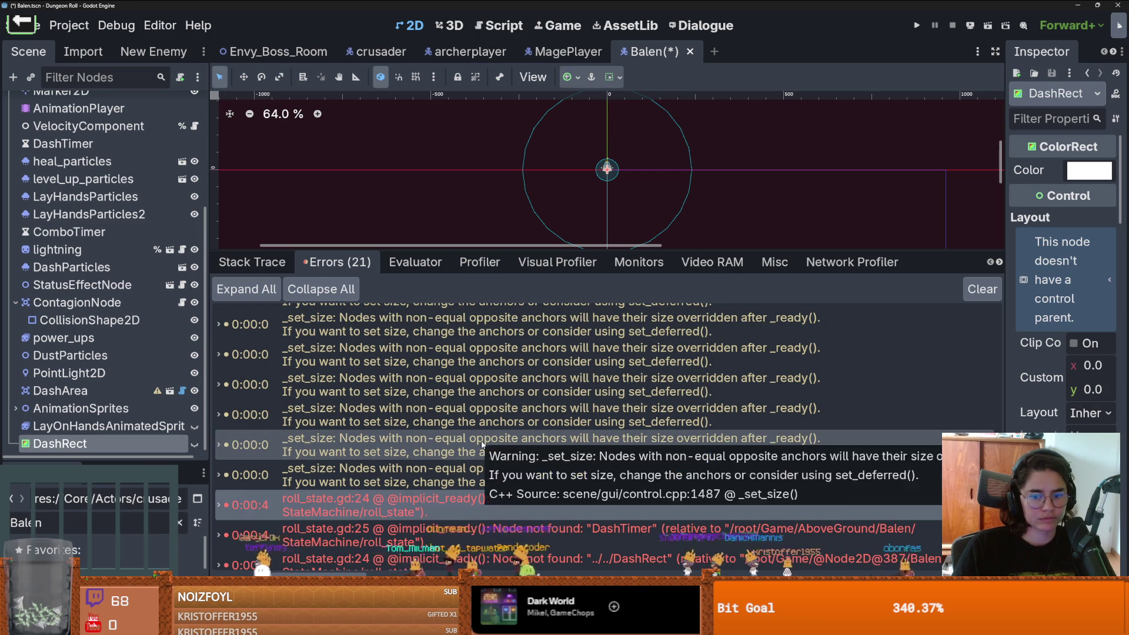
{"action": "scroll", "coordinate": [88, 235], "scroll_direction": "up", "scroll_amount": 5}
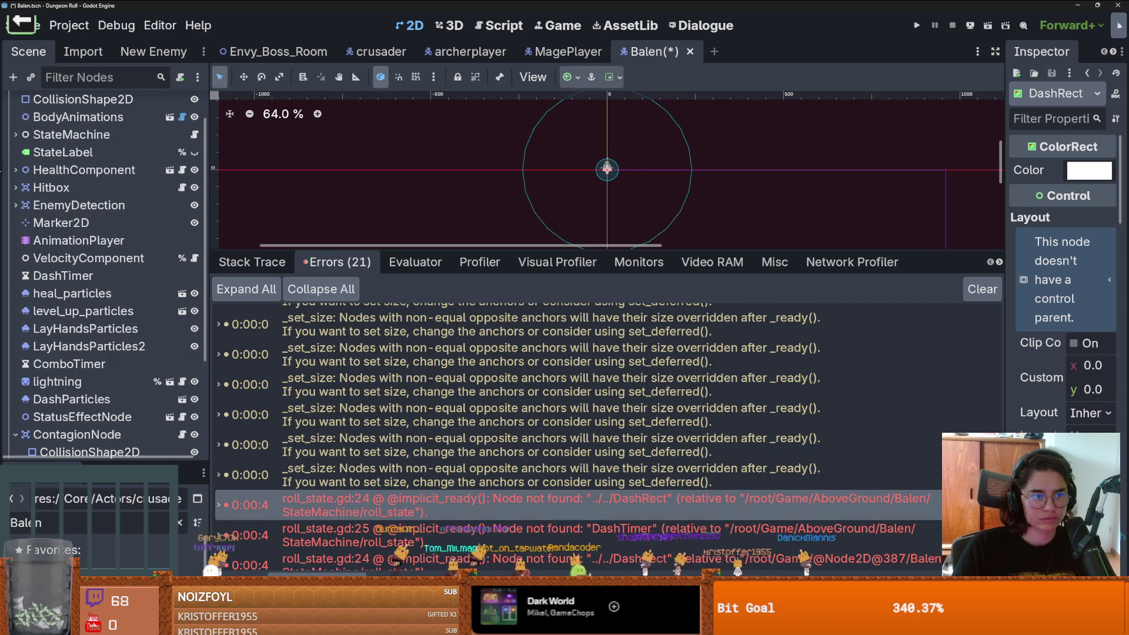
{"action": "left_click", "coordinate": [15, 135]}
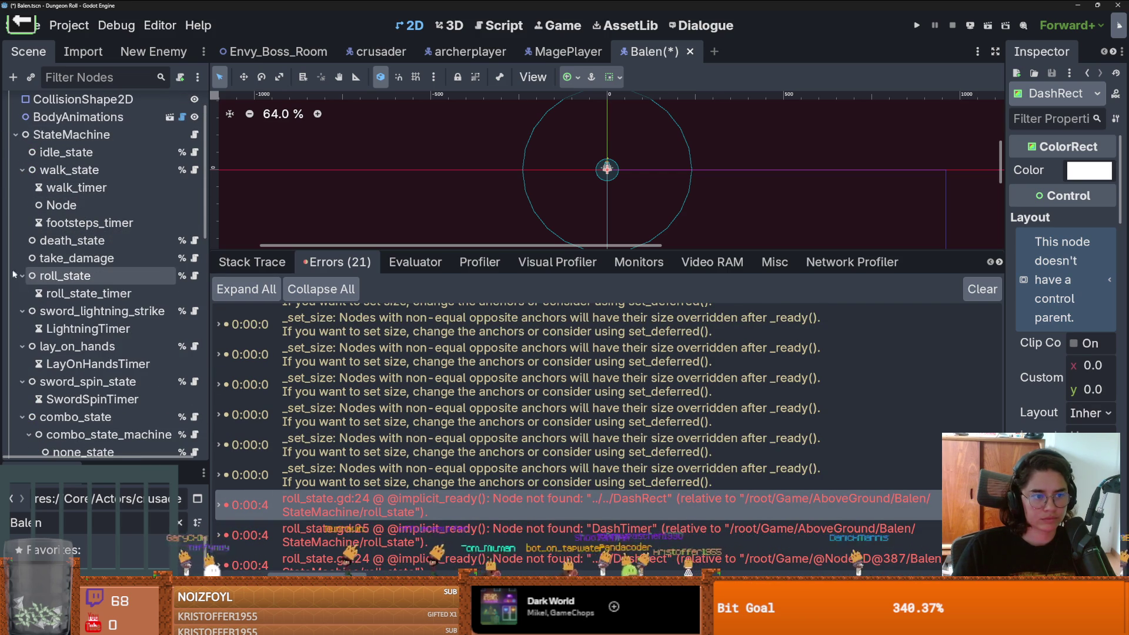
Step: Copy DashTimer from the crusader's roll_state and paste it under Balen's roll_state
{"action": "left_click", "coordinate": [376, 51]}
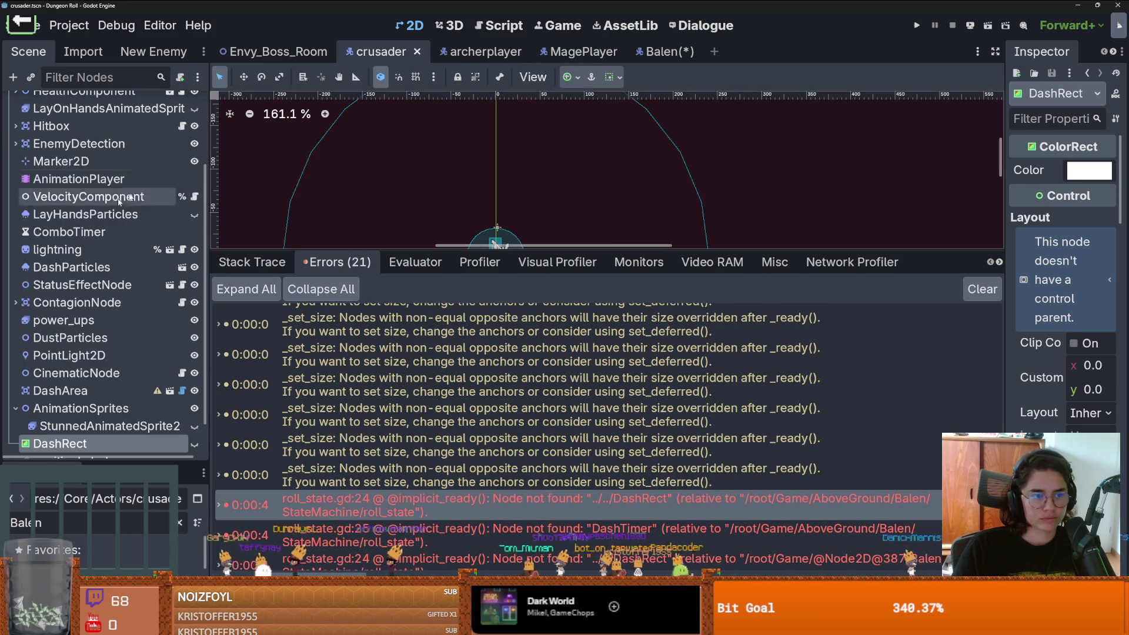
{"action": "left_click", "coordinate": [16, 157]}
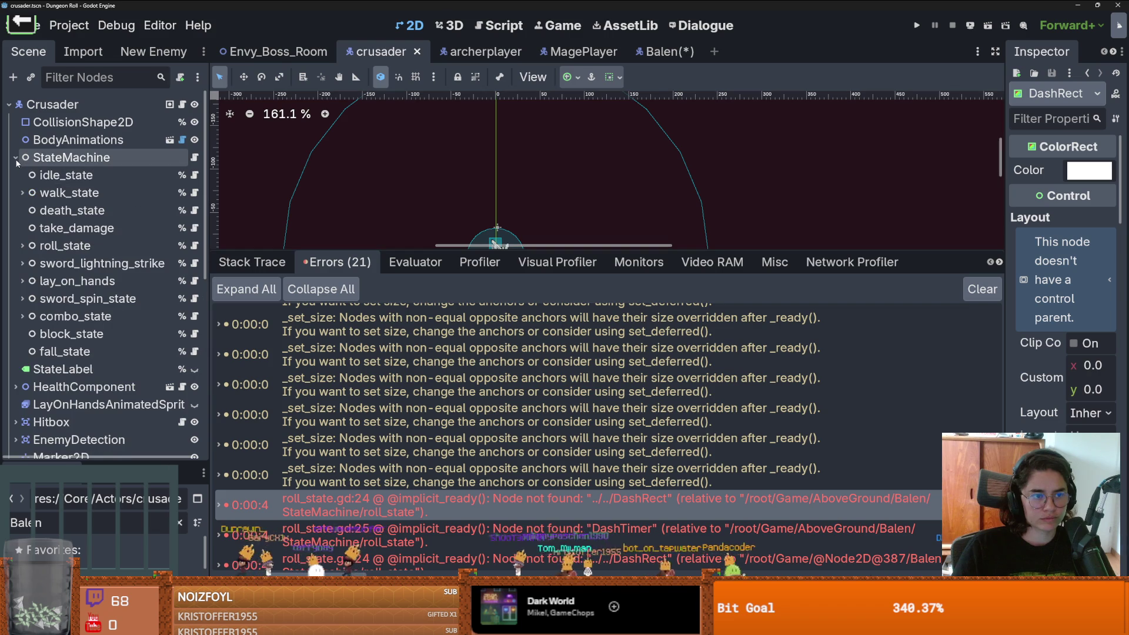
{"action": "left_click", "coordinate": [23, 246]}
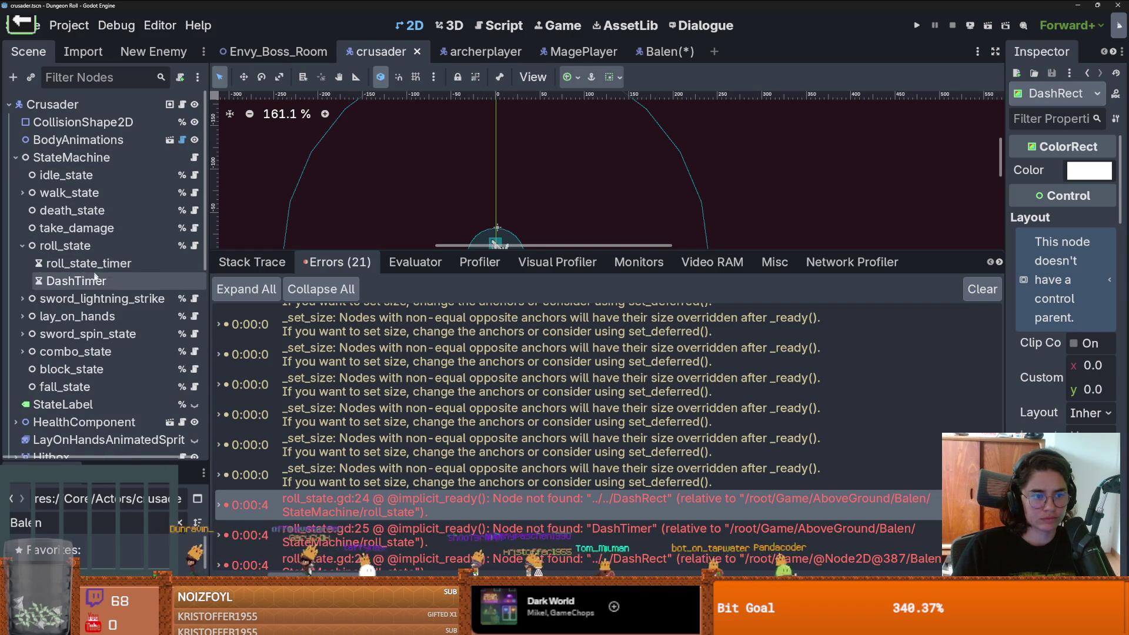
{"action": "right_click", "coordinate": [94, 280]}
{"action": "left_click", "coordinate": [157, 281]}
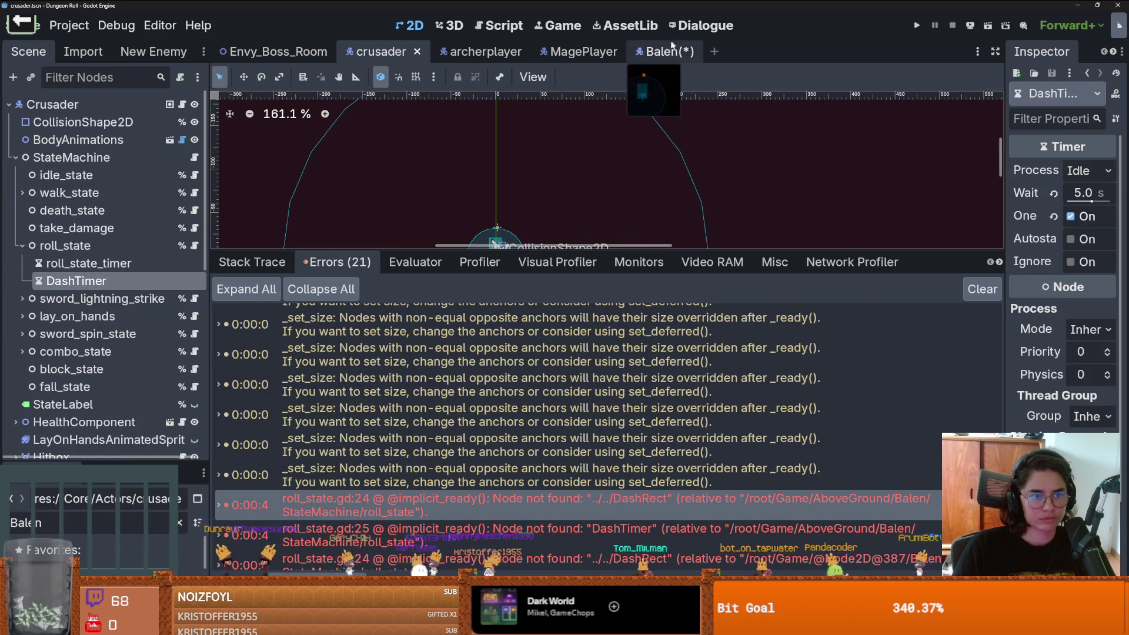
{"action": "left_click", "coordinate": [663, 52]}
{"action": "scroll", "coordinate": [70, 219], "scroll_direction": "up", "scroll_amount": 10}
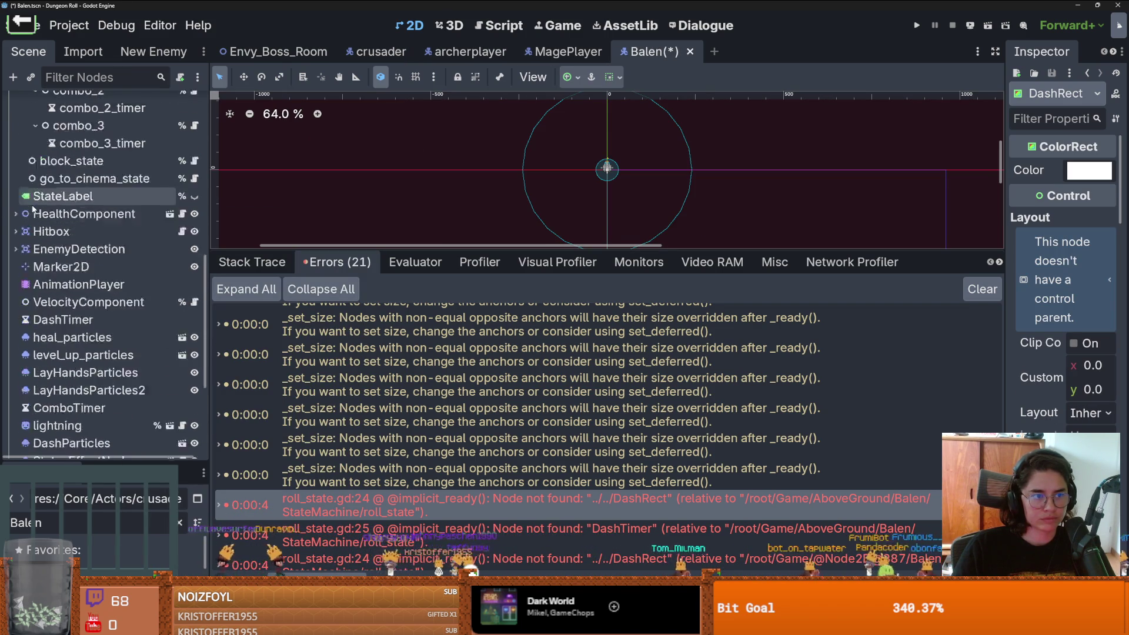
{"action": "scroll", "coordinate": [70, 219], "scroll_direction": "up", "scroll_amount": 3}
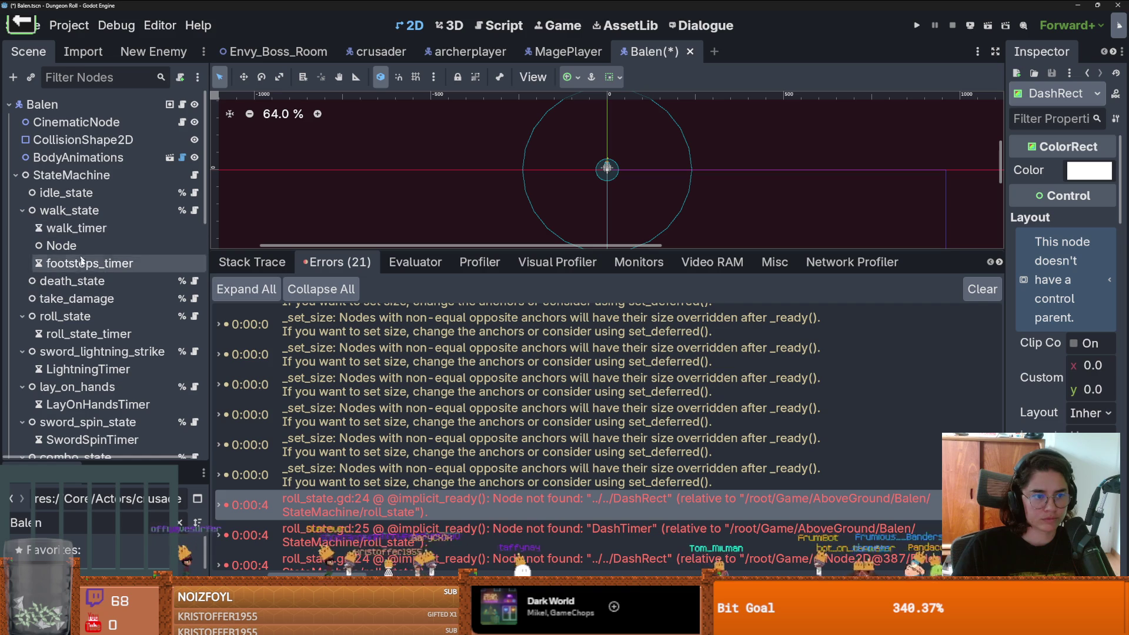
{"action": "right_click", "coordinate": [46, 318]}
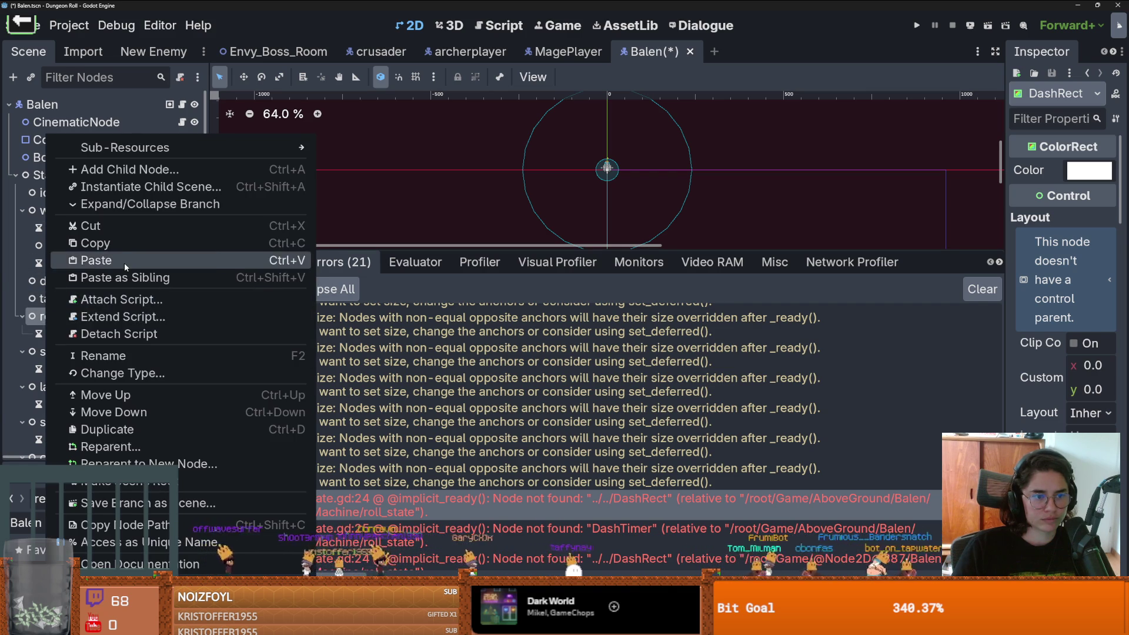
{"action": "left_click", "coordinate": [82, 257]}
{"action": "scroll", "coordinate": [411, 412], "scroll_direction": "down", "scroll_amount": 3}
{"action": "left_click", "coordinate": [573, 519]}
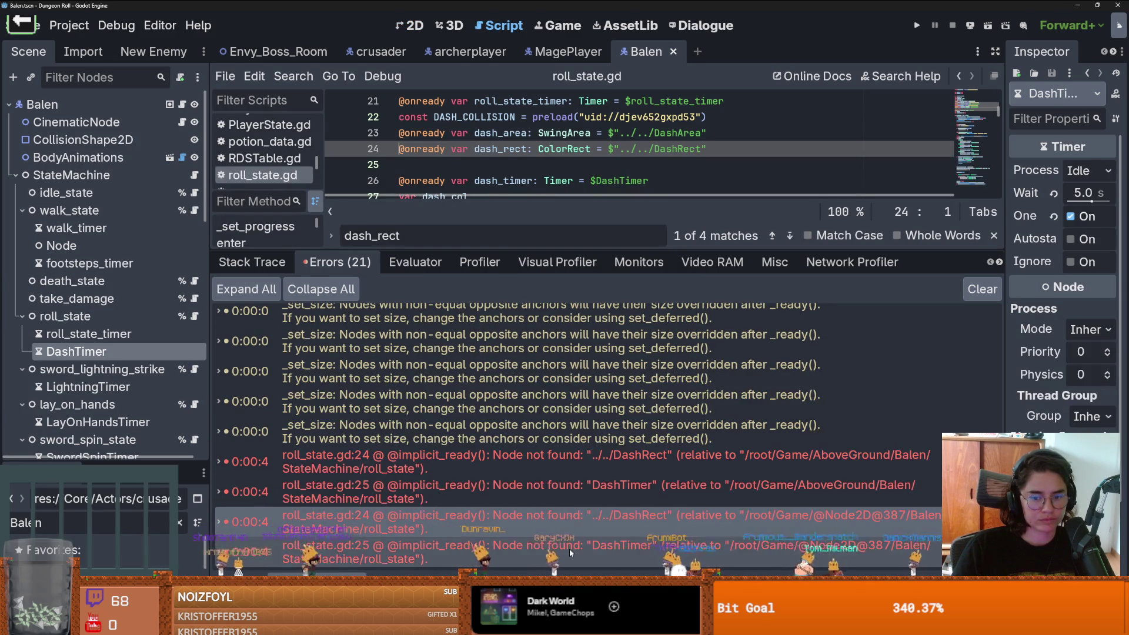
Step: Check the roll_state.gd line 25 error, then test-run Dungeon Roll and close the game window
{"action": "left_click", "coordinate": [569, 549]}
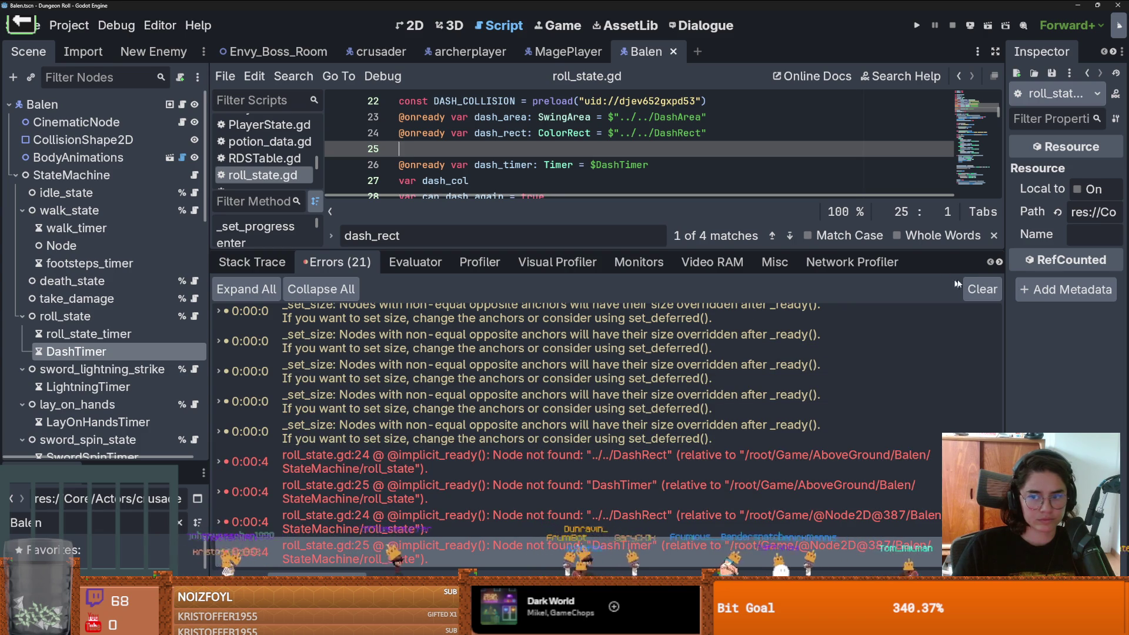
{"action": "left_click", "coordinate": [921, 26]}
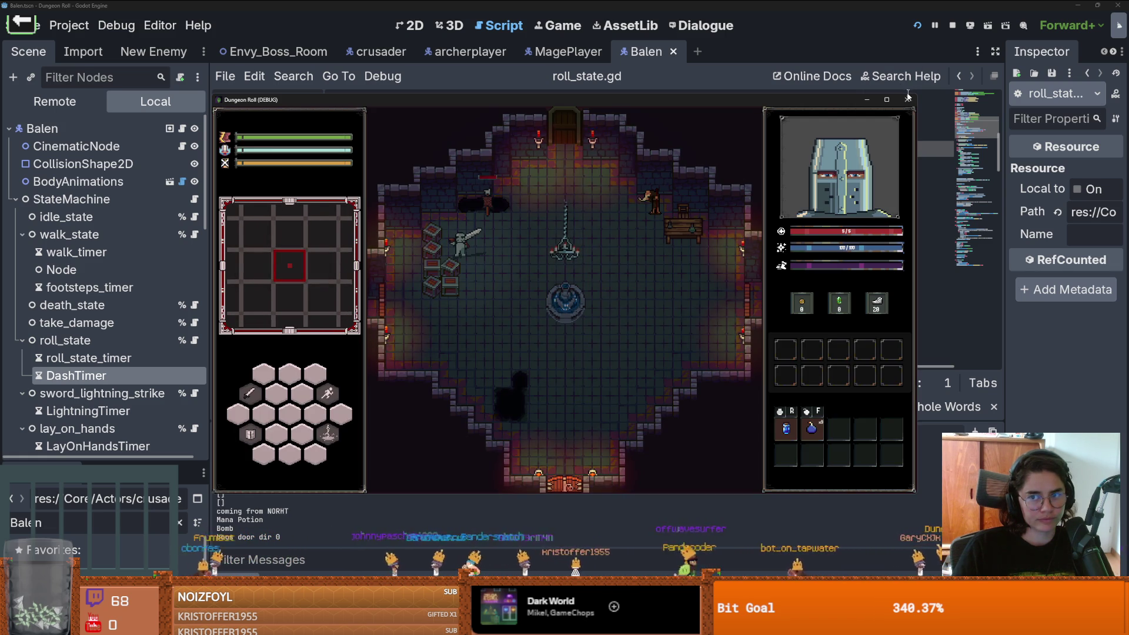
{"action": "left_click", "coordinate": [907, 100]}
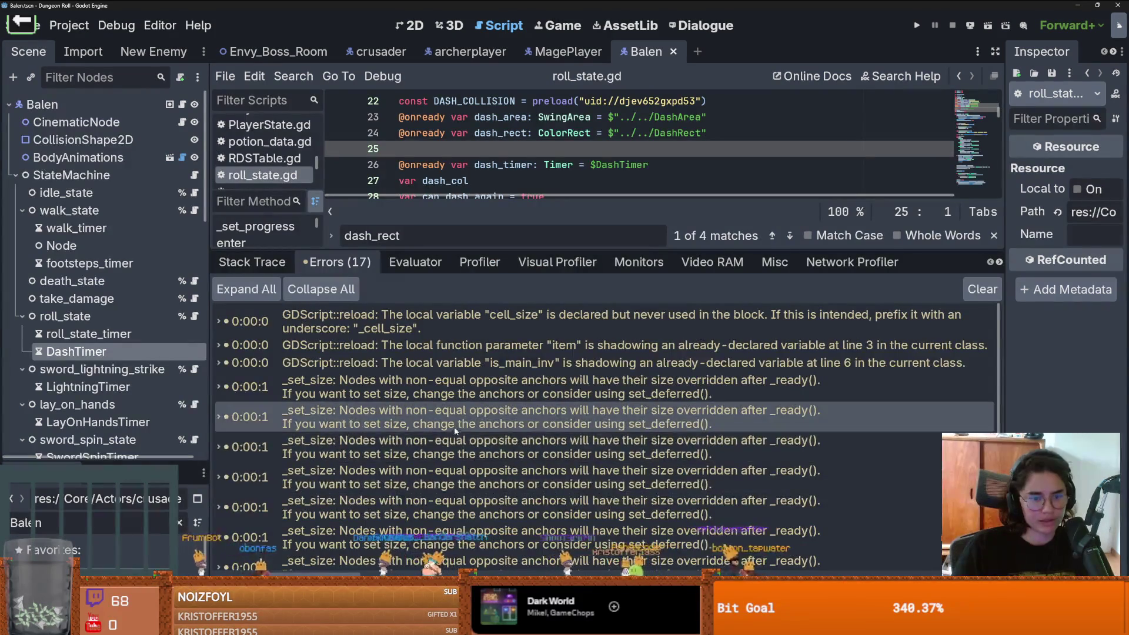
Step: Enlarge the FileSystem dock, filter it for 'door', and select the door scene file in Doors
{"action": "scroll", "coordinate": [464, 425], "scroll_direction": "down", "scroll_amount": 3}
{"action": "scroll", "coordinate": [468, 424], "scroll_direction": "down", "scroll_amount": 1}
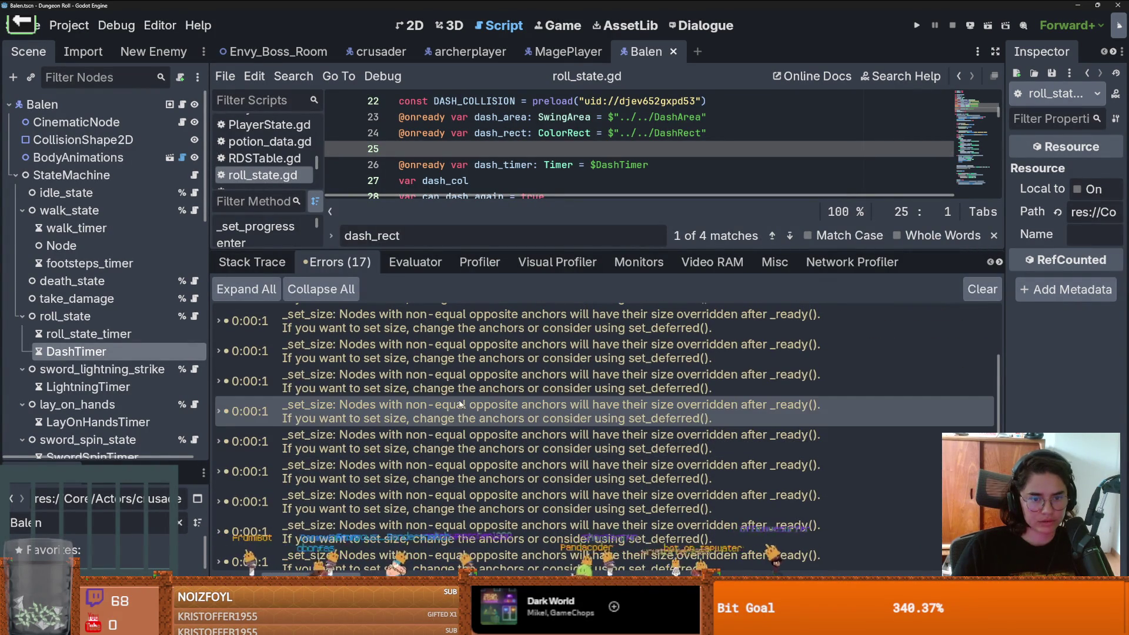
{"action": "mouse_move", "coordinate": [453, 388]}
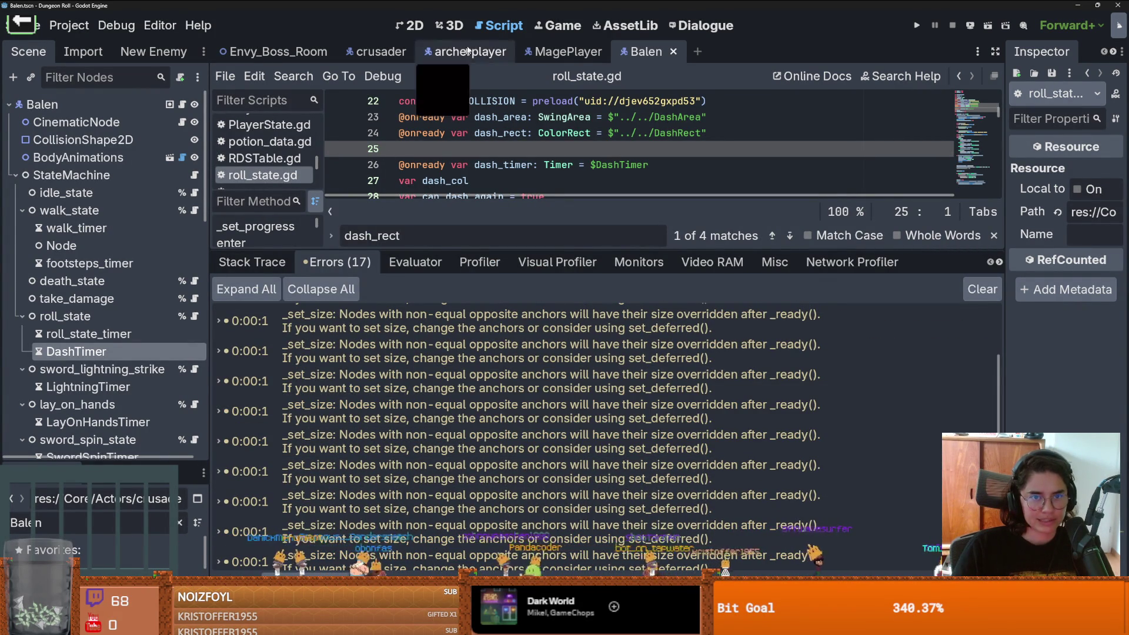
{"action": "left_click_drag", "start_coordinate": [119, 462], "coordinate": [119, 261]}
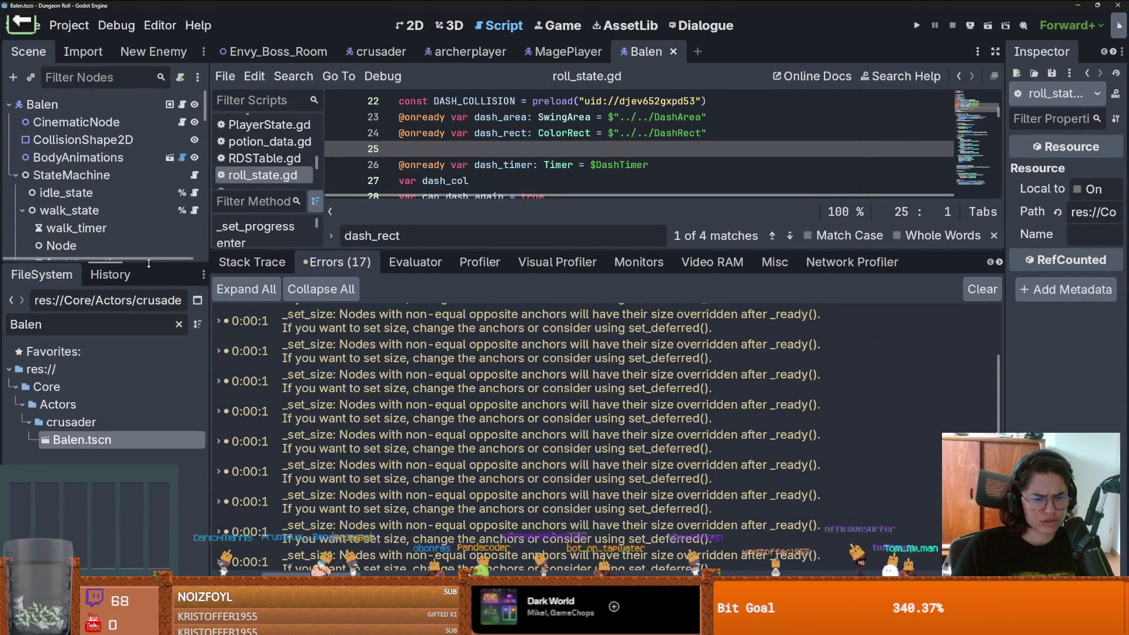
{"action": "mouse_move", "coordinate": [407, 372]}
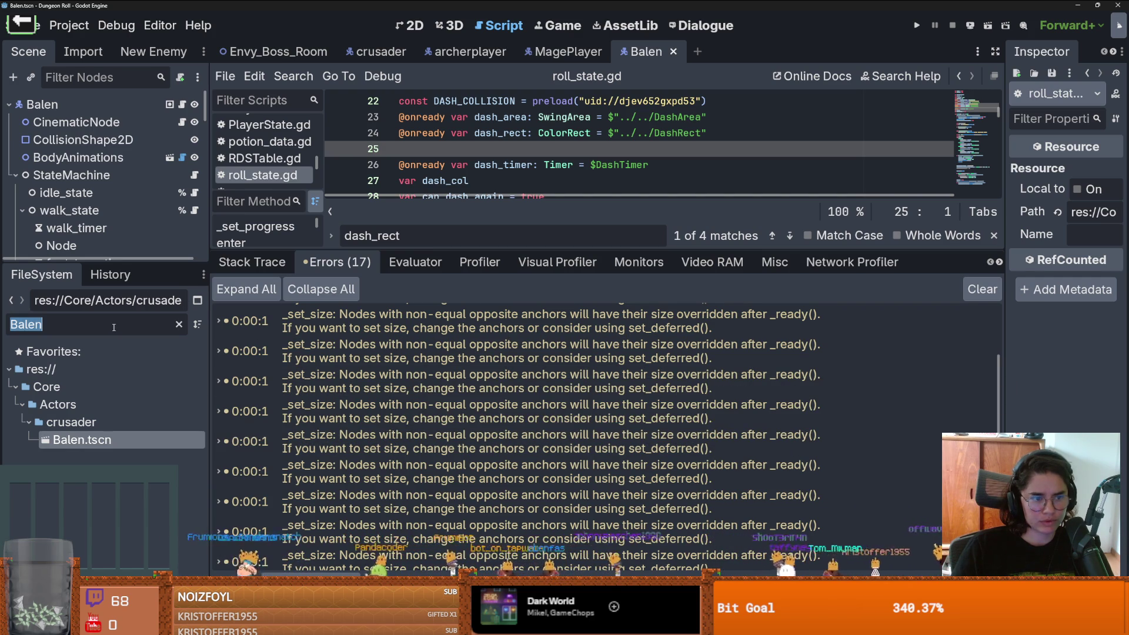
{"action": "type", "text": "door"}
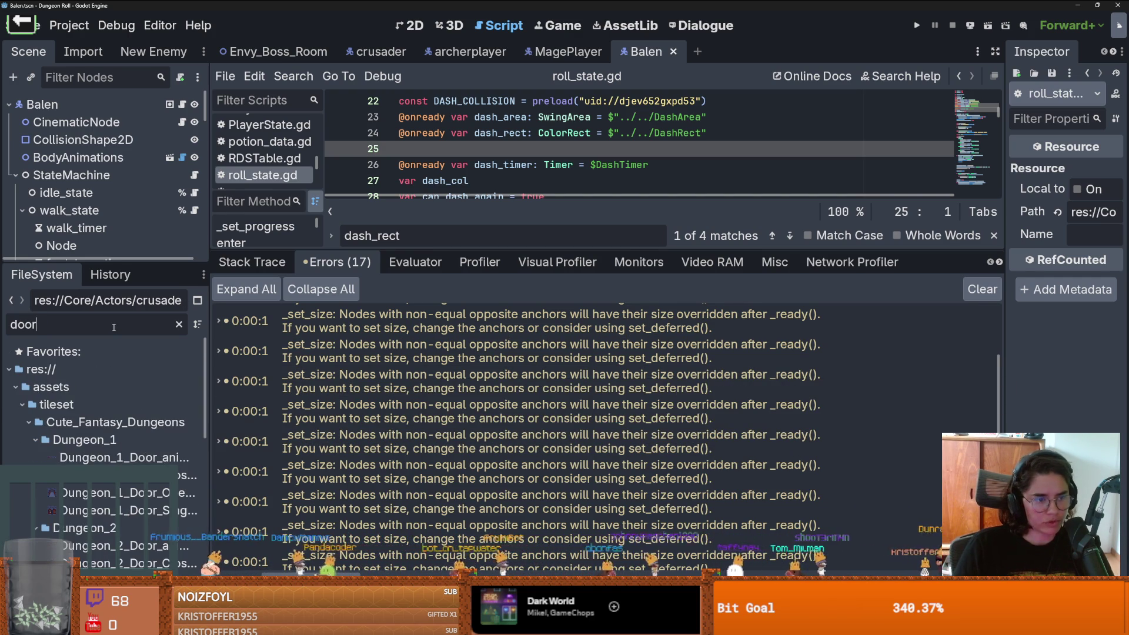
{"action": "scroll", "coordinate": [123, 489], "scroll_direction": "down", "scroll_amount": 5}
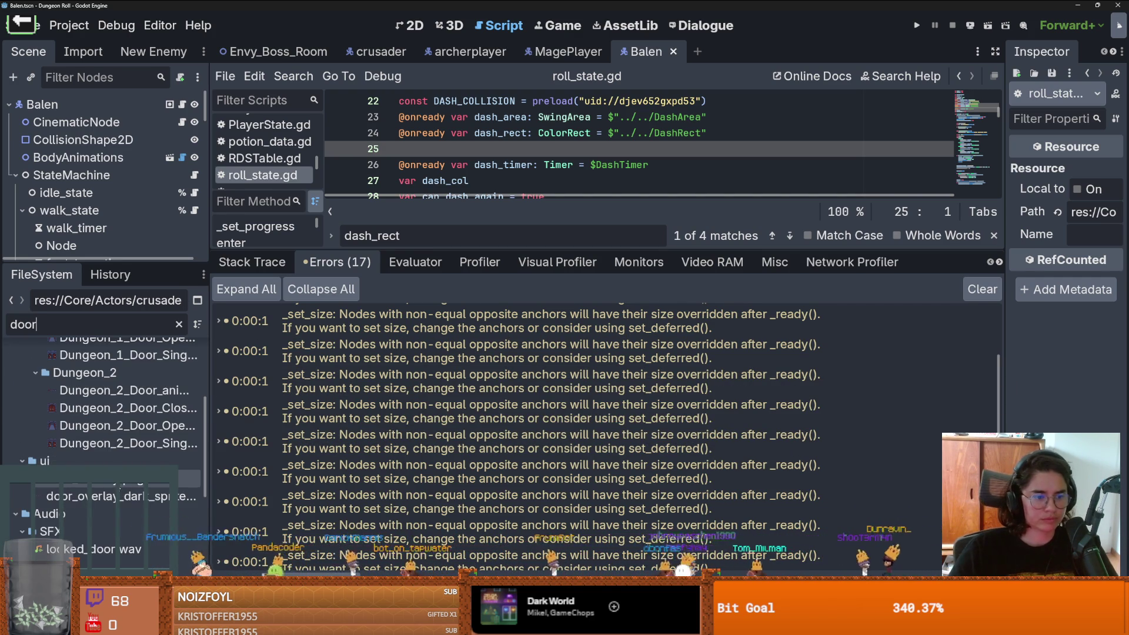
{"action": "mouse_move", "coordinate": [122, 488]}
{"action": "scroll", "coordinate": [122, 488], "scroll_direction": "down", "scroll_amount": 5}
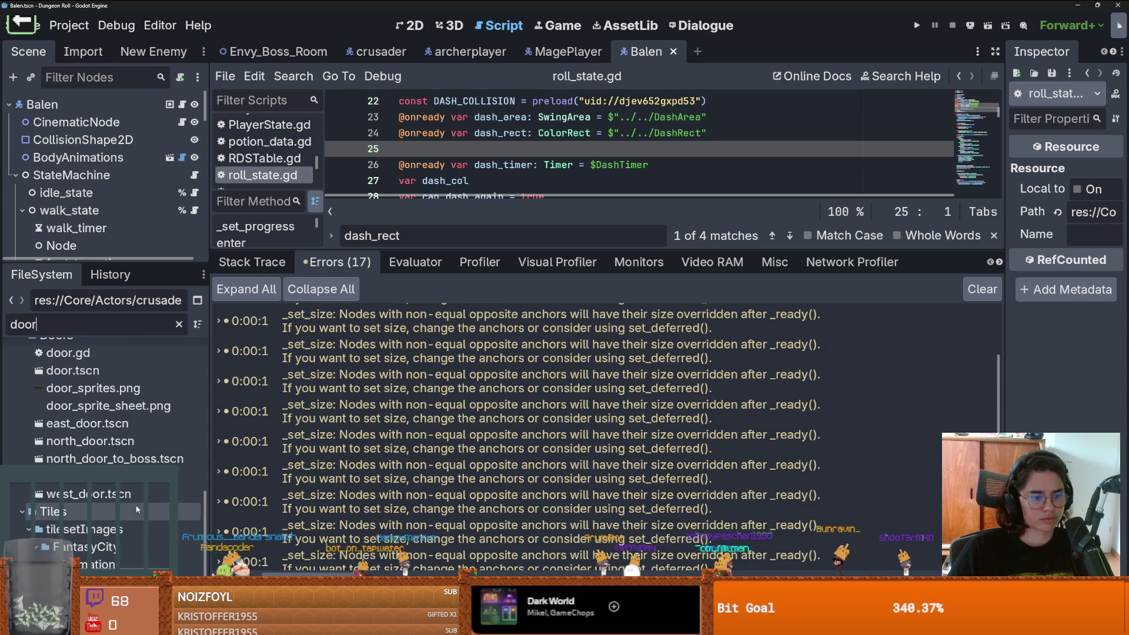
{"action": "left_click", "coordinate": [108, 378]}
Step: Open door.tscn in the 2D view and make RoomChooserControl visible
{"action": "double_click", "coordinate": [109, 377]}
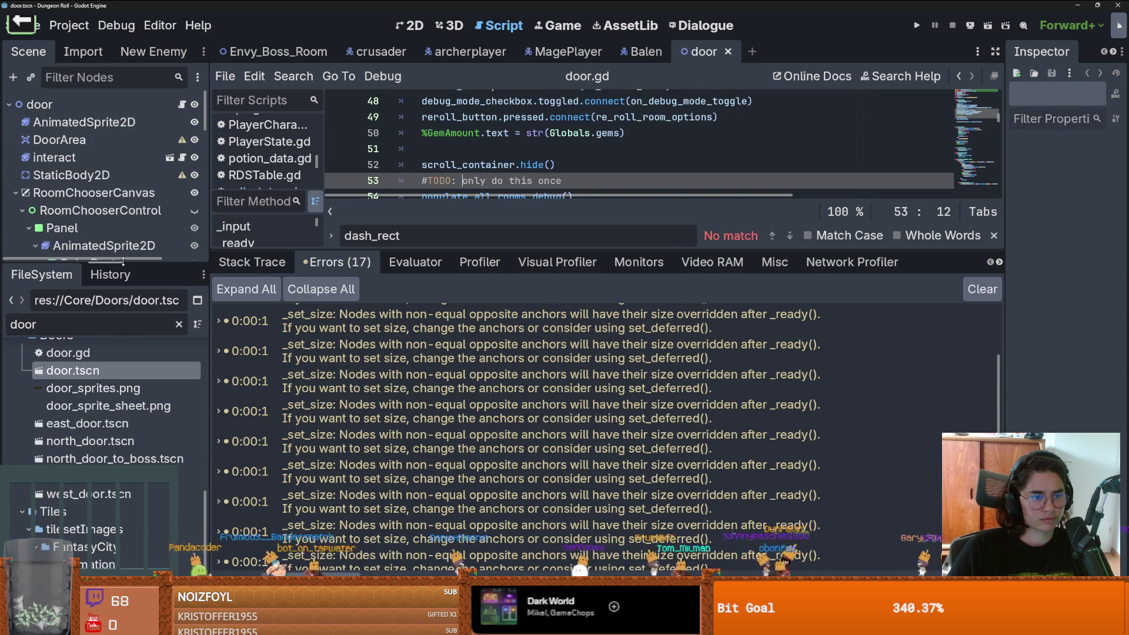
{"action": "left_click", "coordinate": [412, 25]}
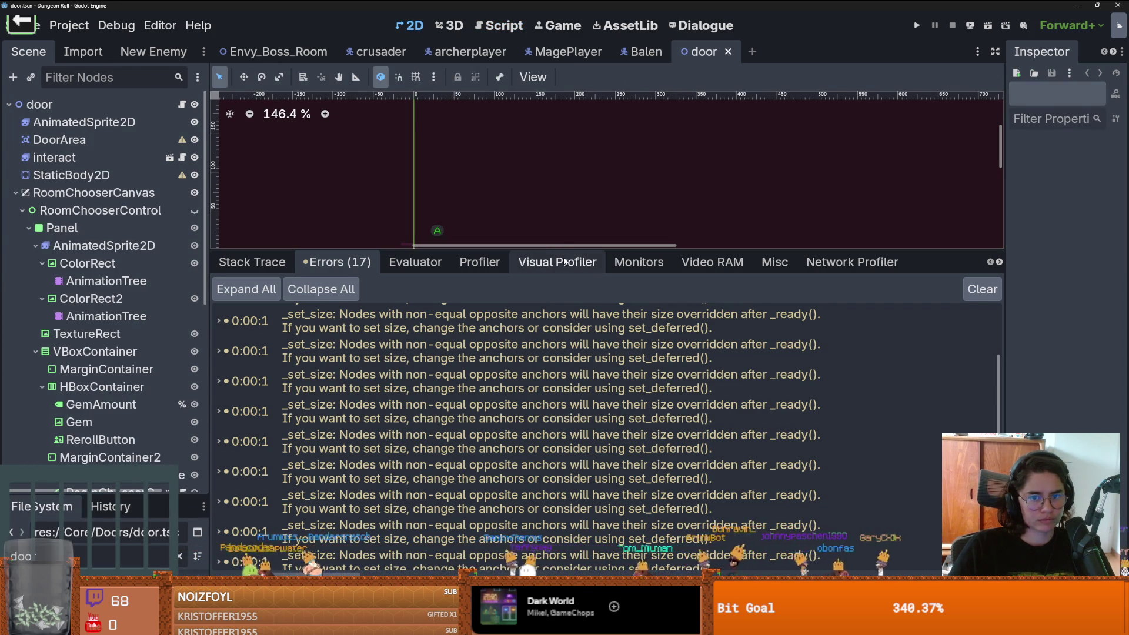
{"action": "scroll", "coordinate": [358, 267], "scroll_direction": "up", "scroll_amount": 3}
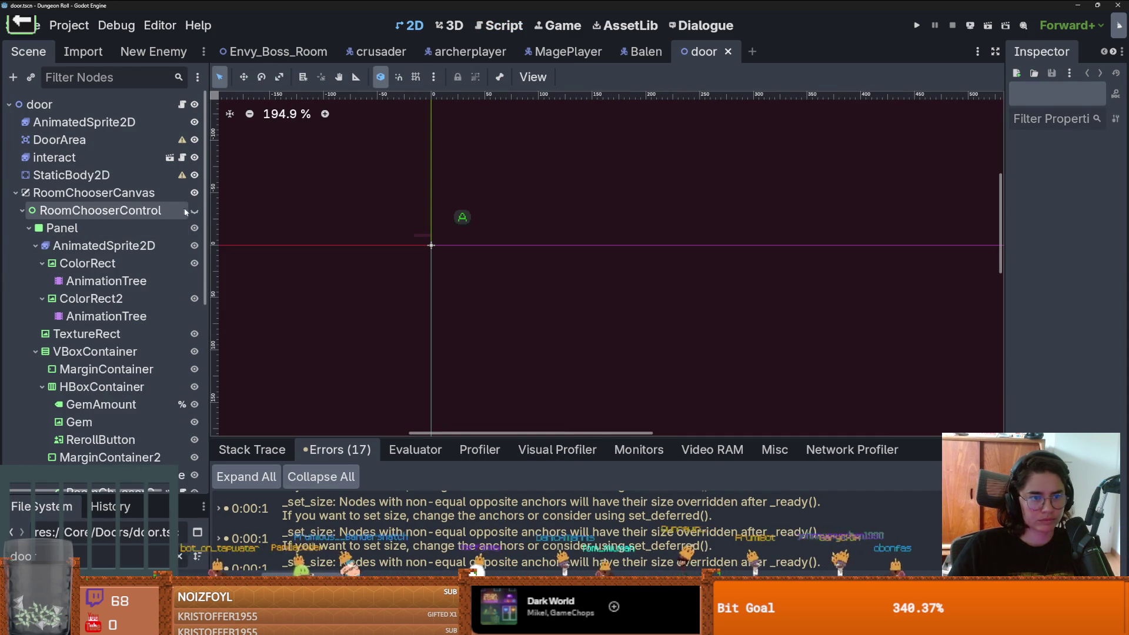
{"action": "left_click", "coordinate": [195, 211]}
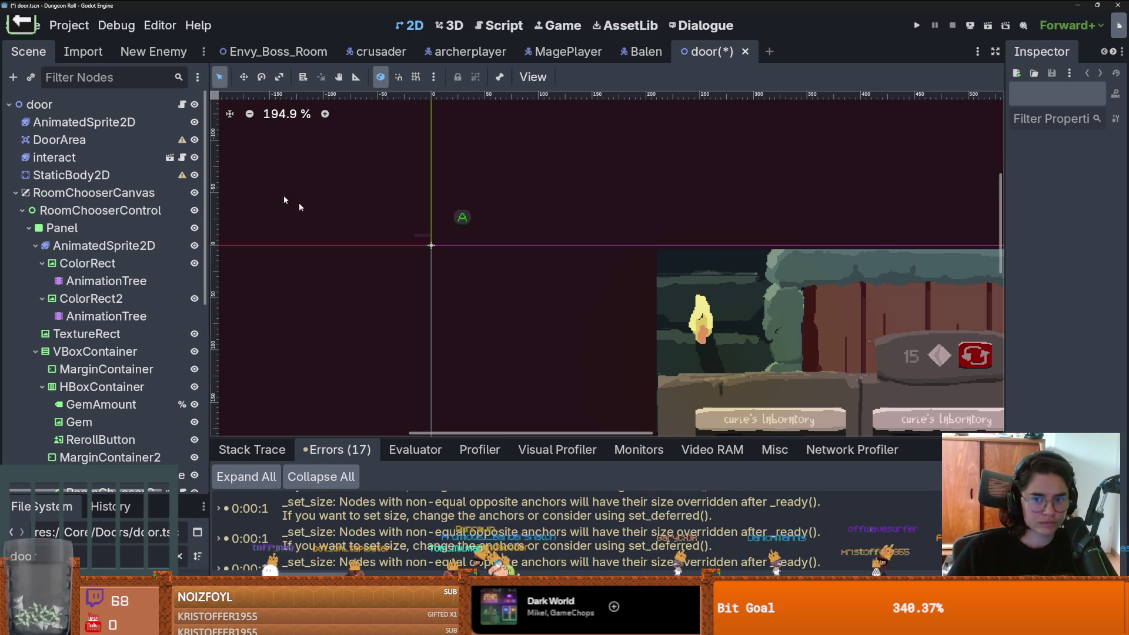
Step: Select the first ColorRect, widen the Inspector to see its layout size, then switch to GitHub Desktop
{"action": "scroll", "coordinate": [537, 240], "scroll_direction": "down", "scroll_amount": 6}
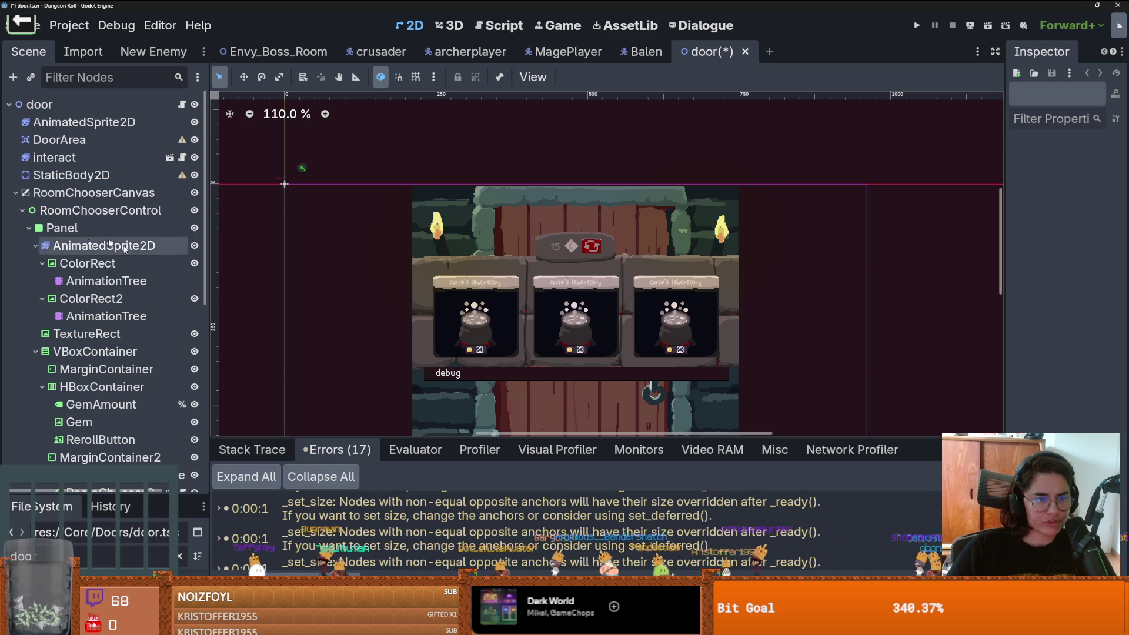
{"action": "left_click", "coordinate": [423, 214]}
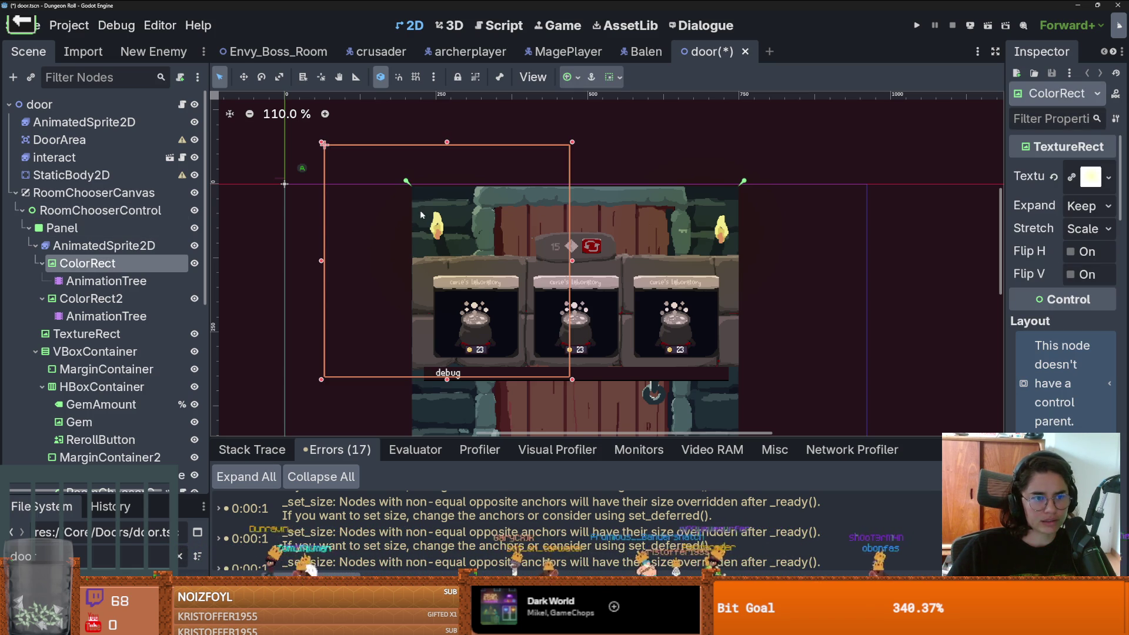
{"action": "left_click_drag", "start_coordinate": [1004, 232], "coordinate": [796, 189]}
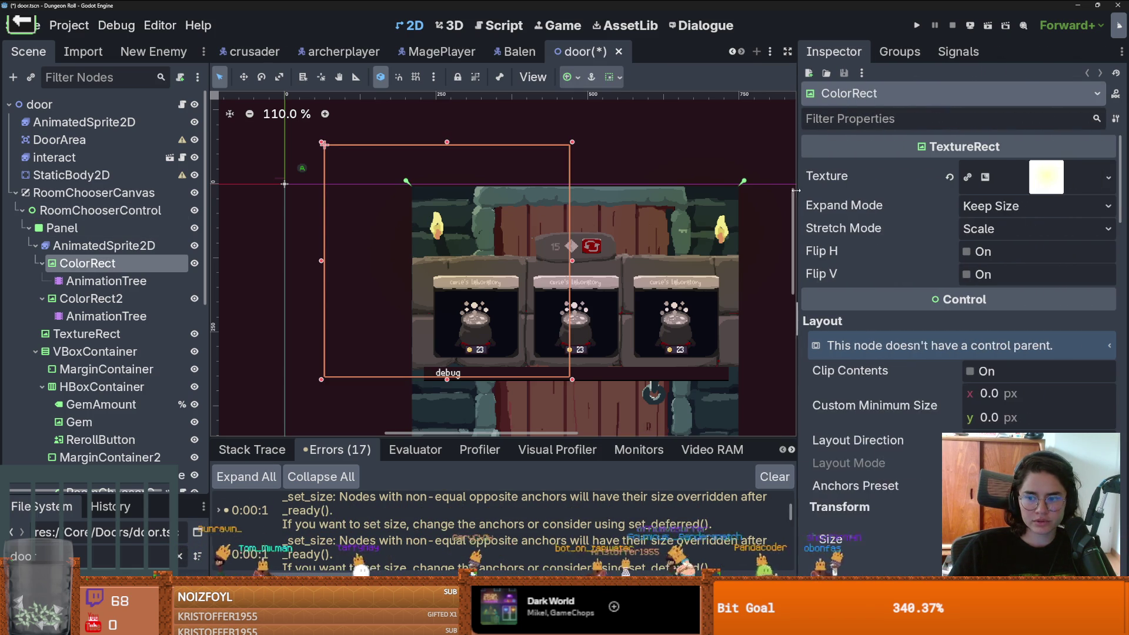
{"action": "scroll", "coordinate": [869, 325], "scroll_direction": "down", "scroll_amount": 3}
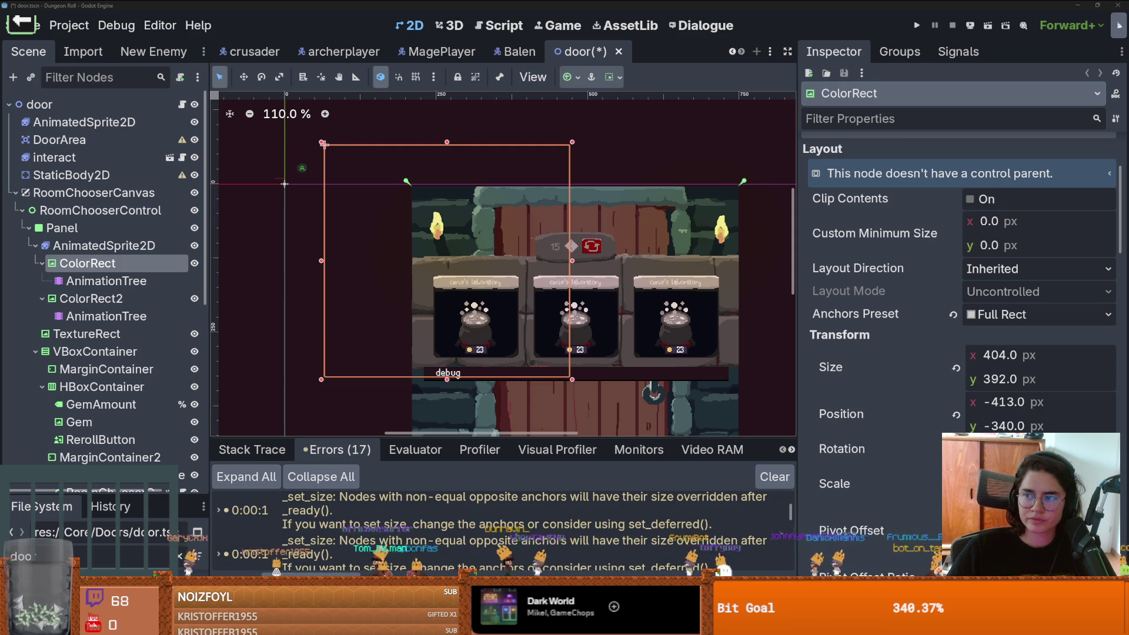
{"action": "key", "text": "alt+Tab"}
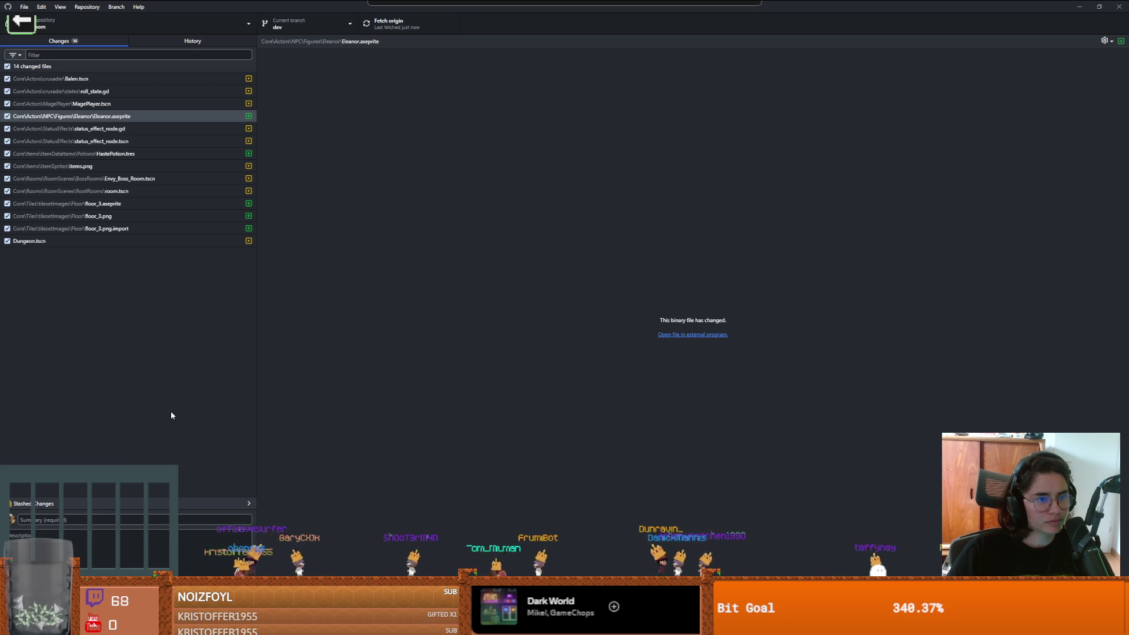
Step: Commit the 14 changed files to dev with the summary 'envy boss room'
{"action": "right_click", "coordinate": [131, 543]}
{"action": "left_click", "coordinate": [100, 512]}
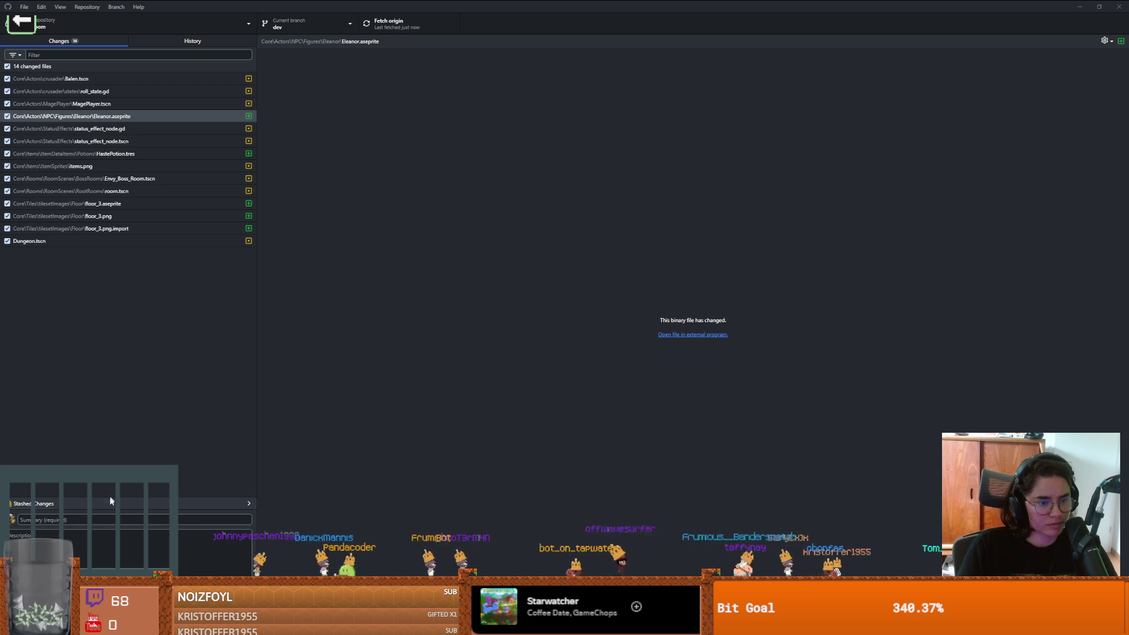
{"action": "type", "text": "envy bos"}
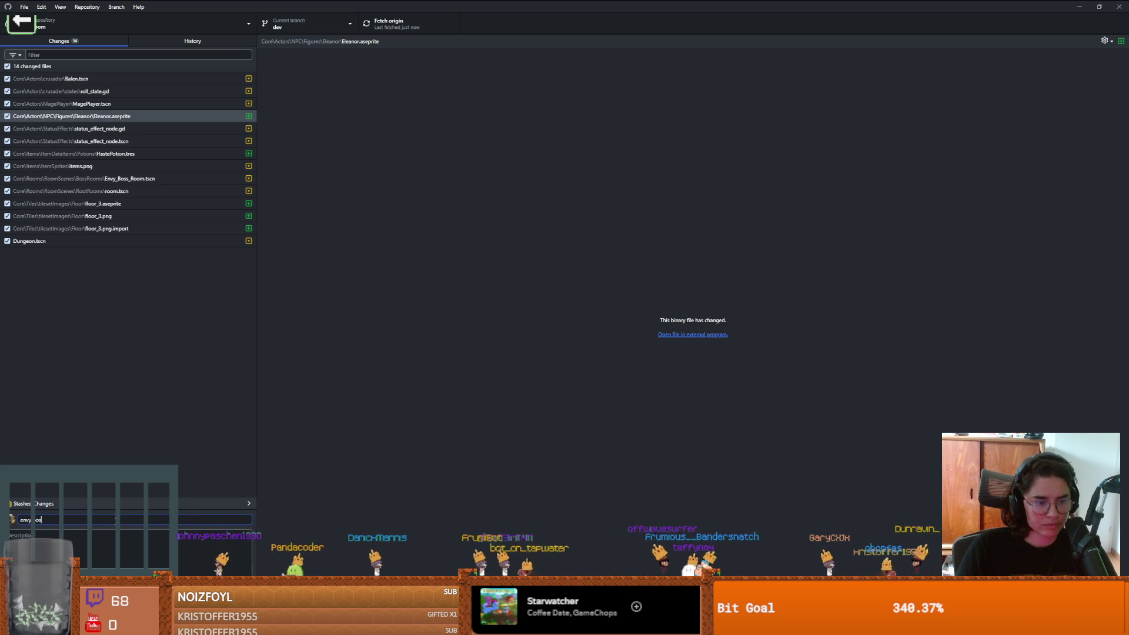
{"action": "key", "text": "ctrl+Return"}
Step: Push the new commit to origin and return to the Godot editor
{"action": "left_click", "coordinate": [438, 25]}
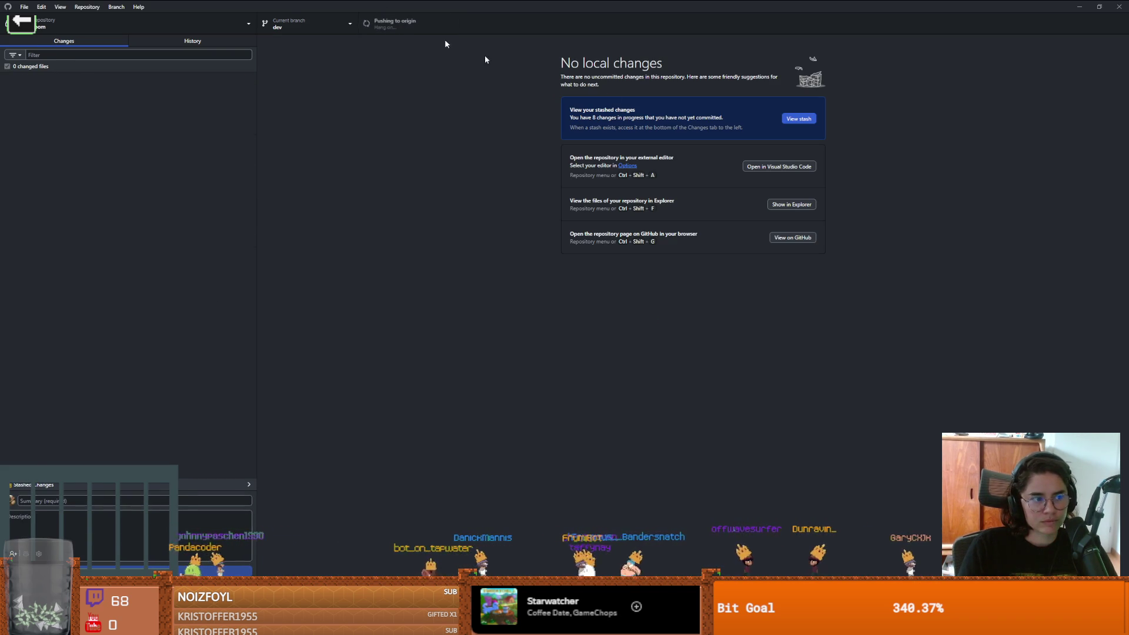
{"action": "key", "text": "alt+Tab"}
{"action": "scroll", "coordinate": [673, 238], "scroll_direction": "down", "scroll_amount": 1}
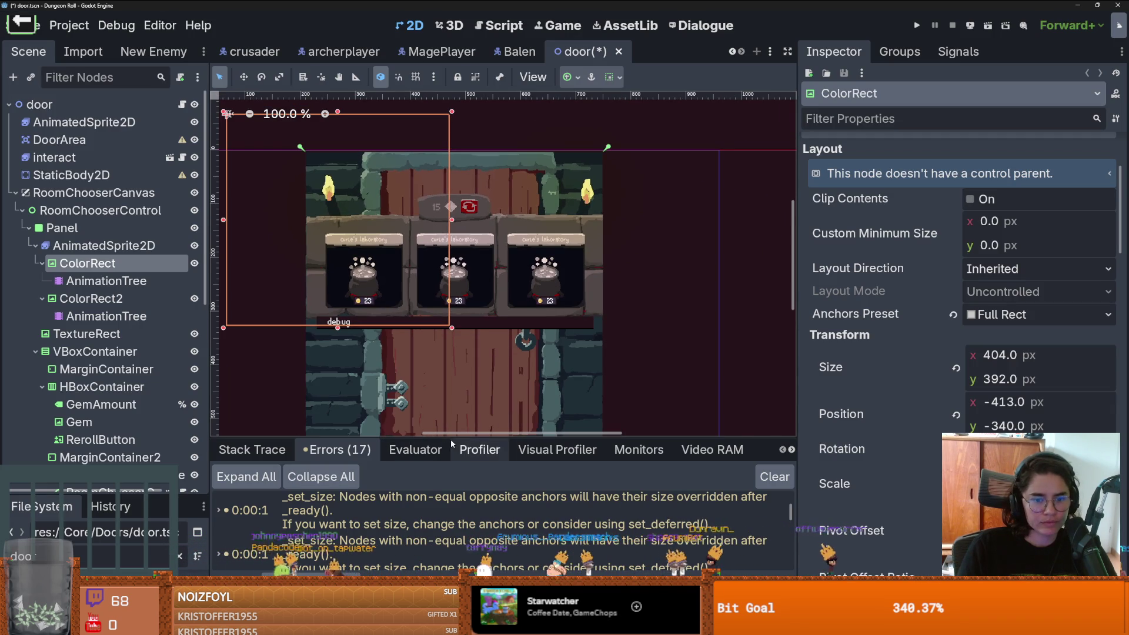
Step: Revert ColorRect's Size to 64×64 and select its AnimationTree to show the RESET tracks
{"action": "left_click_drag", "start_coordinate": [477, 438], "coordinate": [478, 168]}
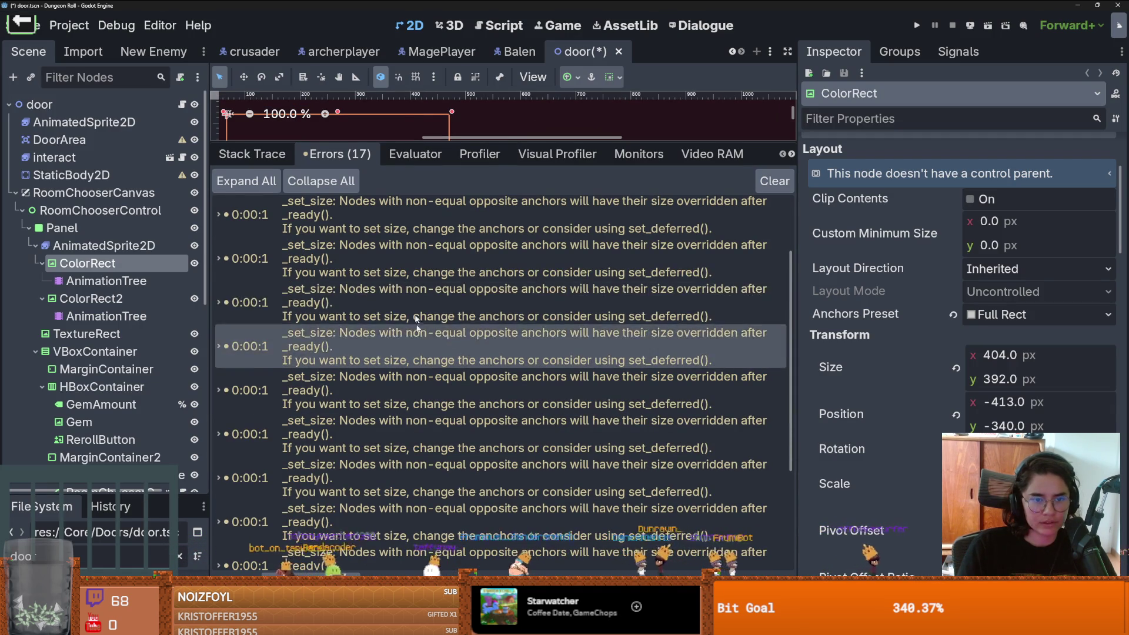
{"action": "mouse_move", "coordinate": [410, 141]}
{"action": "left_mouse_down"}
{"action": "mouse_move", "coordinate": [403, 319]}
{"action": "mouse_move", "coordinate": [392, 329]}
{"action": "left_mouse_up"}
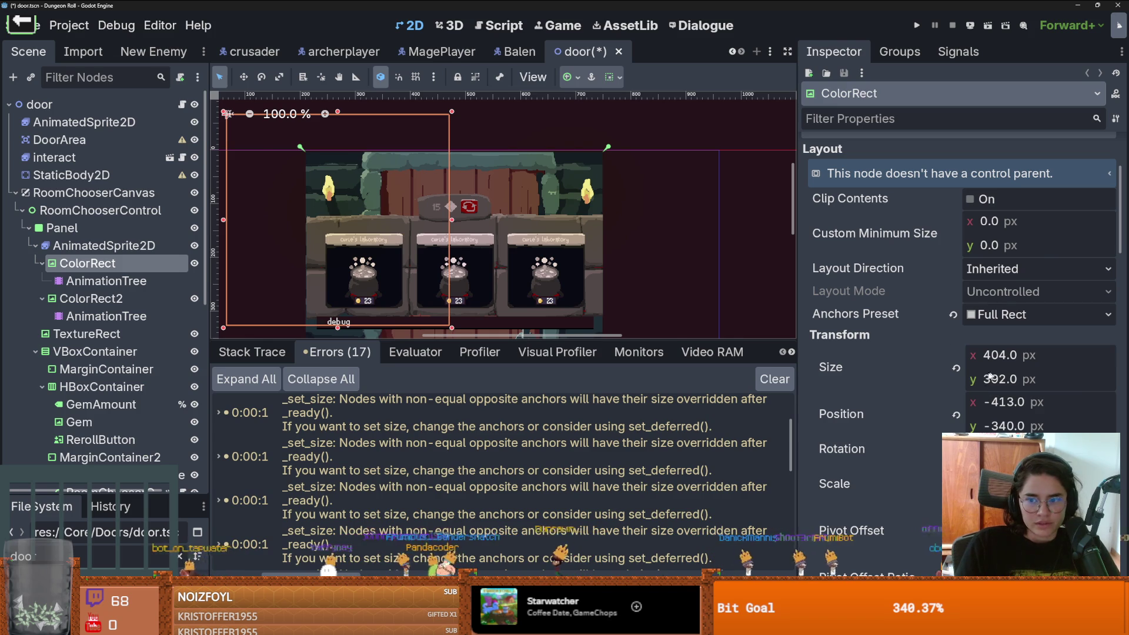
{"action": "left_click", "coordinate": [956, 368]}
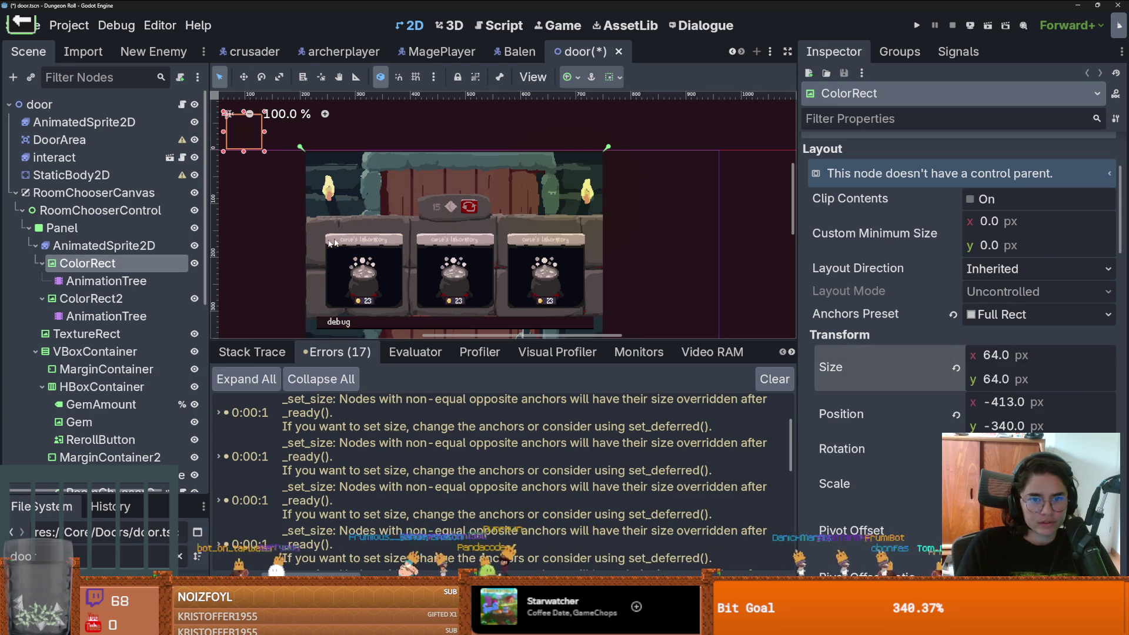
{"action": "key", "text": "ctrl+z"}
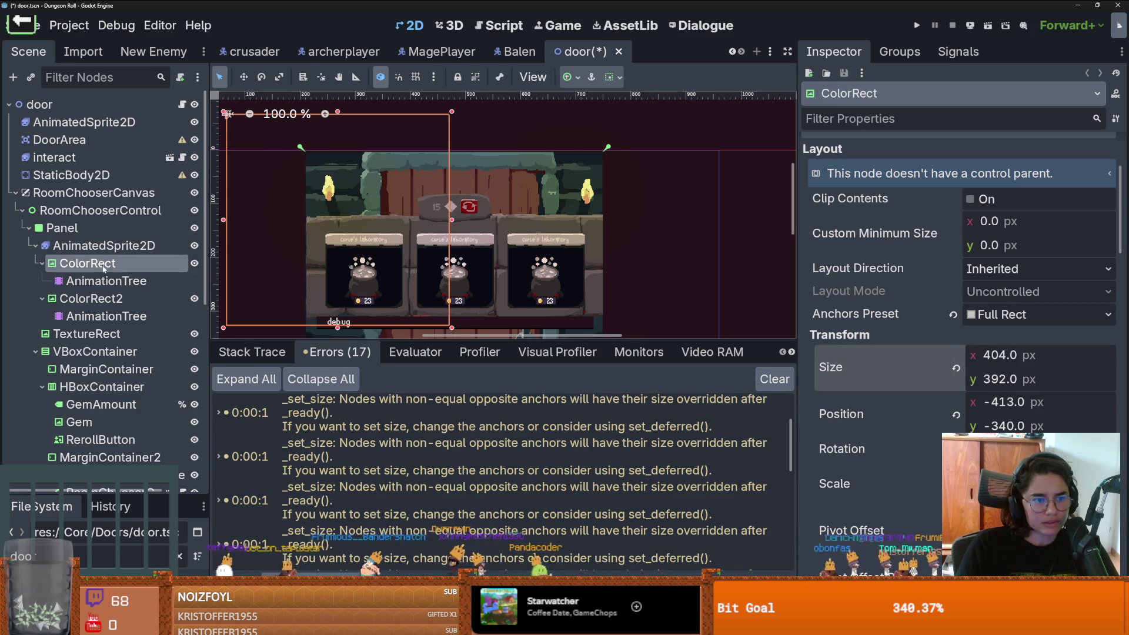
{"action": "left_click", "coordinate": [956, 367]}
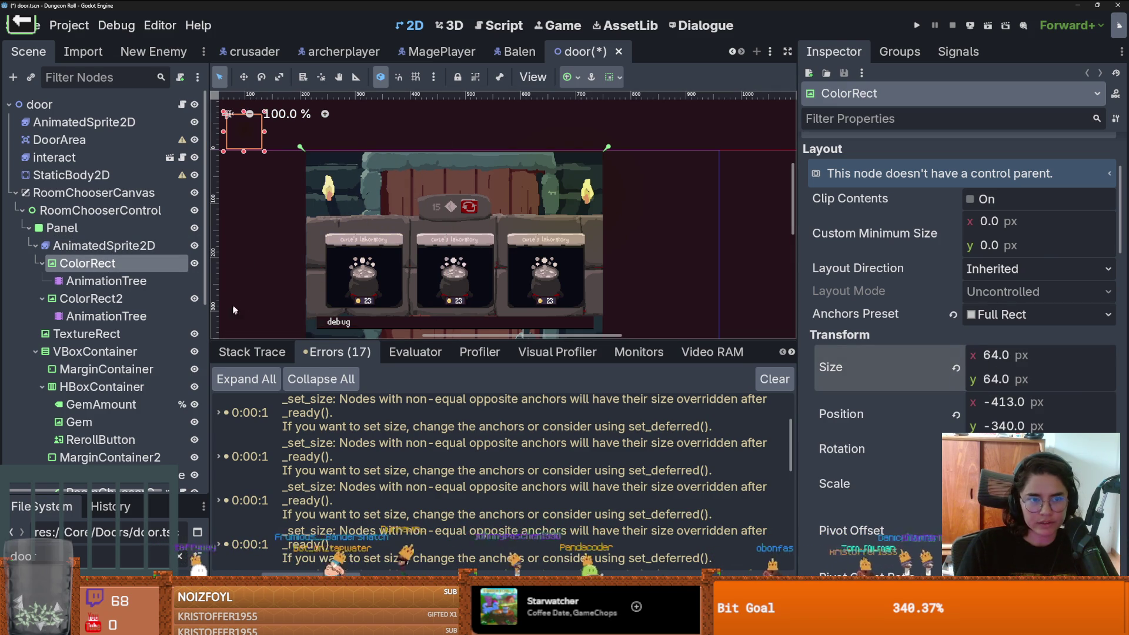
{"action": "left_click", "coordinate": [93, 282]}
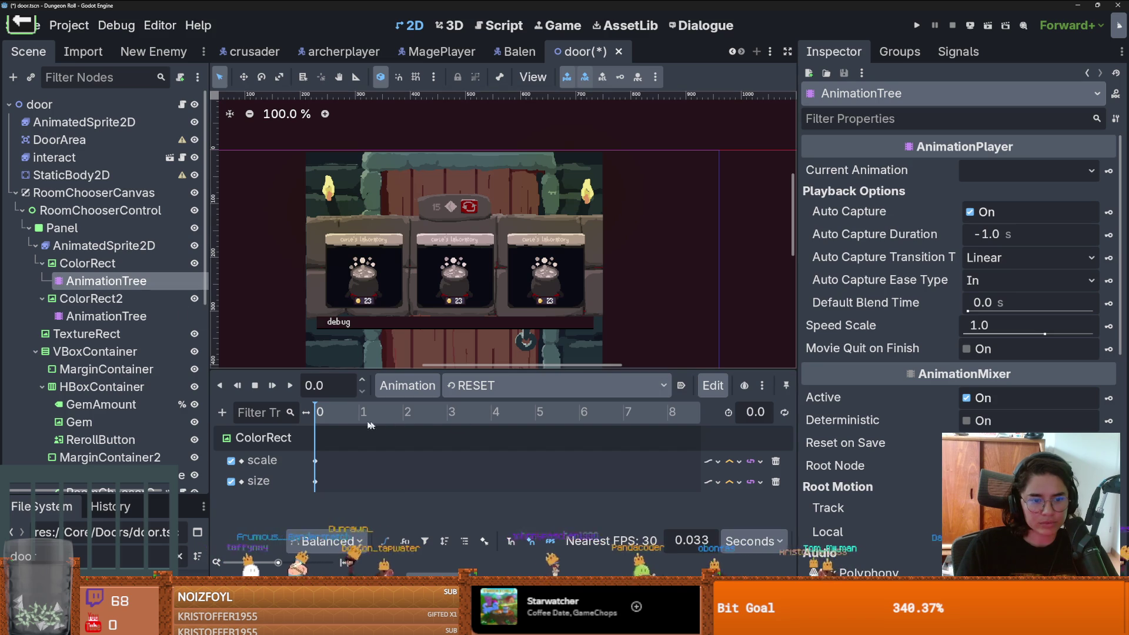
Step: Switch ColorRect's AnimationTree to idle, save, and revert ColorRect2's Size to default
{"action": "left_click", "coordinate": [663, 385]}
{"action": "left_click", "coordinate": [665, 429]}
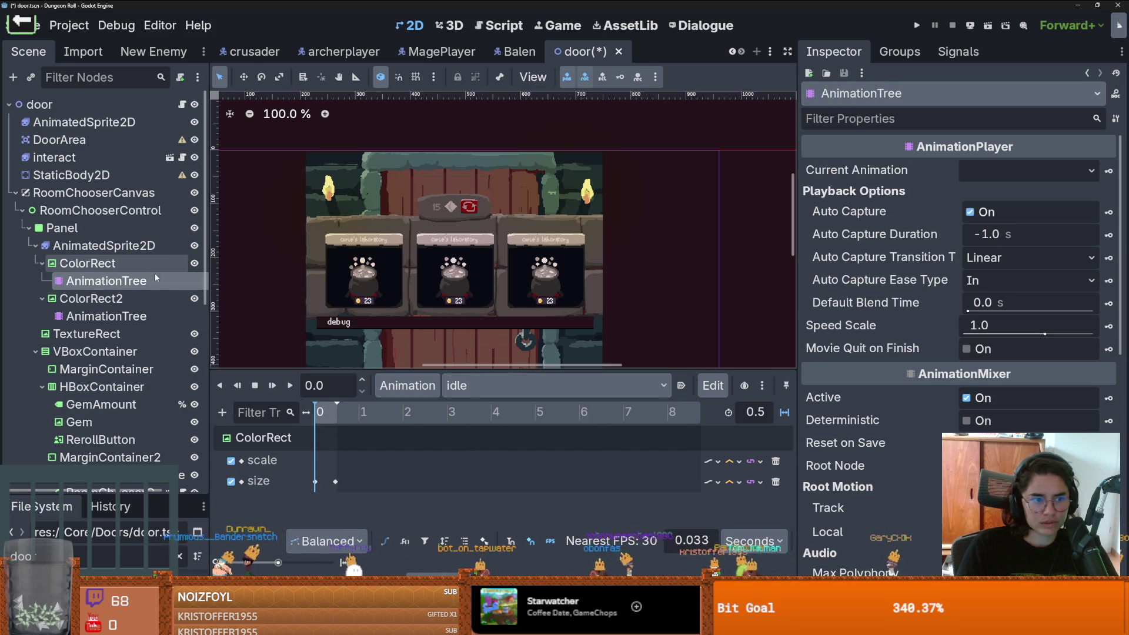
{"action": "key", "text": "ctrl+s"}
{"action": "left_click", "coordinate": [144, 298]}
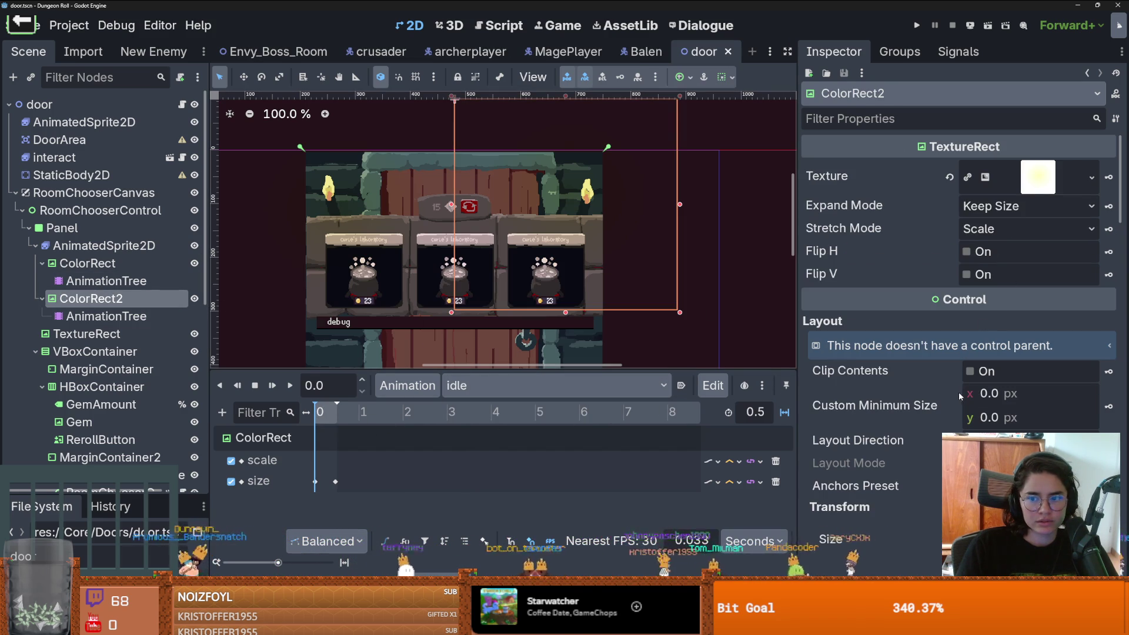
{"action": "scroll", "coordinate": [962, 416], "scroll_direction": "down", "scroll_amount": 4}
{"action": "left_click", "coordinate": [957, 423]}
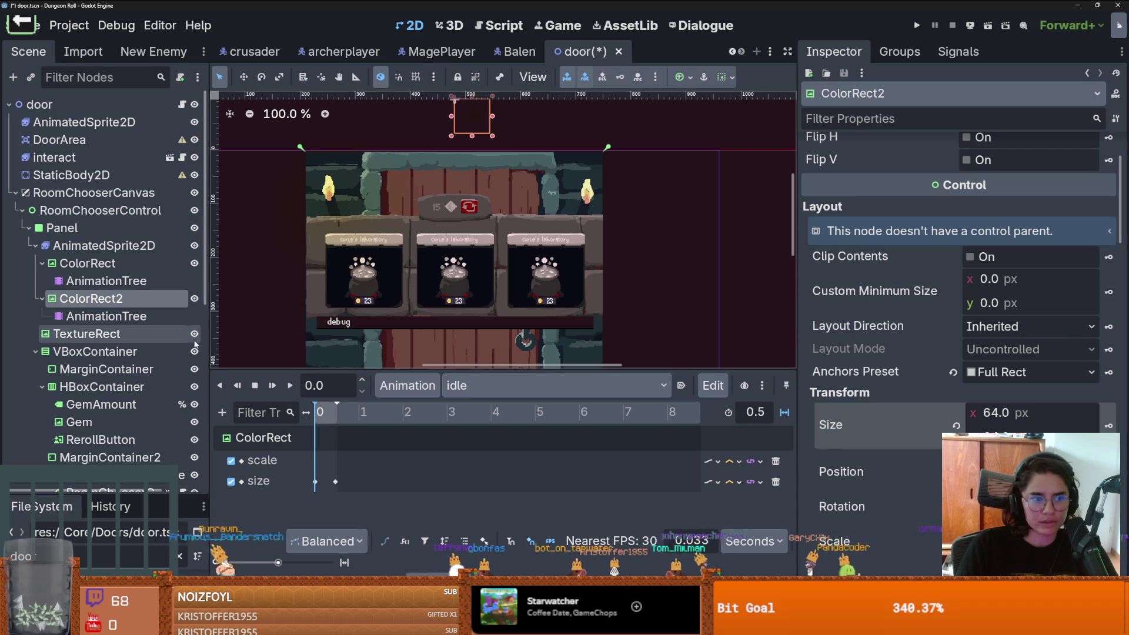
Step: Switch ColorRect2's AnimationTree to idle, save the door scene, and run the game
{"action": "left_click", "coordinate": [165, 317]}
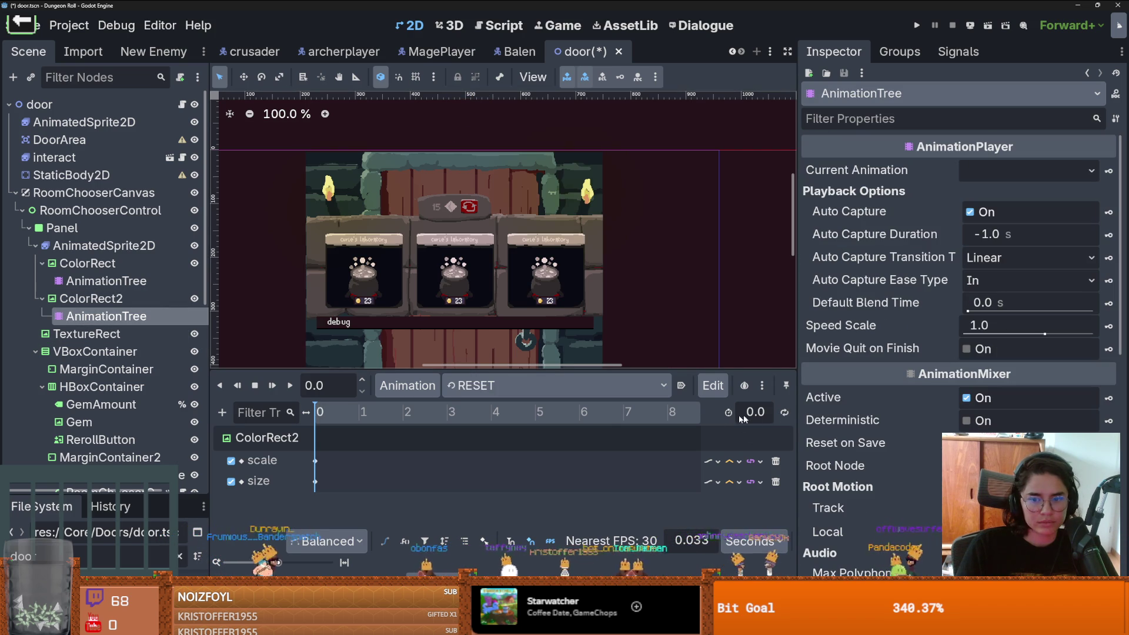
{"action": "left_click", "coordinate": [475, 385]}
{"action": "left_click", "coordinate": [493, 428]}
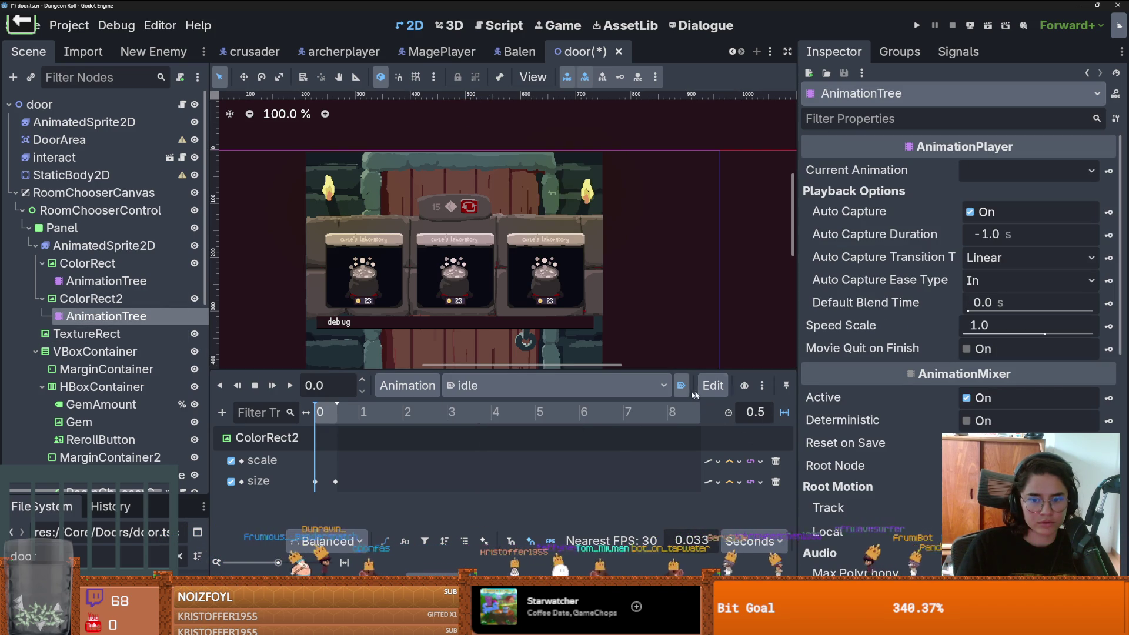
{"action": "key", "text": "ctrl+s"}
{"action": "key", "text": "F5"}
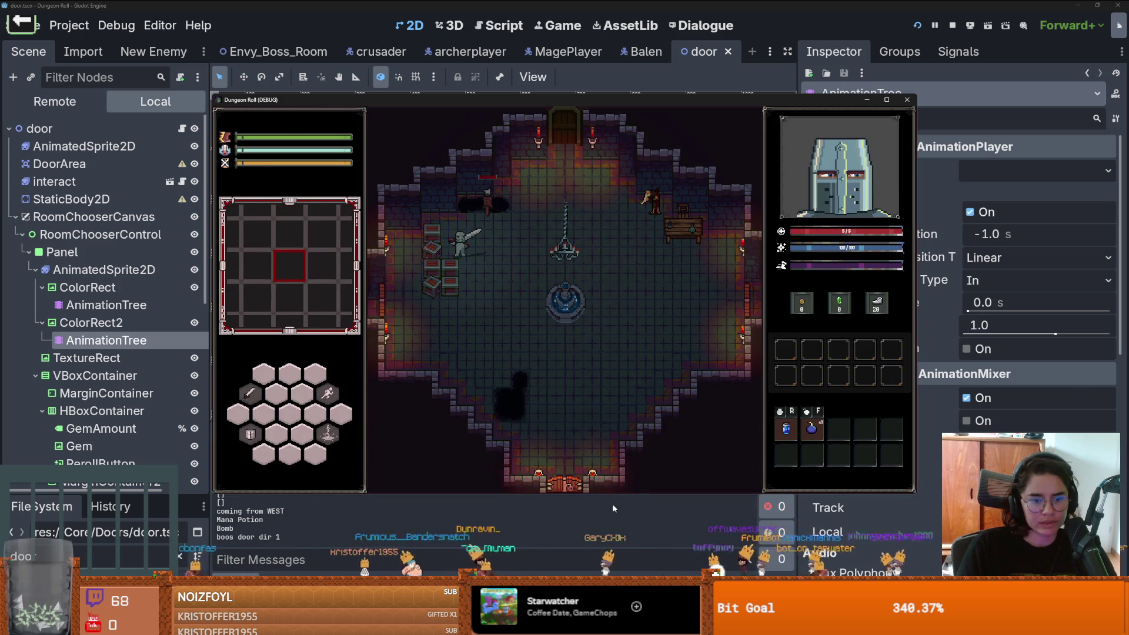
Step: Walk the player to the top door to trigger the room chooser, then close the game
{"action": "key", "text": "w"}
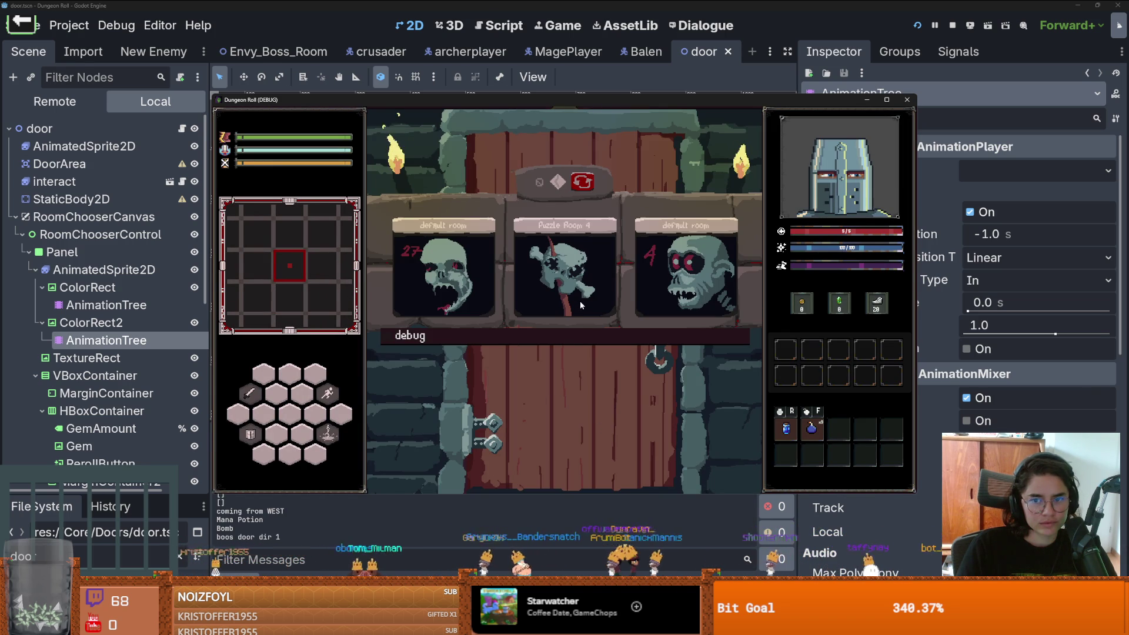
{"action": "left_click", "coordinate": [907, 100]}
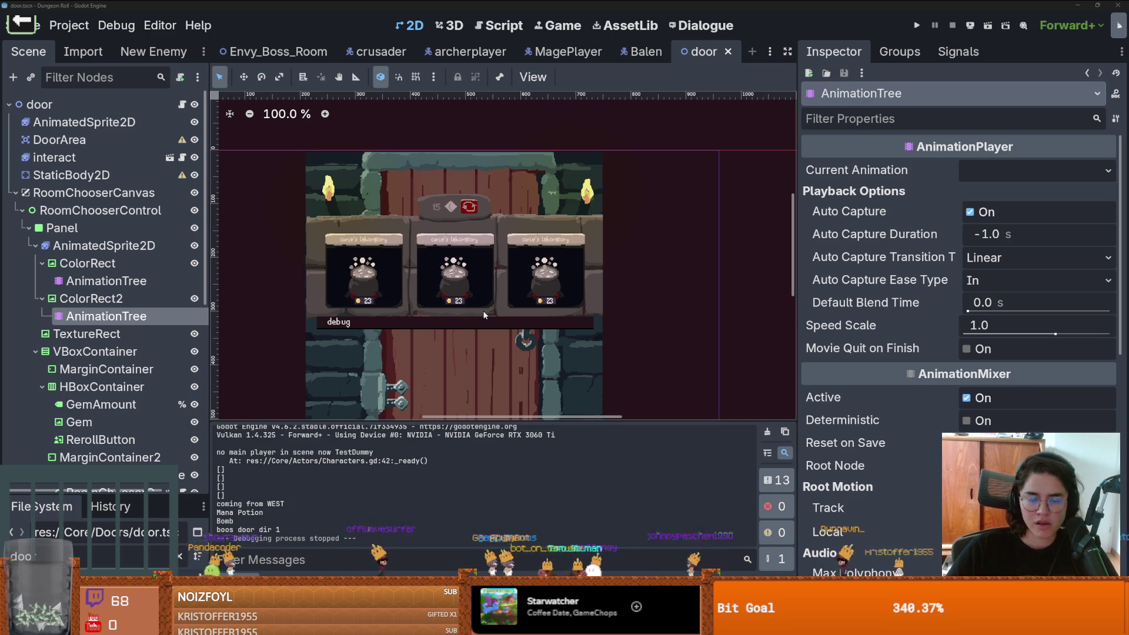
Step: Reload the changed door scene from disk and do a brief test run of the game
{"action": "left_click", "coordinate": [564, 375]}
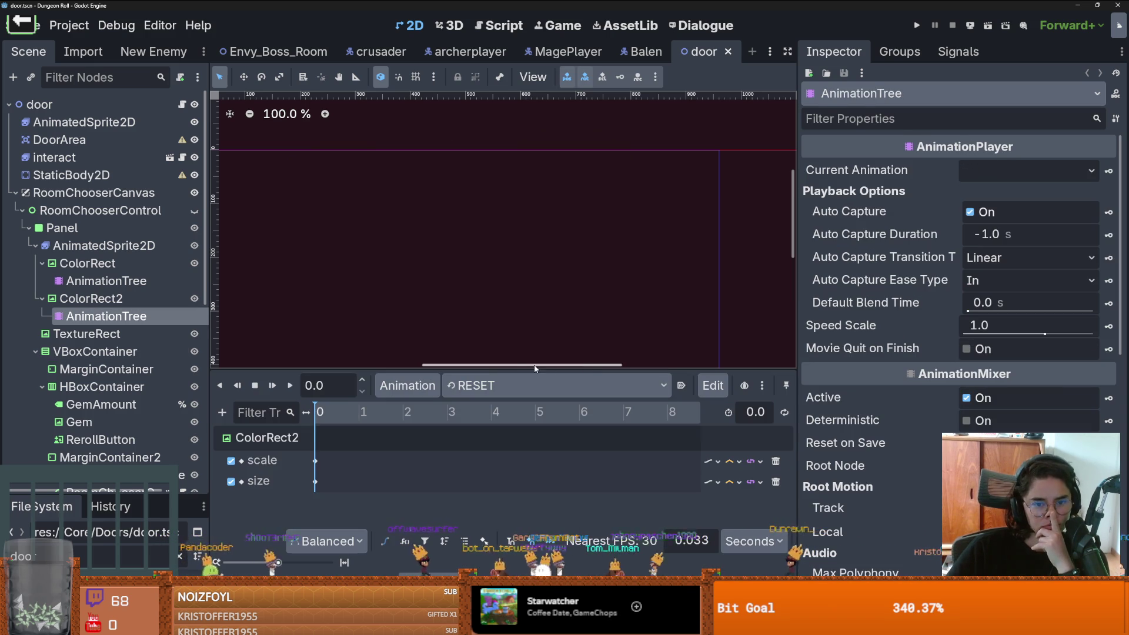
{"action": "scroll", "coordinate": [469, 267], "scroll_direction": "down", "scroll_amount": 6}
{"action": "scroll", "coordinate": [501, 149], "scroll_direction": "up", "scroll_amount": 2}
{"action": "left_click", "coordinate": [911, 25]}
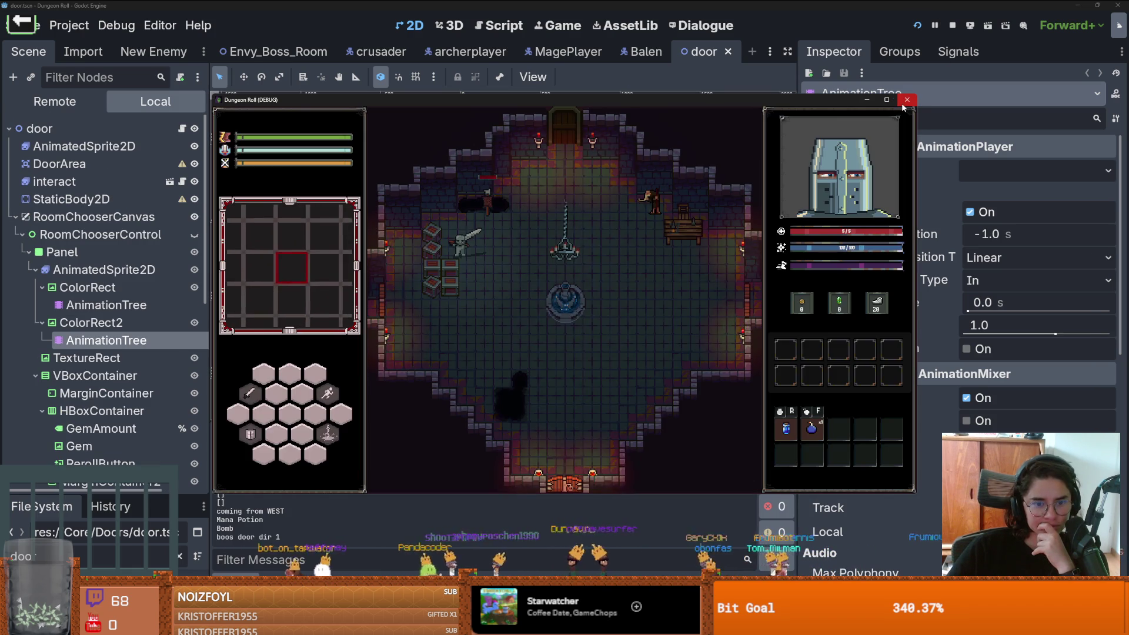
{"action": "left_click", "coordinate": [905, 100]}
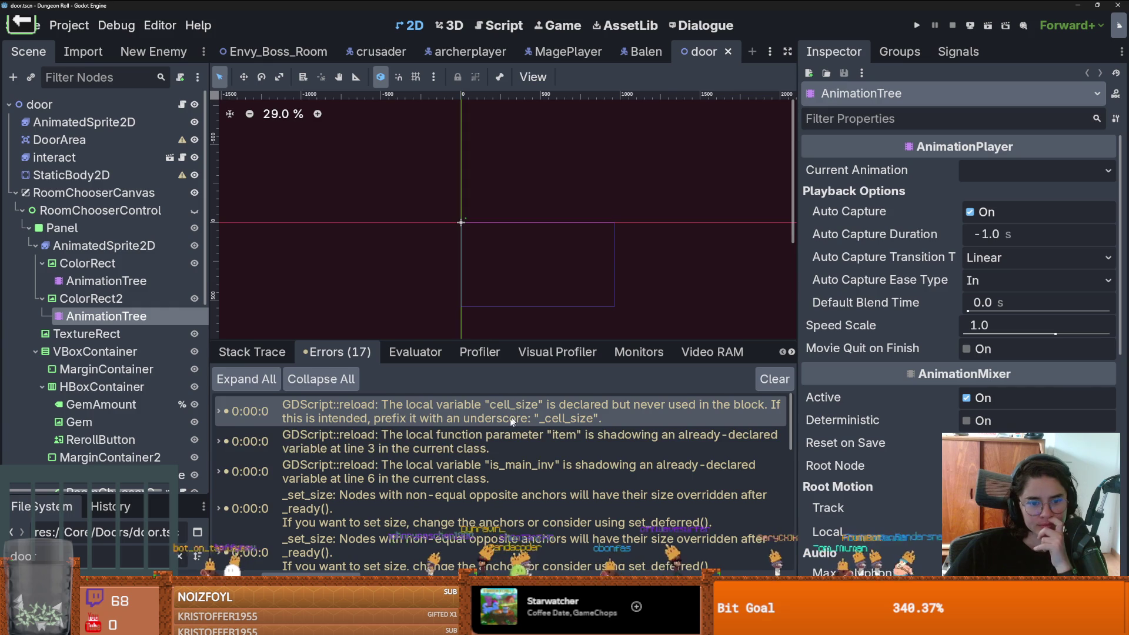
Step: Select ColorRect's AnimationTree to show its RESET scale and size tracks
{"action": "scroll", "coordinate": [411, 435], "scroll_direction": "down", "scroll_amount": 2}
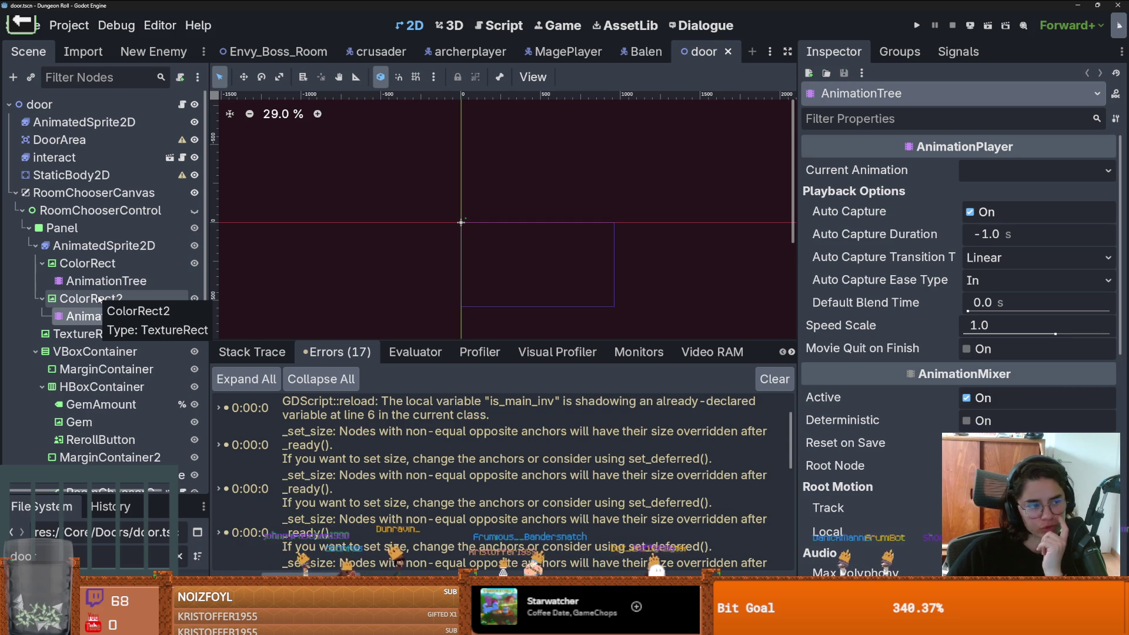
{"action": "left_click", "coordinate": [118, 316]}
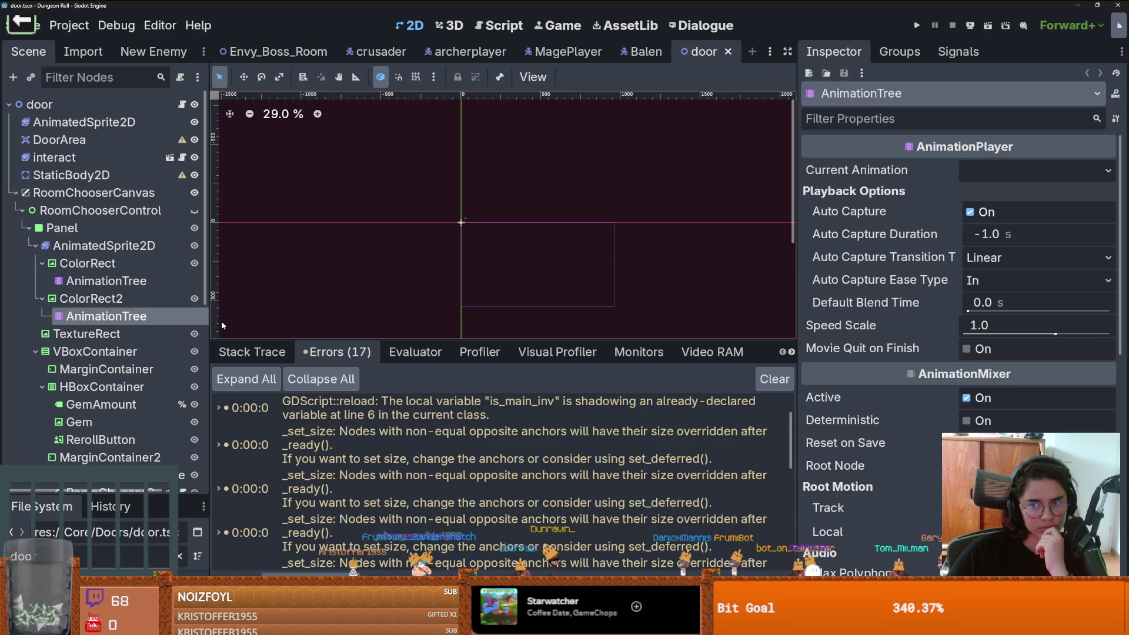
{"action": "key", "text": "Up"}
{"action": "key", "text": "Up"}
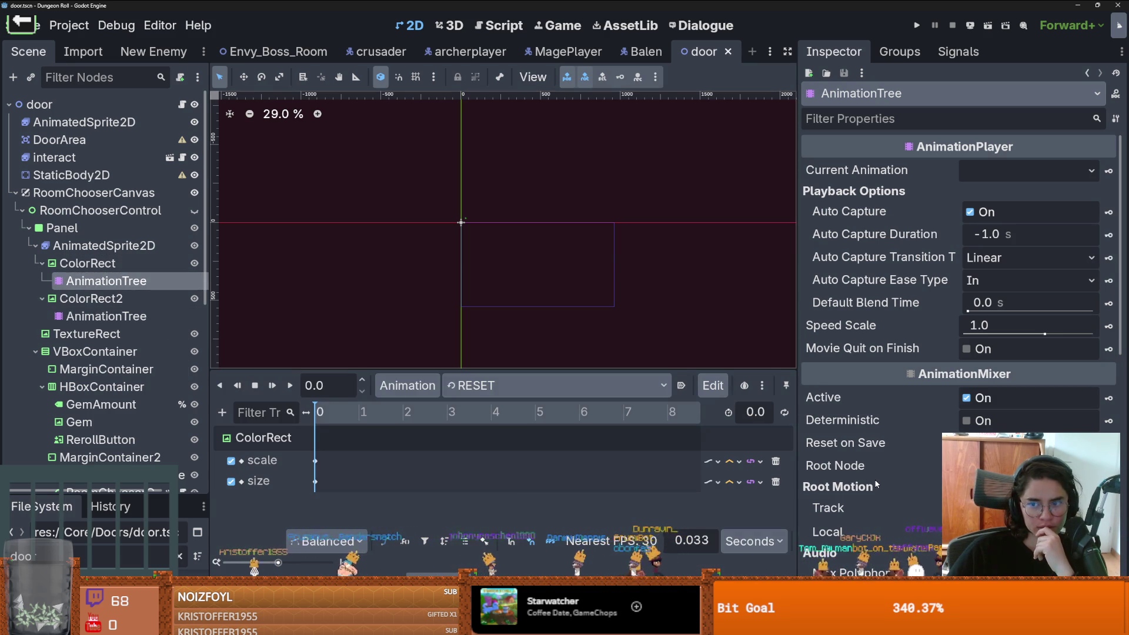
Step: Make RoomChooserCanvas visible in the editor
{"action": "scroll", "coordinate": [464, 226], "scroll_direction": "up", "scroll_amount": 7}
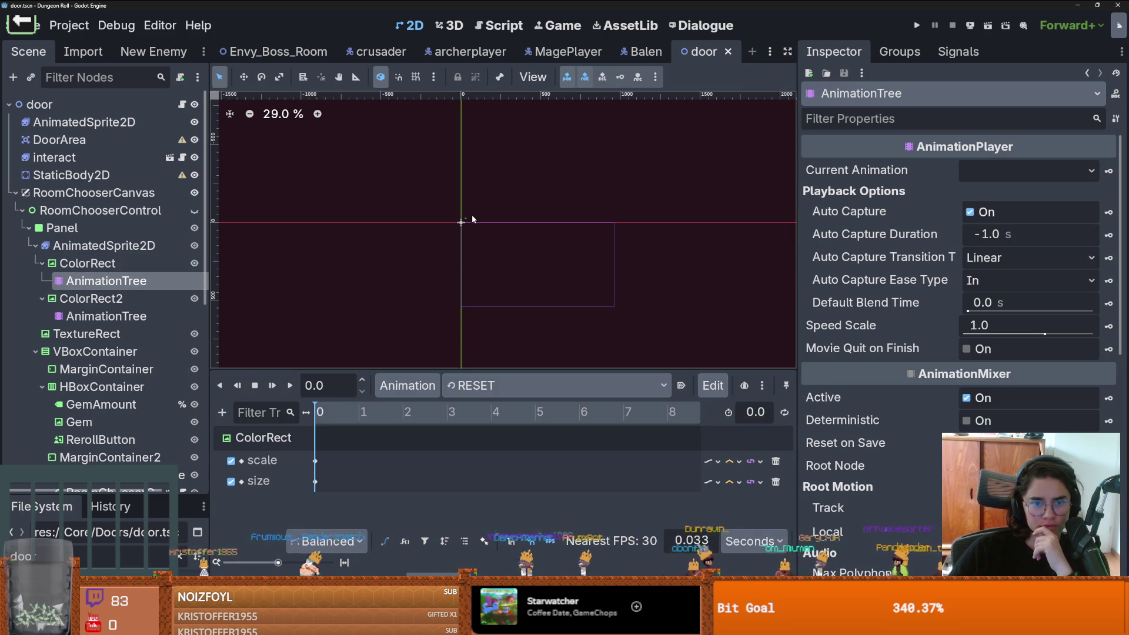
{"action": "scroll", "coordinate": [460, 231], "scroll_direction": "up", "scroll_amount": 3}
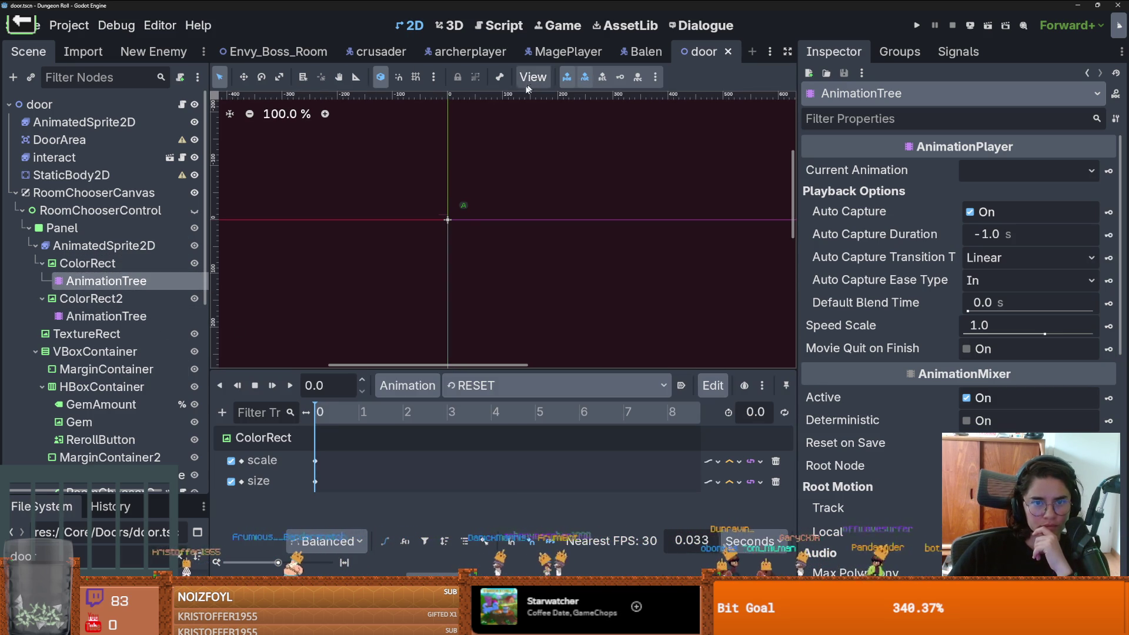
{"action": "left_click", "coordinate": [194, 210]}
Step: Select the ColorRect node and show the Debugger's Errors list
{"action": "scroll", "coordinate": [446, 272], "scroll_direction": "down", "scroll_amount": 3}
{"action": "scroll", "coordinate": [438, 247], "scroll_direction": "up", "scroll_amount": 2}
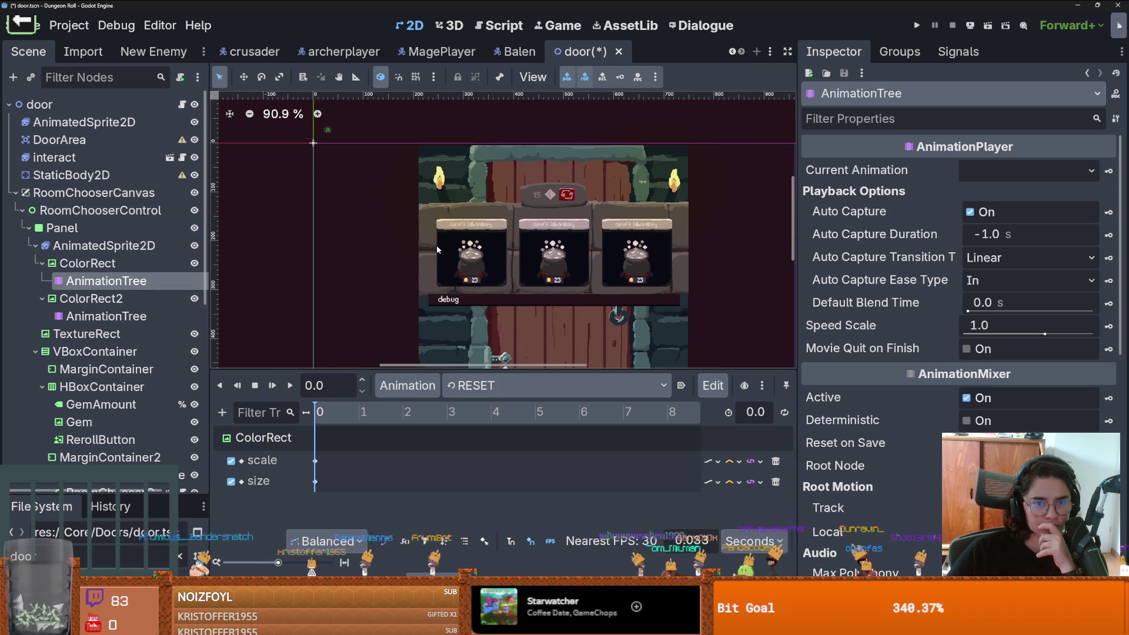
{"action": "scroll", "coordinate": [436, 246], "scroll_direction": "up", "scroll_amount": 3}
{"action": "left_click", "coordinate": [419, 259]}
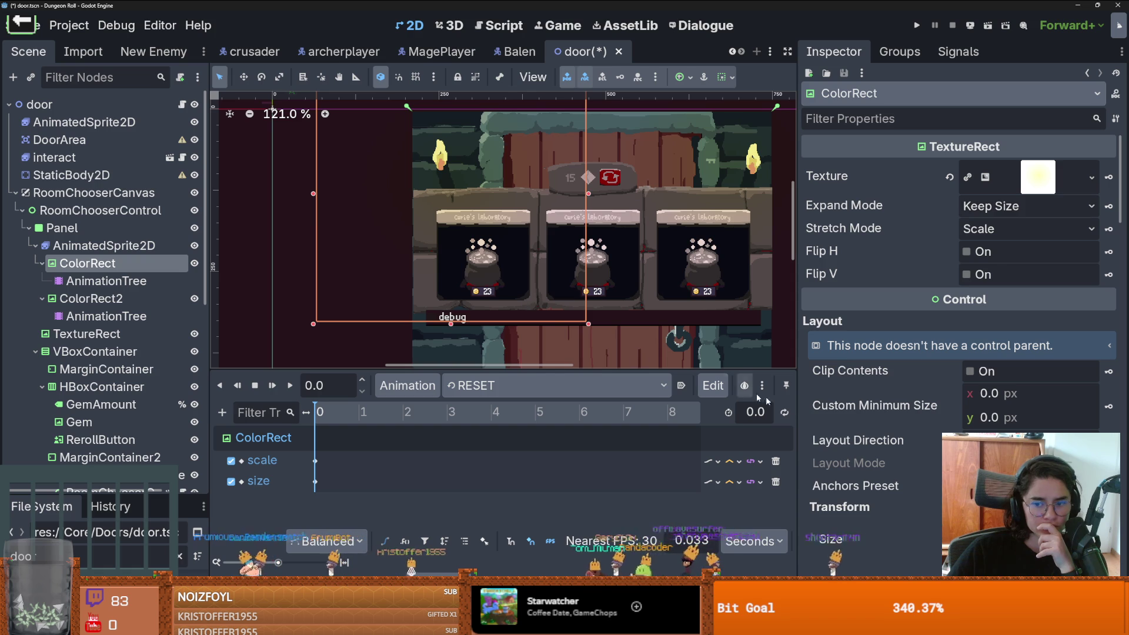
{"action": "left_click", "coordinate": [282, 585]}
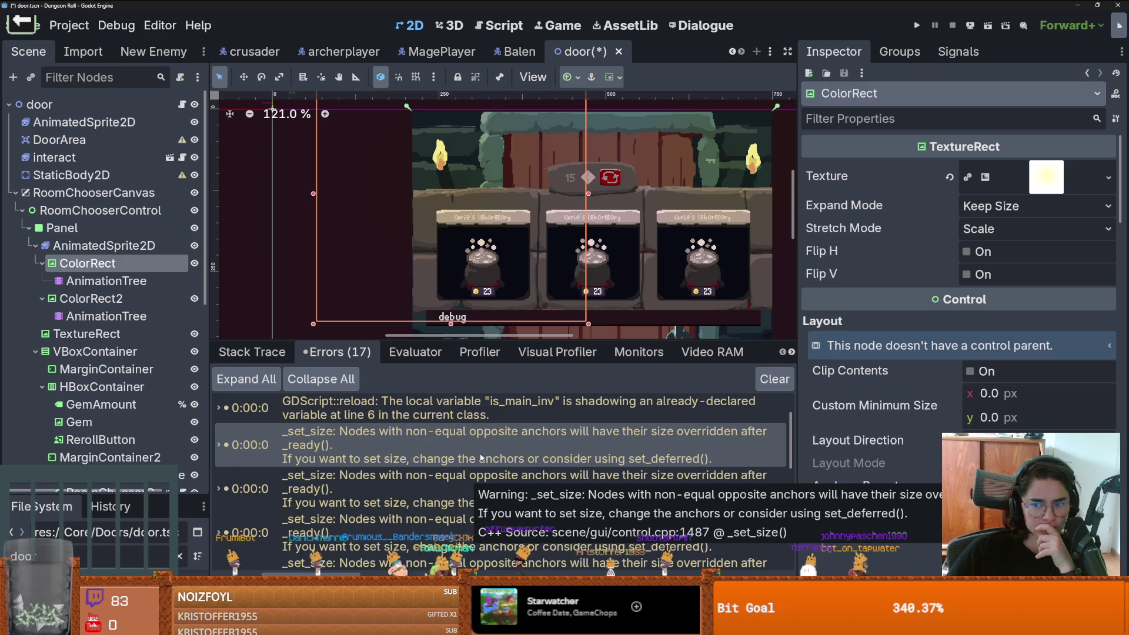
Step: Set the Anchors Preset of ColorRect and ColorRect2 to Custom, then test-run the game
{"action": "left_click", "coordinate": [1029, 486]}
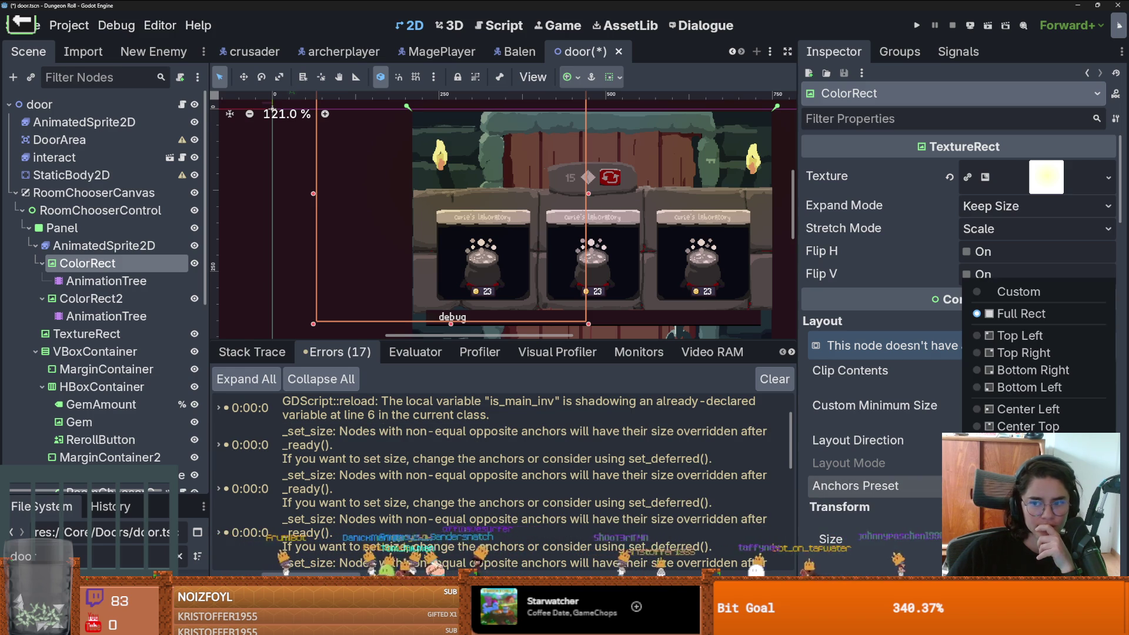
{"action": "left_click", "coordinate": [1010, 294]}
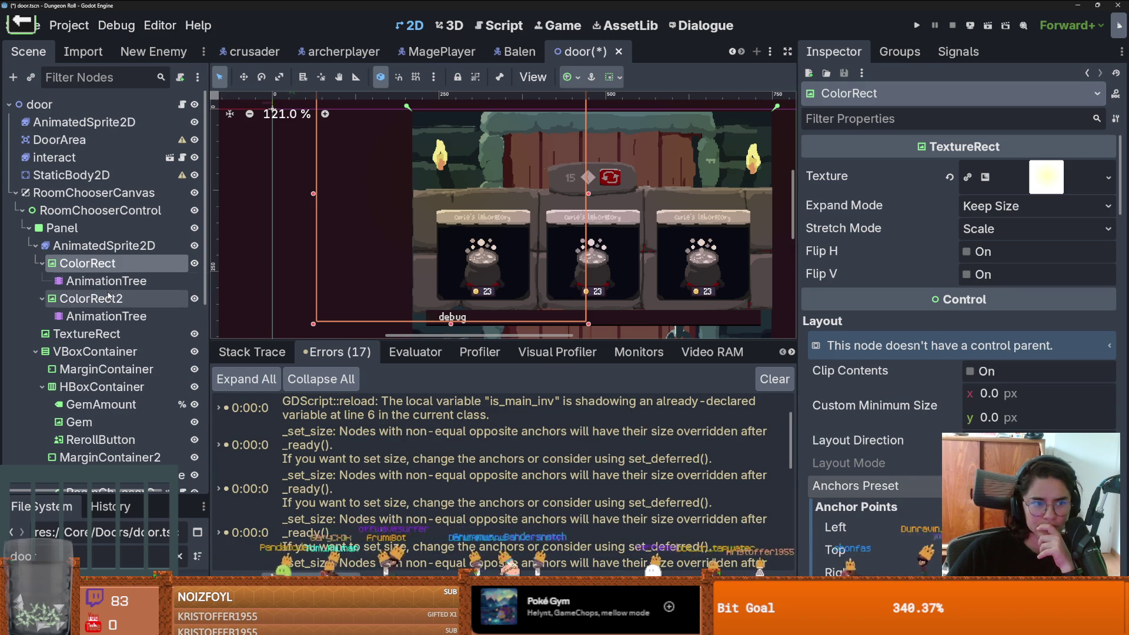
{"action": "left_click", "coordinate": [91, 298]}
{"action": "left_click", "coordinate": [1029, 485]}
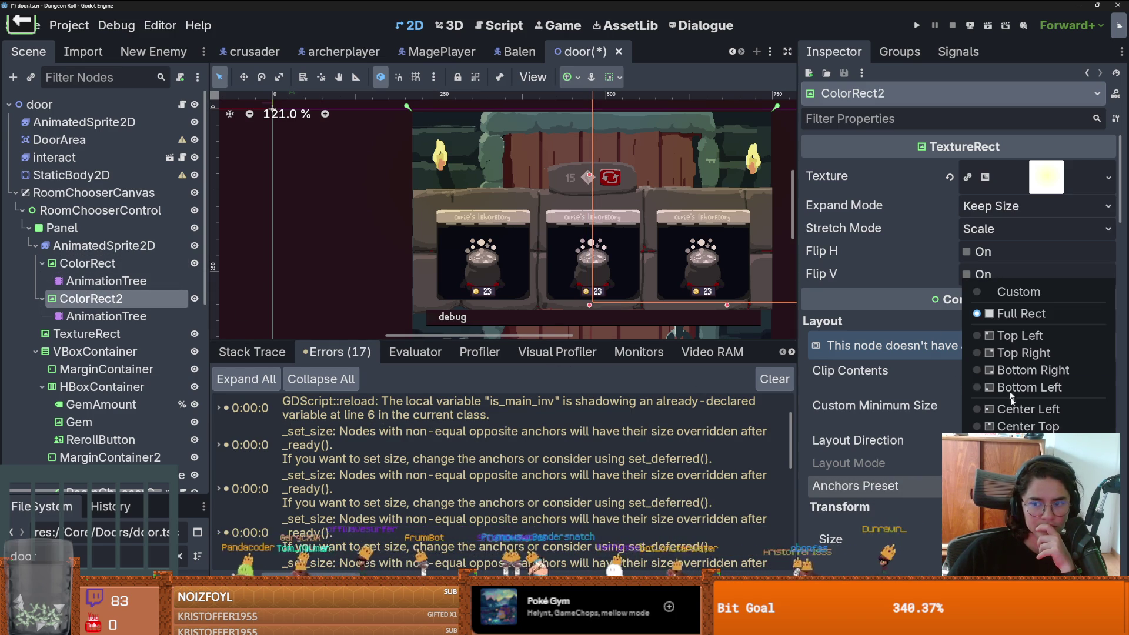
{"action": "left_click", "coordinate": [1007, 297]}
{"action": "left_click", "coordinate": [916, 26]}
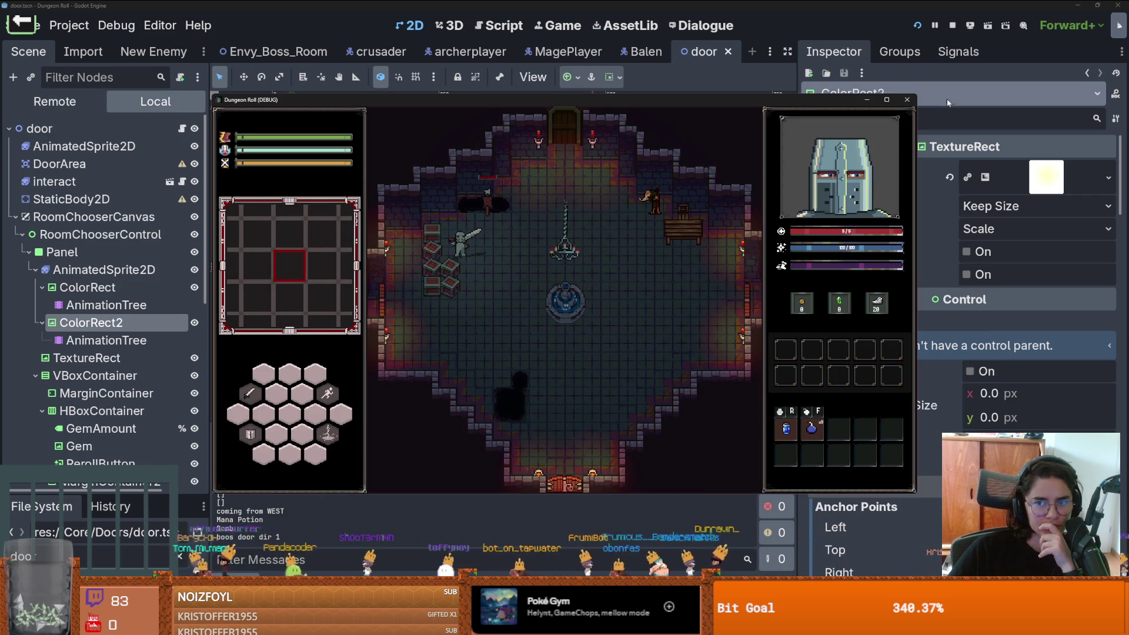
{"action": "left_click", "coordinate": [906, 100]}
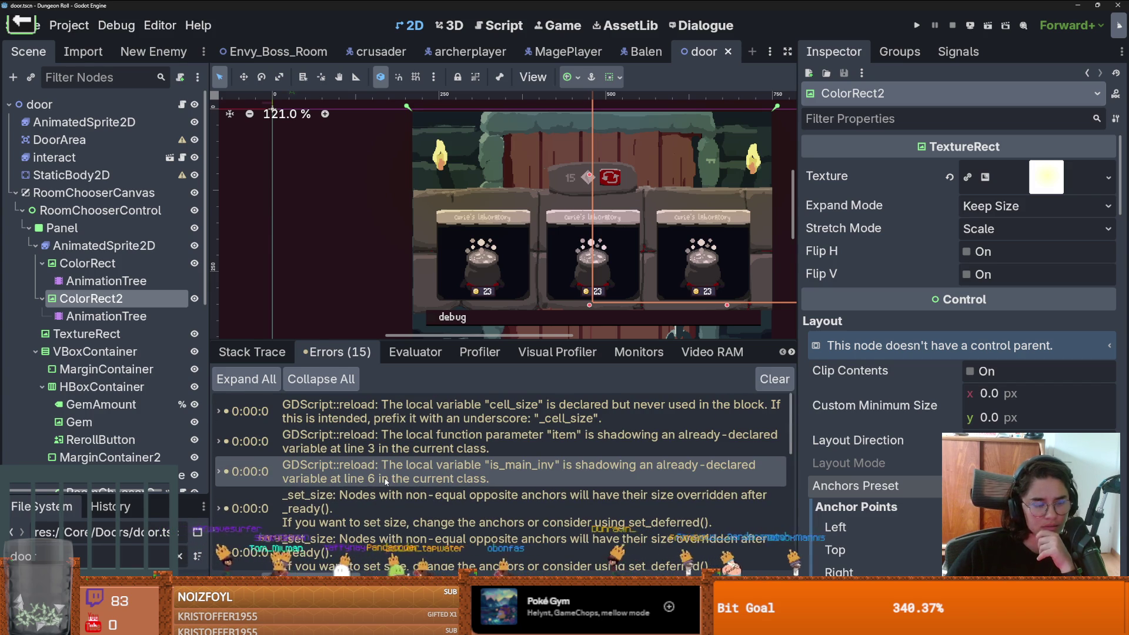
{"action": "mouse_move", "coordinate": [393, 438]}
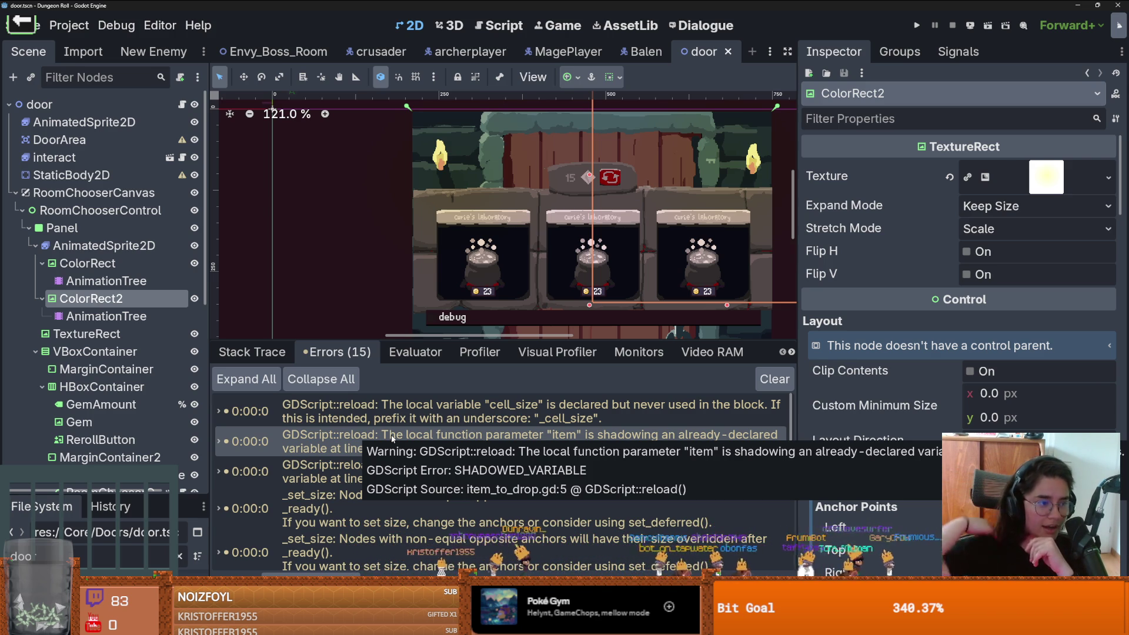
{"action": "scroll", "coordinate": [392, 438], "scroll_direction": "down", "scroll_amount": 5}
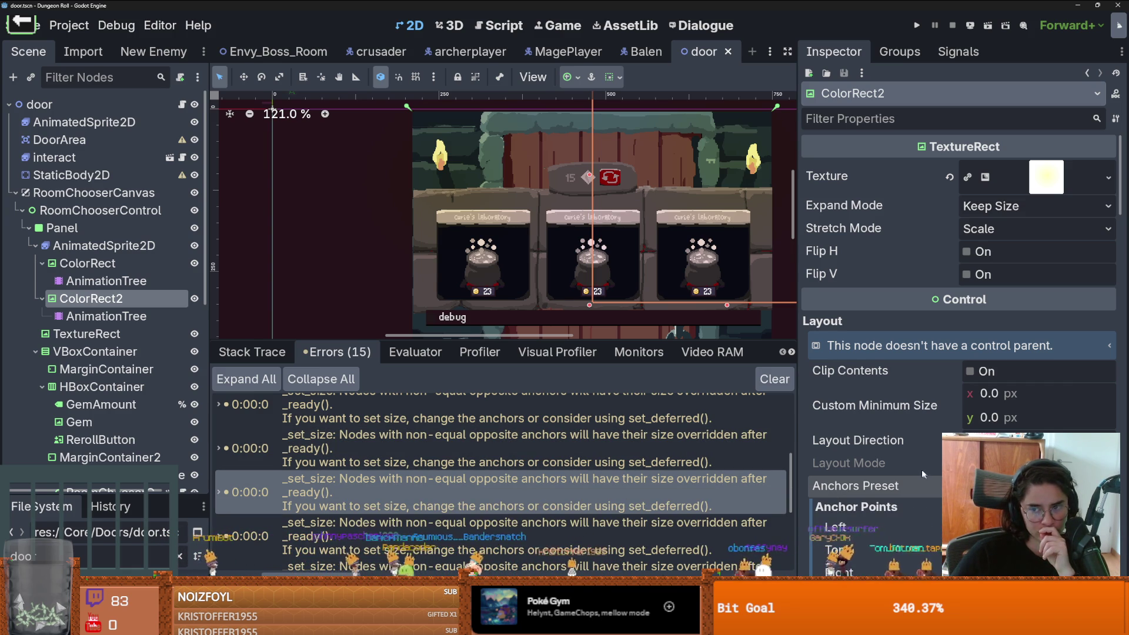
{"action": "scroll", "coordinate": [923, 437], "scroll_direction": "down", "scroll_amount": 5}
{"action": "left_click", "coordinate": [196, 270]}
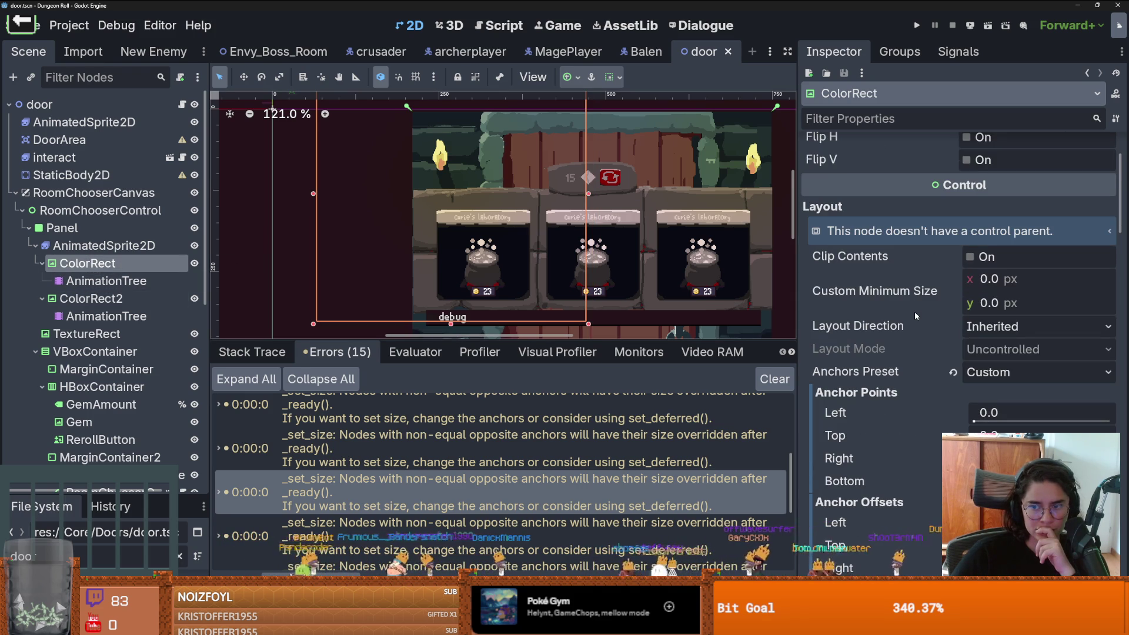
{"action": "scroll", "coordinate": [915, 312], "scroll_direction": "up", "scroll_amount": 2}
{"action": "scroll", "coordinate": [601, 251], "scroll_direction": "down", "scroll_amount": 2}
{"action": "scroll", "coordinate": [603, 247], "scroll_direction": "down", "scroll_amount": 2}
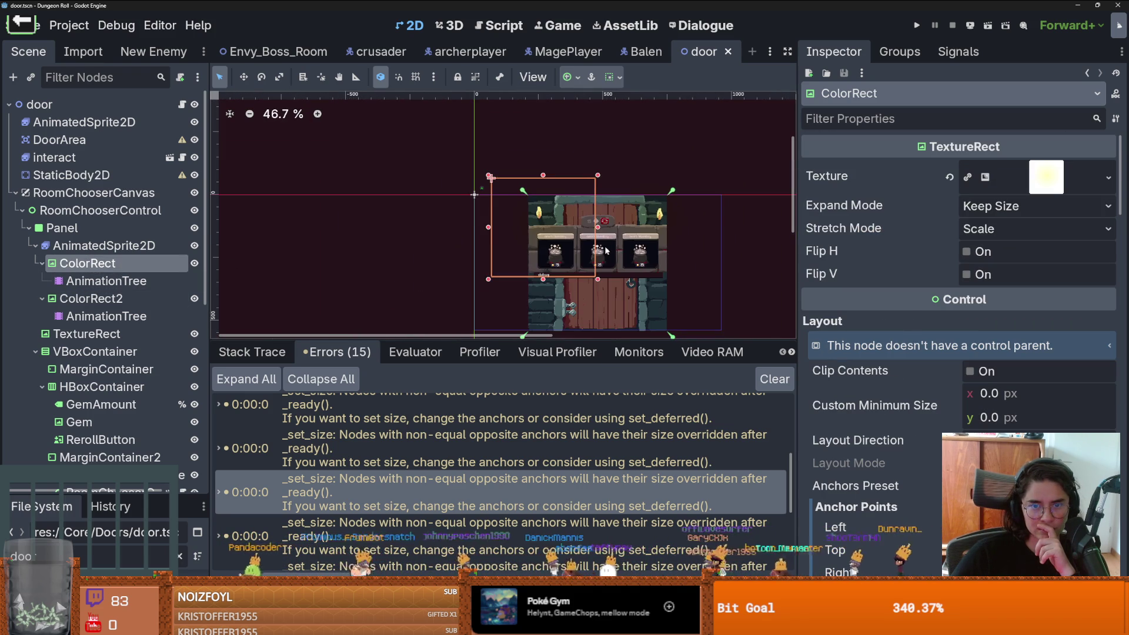
{"action": "scroll", "coordinate": [544, 235], "scroll_direction": "up", "scroll_amount": 1}
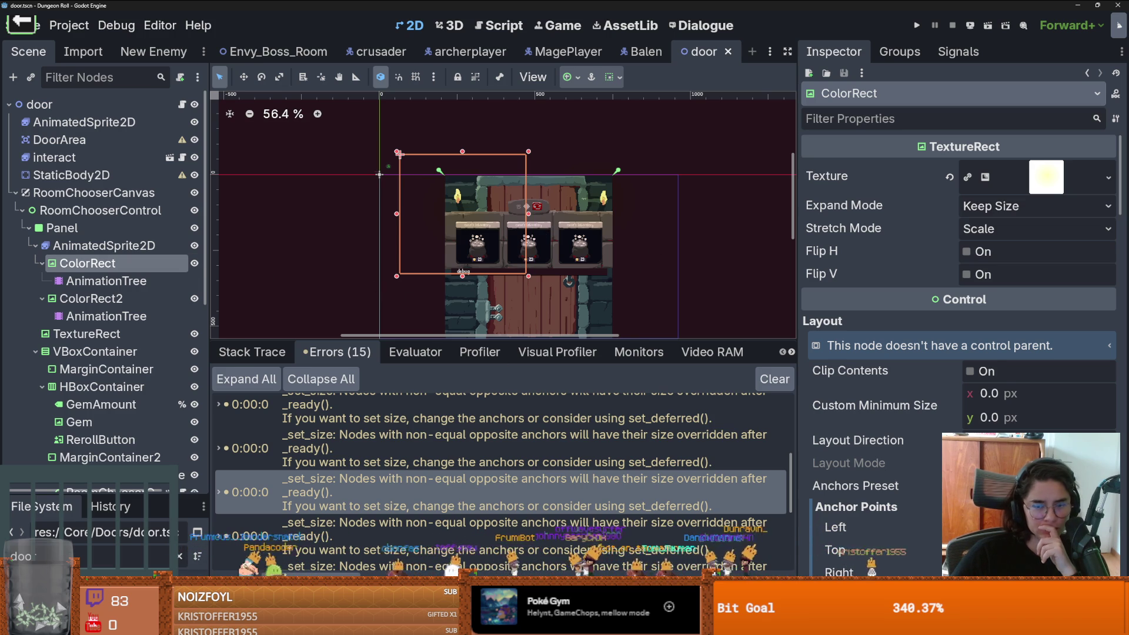
{"action": "left_click", "coordinate": [1034, 486]}
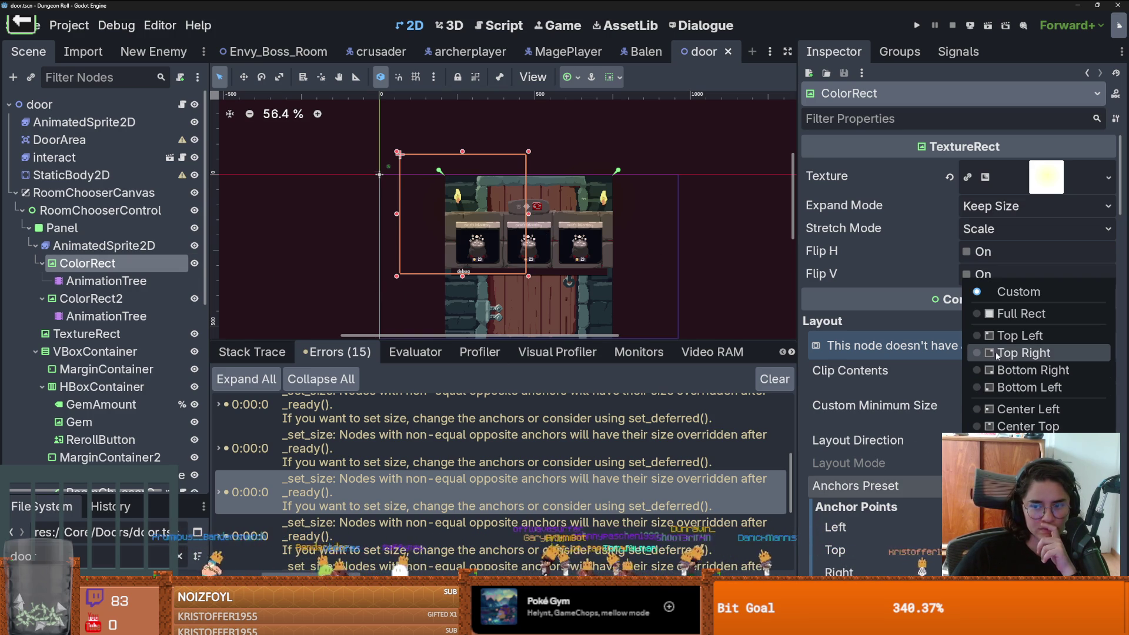
{"action": "left_click", "coordinate": [504, 263]}
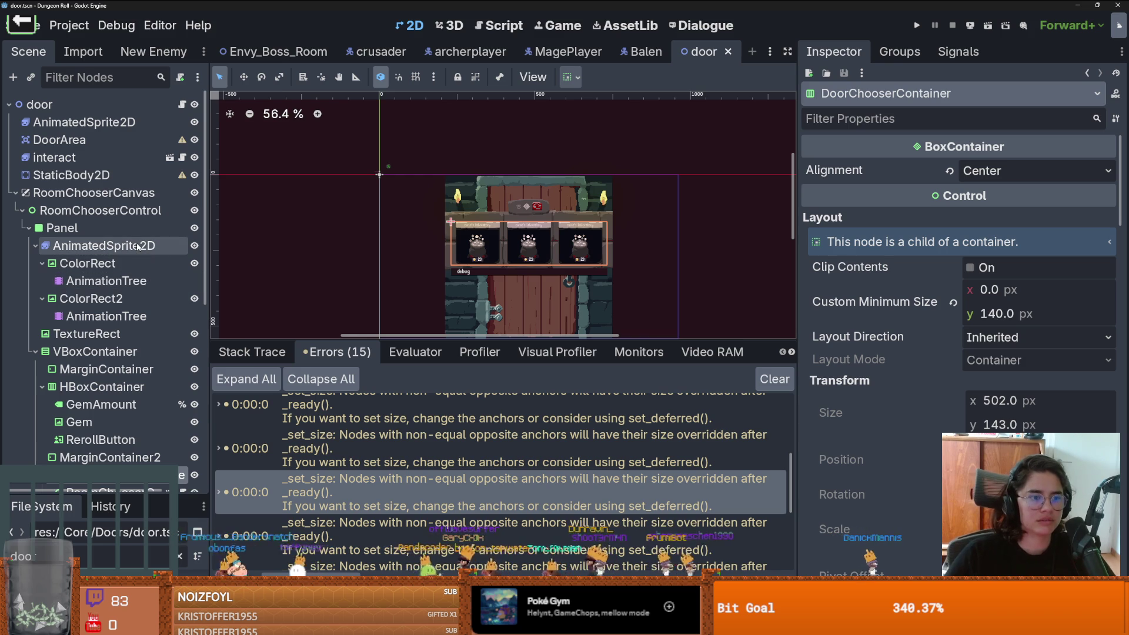
{"action": "left_click", "coordinate": [135, 261]}
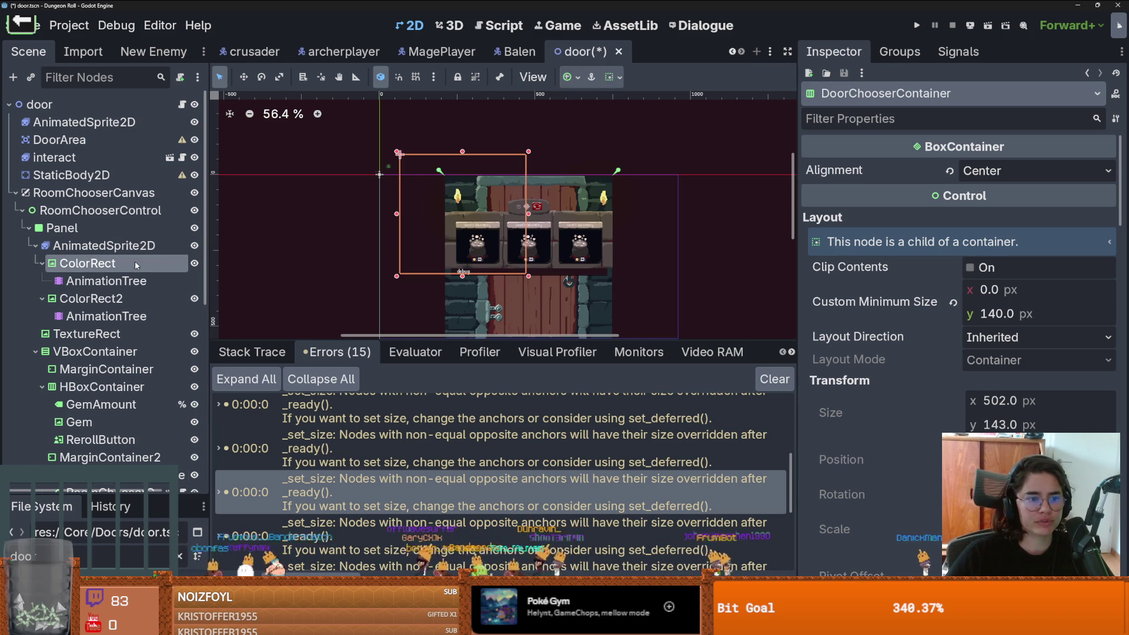
{"action": "left_click", "coordinate": [126, 315], "text": "shift"}
{"action": "right_click", "coordinate": [125, 316]}
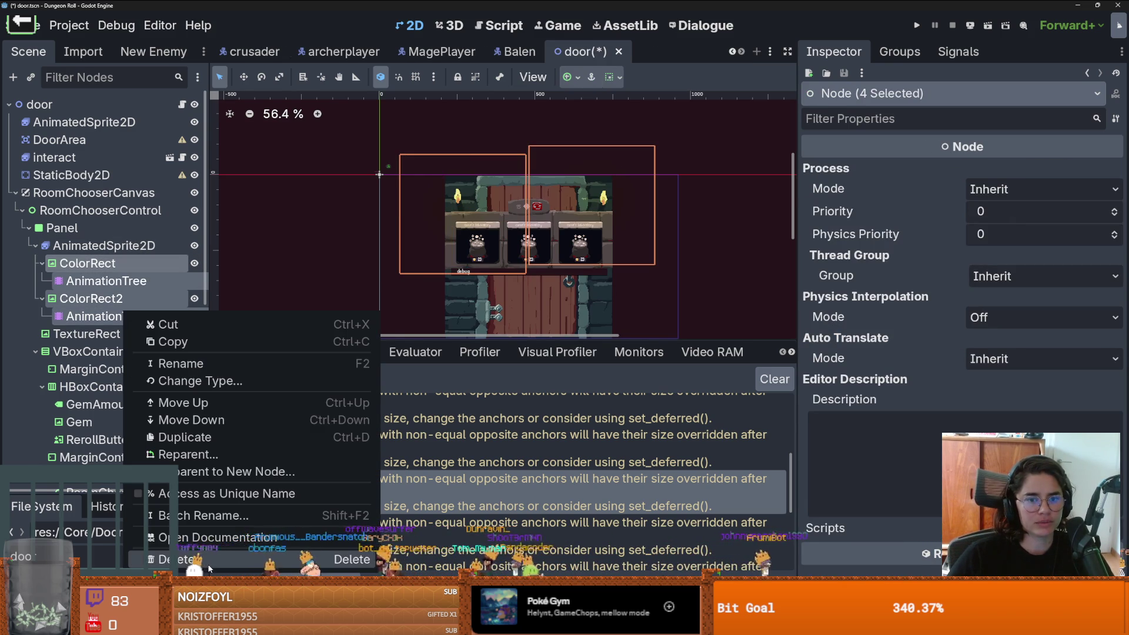
Step: Delete the selected ColorRect nodes and their AnimationTrees, then save the door scene
{"action": "left_click", "coordinate": [234, 560]}
{"action": "key", "text": "Return"}
{"action": "scroll", "coordinate": [531, 246], "scroll_direction": "up", "scroll_amount": 2}
{"action": "key", "text": "ctrl+s"}
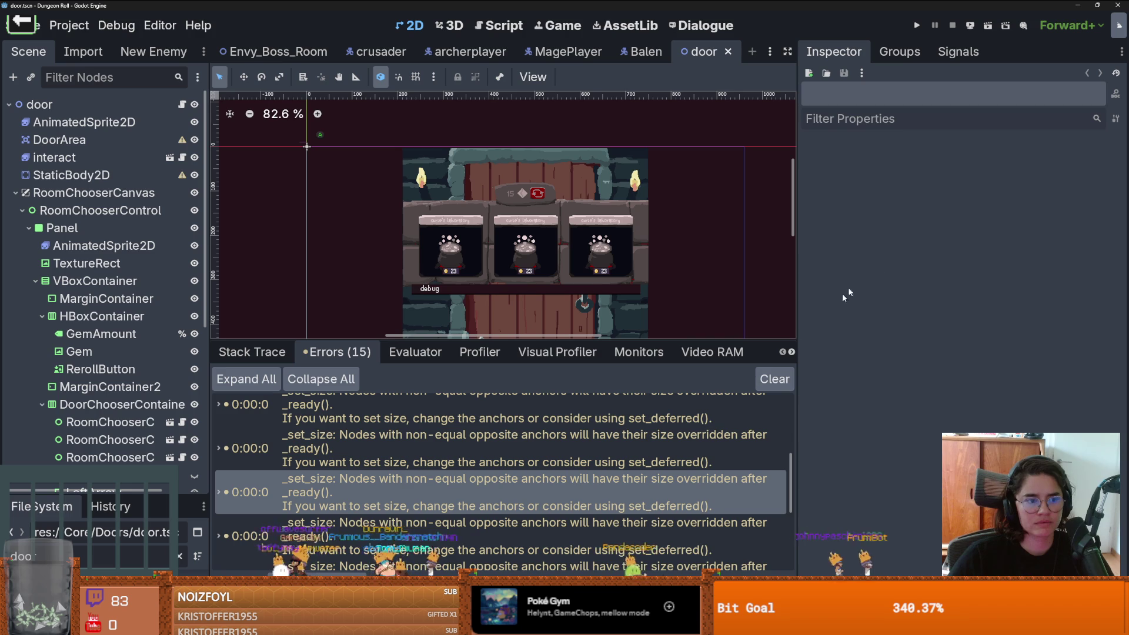
Step: Test-run the game, then go to the cell_size warning in debug_nodes_enemy.gd
{"action": "key", "text": "F5"}
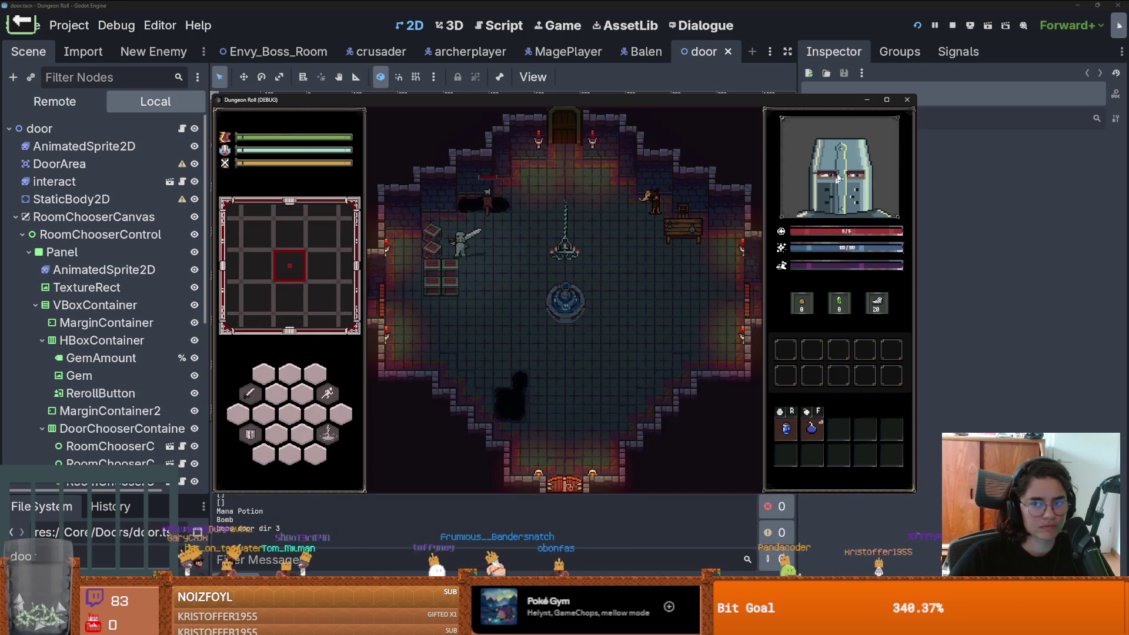
{"action": "left_click", "coordinate": [905, 101]}
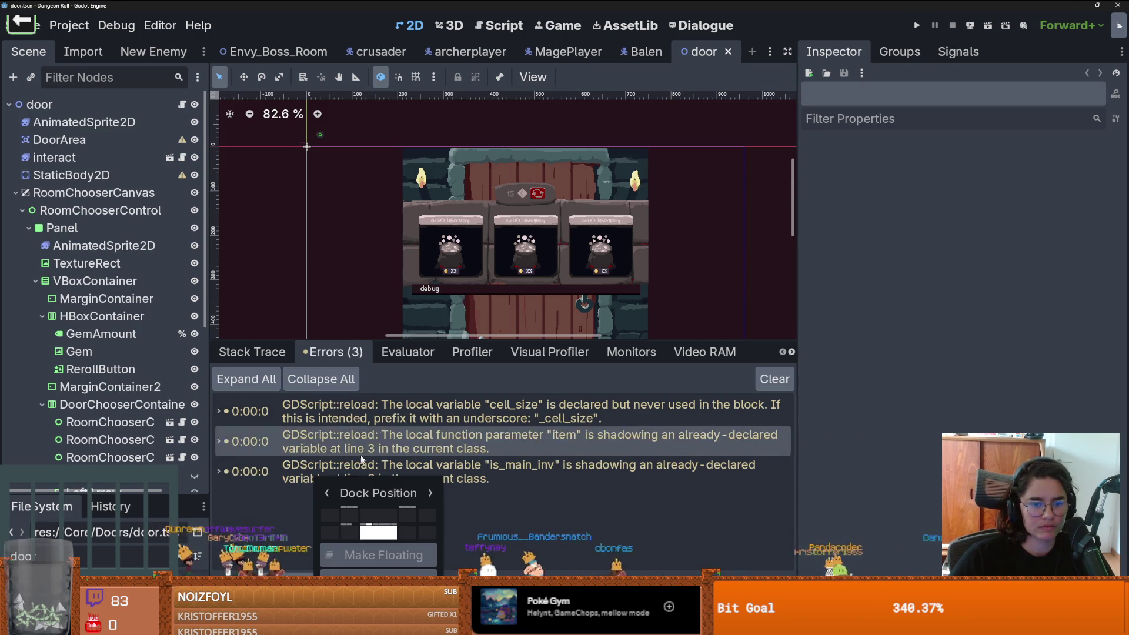
{"action": "double_click", "coordinate": [405, 416]}
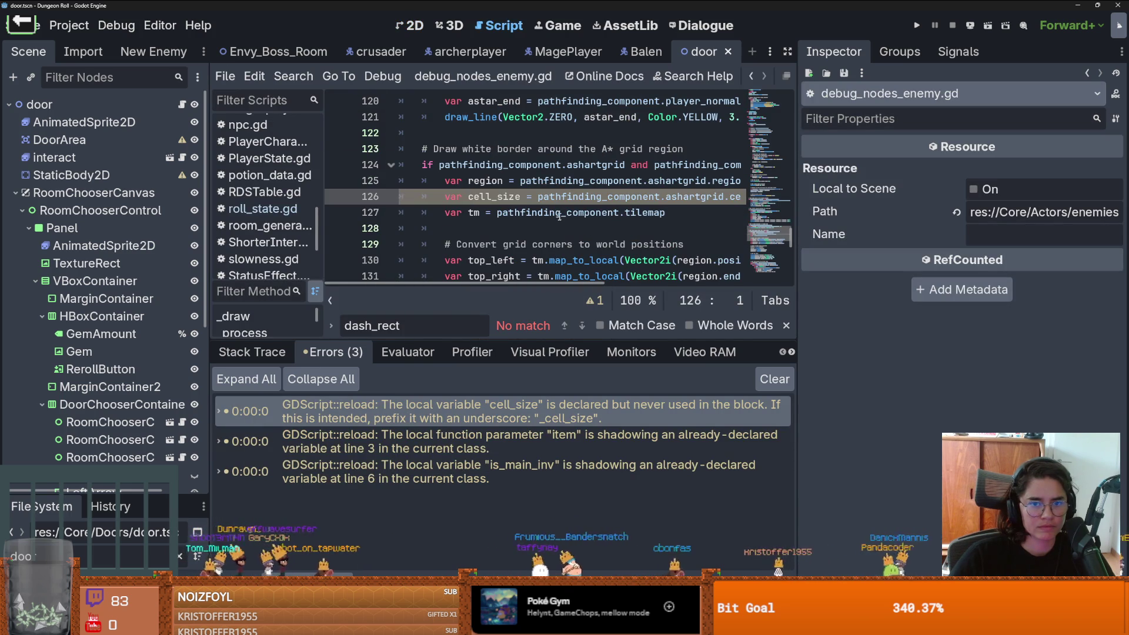
Step: Inspect pathfinding_component, region and cell_size in debug_nodes_enemy.gd and widen the code editor
{"action": "scroll", "coordinate": [555, 221], "scroll_direction": "right", "scroll_amount": 3}
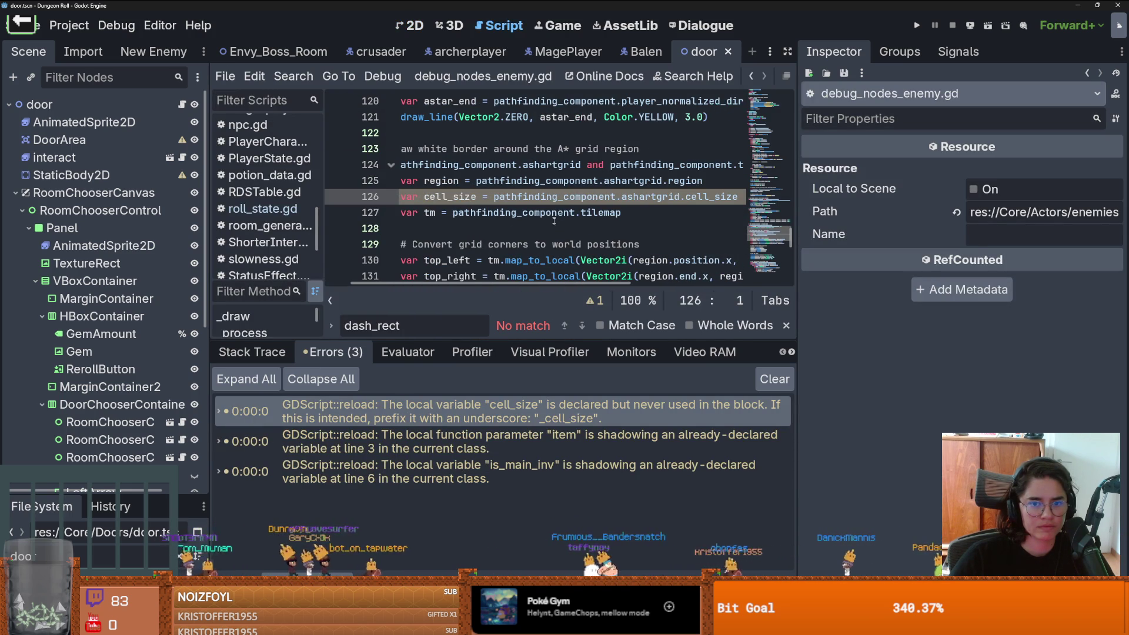
{"action": "double_click", "coordinate": [547, 197]}
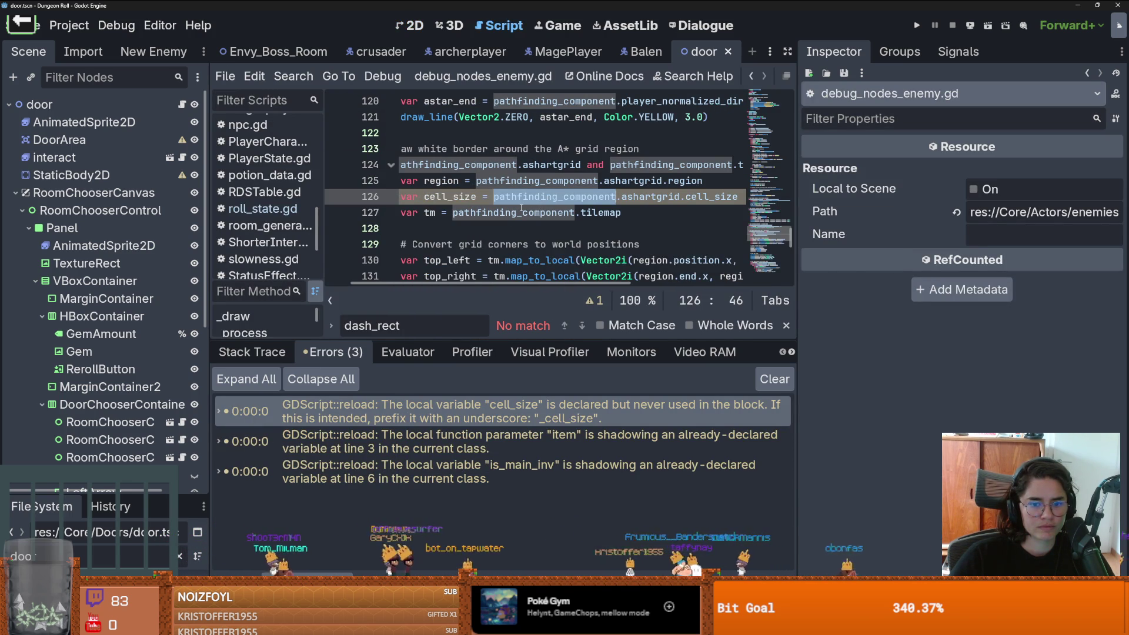
{"action": "scroll", "coordinate": [534, 207], "scroll_direction": "up", "scroll_amount": 1}
{"action": "double_click", "coordinate": [440, 229]}
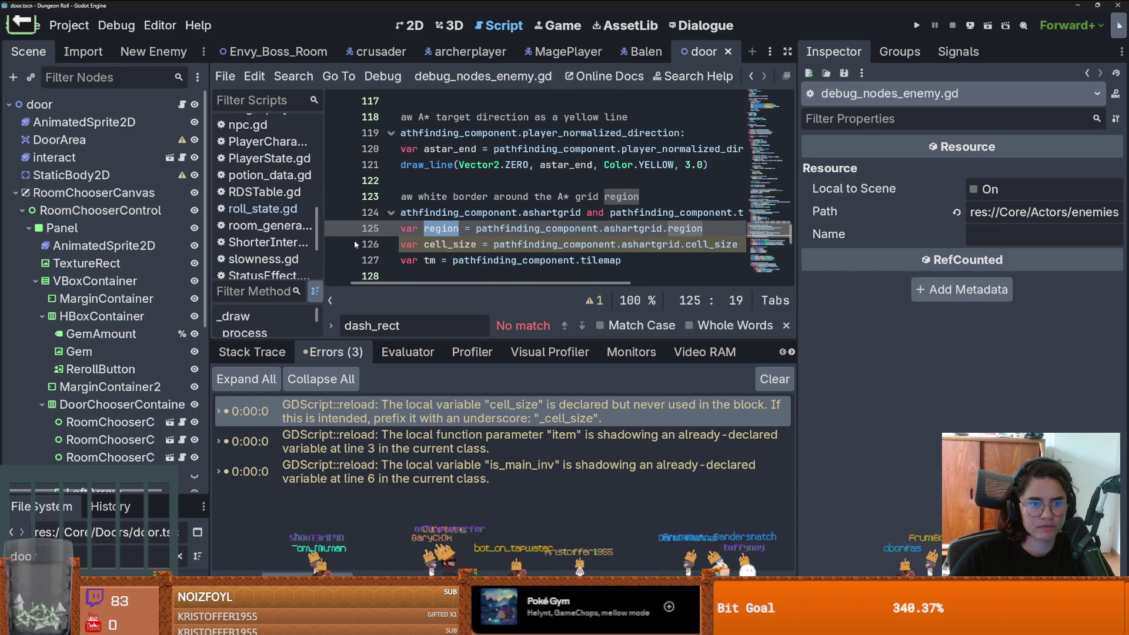
{"action": "left_click_drag", "start_coordinate": [324, 245], "coordinate": [295, 245]}
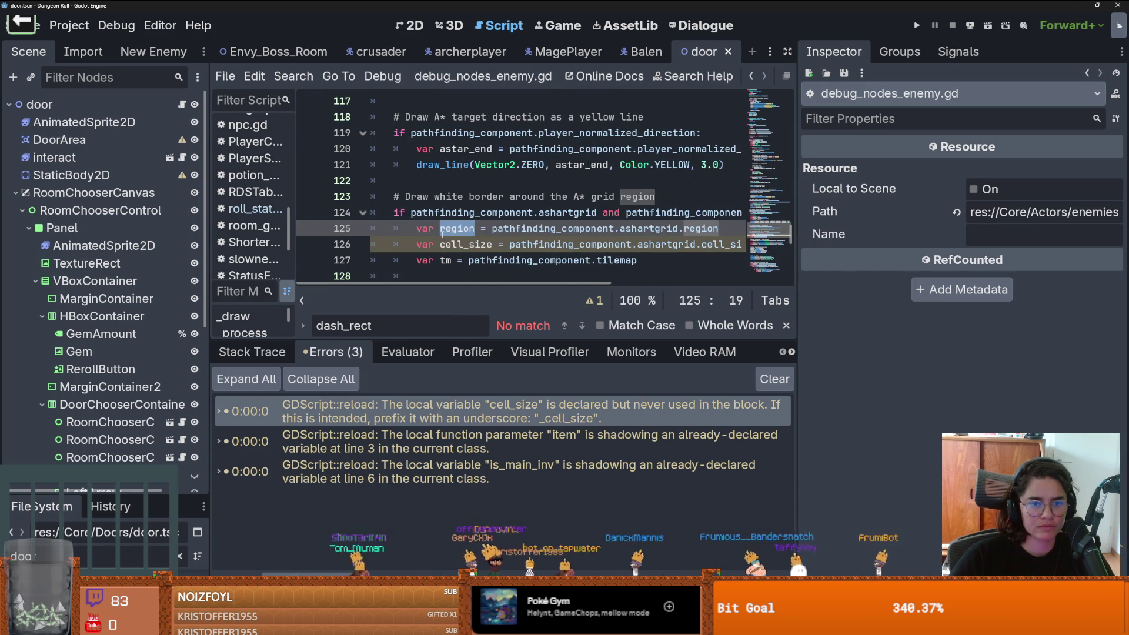
{"action": "scroll", "coordinate": [443, 234], "scroll_direction": "down", "scroll_amount": 1}
{"action": "double_click", "coordinate": [466, 197]}
{"action": "scroll", "coordinate": [742, 243], "scroll_direction": "down", "scroll_amount": 6}
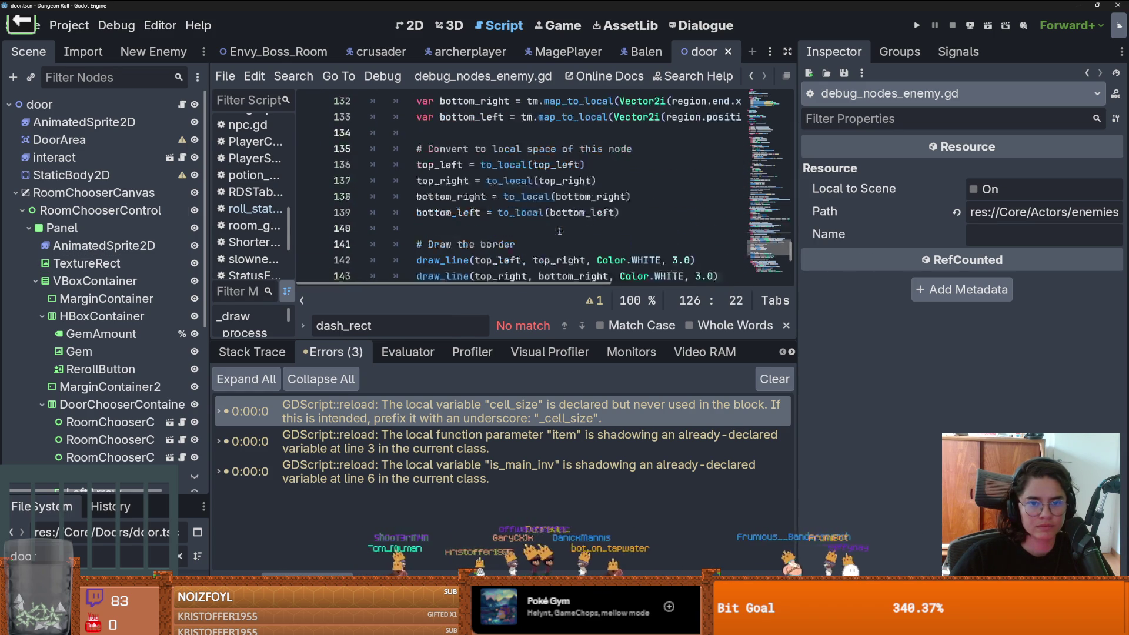
{"action": "scroll", "coordinate": [743, 242], "scroll_direction": "down", "scroll_amount": 3}
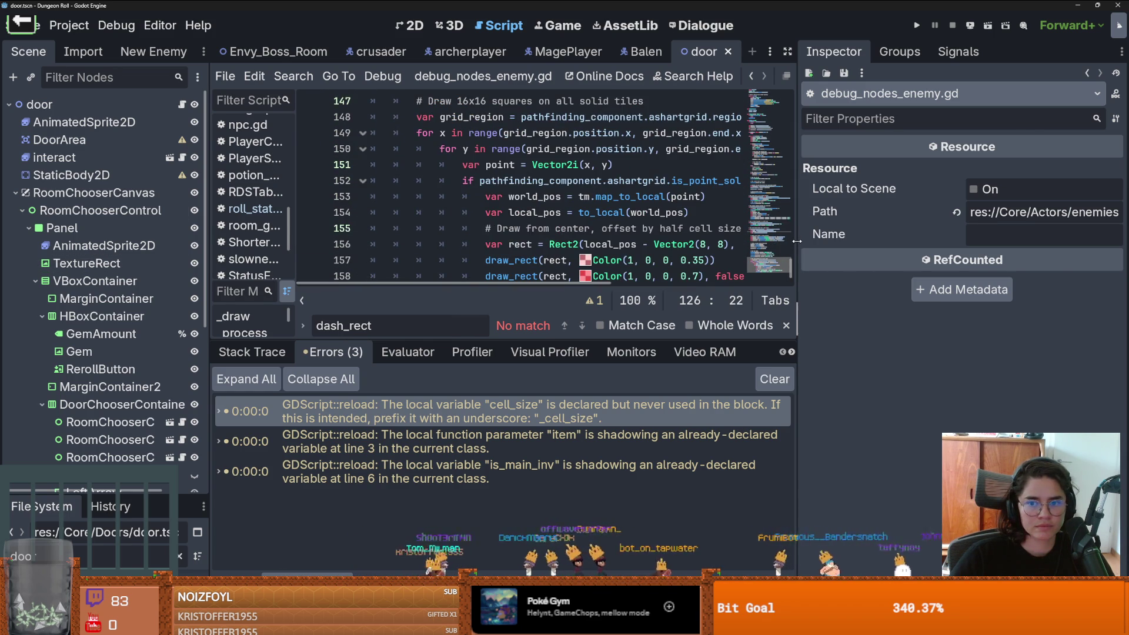
{"action": "left_click_drag", "start_coordinate": [796, 241], "coordinate": [1023, 259]}
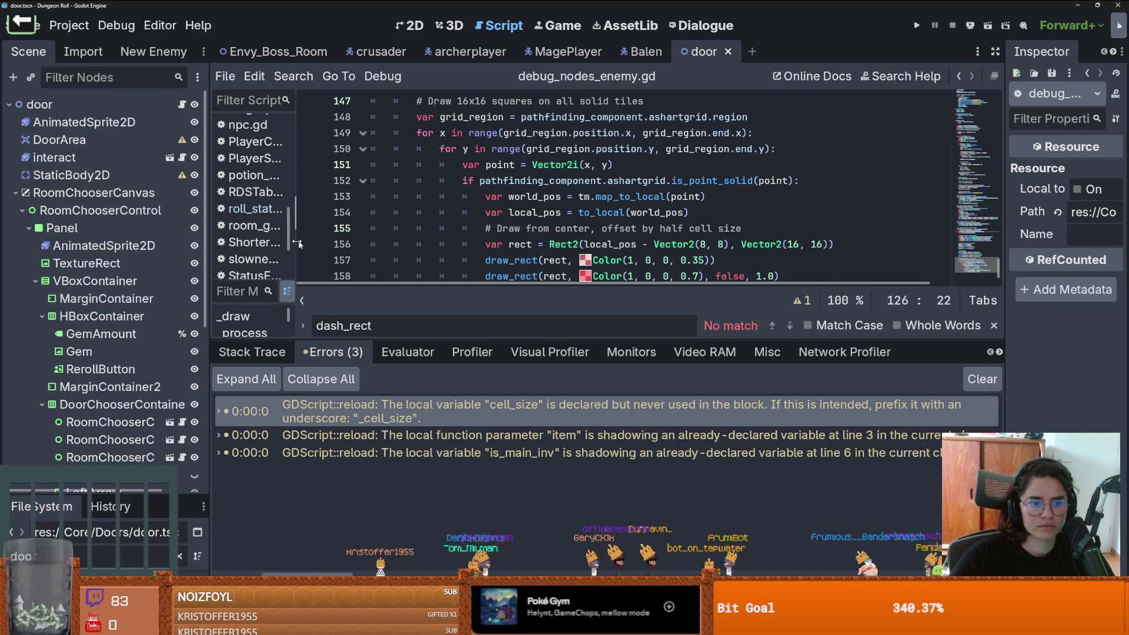
{"action": "mouse_move", "coordinate": [291, 240]}
{"action": "left_mouse_down"}
{"action": "mouse_move", "coordinate": [291, 268]}
{"action": "mouse_move", "coordinate": [297, 169]}
{"action": "left_mouse_up"}
{"action": "scroll", "coordinate": [277, 210], "scroll_direction": "down", "scroll_amount": 1}
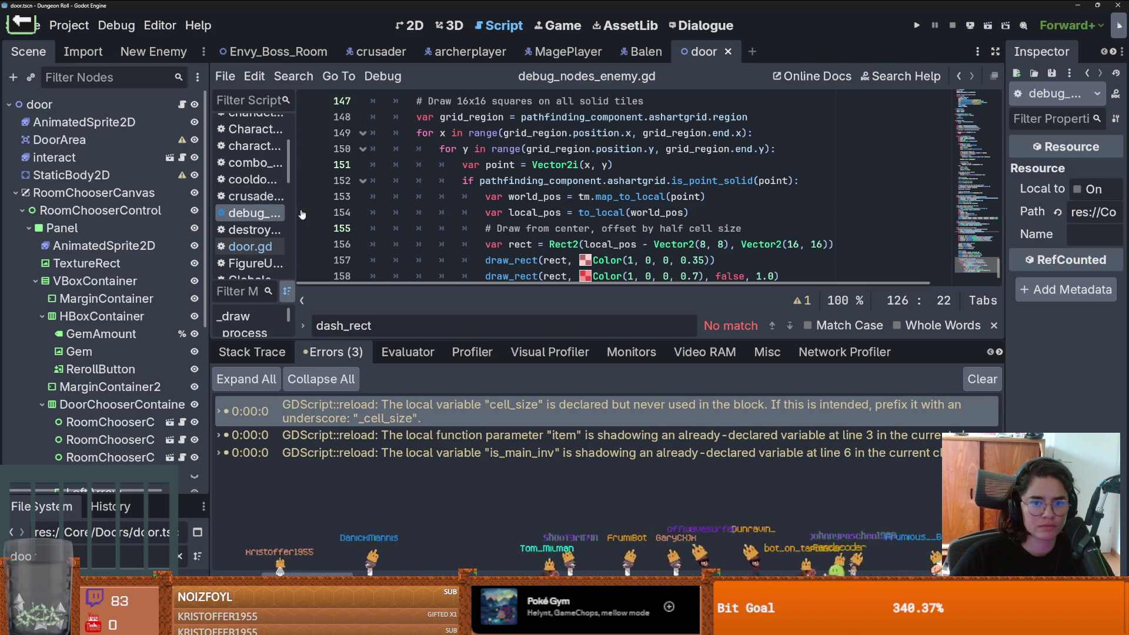
{"action": "scroll", "coordinate": [412, 219], "scroll_direction": "up", "scroll_amount": 3}
{"action": "scroll", "coordinate": [458, 222], "scroll_direction": "down", "scroll_amount": 3}
{"action": "scroll", "coordinate": [501, 224], "scroll_direction": "up", "scroll_amount": 3}
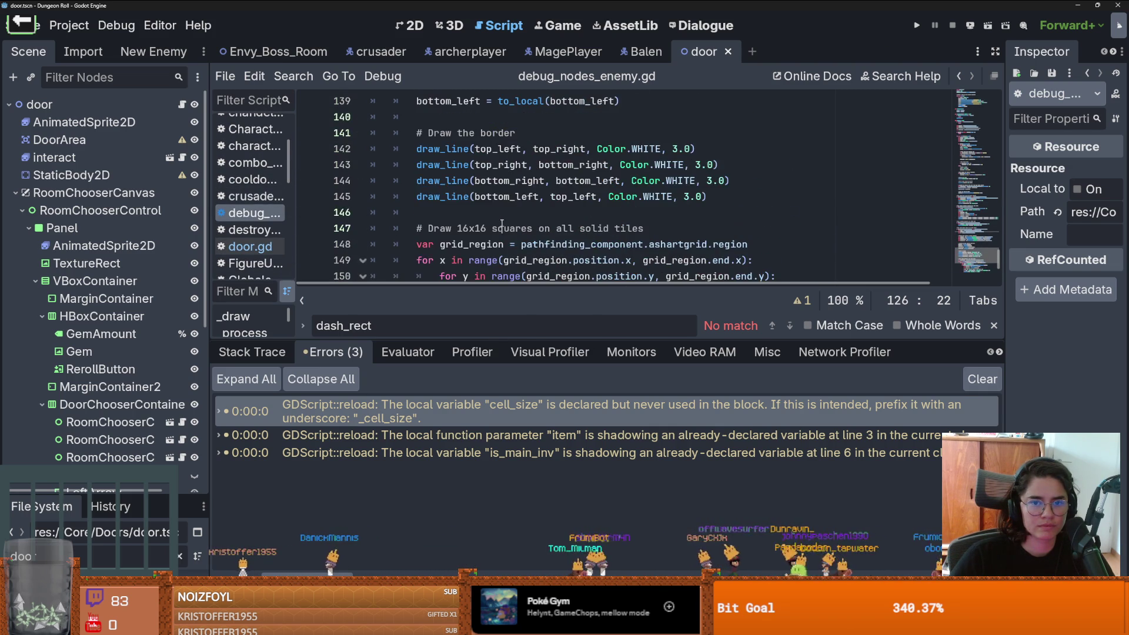
Step: Rename cell_size to _cell_size on line 126 and save the script
{"action": "left_click", "coordinate": [565, 408]}
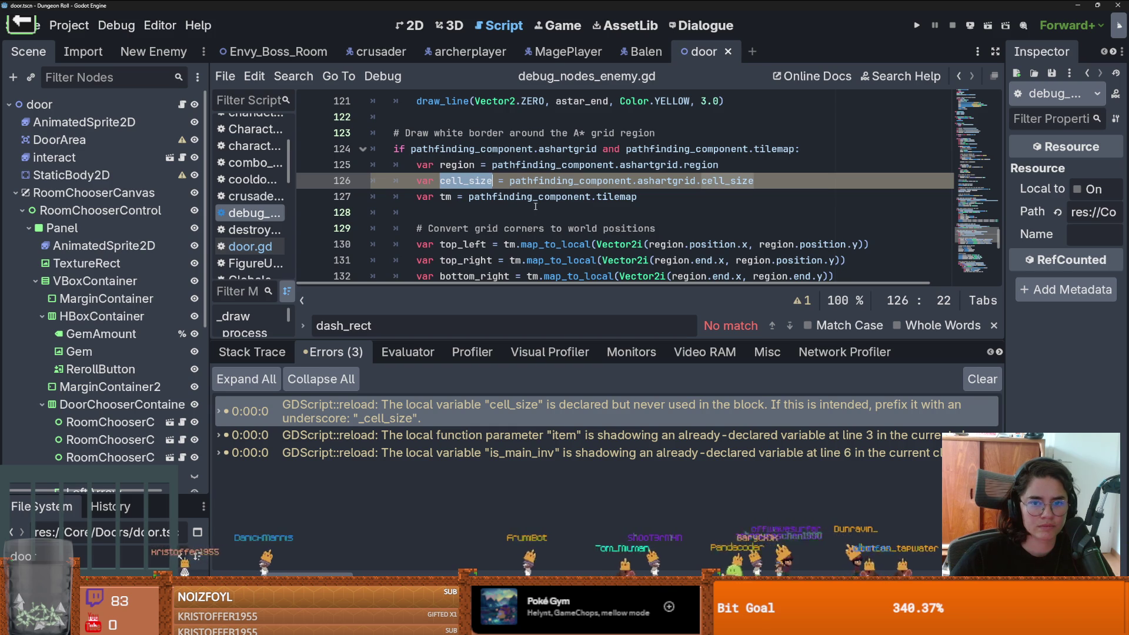
{"action": "key", "text": "ctrl+f"}
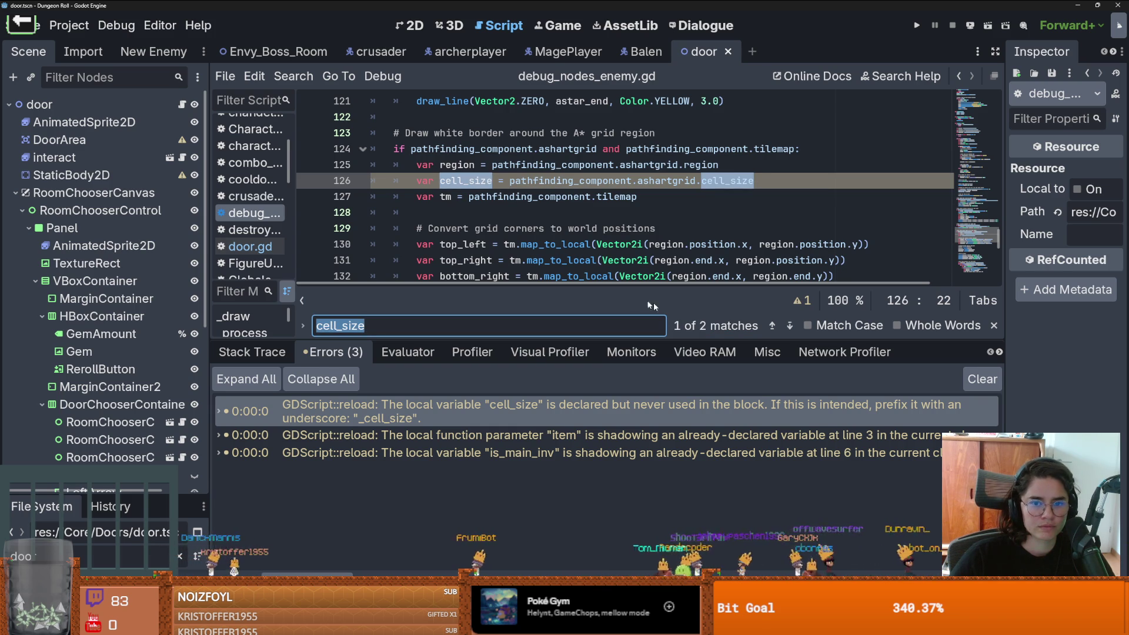
{"action": "left_click", "coordinate": [448, 182]}
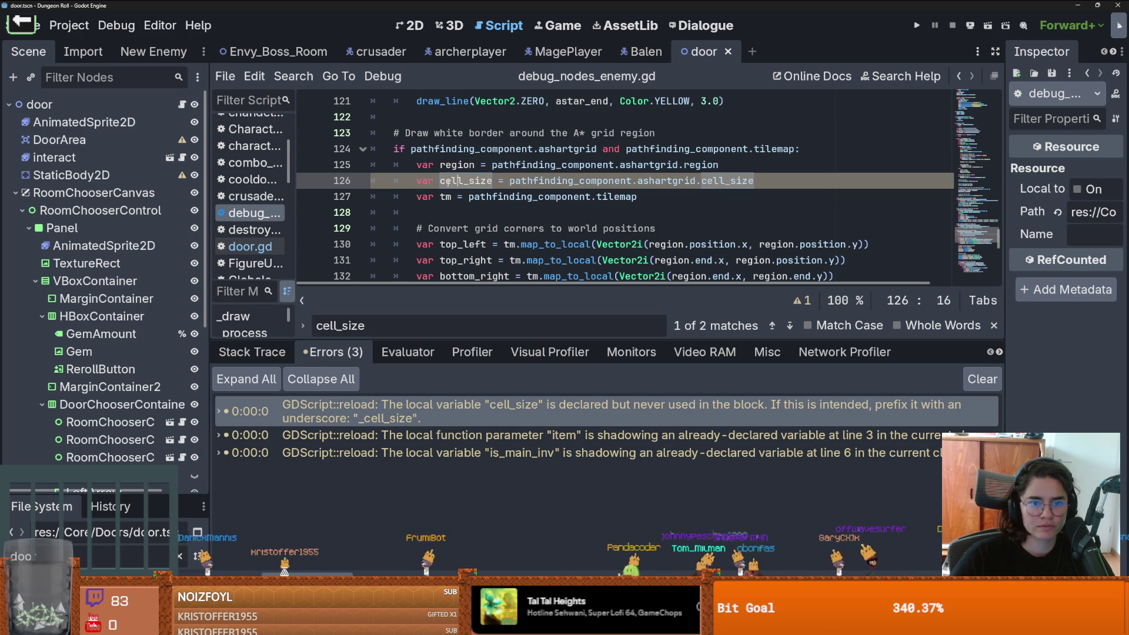
{"action": "type", "text": "_"}
{"action": "key", "text": "ctrl+s"}
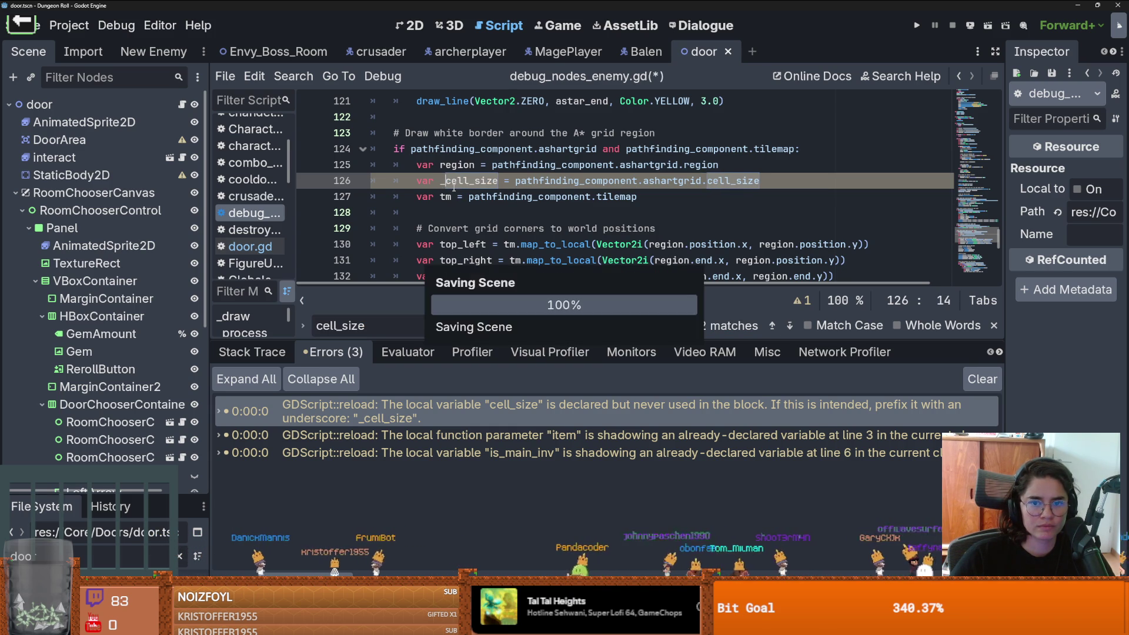
{"action": "scroll", "coordinate": [453, 187], "scroll_direction": "down", "scroll_amount": 1}
{"action": "scroll", "coordinate": [454, 187], "scroll_direction": "up", "scroll_amount": 1}
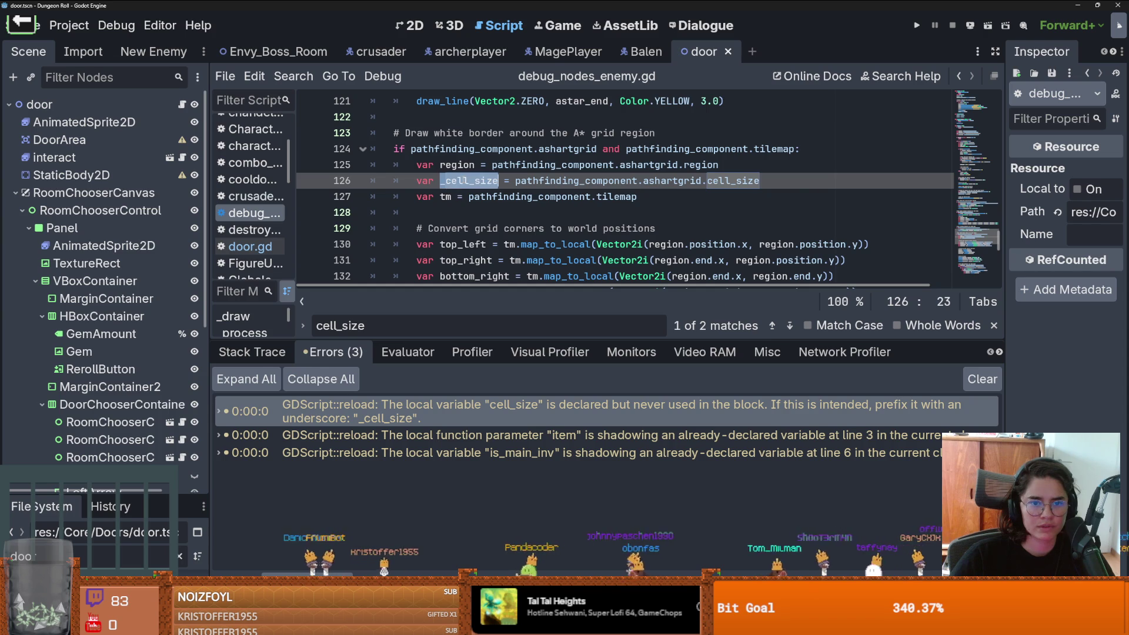
{"action": "scroll", "coordinate": [463, 181], "scroll_direction": "down", "scroll_amount": 2}
{"action": "scroll", "coordinate": [462, 180], "scroll_direction": "up", "scroll_amount": 2}
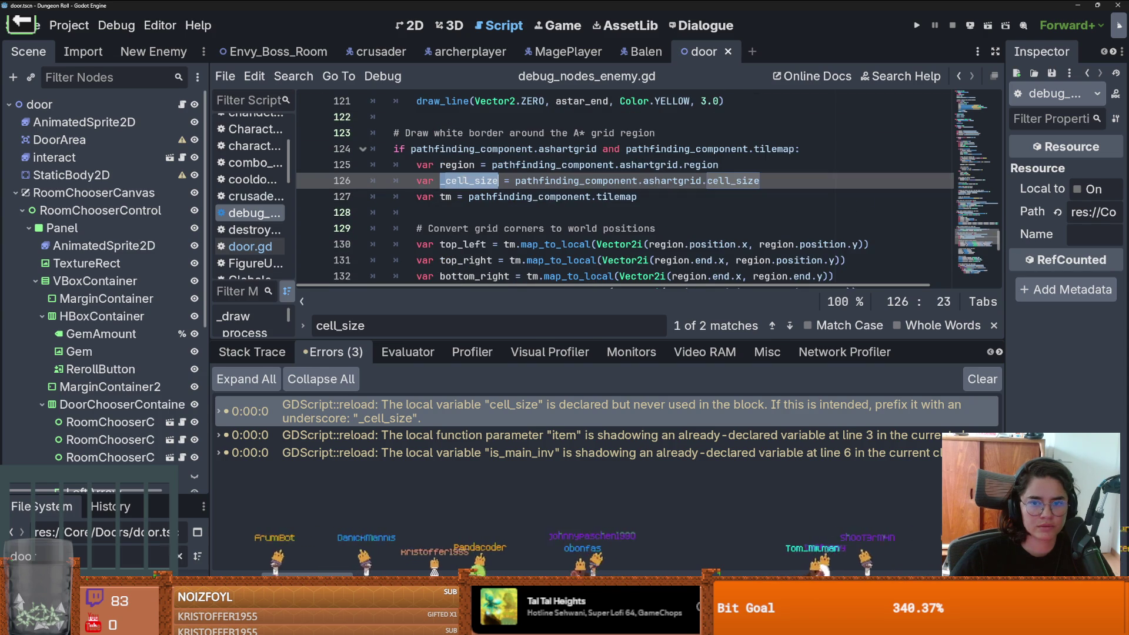
Step: Check the remaining cell_size matches, then open item_to_drop.gd at its shadowing warning
{"action": "left_click", "coordinate": [475, 180]}
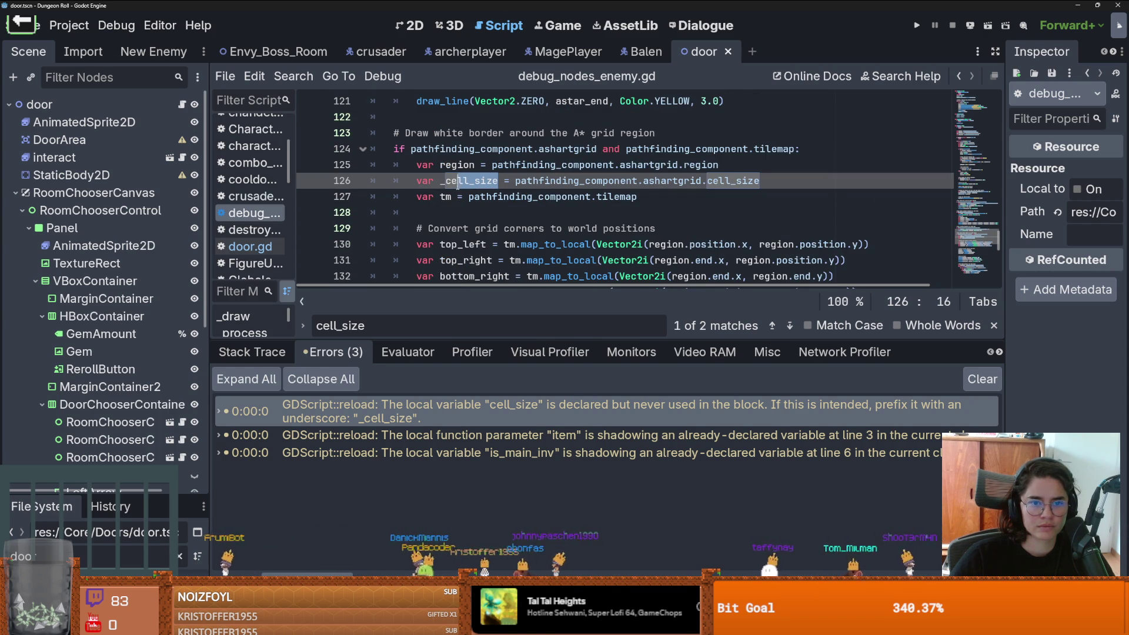
{"action": "key", "text": "ctrl+f"}
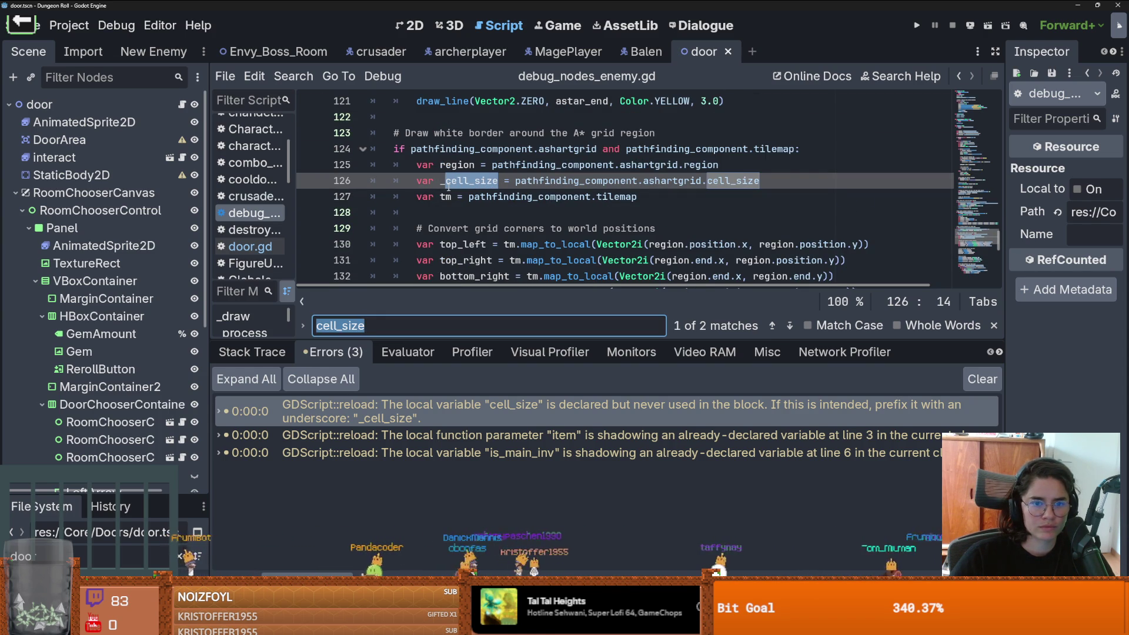
{"action": "key", "text": "Return"}
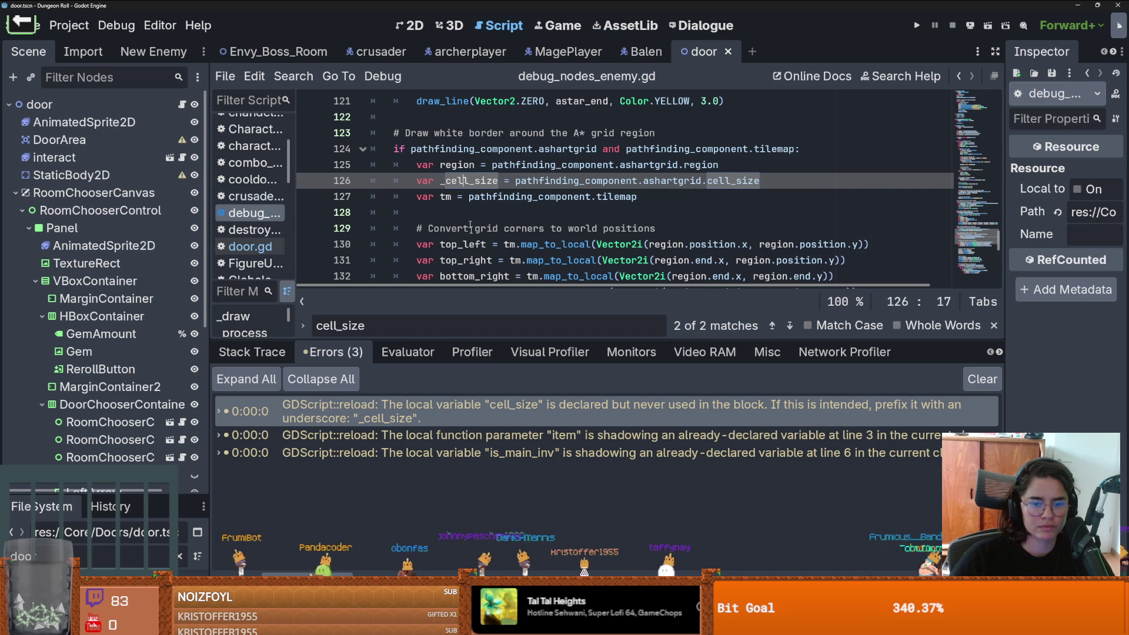
{"action": "left_click", "coordinate": [483, 436]}
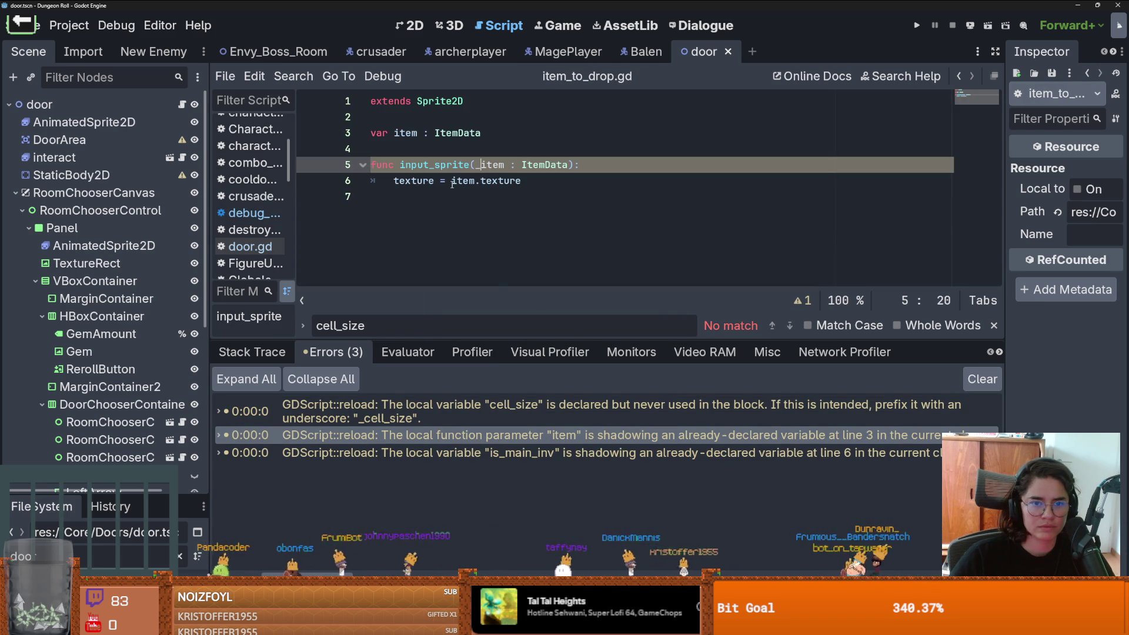
Step: Rename the item parameter on line 6 of item_to_drop.gd to _item and save
{"action": "left_click", "coordinate": [452, 181]}
{"action": "type", "text": "_"}
{"action": "key", "text": "ctrl+s"}
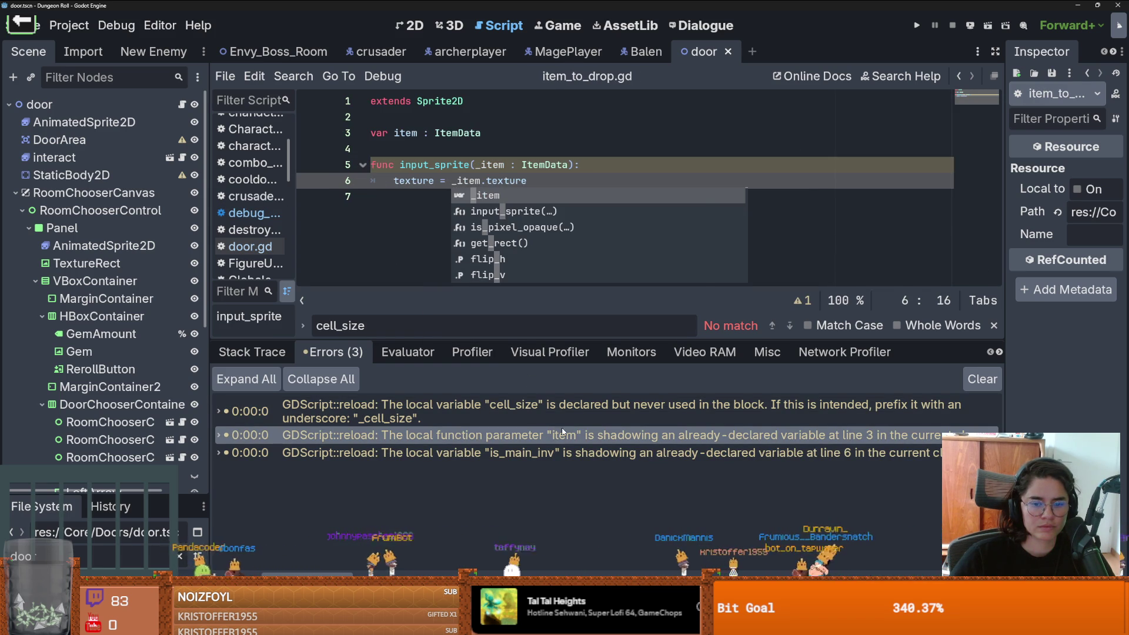
Step: Prefix is_main_inv with an underscore in inventory_container.gd and save
{"action": "left_click", "coordinate": [562, 452]}
{"action": "double_click", "coordinate": [438, 196]}
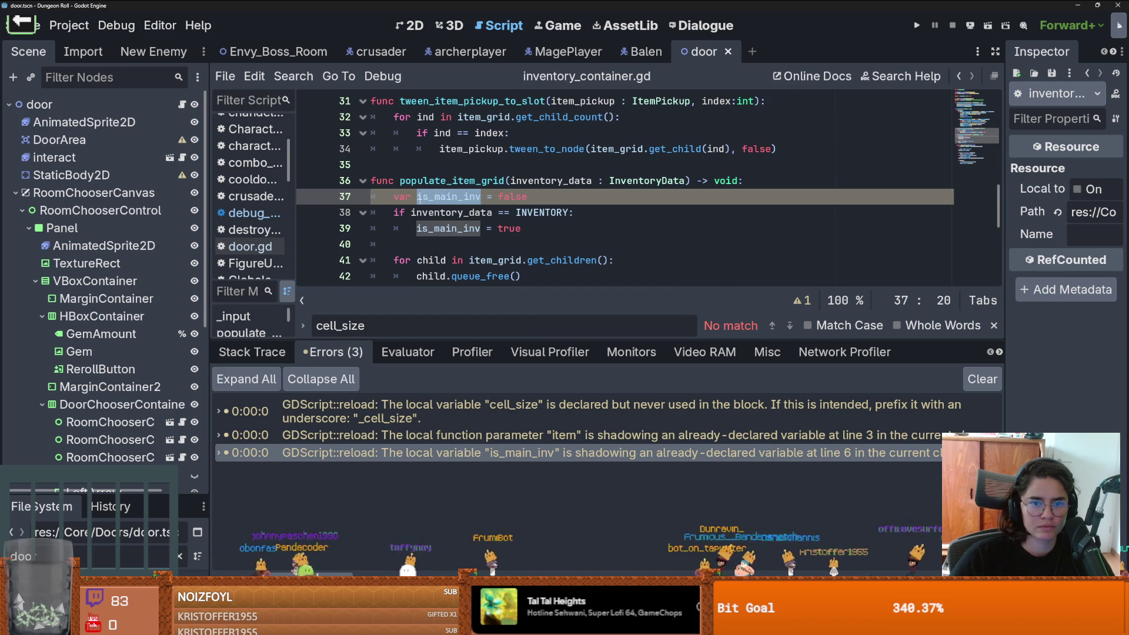
{"action": "left_click", "coordinate": [417, 197]}
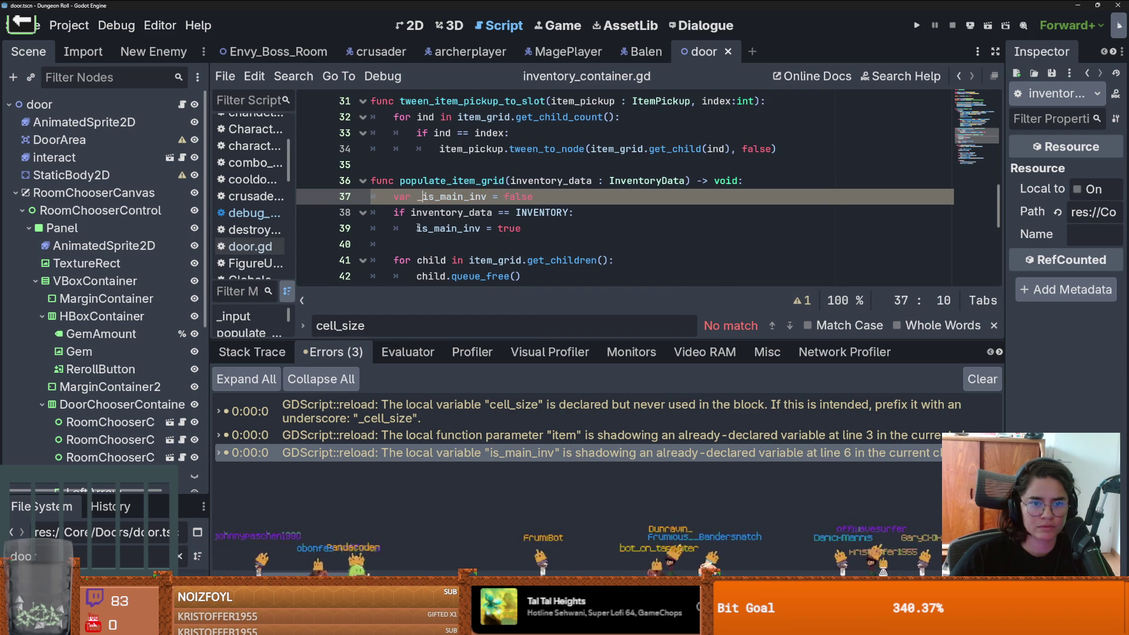
{"action": "left_click", "coordinate": [418, 228]}
{"action": "type", "text": "_"}
{"action": "scroll", "coordinate": [441, 198], "scroll_direction": "down", "scroll_amount": 1}
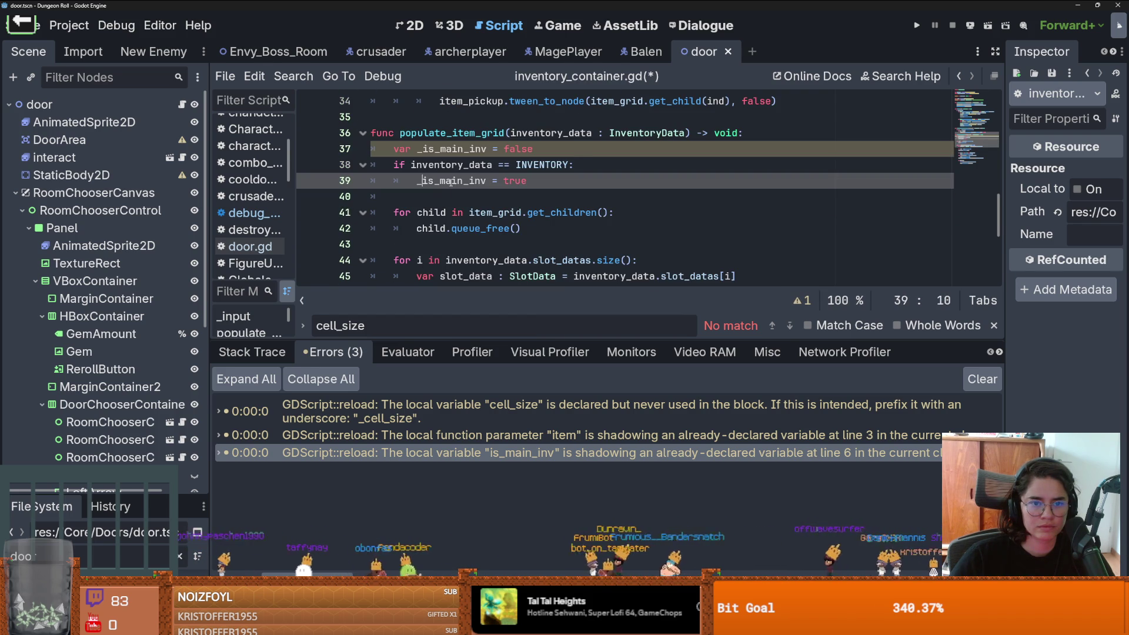
{"action": "scroll", "coordinate": [421, 184], "scroll_direction": "down", "scroll_amount": 3}
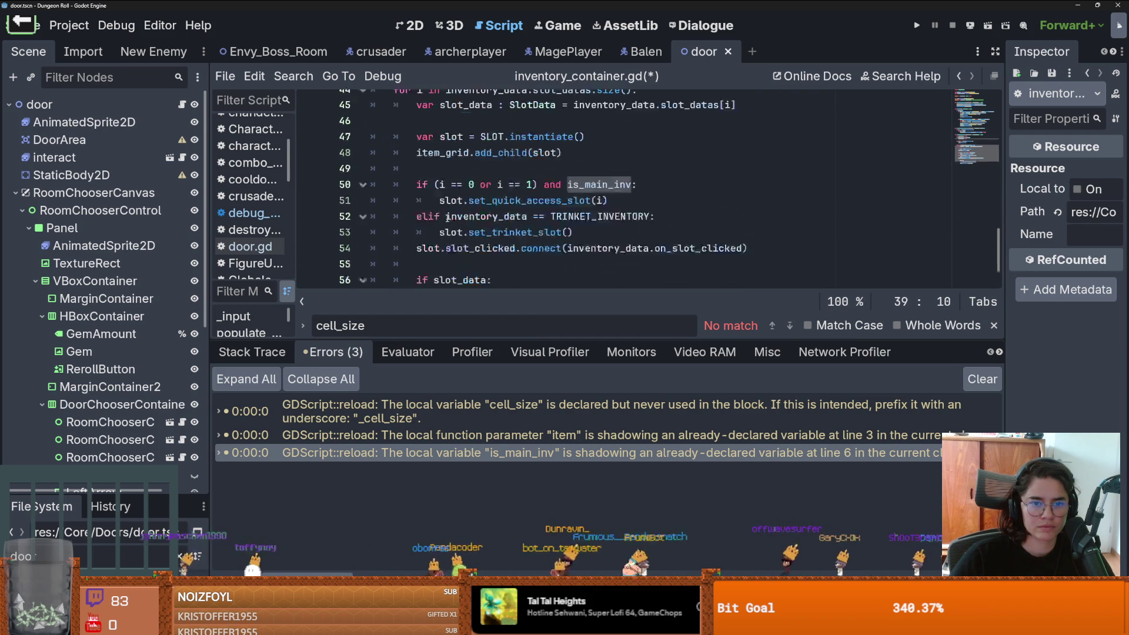
{"action": "left_click", "coordinate": [570, 231]}
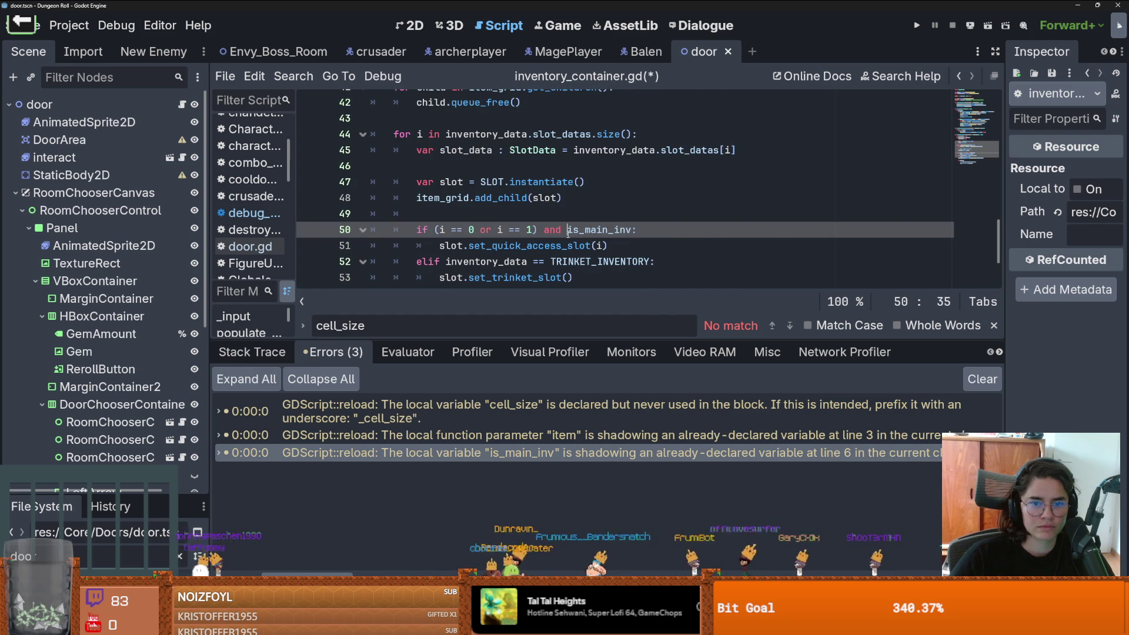
{"action": "type", "text": "_"}
{"action": "key", "text": "ctrl+s"}
Step: Run the game to test the warning fixes
{"action": "scroll", "coordinate": [506, 213], "scroll_direction": "up", "scroll_amount": 3}
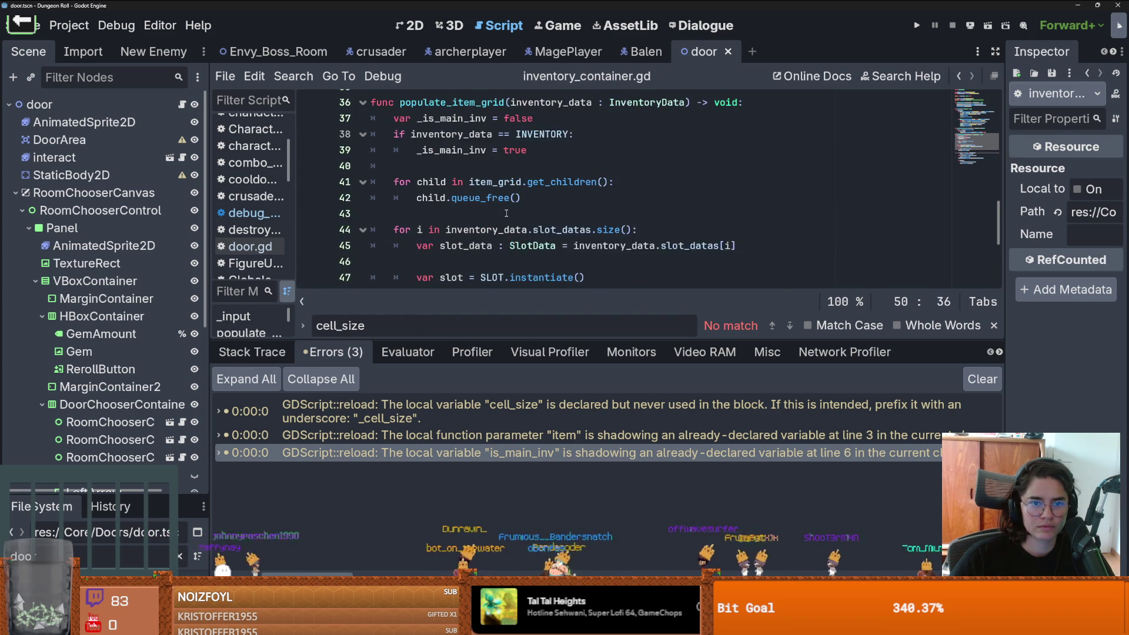
{"action": "scroll", "coordinate": [506, 213], "scroll_direction": "down", "scroll_amount": 5}
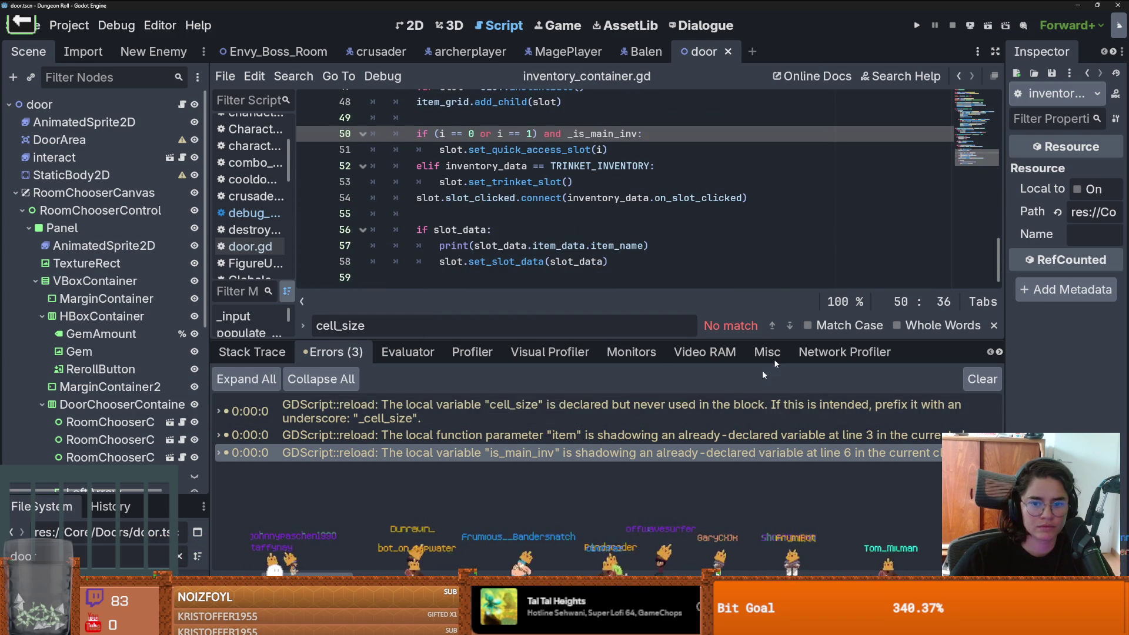
{"action": "key", "text": "F5"}
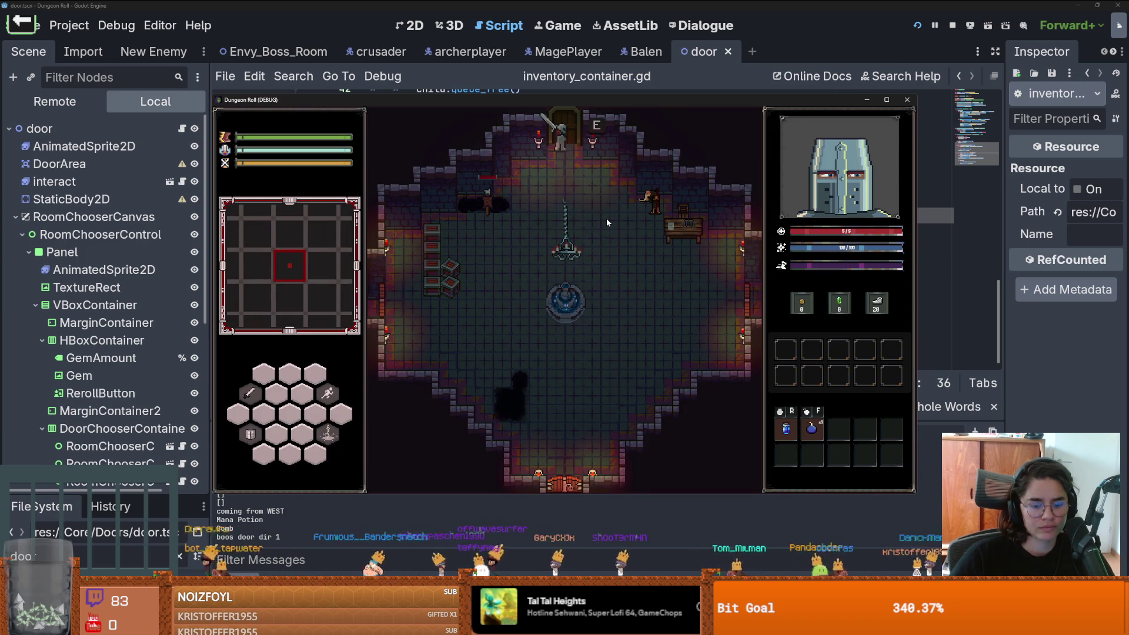
Step: Run the tp_to_before_boss console command in the running game to reach the room before the boss
{"action": "key", "text": "grave"}
{"action": "type", "text": "tp_to_before_boss"}
{"action": "key", "text": "Return"}
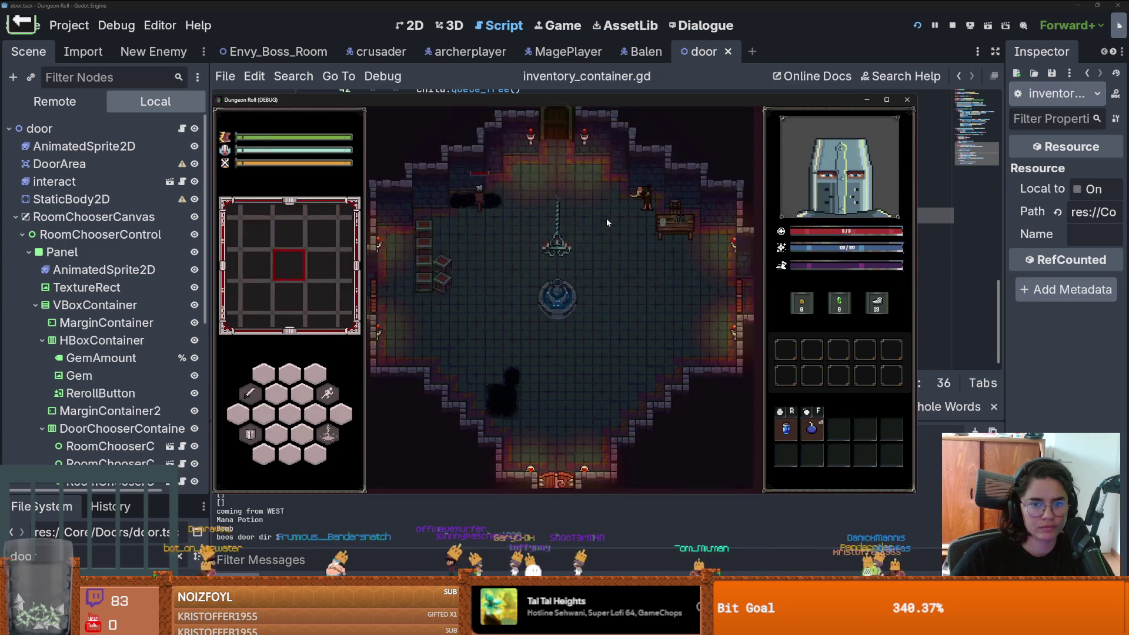